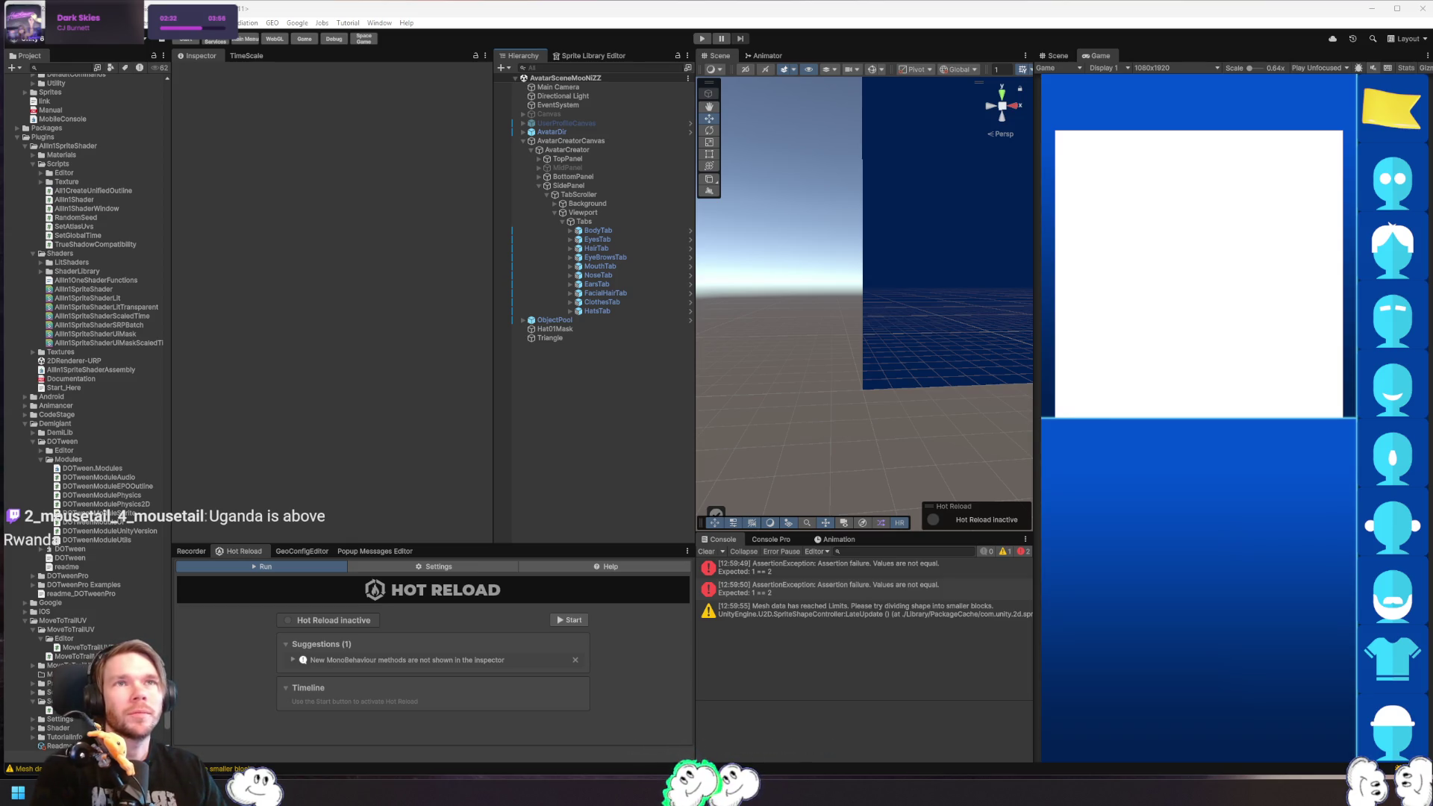
- Bring the Google Maps Rwanda window forward, then enlarge it and move it up and left
key("alt+Tab")
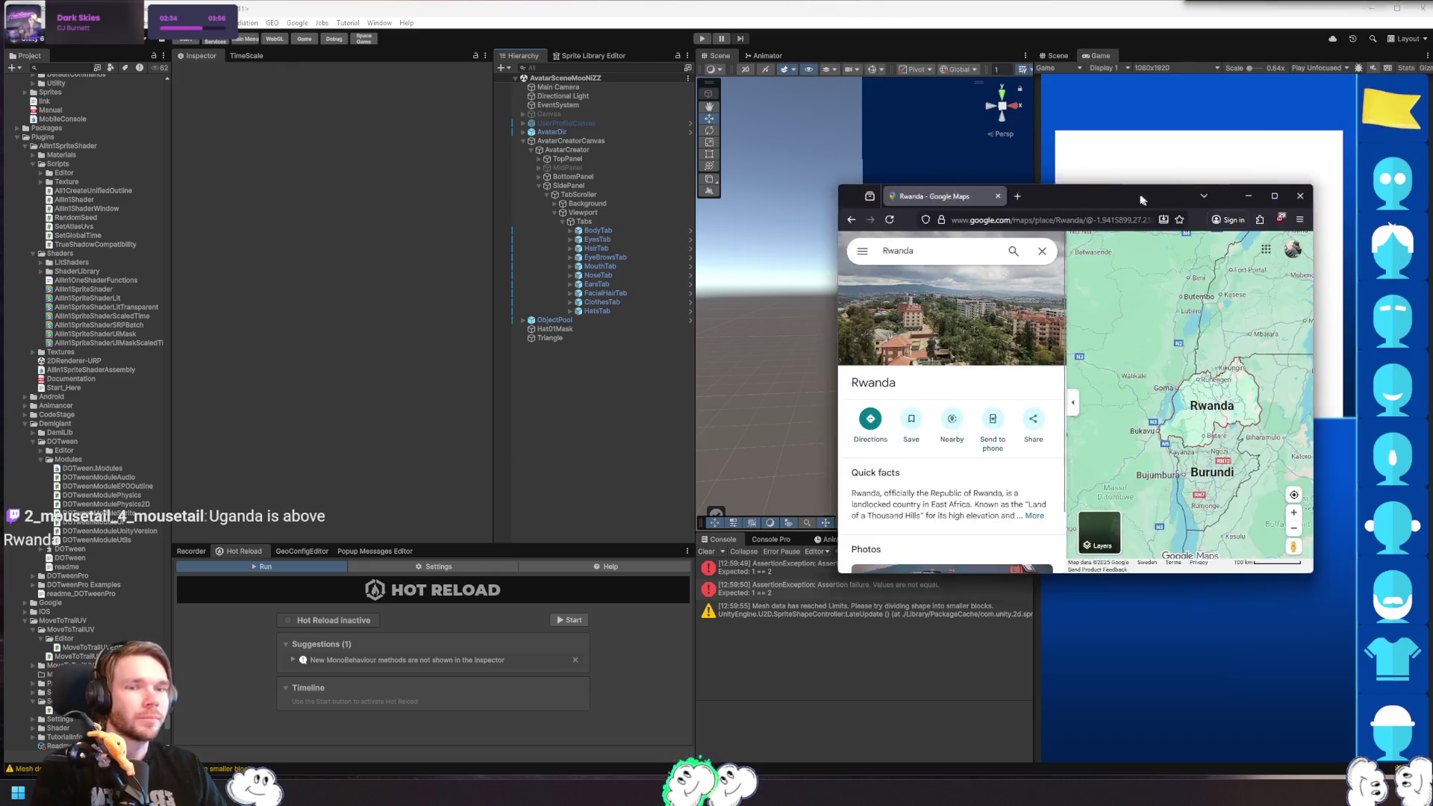
left_click_drag(1215, 581, 1403, 706)
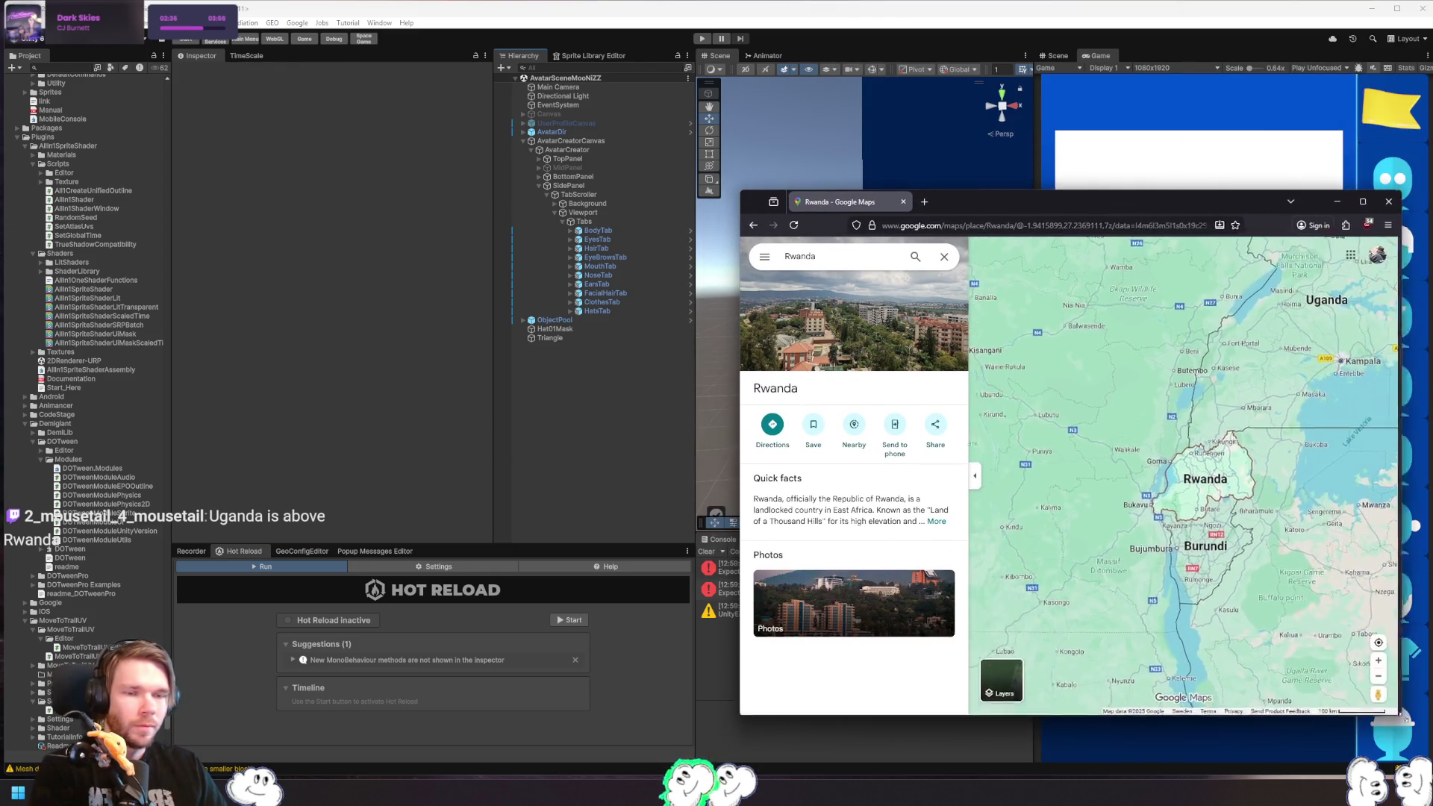
left_click_drag(1001, 212, 660, 109)
mouse_move(1064, 601)
left_mouse_down()
mouse_move(1137, 649)
mouse_move(1352, 721)
left_mouse_up()
- Zoom and pan around Central and East Africa, ending on Rwanda, Uganda and South Sudan
scroll(1130, 530, "down", 3)
left_click_drag(1129, 530, 1160, 465)
scroll(1179, 455, "up", 2)
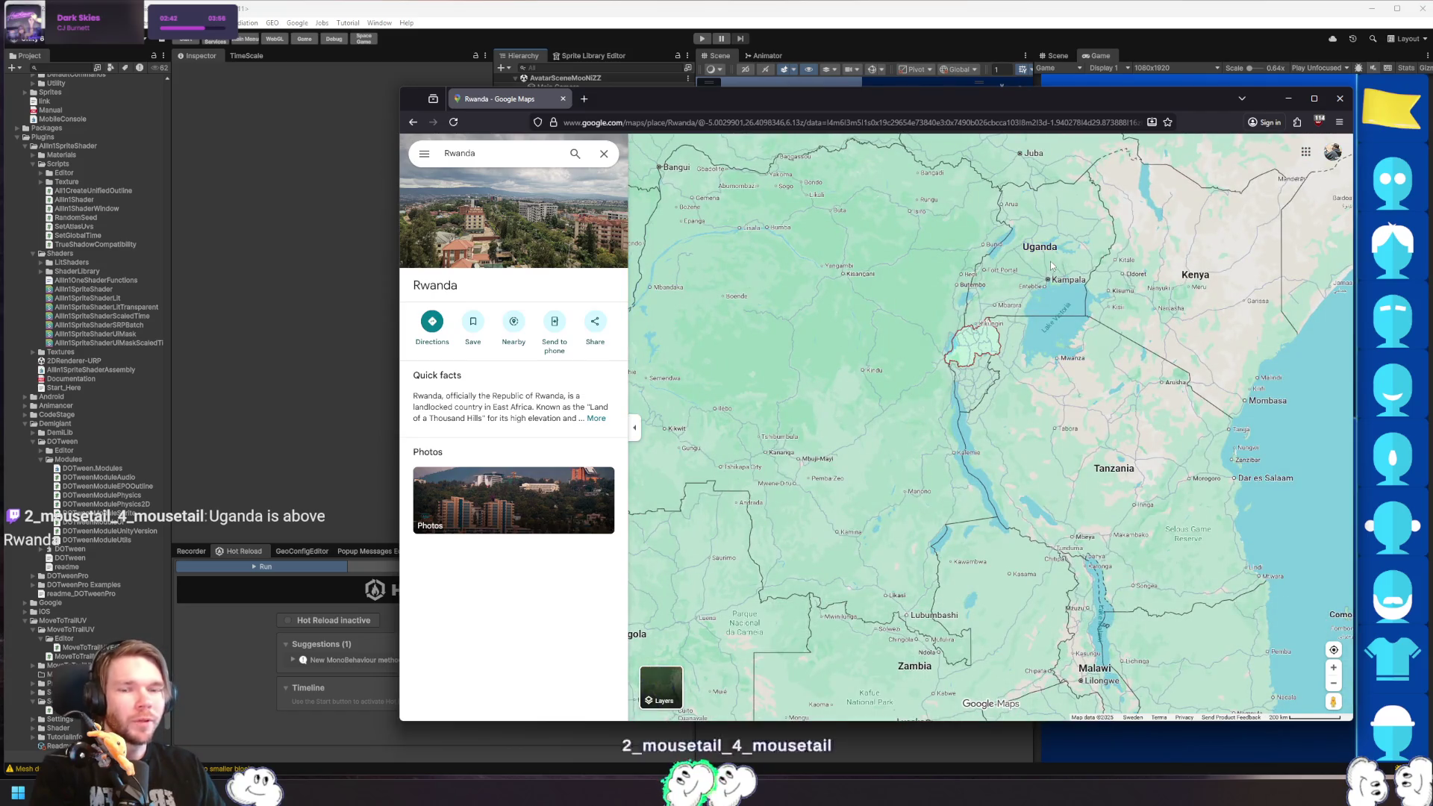
scroll(1062, 279, "down", 2)
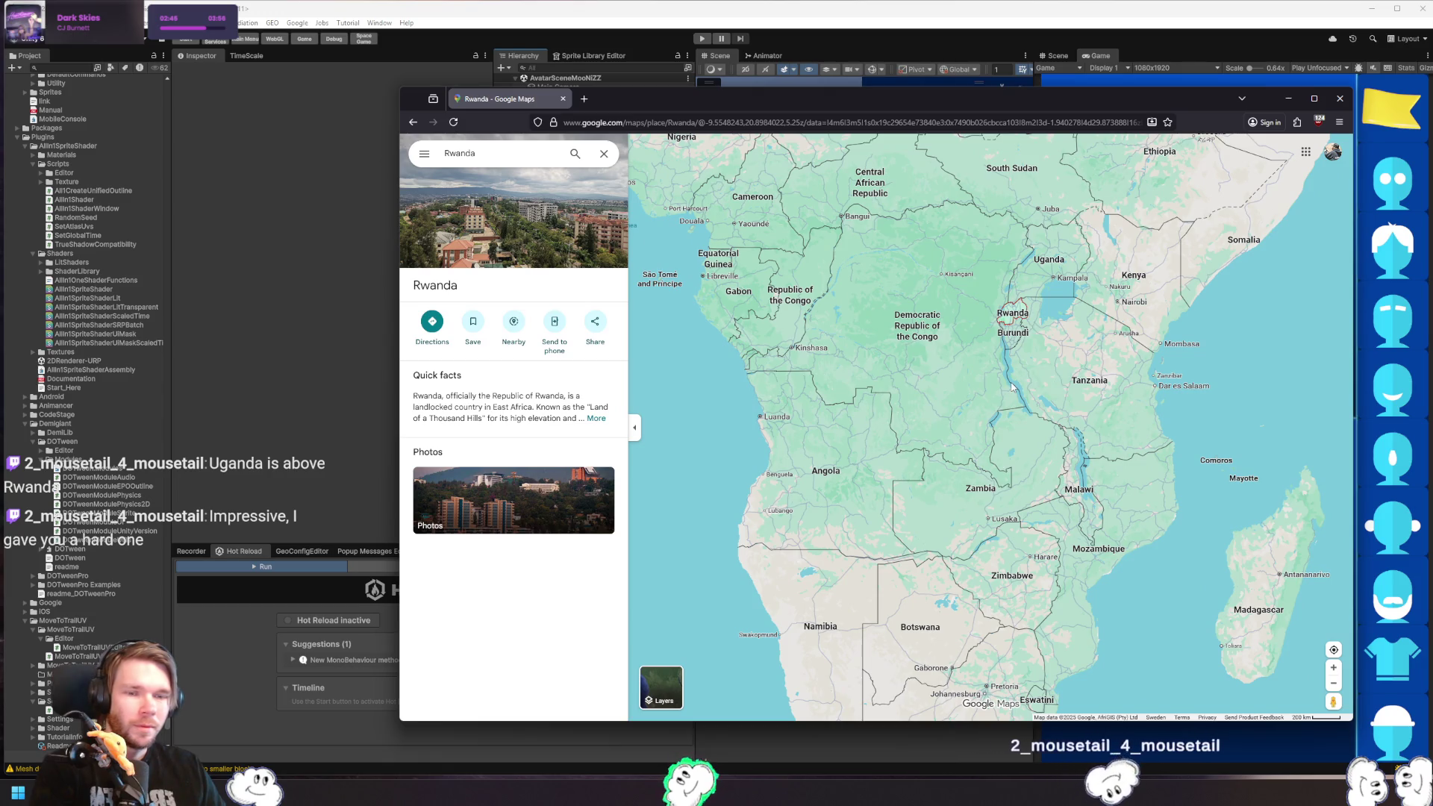
scroll(994, 306, "up", 2)
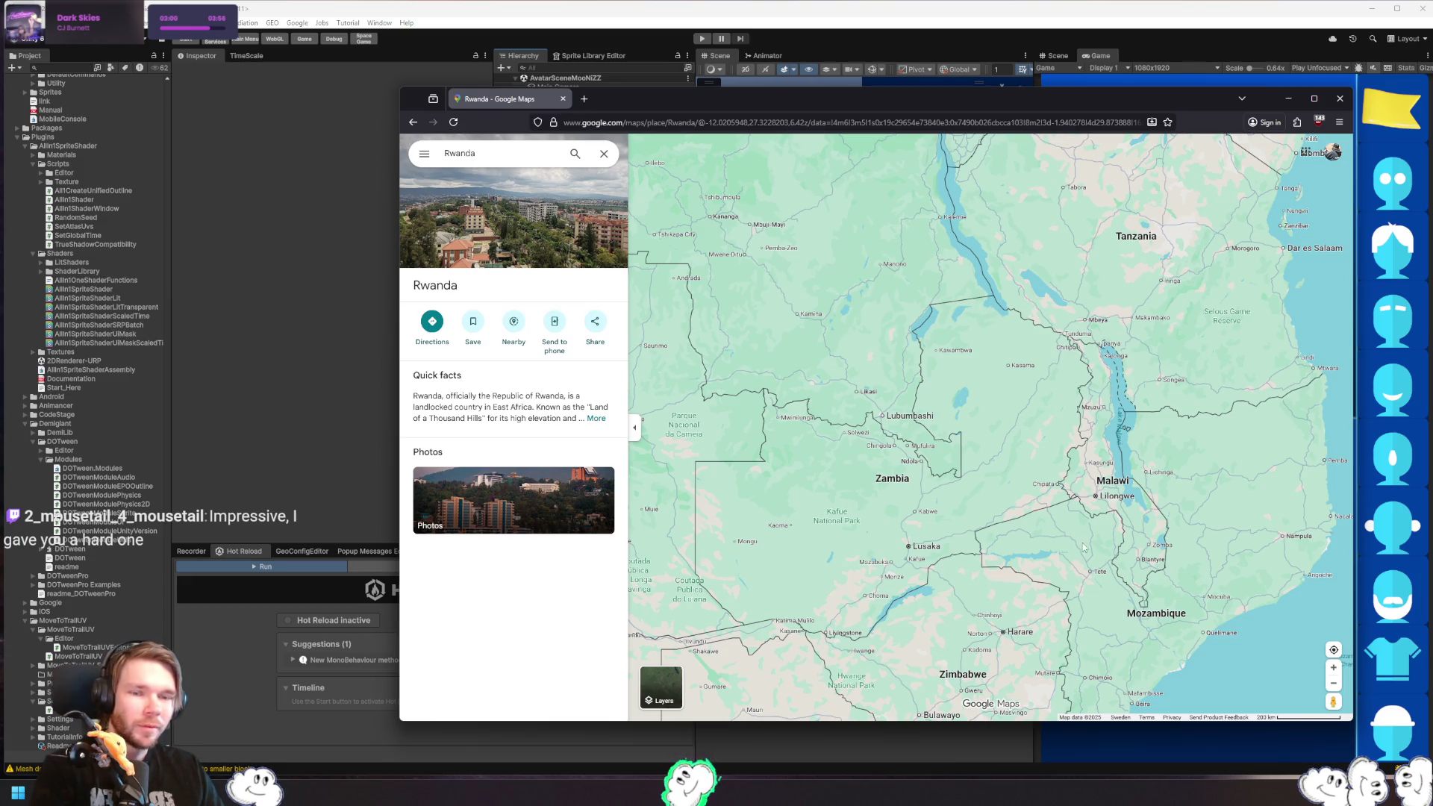
left_click_drag(1082, 548, 1099, 481)
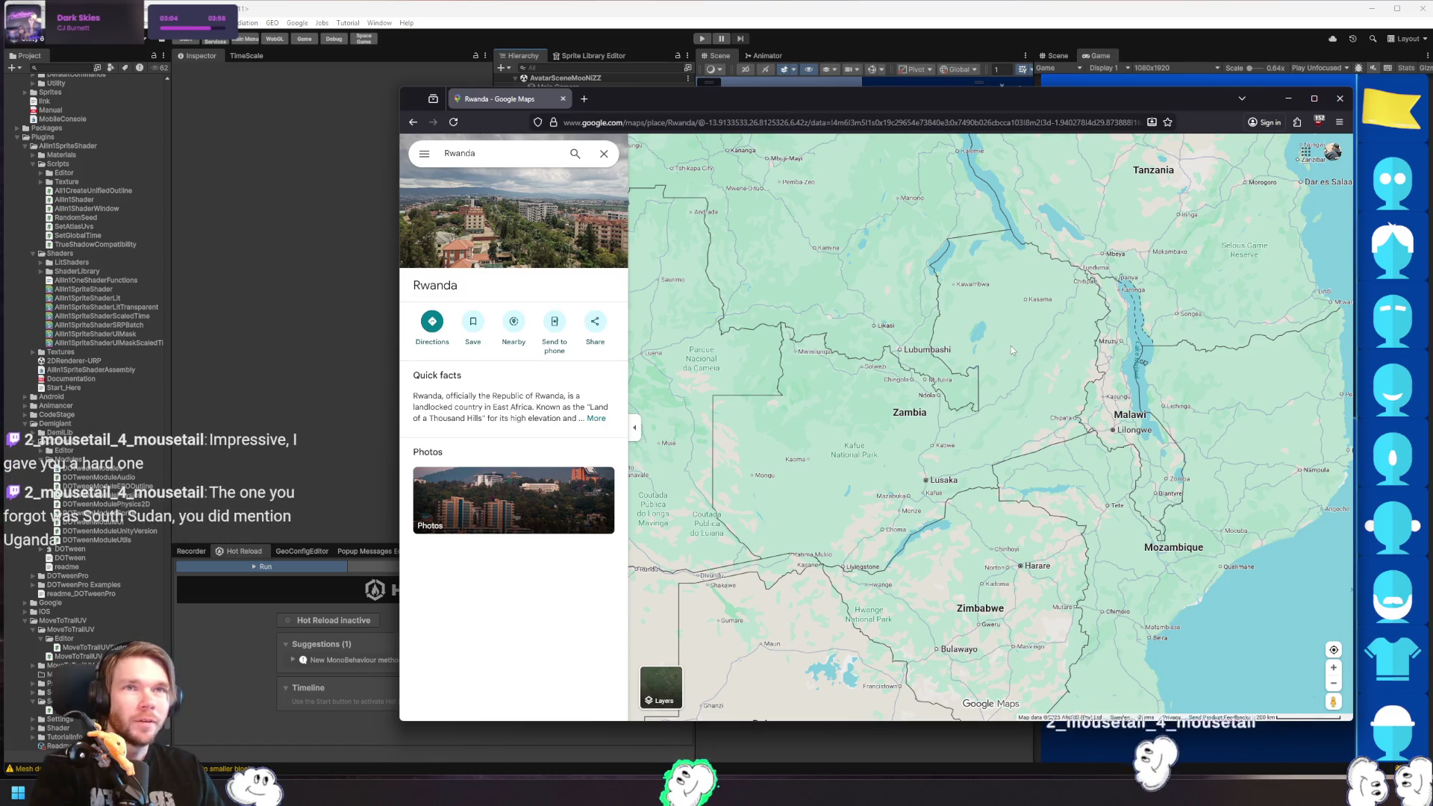
mouse_move(1010, 346)
left_mouse_down()
mouse_move(1000, 448)
mouse_move(1030, 557)
left_mouse_up()
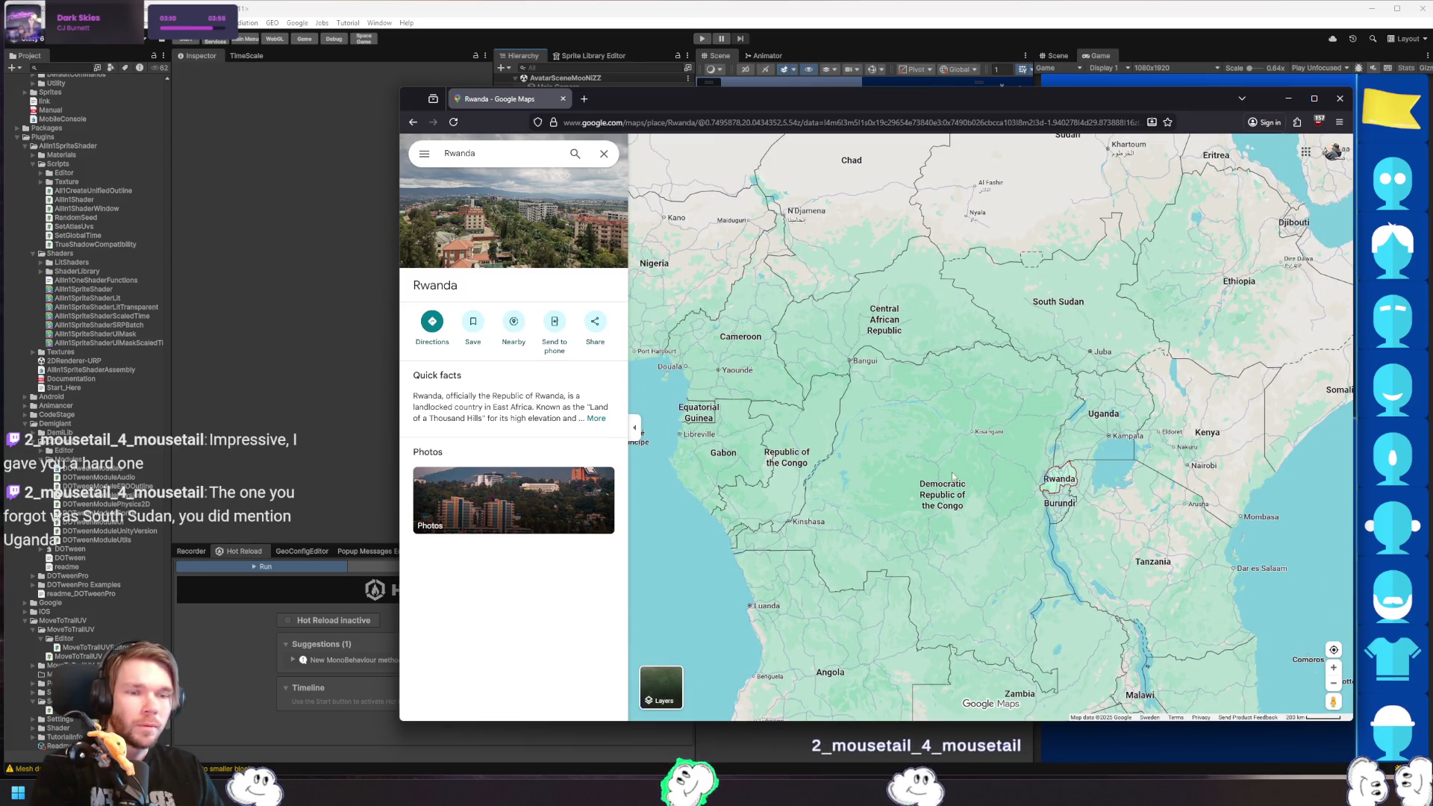
- Pan the map across Africa, from southern Africa to Niger, Chad and Sudan
left_click_drag(1093, 305, 1103, 395)
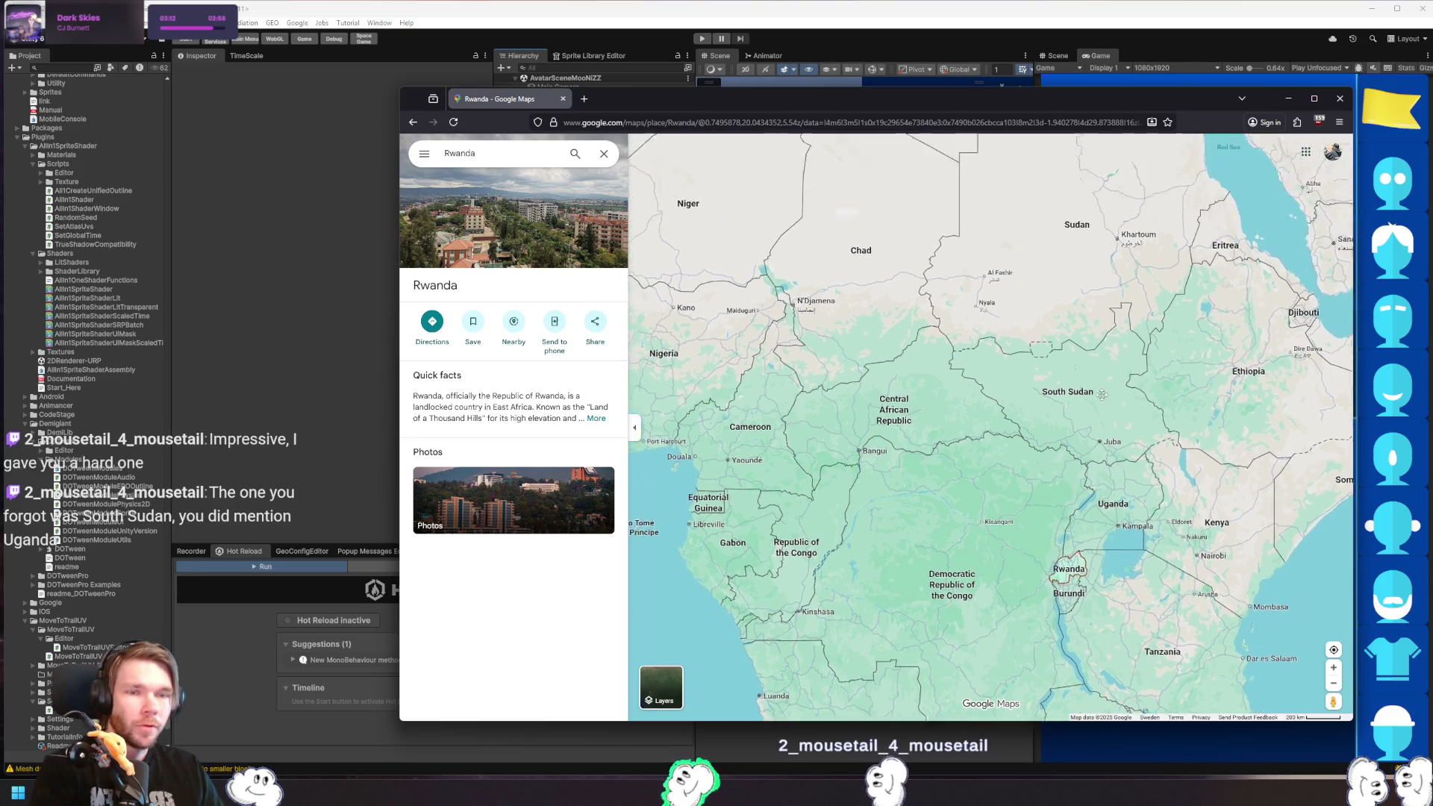
scroll(1091, 288, "down", 3)
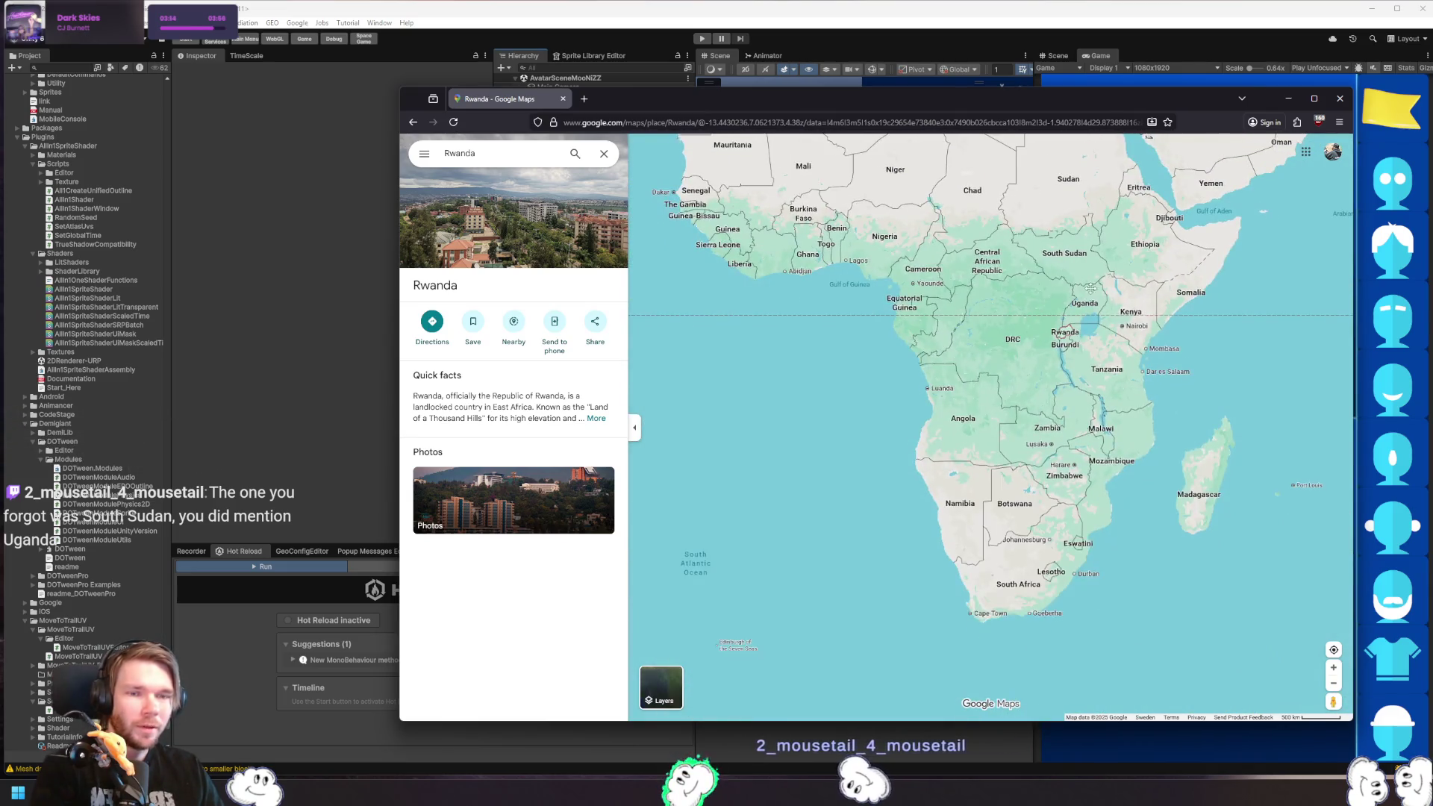
scroll(1025, 436, "up", 2)
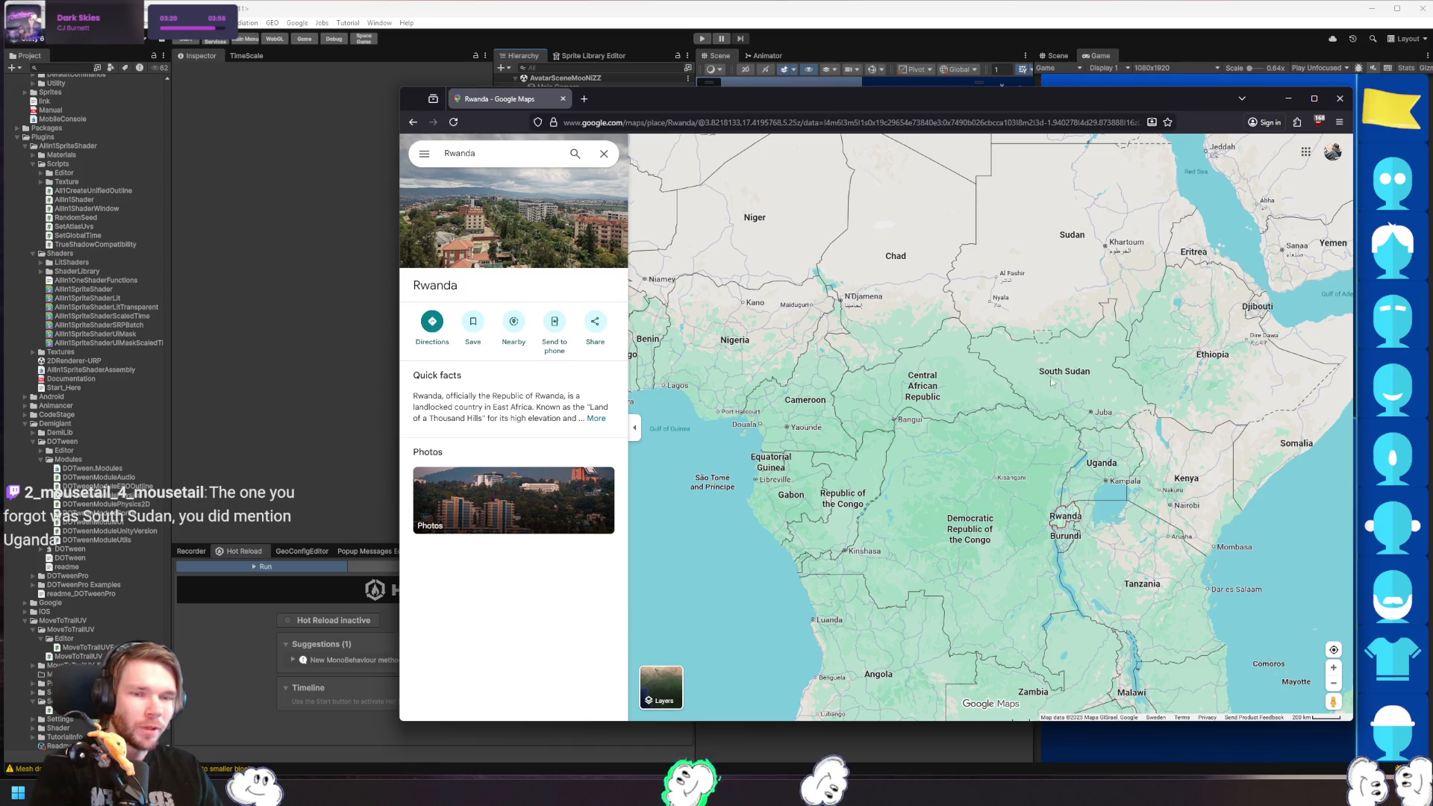
mouse_move(1076, 377)
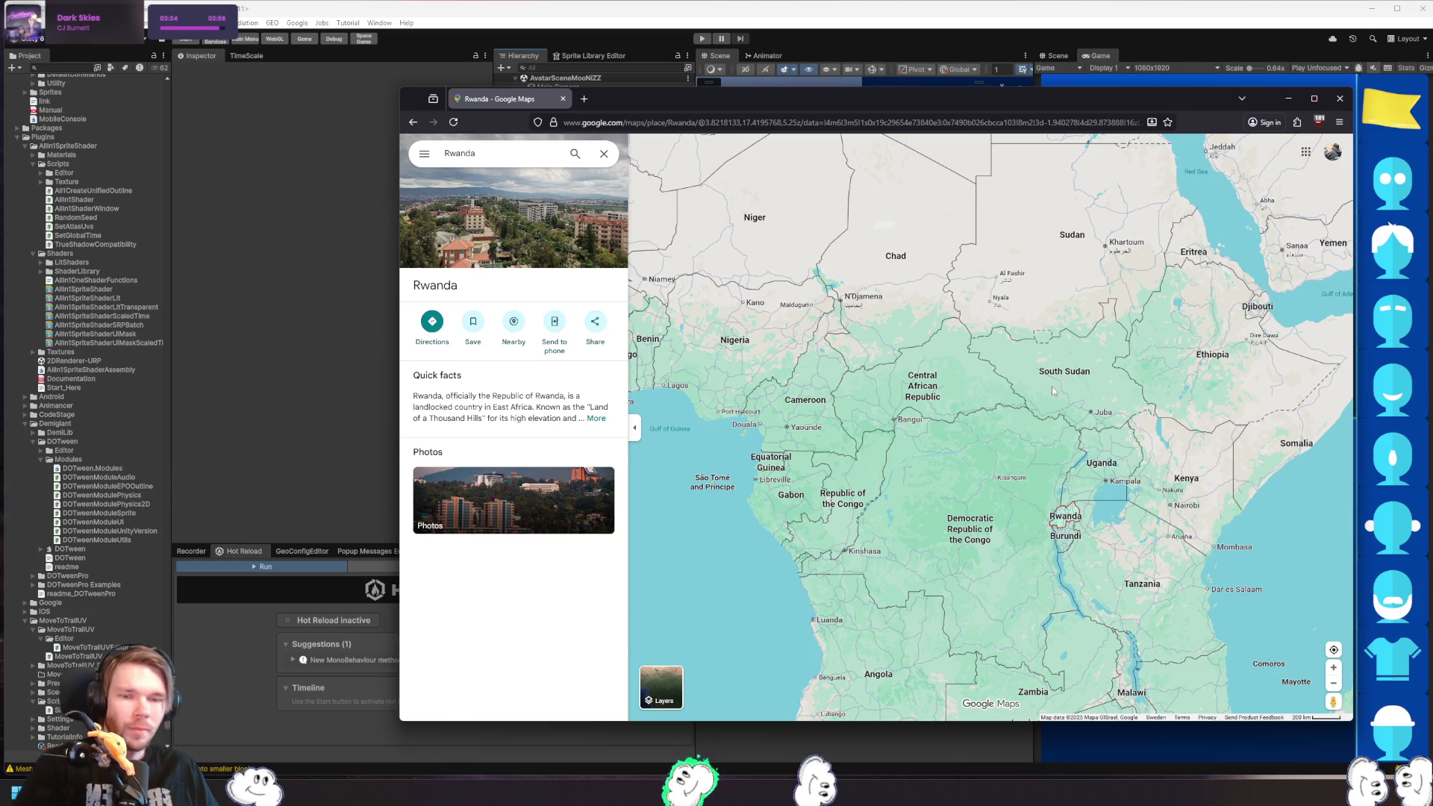
scroll(1037, 492, "down", 3)
scroll(1036, 502, "up", 3)
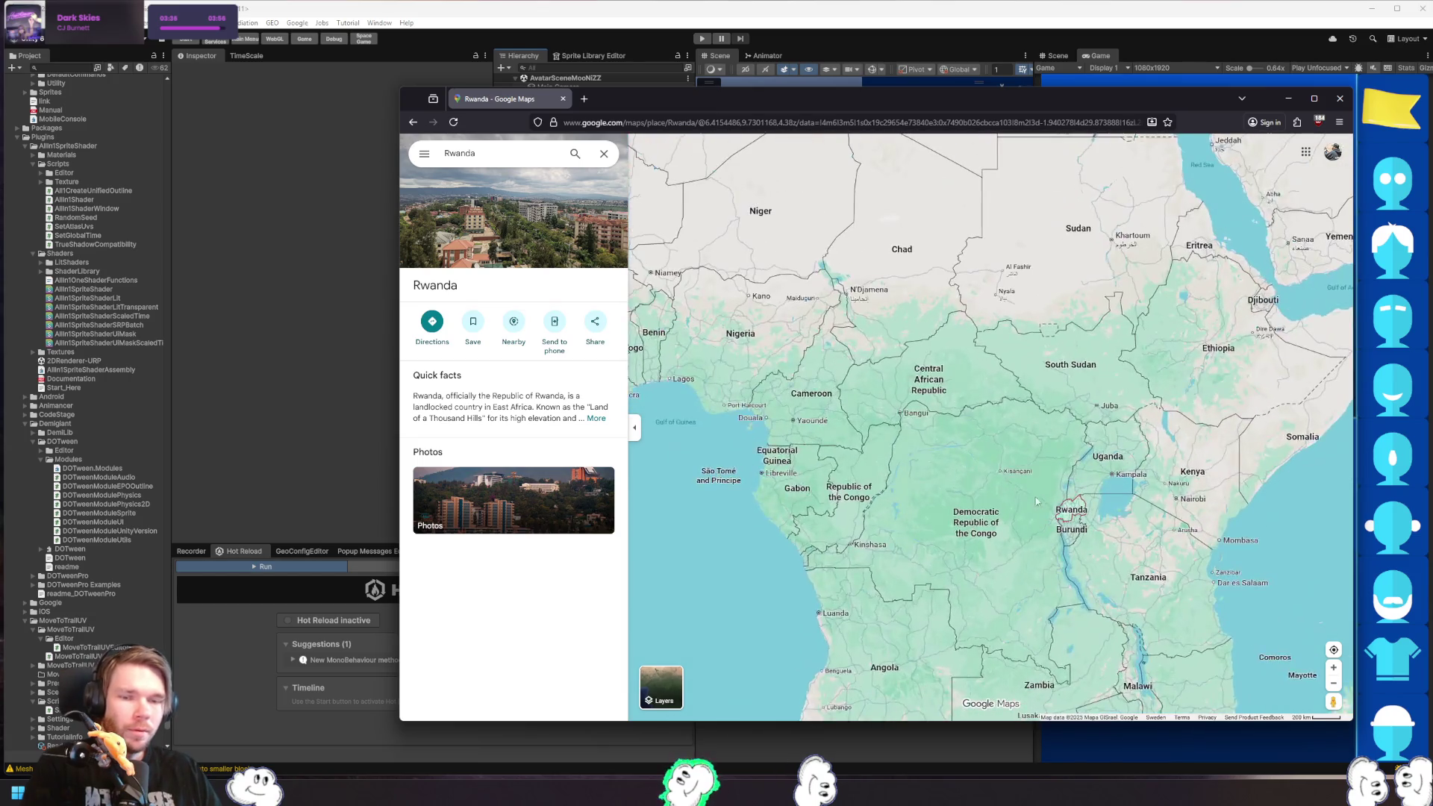
mouse_move(1036, 502)
left_mouse_down()
mouse_move(1005, 322)
mouse_move(907, 300)
left_mouse_up()
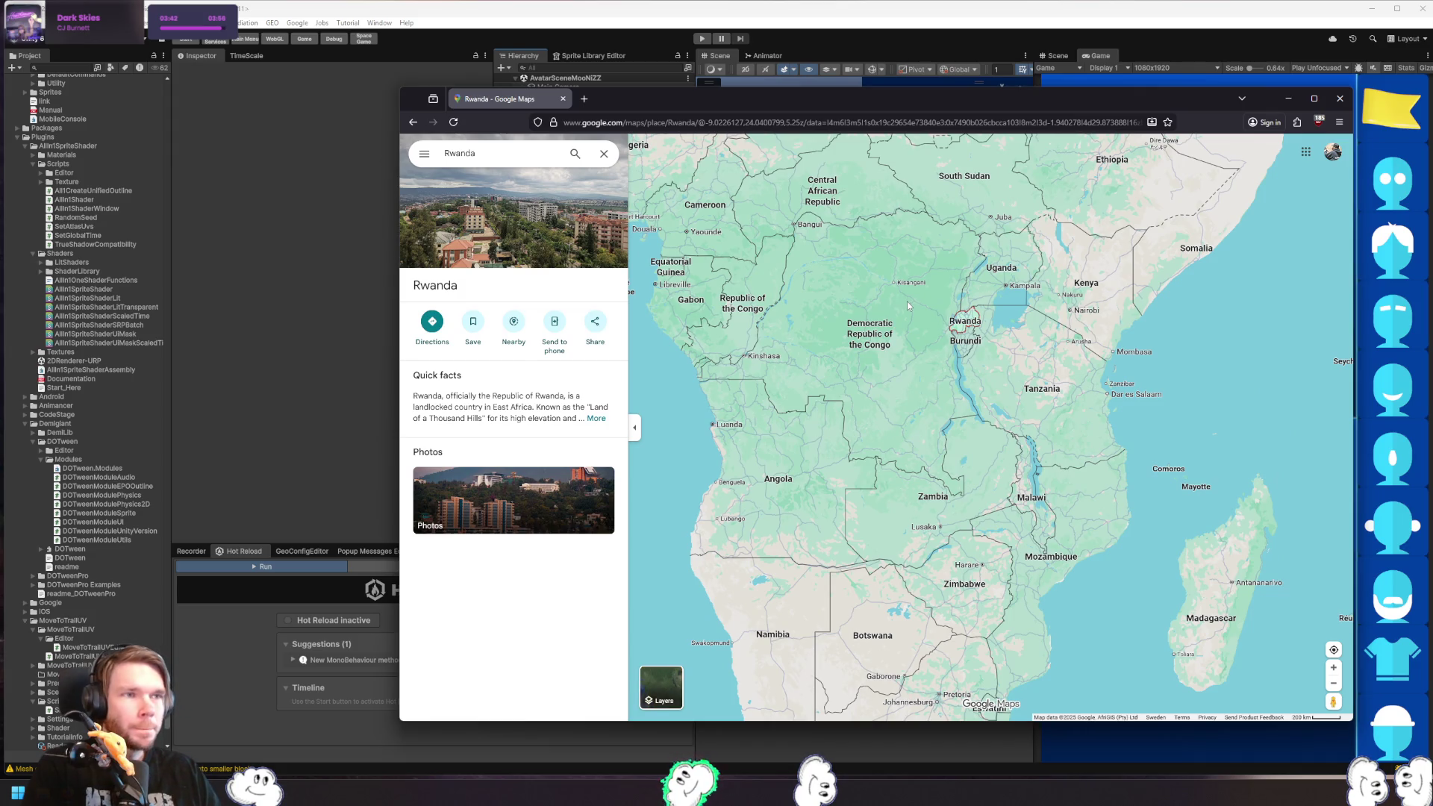
mouse_move(907, 304)
left_mouse_down()
mouse_move(993, 536)
mouse_move(1175, 563)
mouse_move(927, 467)
left_mouse_up()
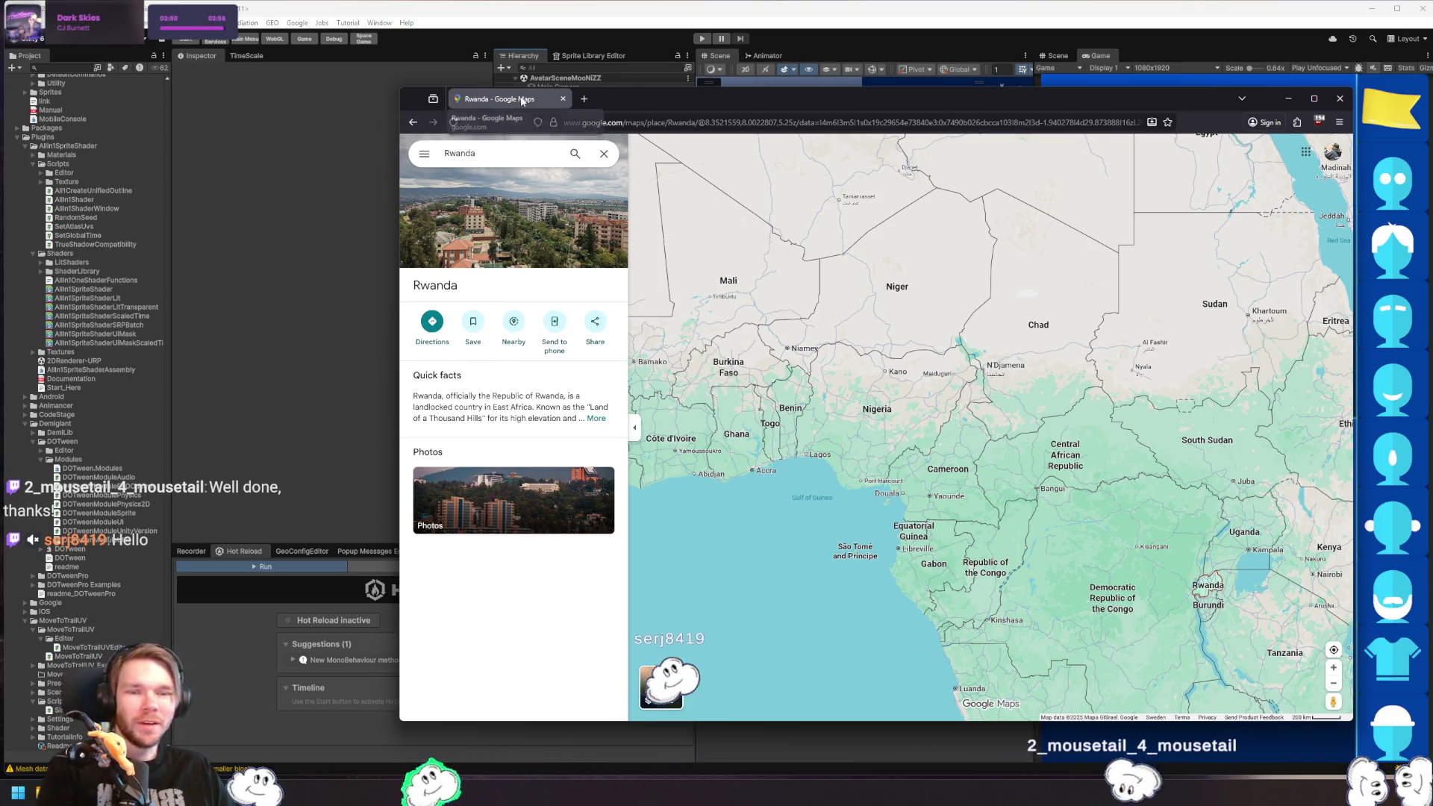
- Pan north to Western Europe and Iberia, then return to the Unity Editor
mouse_move(1164, 201)
left_mouse_down()
mouse_move(1051, 616)
mouse_move(1189, 617)
left_mouse_up()
left_click_drag(662, 576, 827, 464)
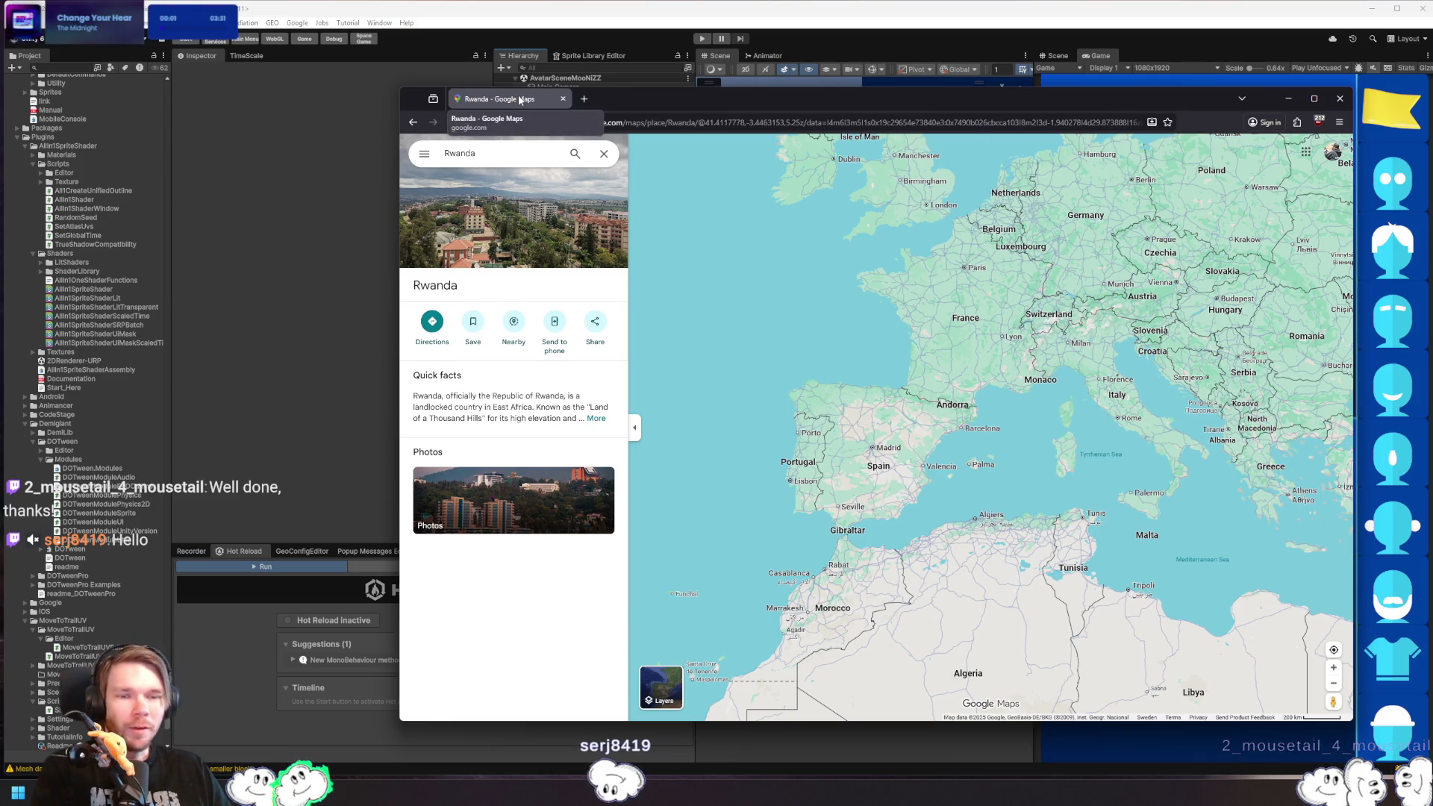
key("alt+Tab")
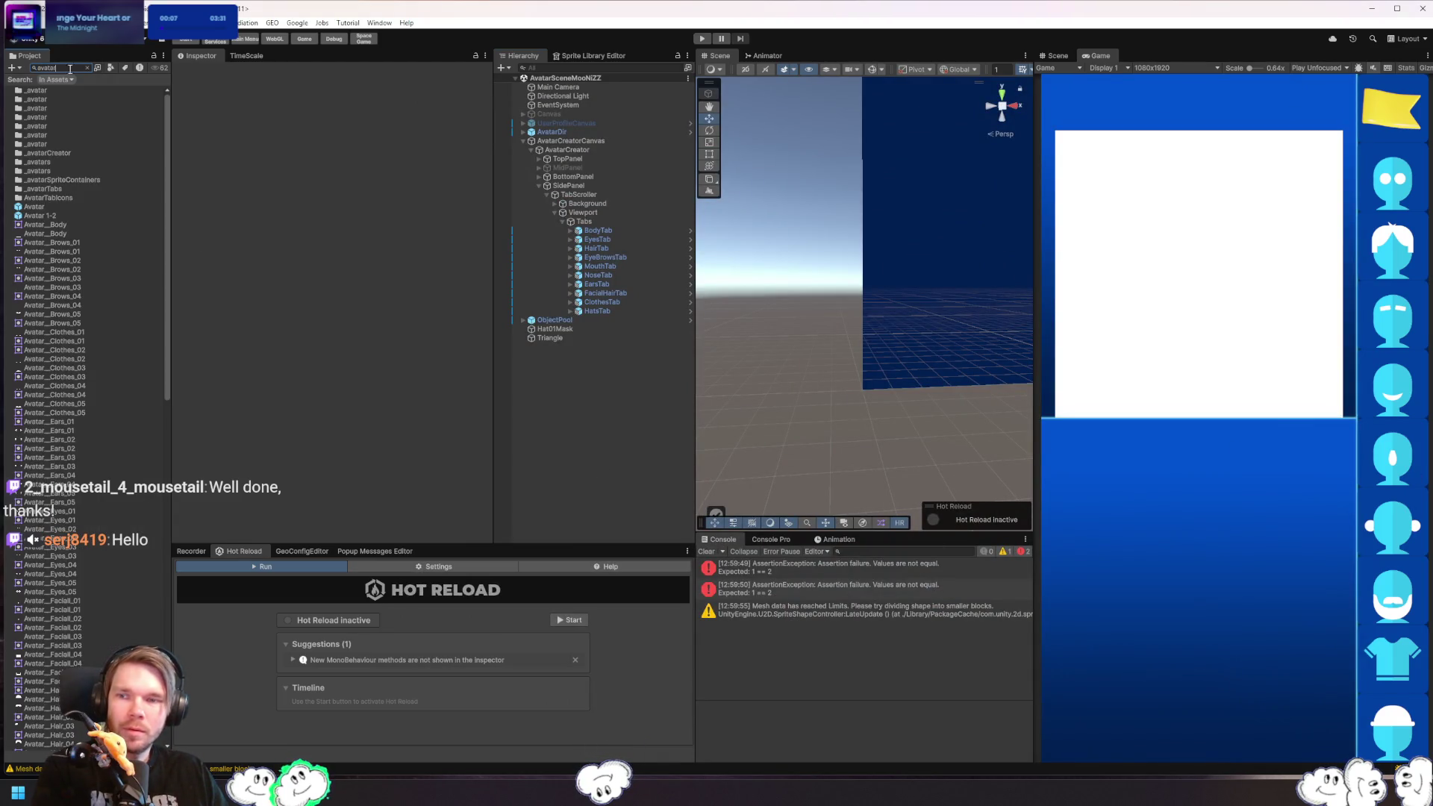
- Search 'ipre' to open AvatarPrefab, read both Console errors, then select Mouth0
type("i")
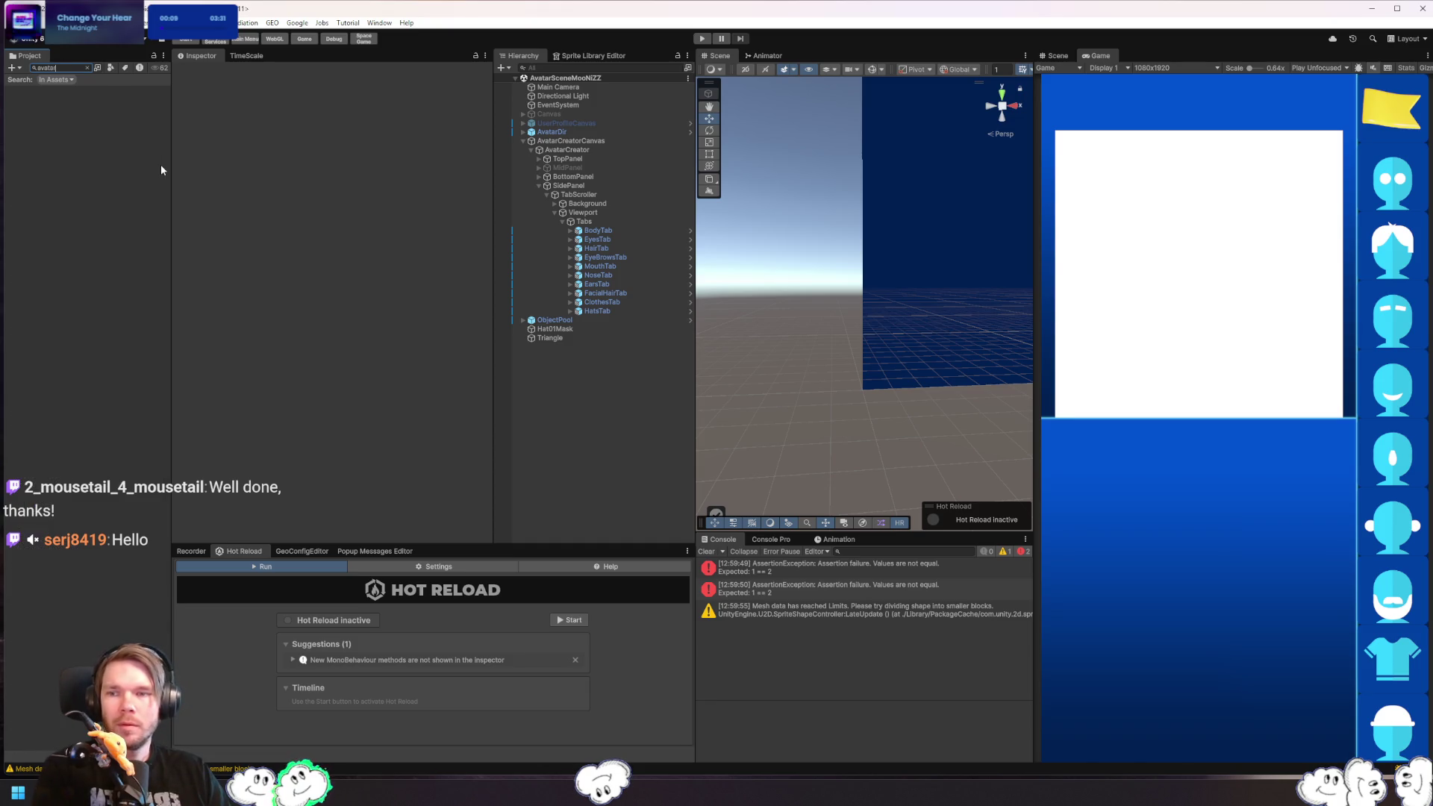
type("pre")
double_click(45, 91)
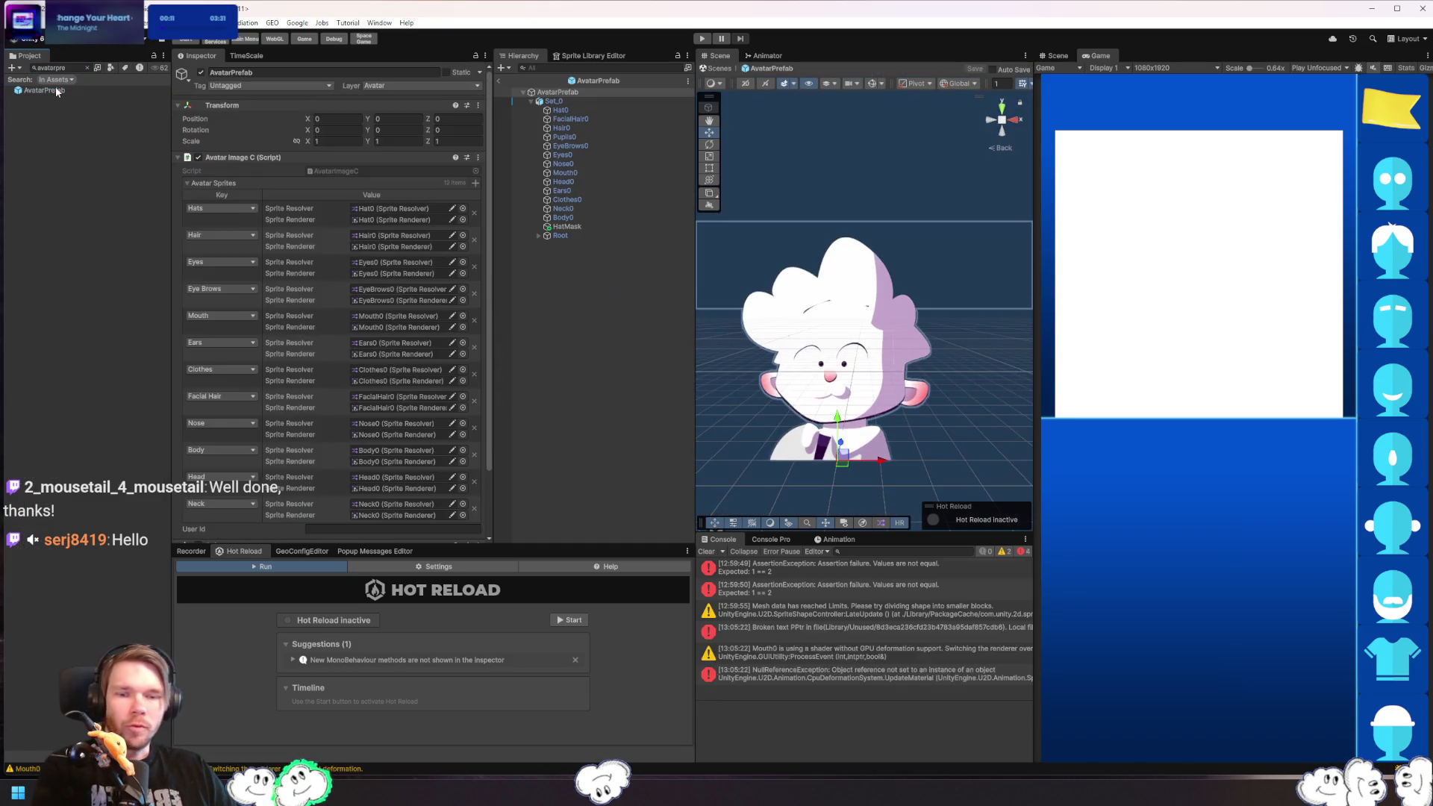
left_click(865, 653)
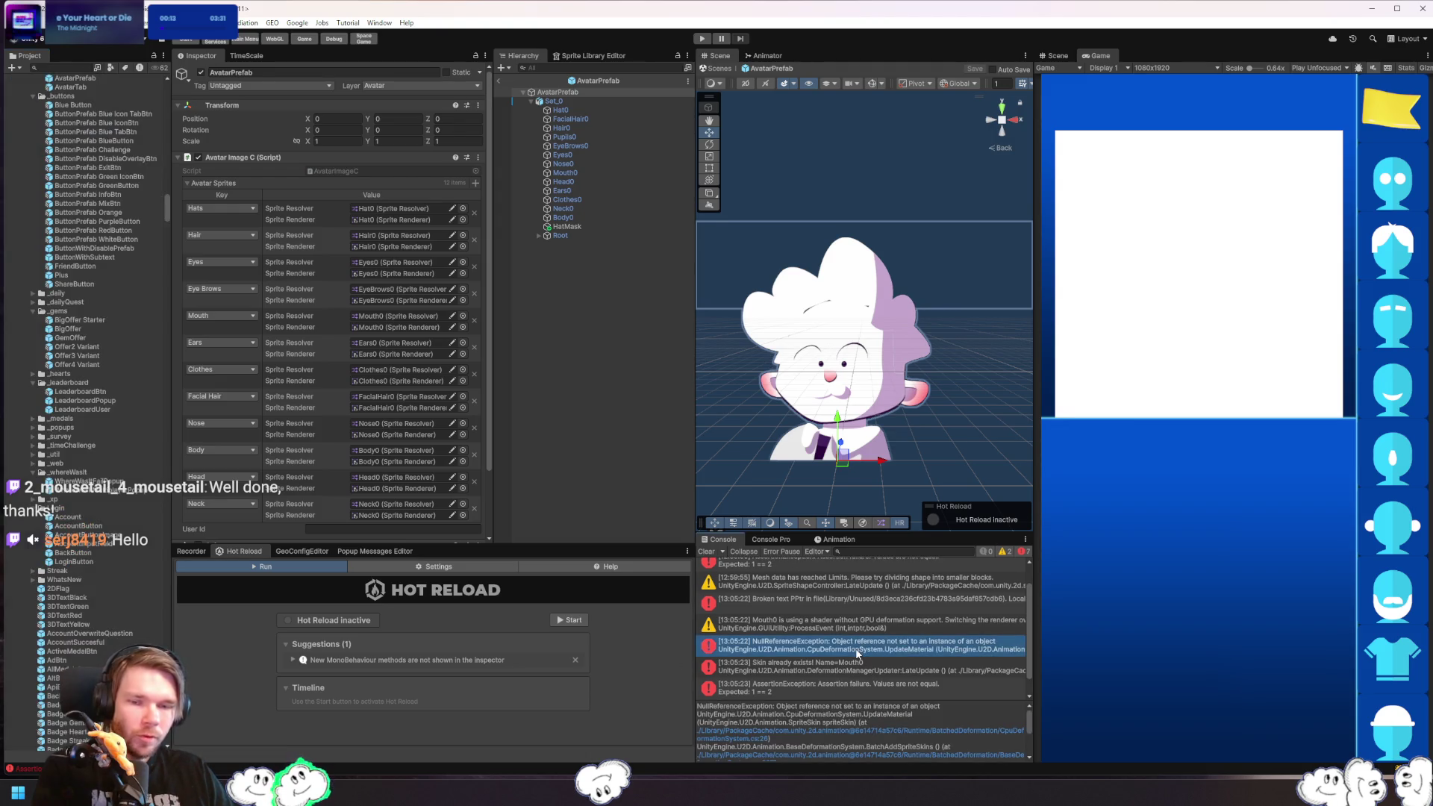
left_click(786, 667)
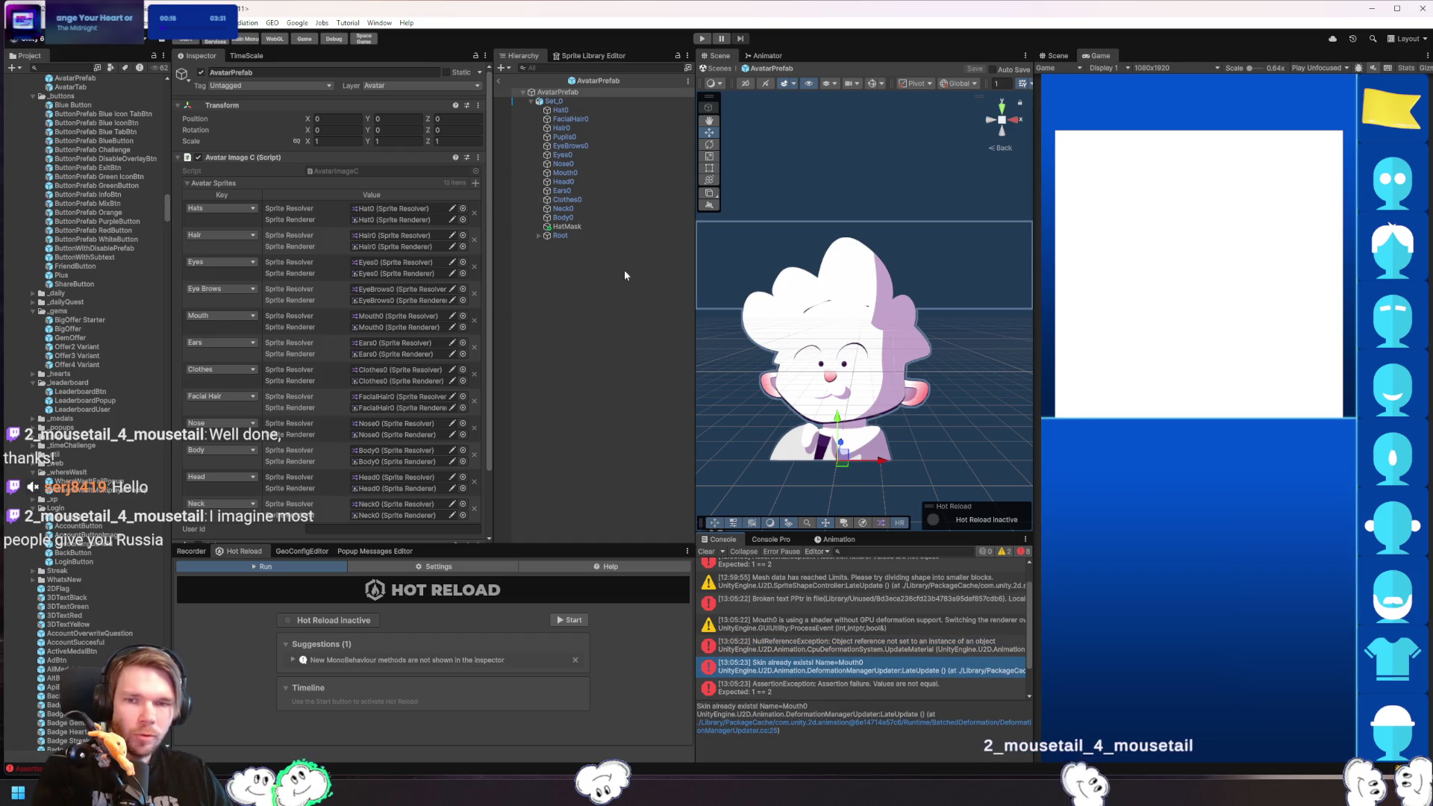
left_click(582, 172)
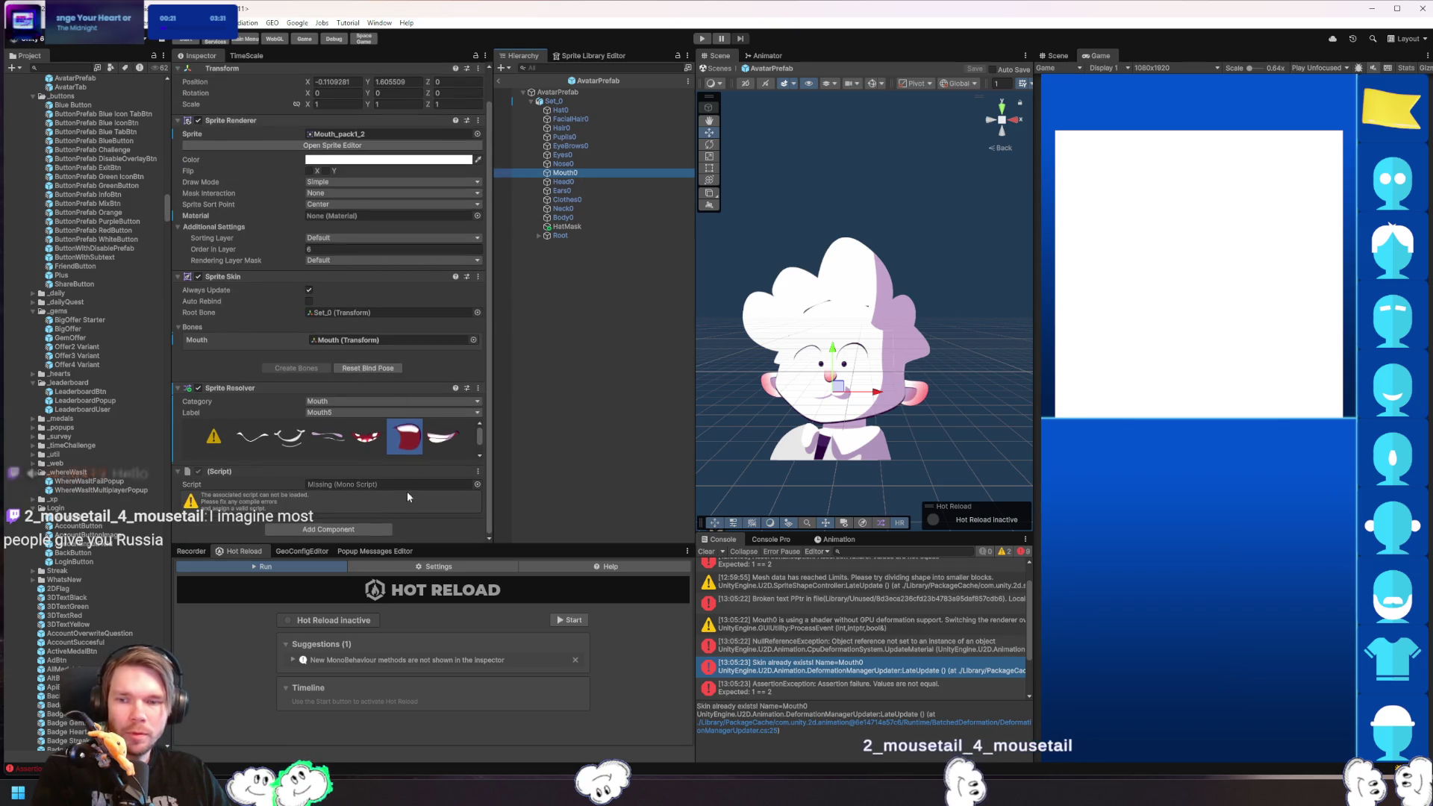
- Remove the missing (Script) component from Mouth0
left_click(477, 471)
left_click(542, 501)
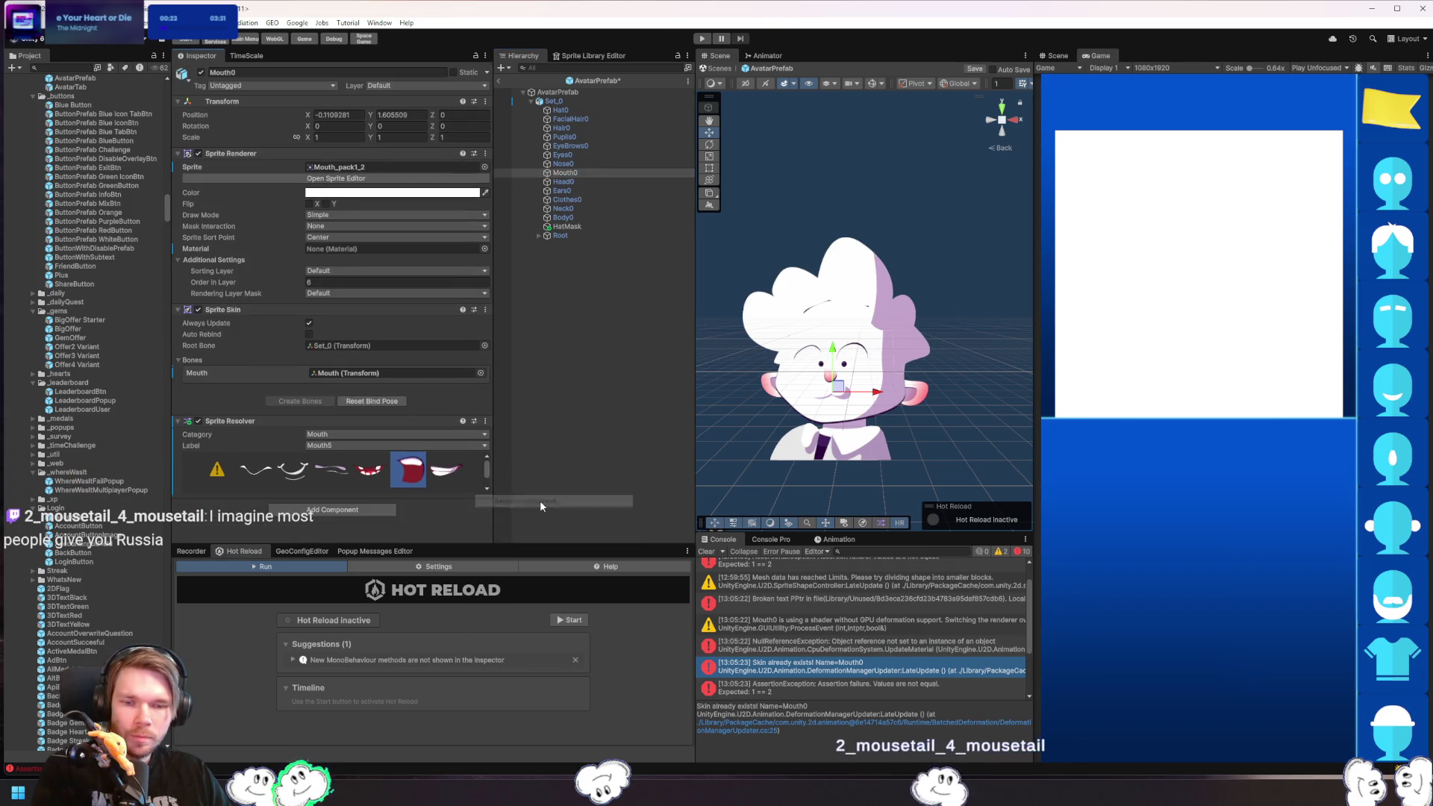
left_click(580, 171)
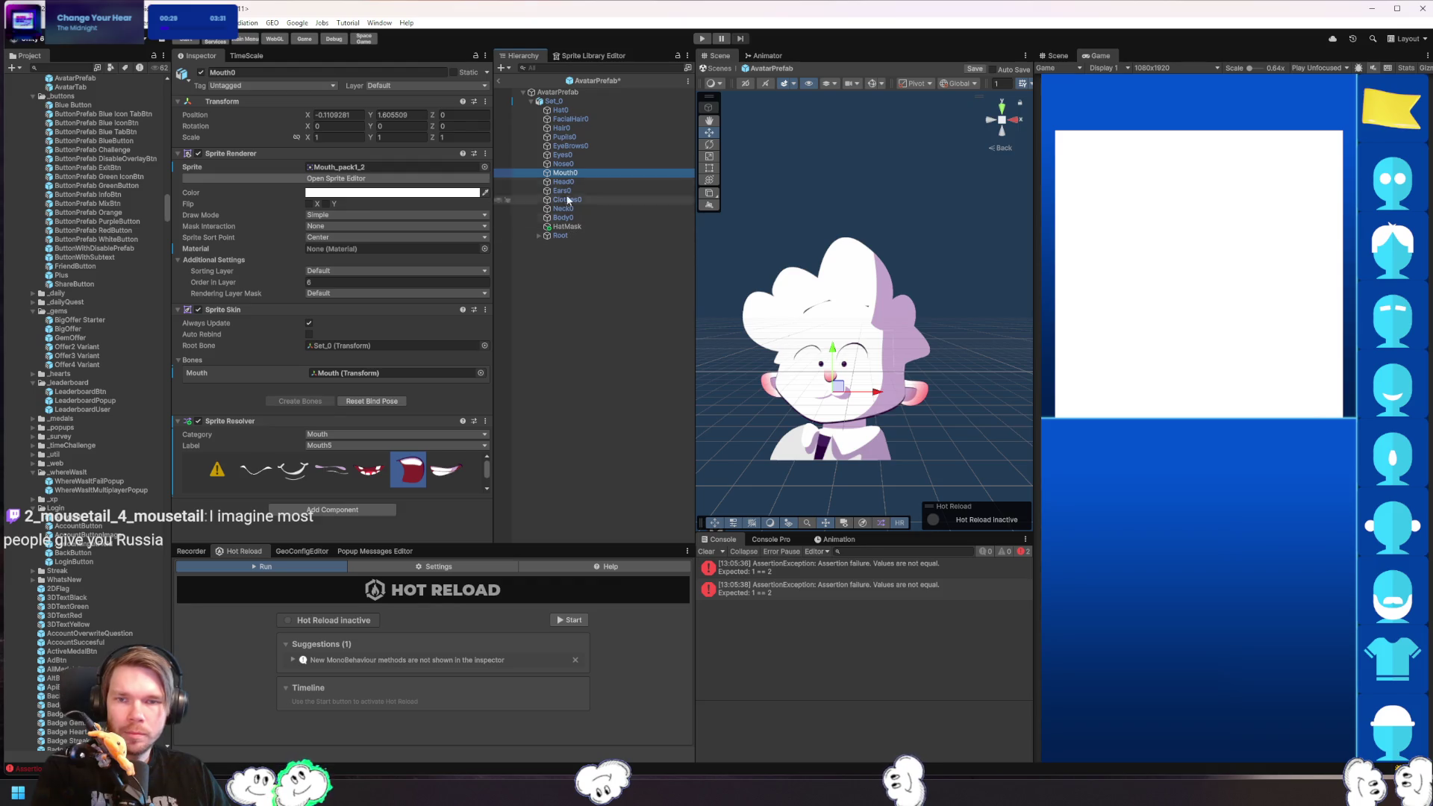
- Inspect Set_0 and its Hat0, Hair0, Pupils0, EyeBrows0, Eyes0 and Nose0 parts
left_click(582, 102)
left_click(582, 111)
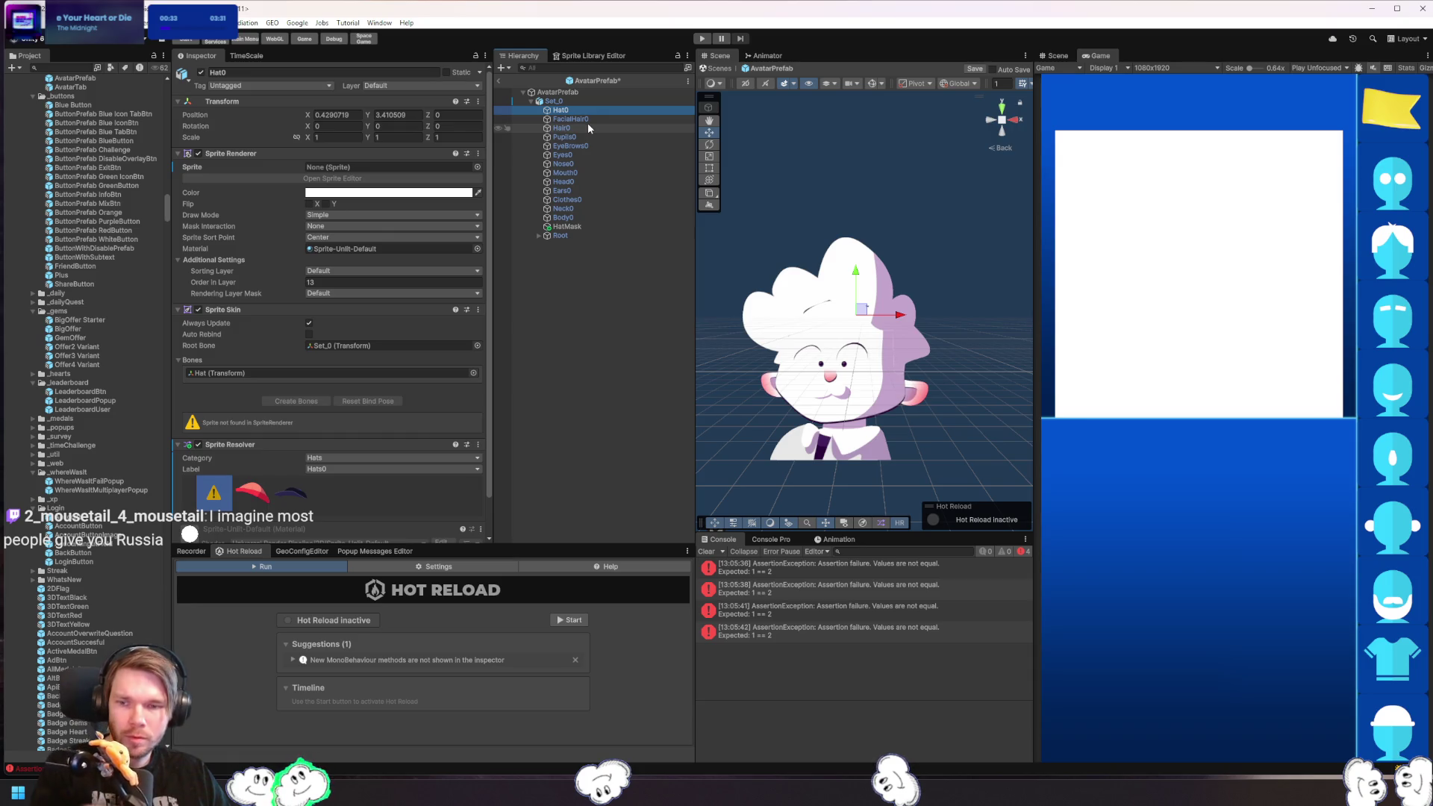
left_click(588, 123)
left_click(579, 136)
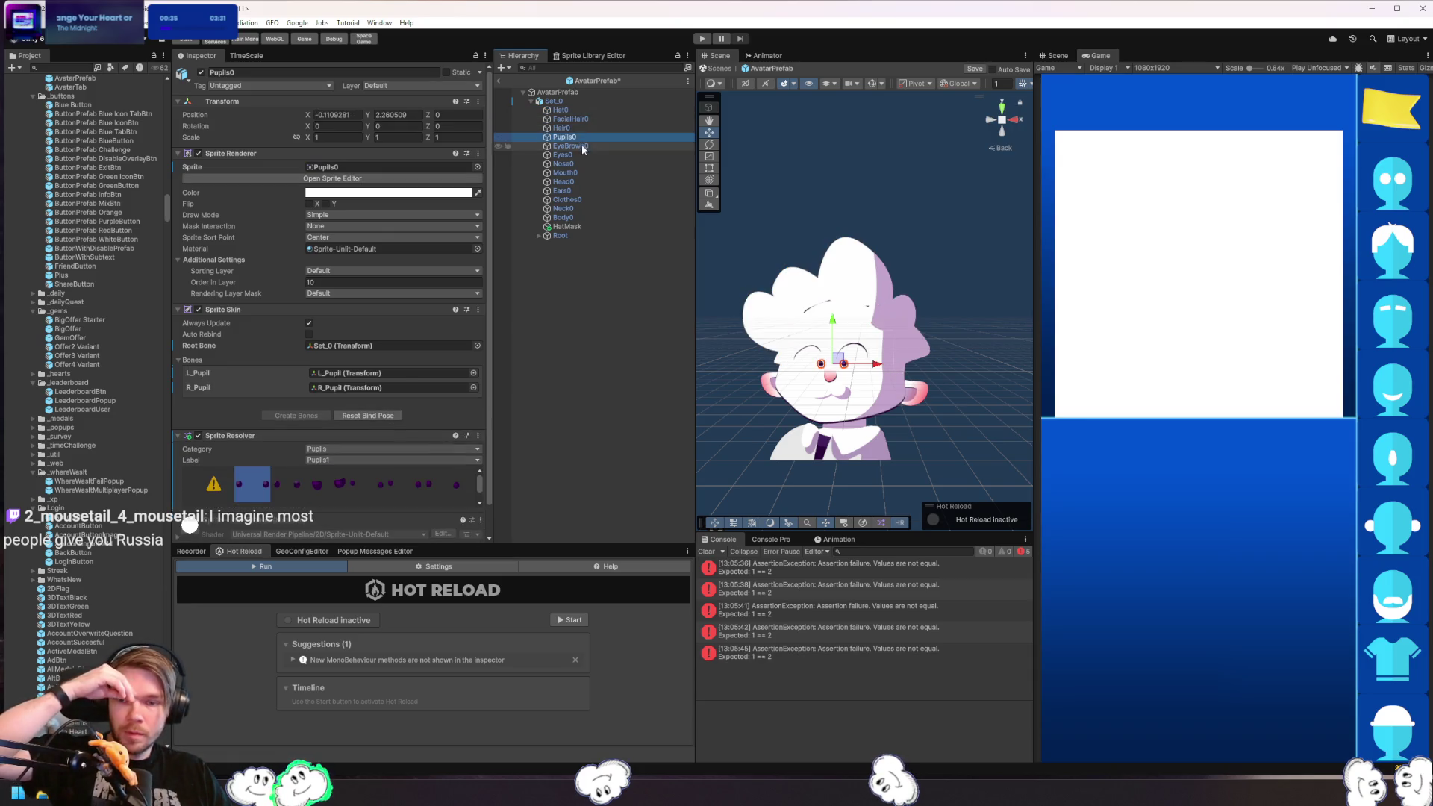
left_click(580, 145)
left_click(579, 154)
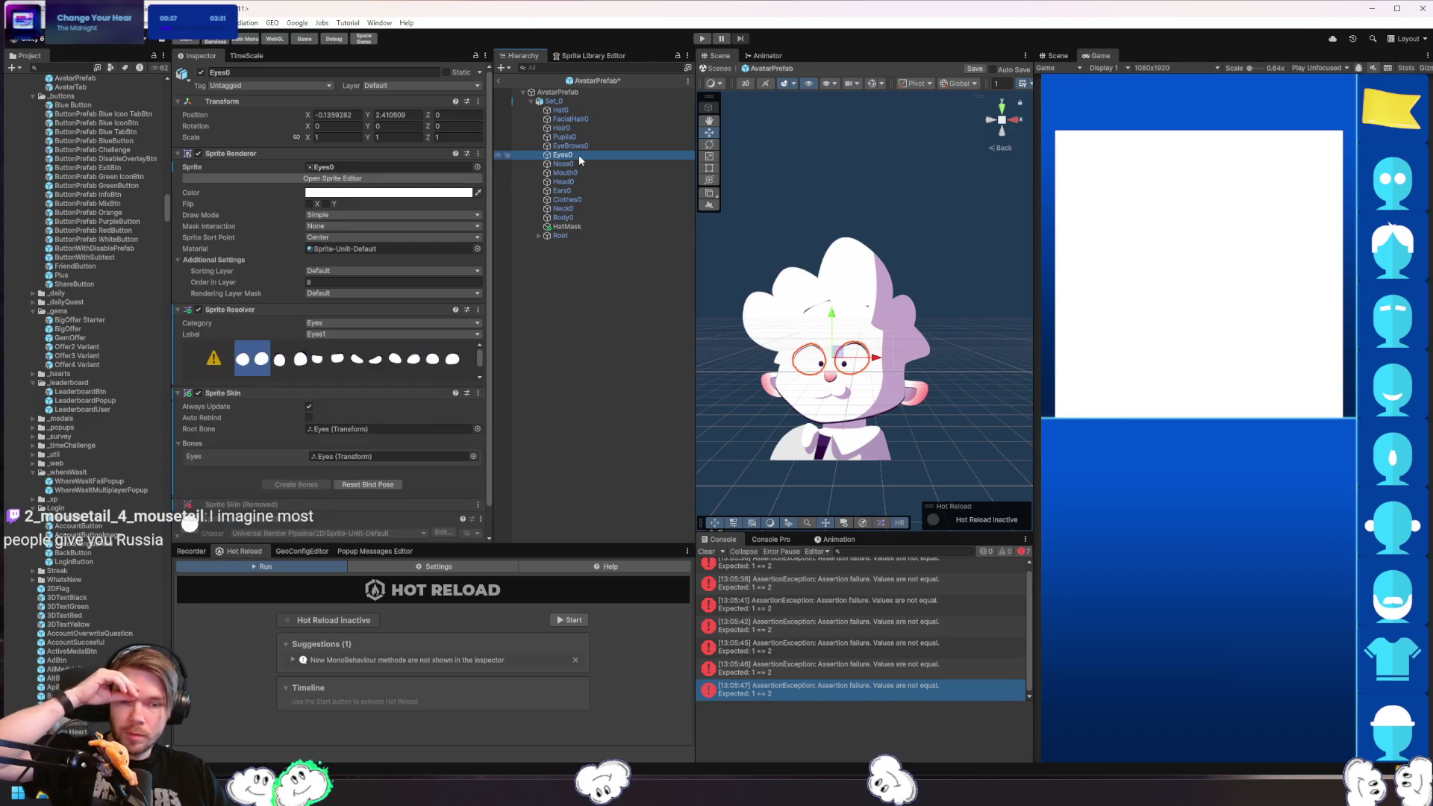
left_click(567, 164)
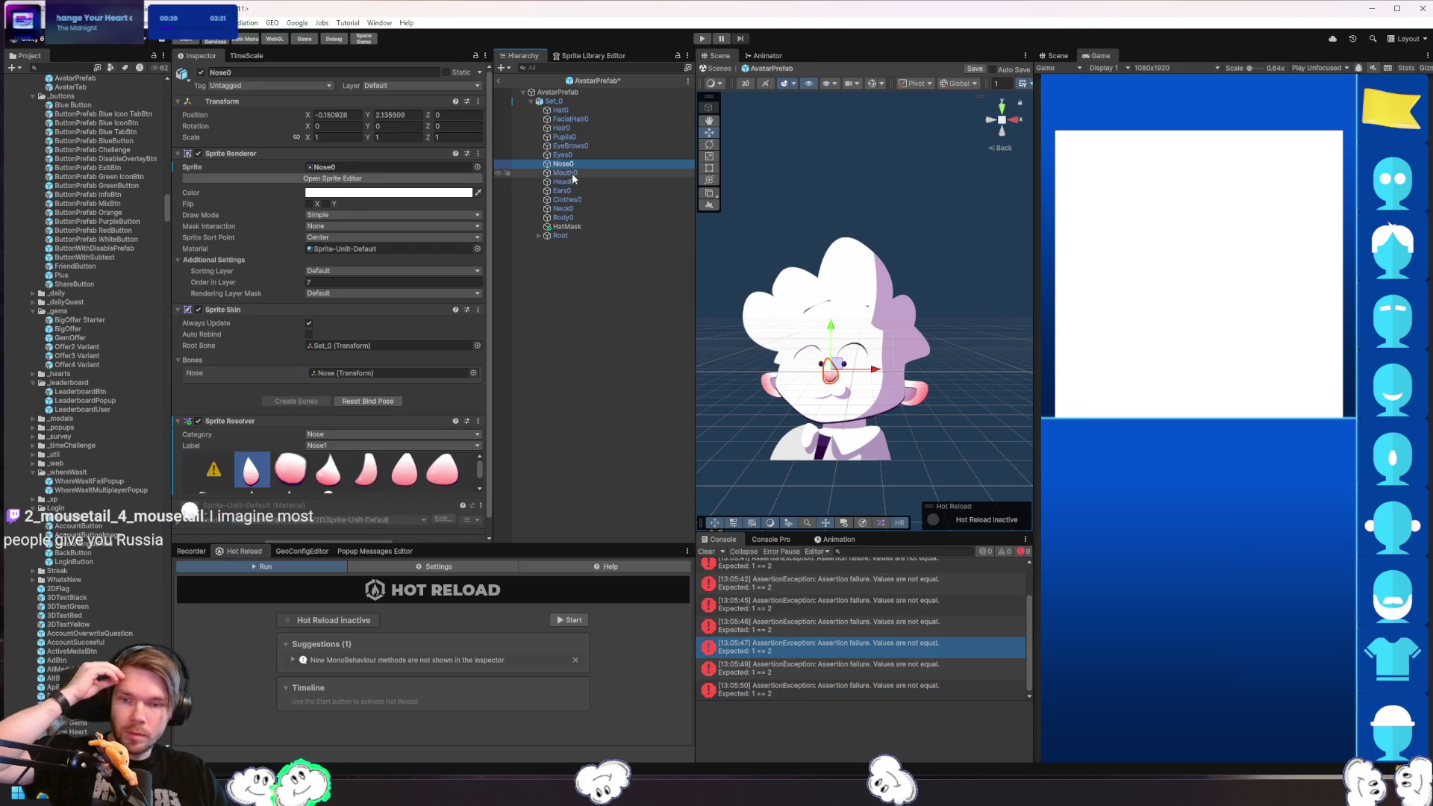
- Give Mouth0 the third mouth sprite, then inspect HatMask's mask settings
left_click(572, 173)
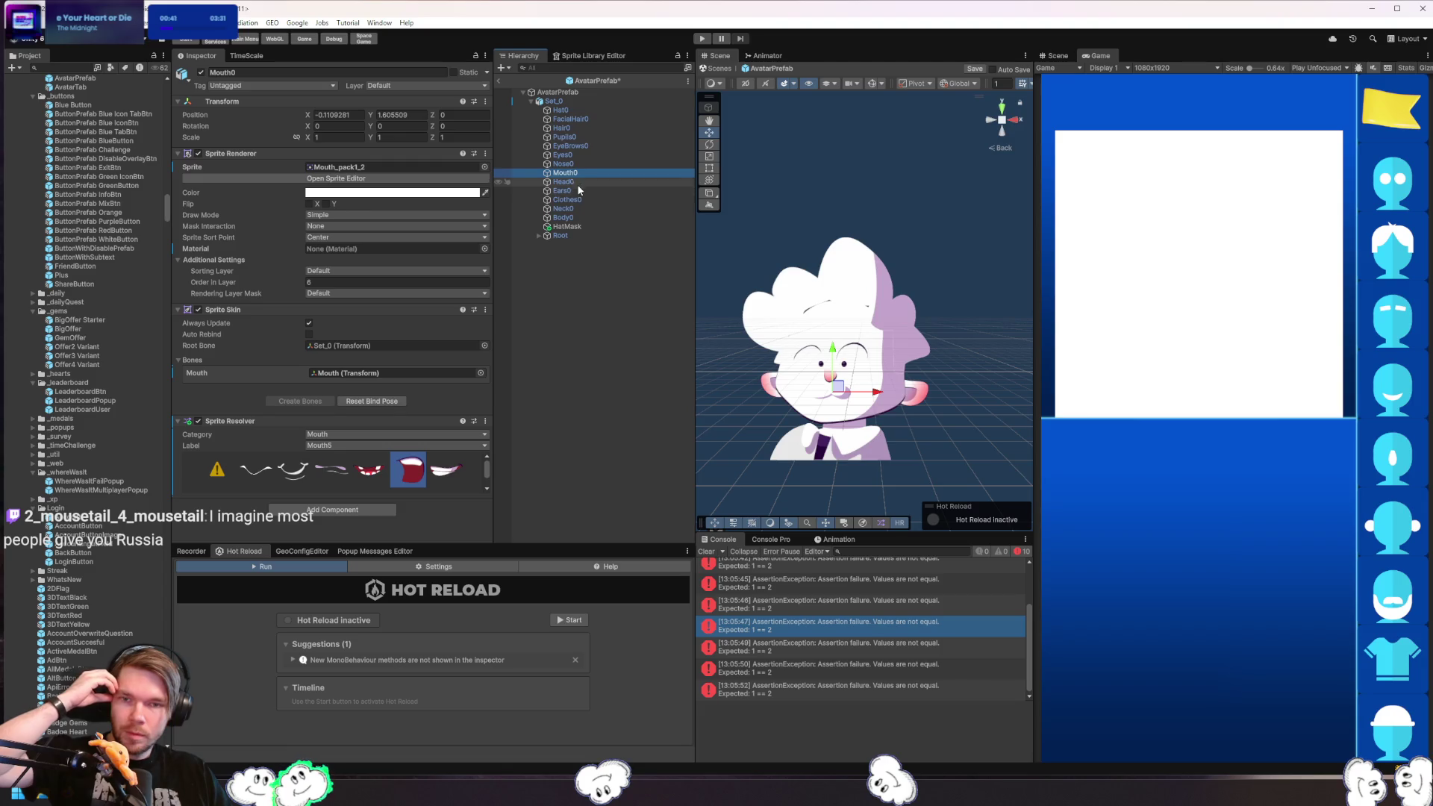
left_click(332, 470)
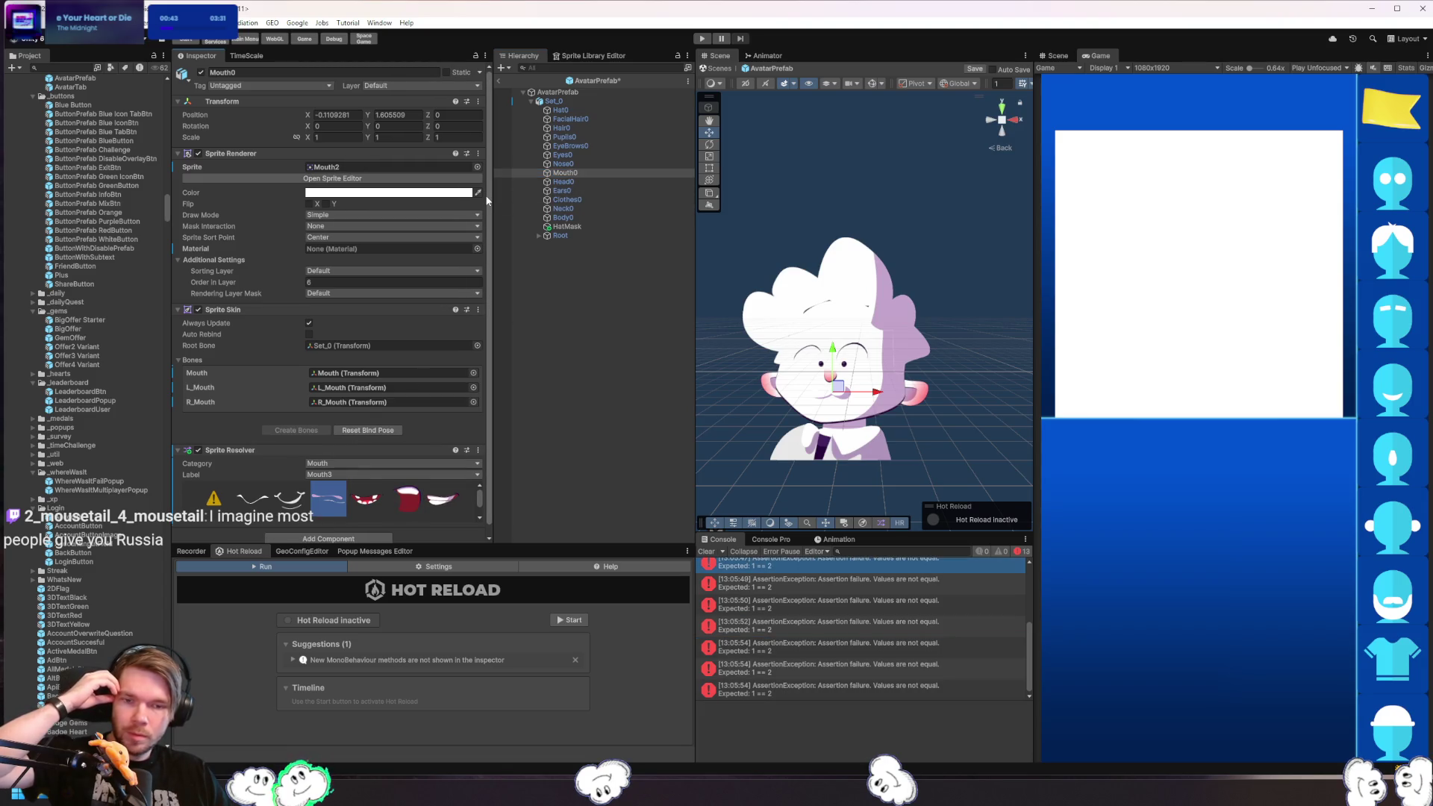
left_click(564, 182)
left_click(569, 227)
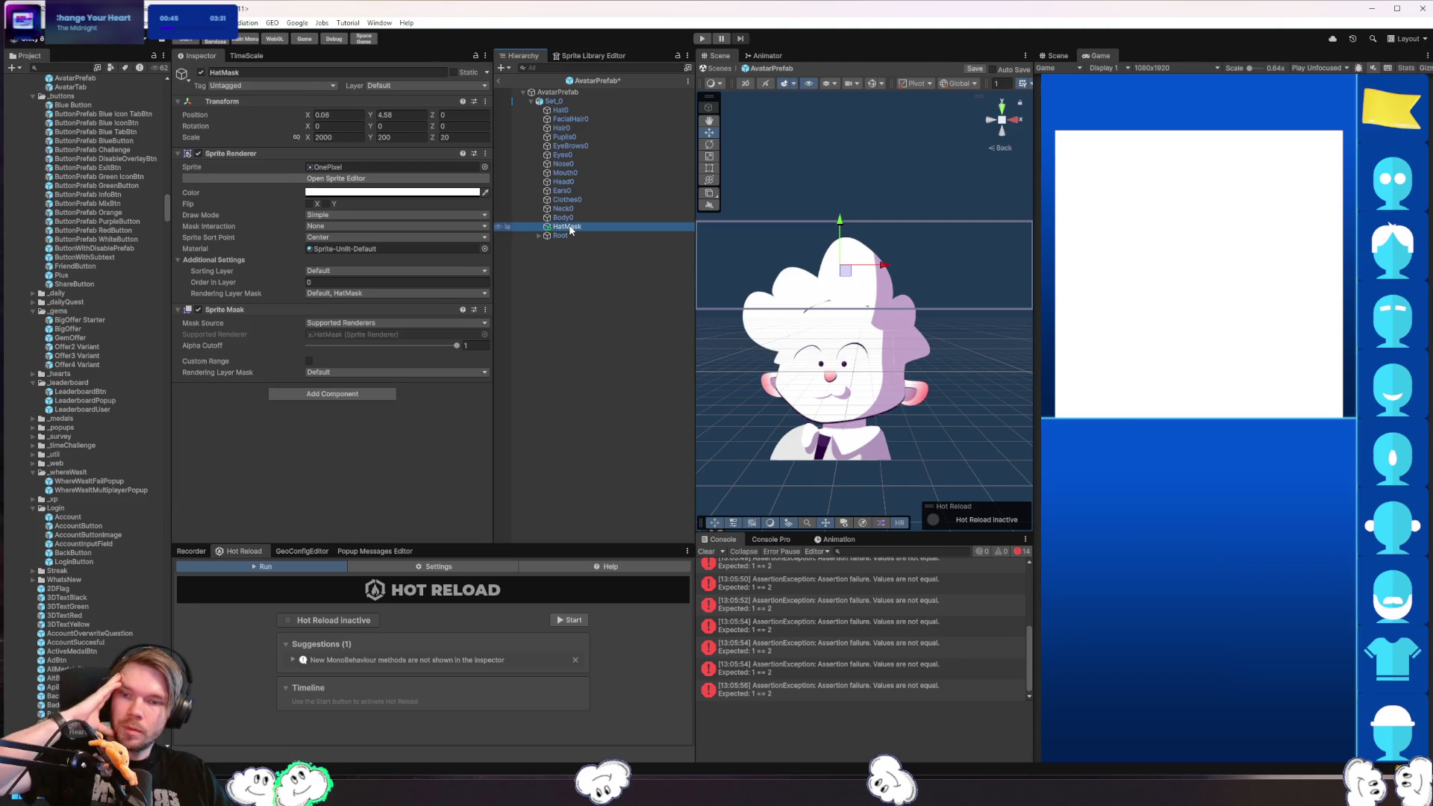
- Toggle HatMask off and back on while checking Ears0, Root and other parts
left_click(201, 73)
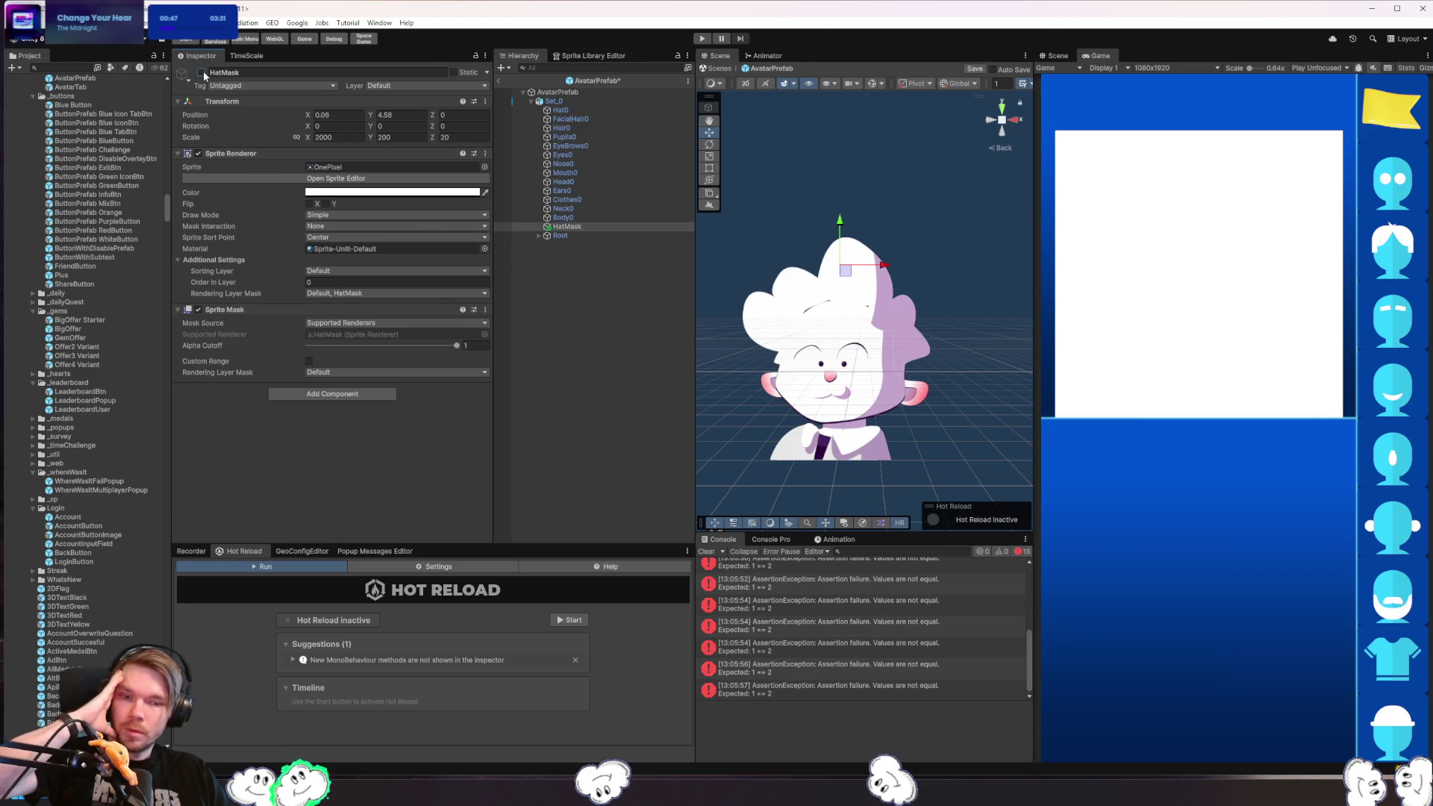
left_click(590, 194)
left_click(591, 235)
left_click(585, 225)
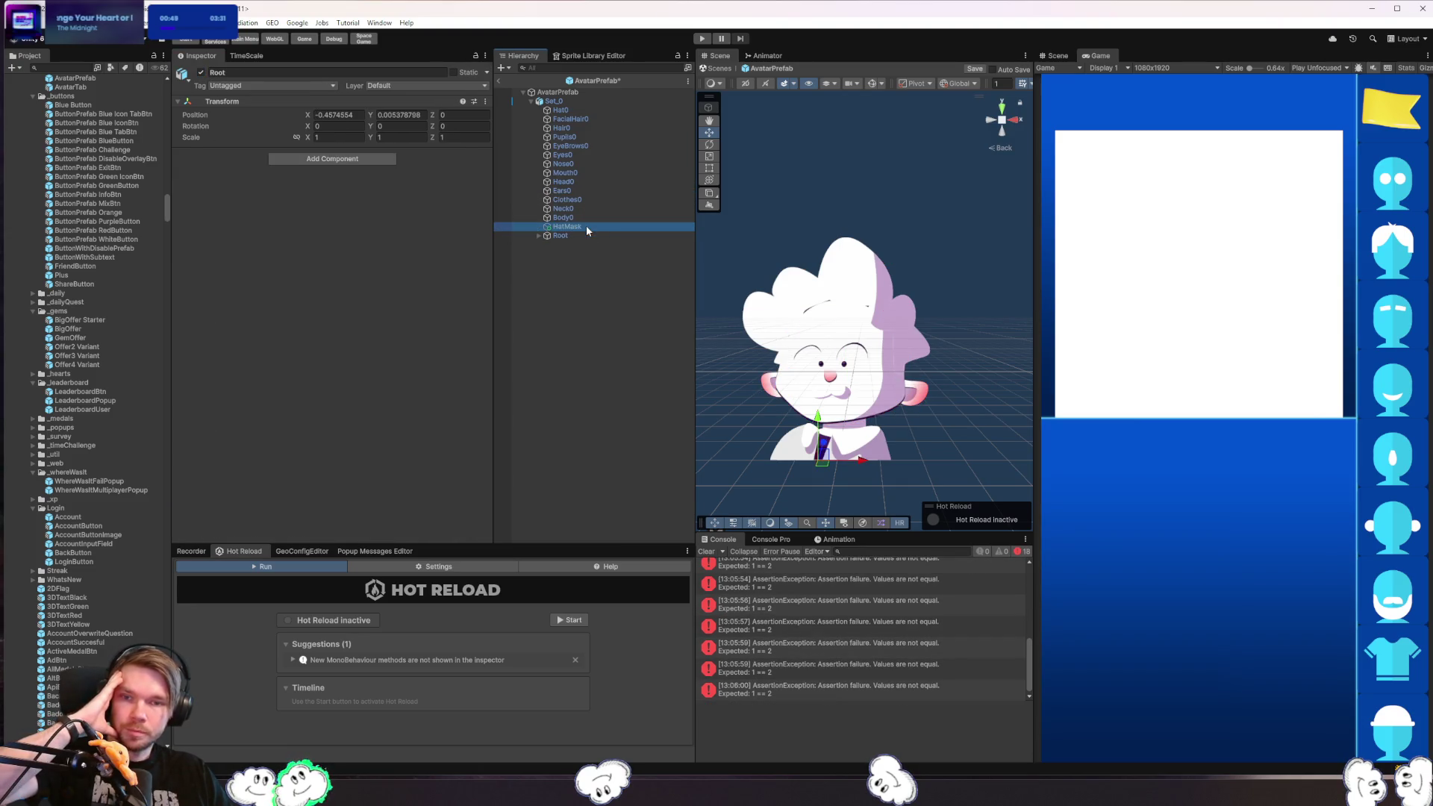
left_click(202, 72)
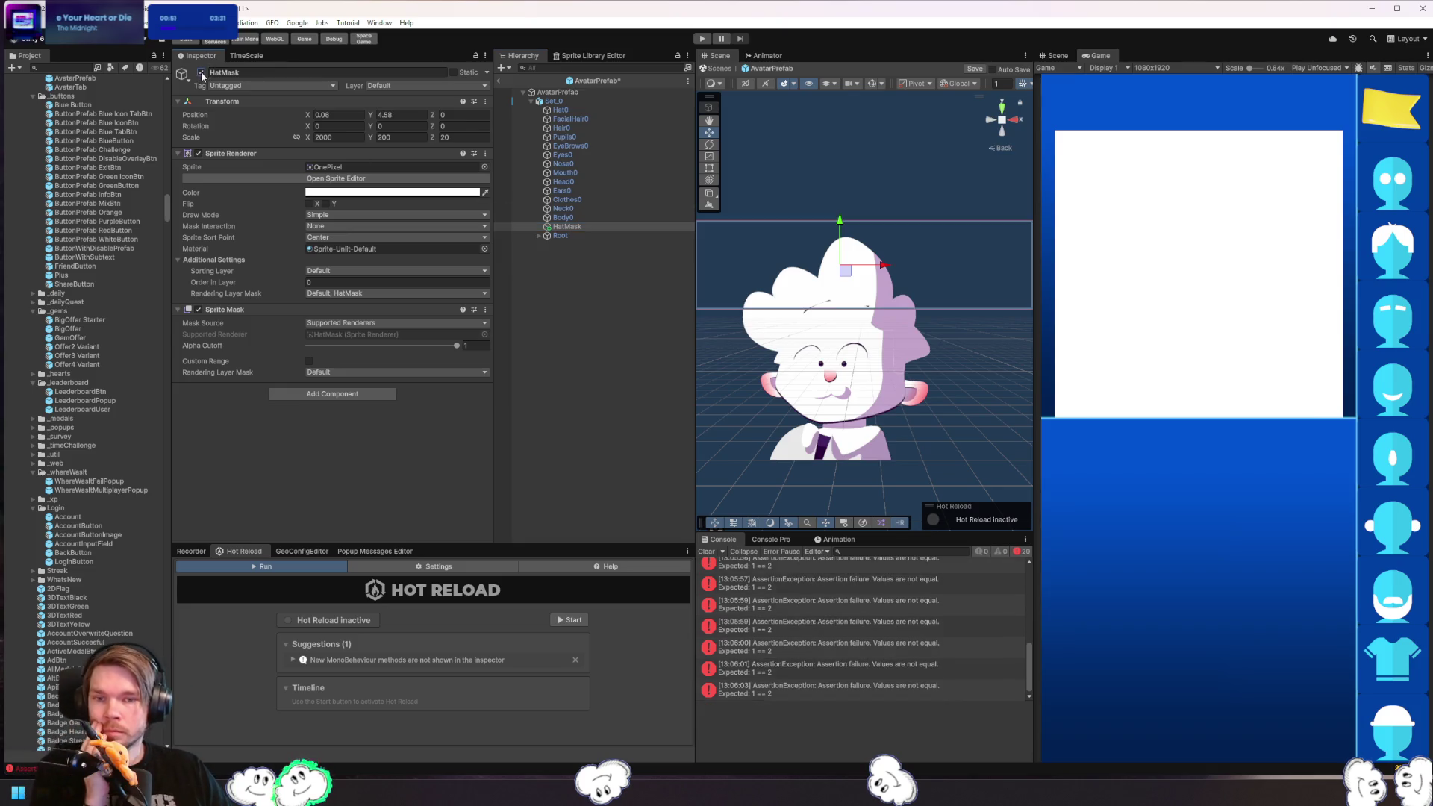
left_click(562, 238)
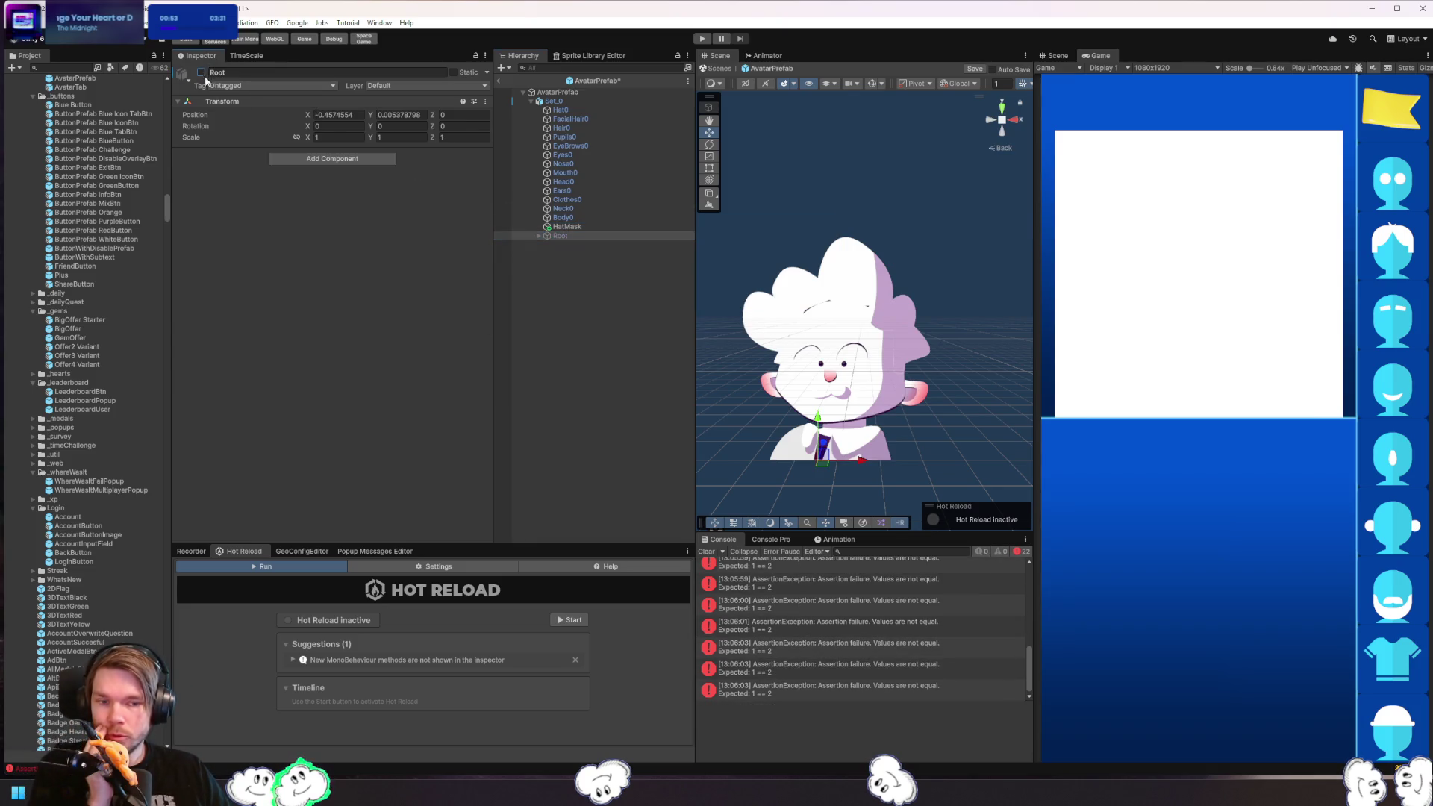
left_click(629, 200)
left_click(620, 145)
left_click(608, 226)
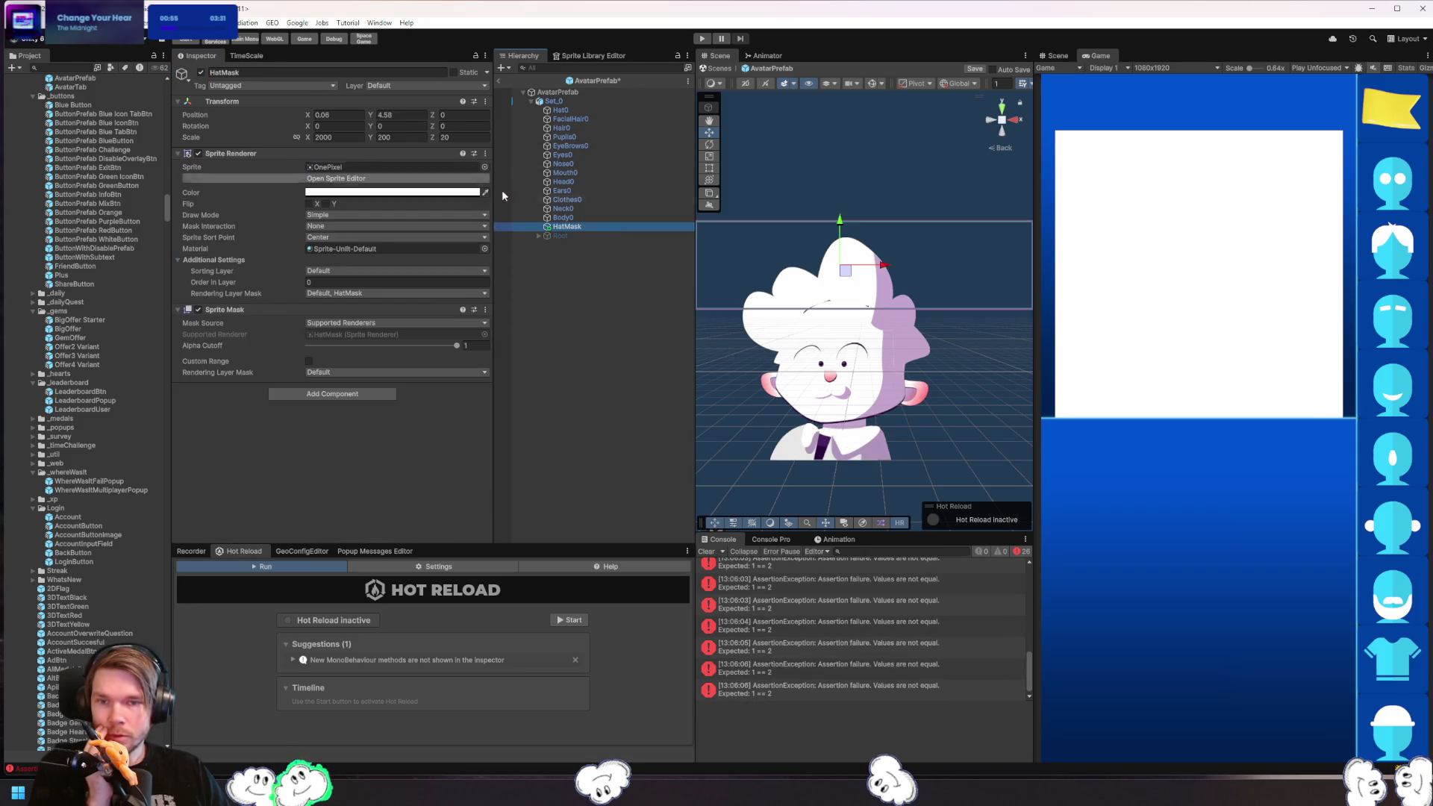
- Disable all fourteen parts from Hat0 to HatMask, then restore them with undo
left_click(567, 110)
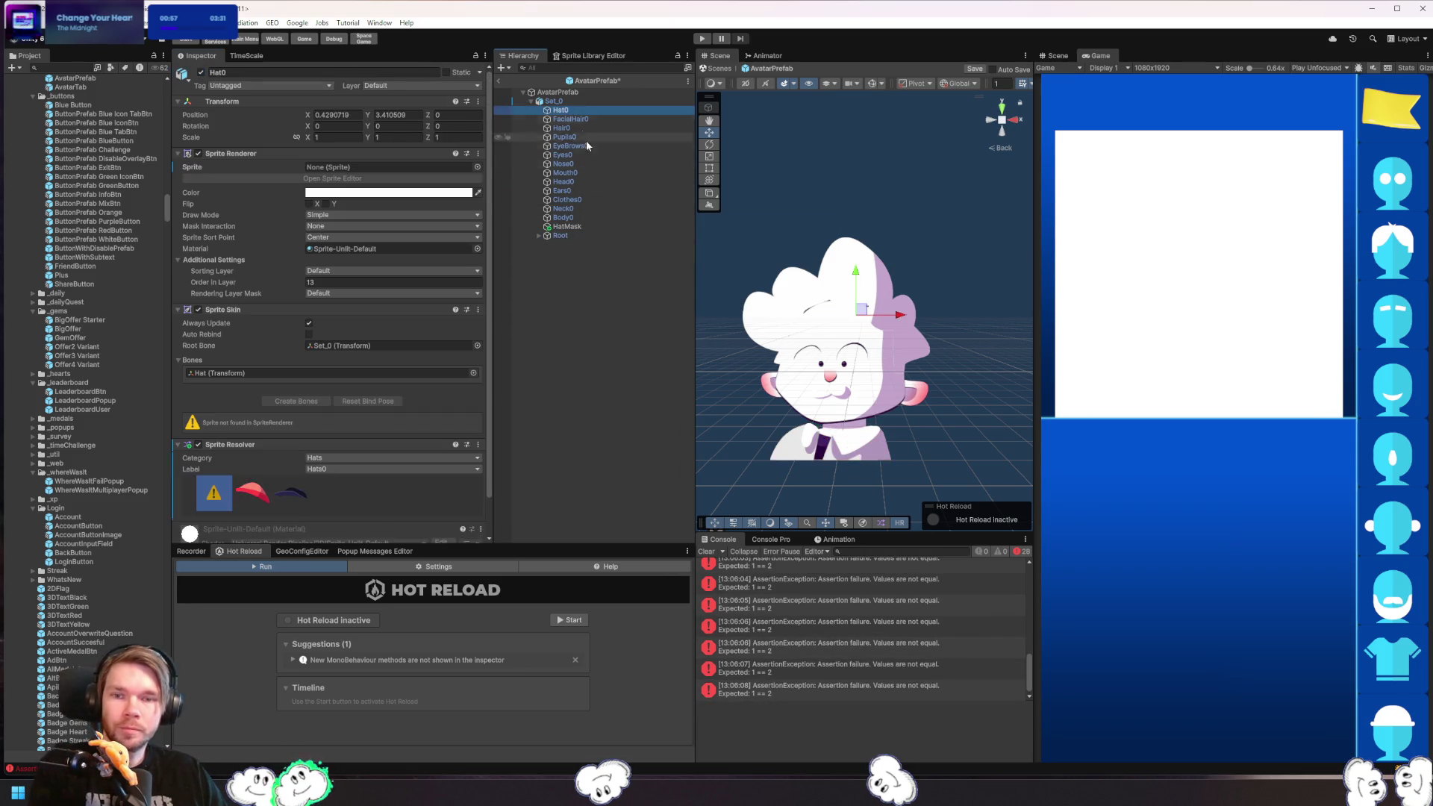
left_click(567, 226, "shift")
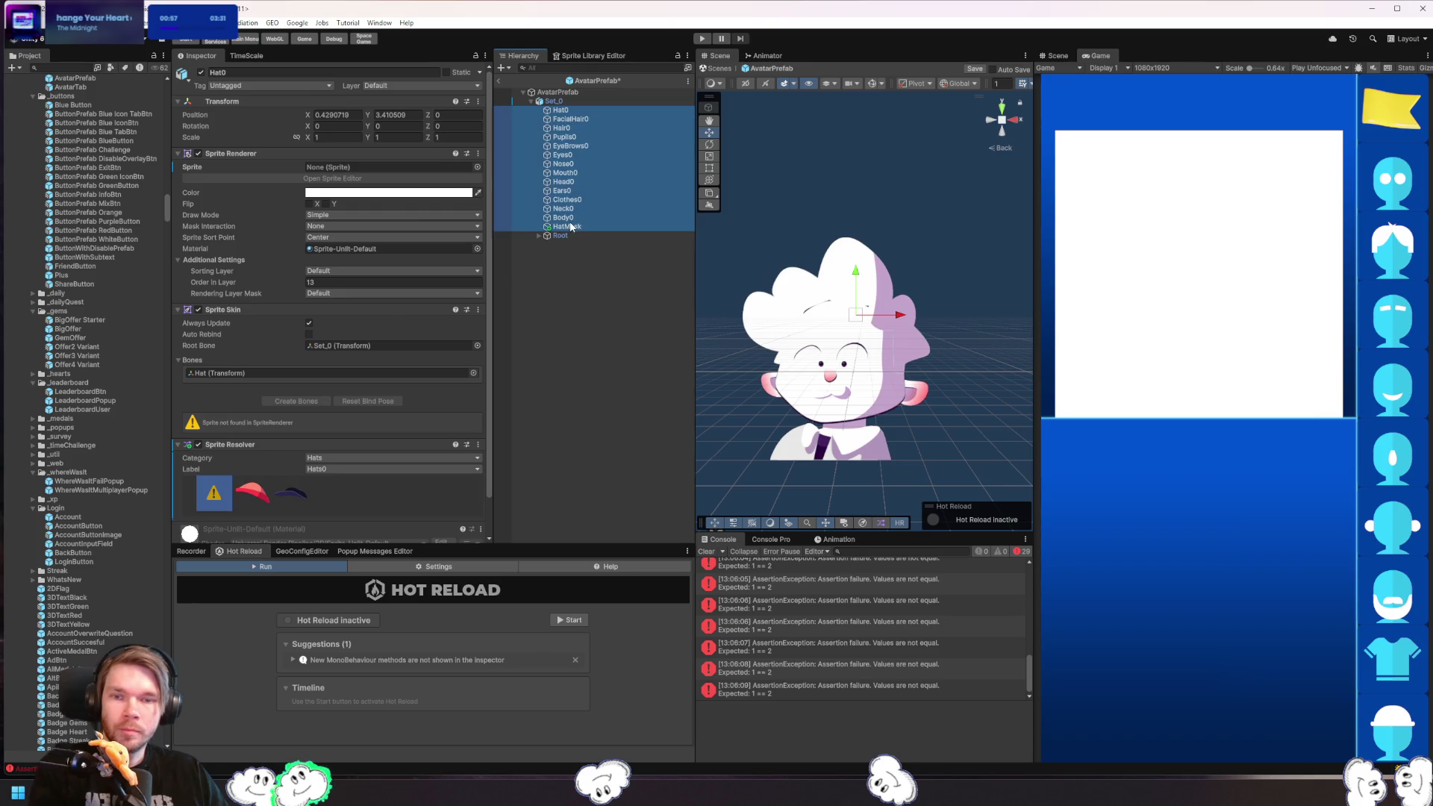
left_click(201, 72)
left_click(683, 387)
left_click(609, 218)
left_click(611, 182)
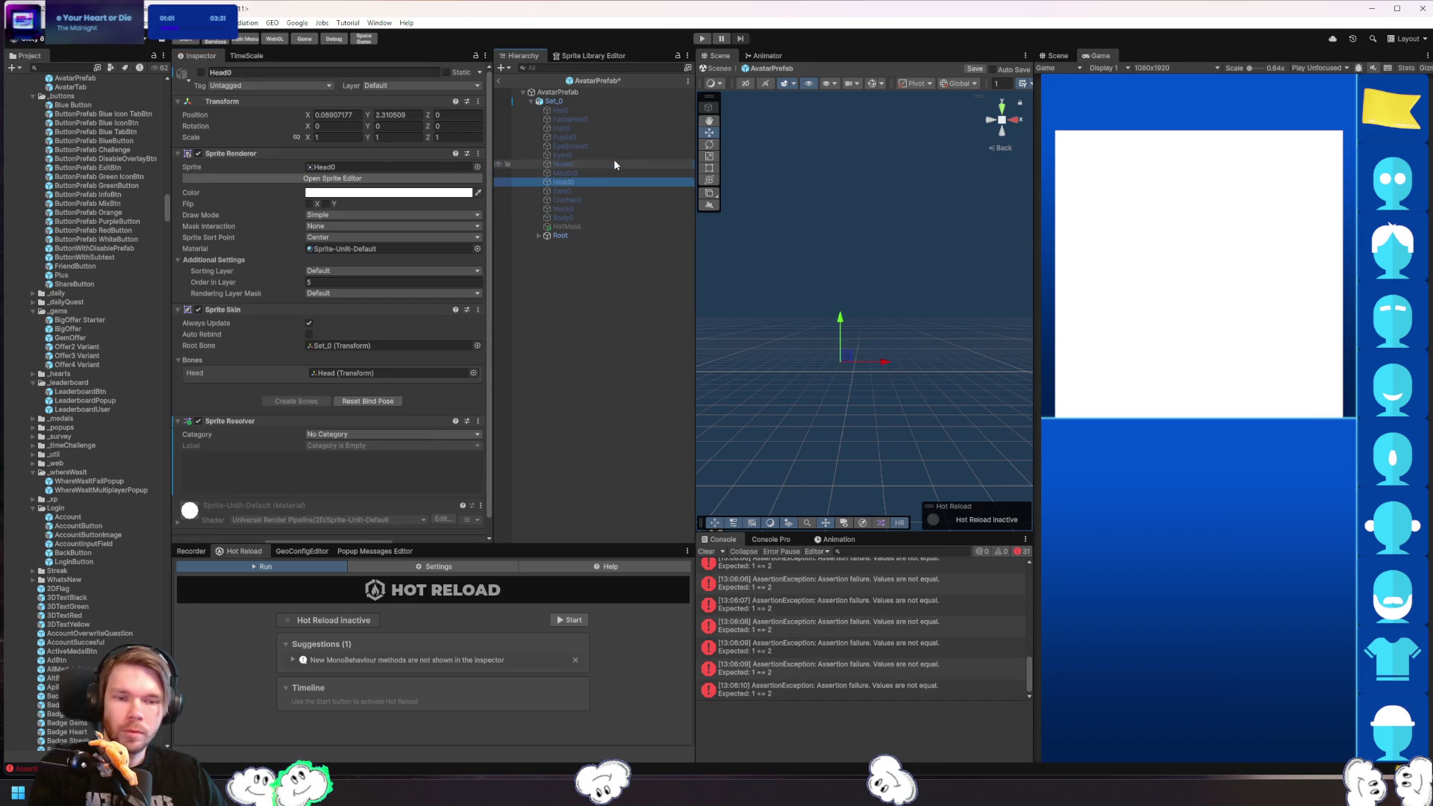
key("ctrl+z")
key("ctrl+z")
key("ctrl+z")
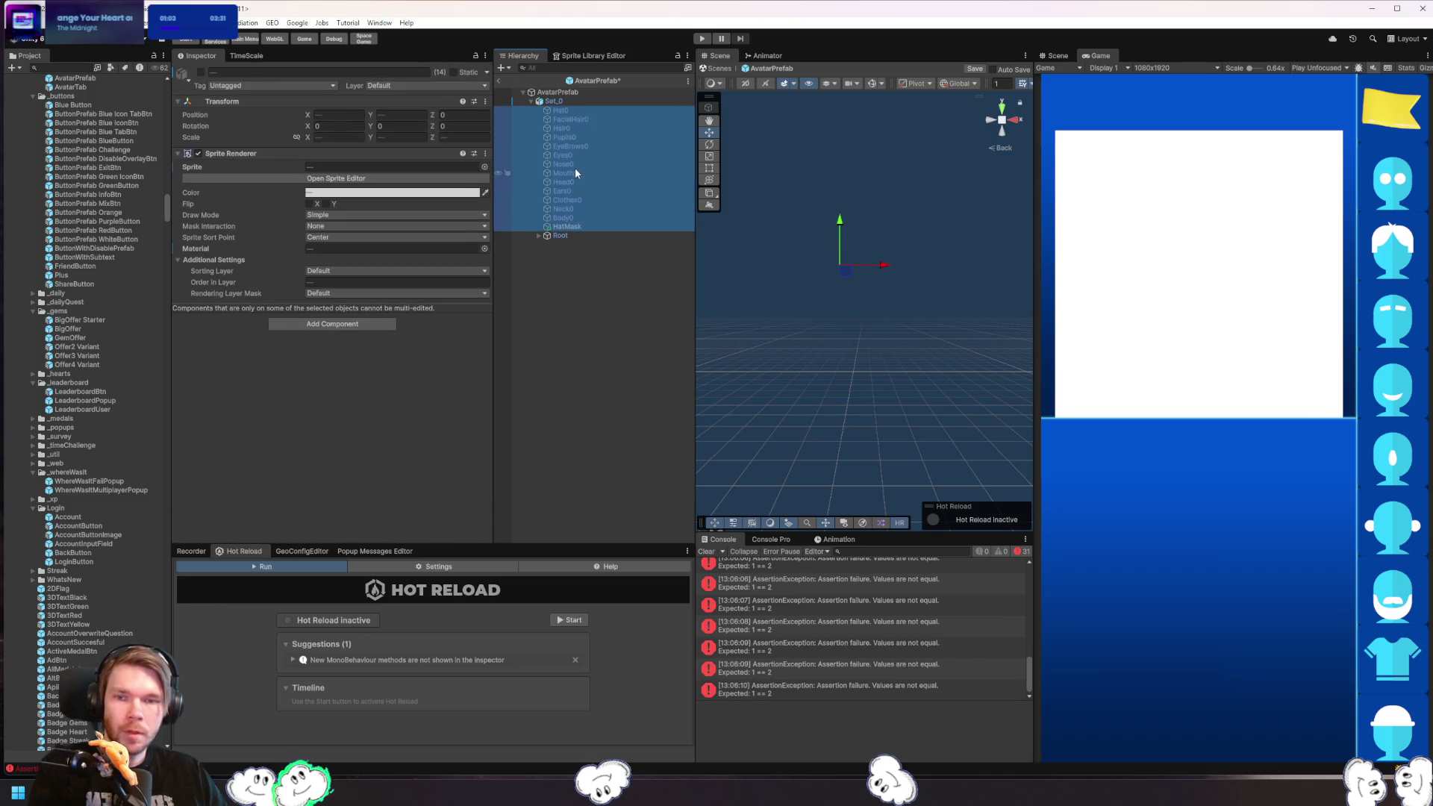
left_click(575, 173)
key("ctrl+z")
- Turn off Mouth0 and check its Material property options
left_click(579, 173)
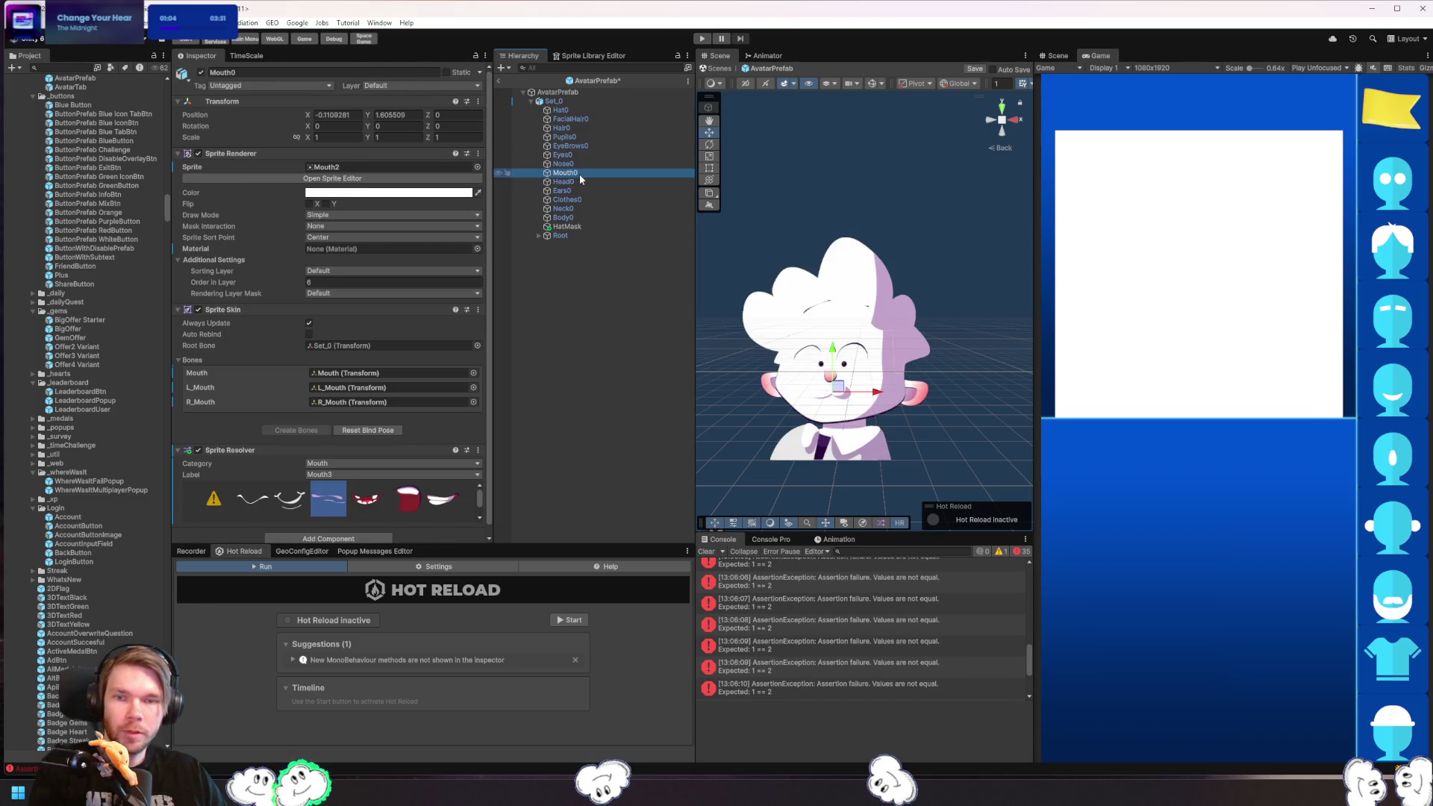
left_click(201, 72)
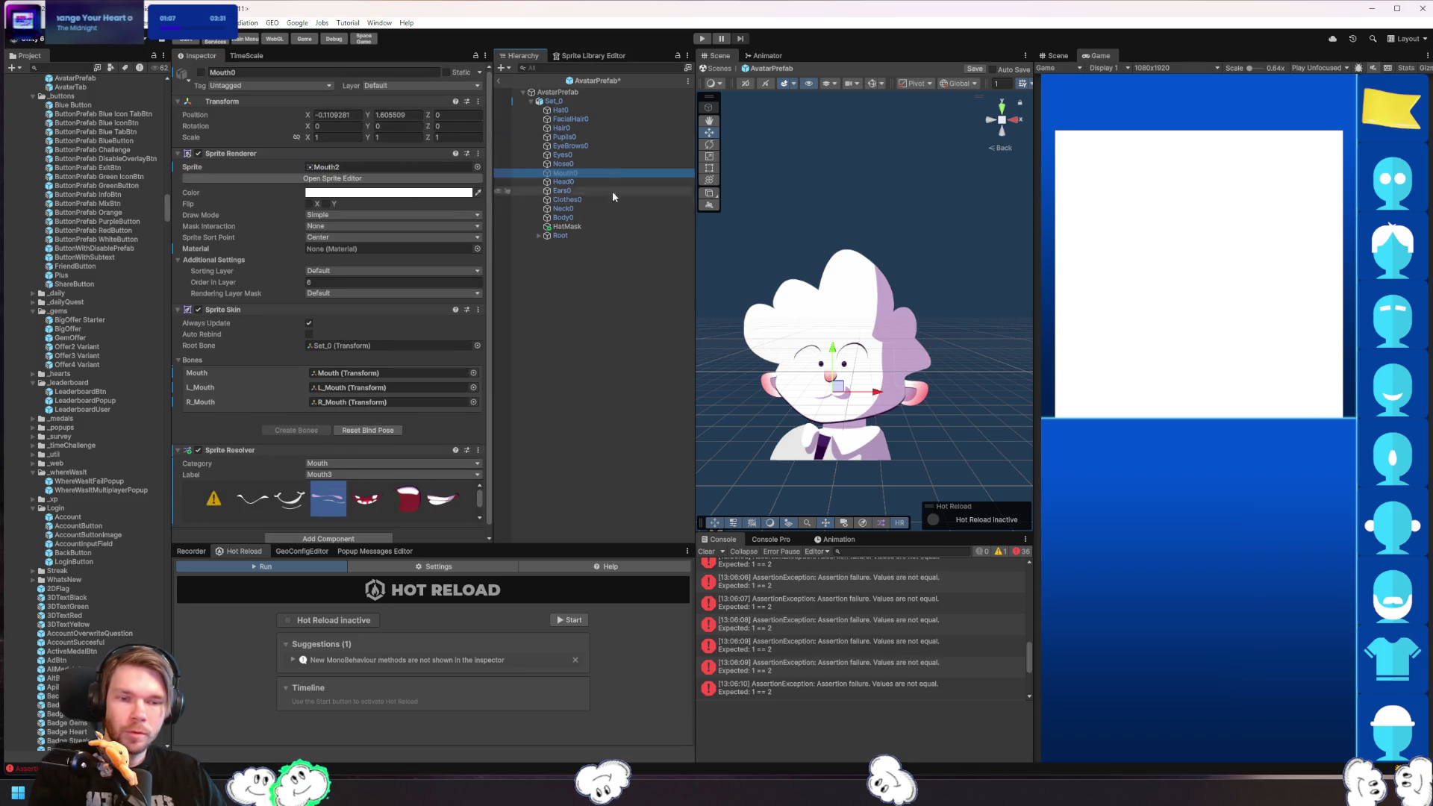
scroll(444, 332, "down", 1)
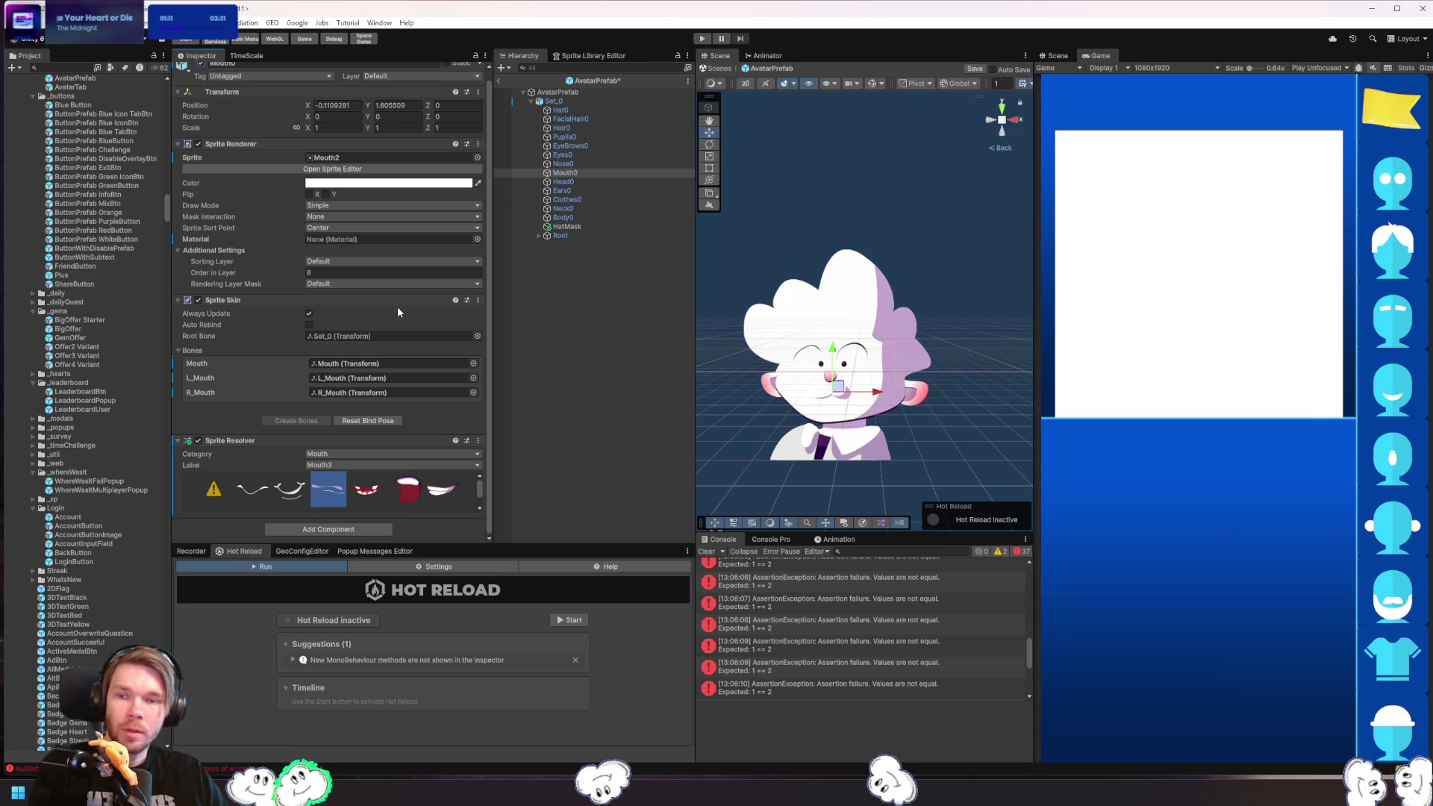
scroll(276, 328, "up", 1)
right_click(196, 249)
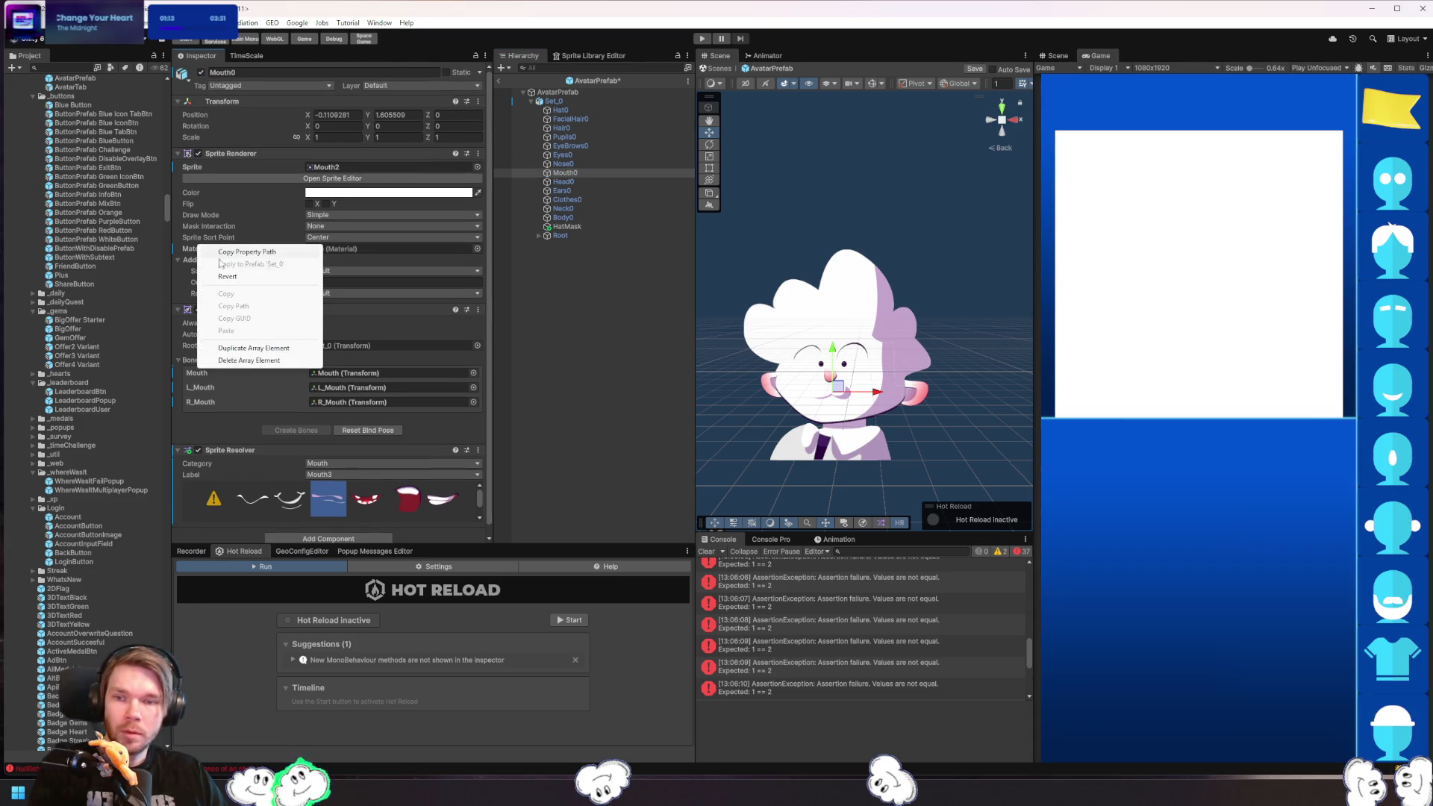
left_click(259, 278)
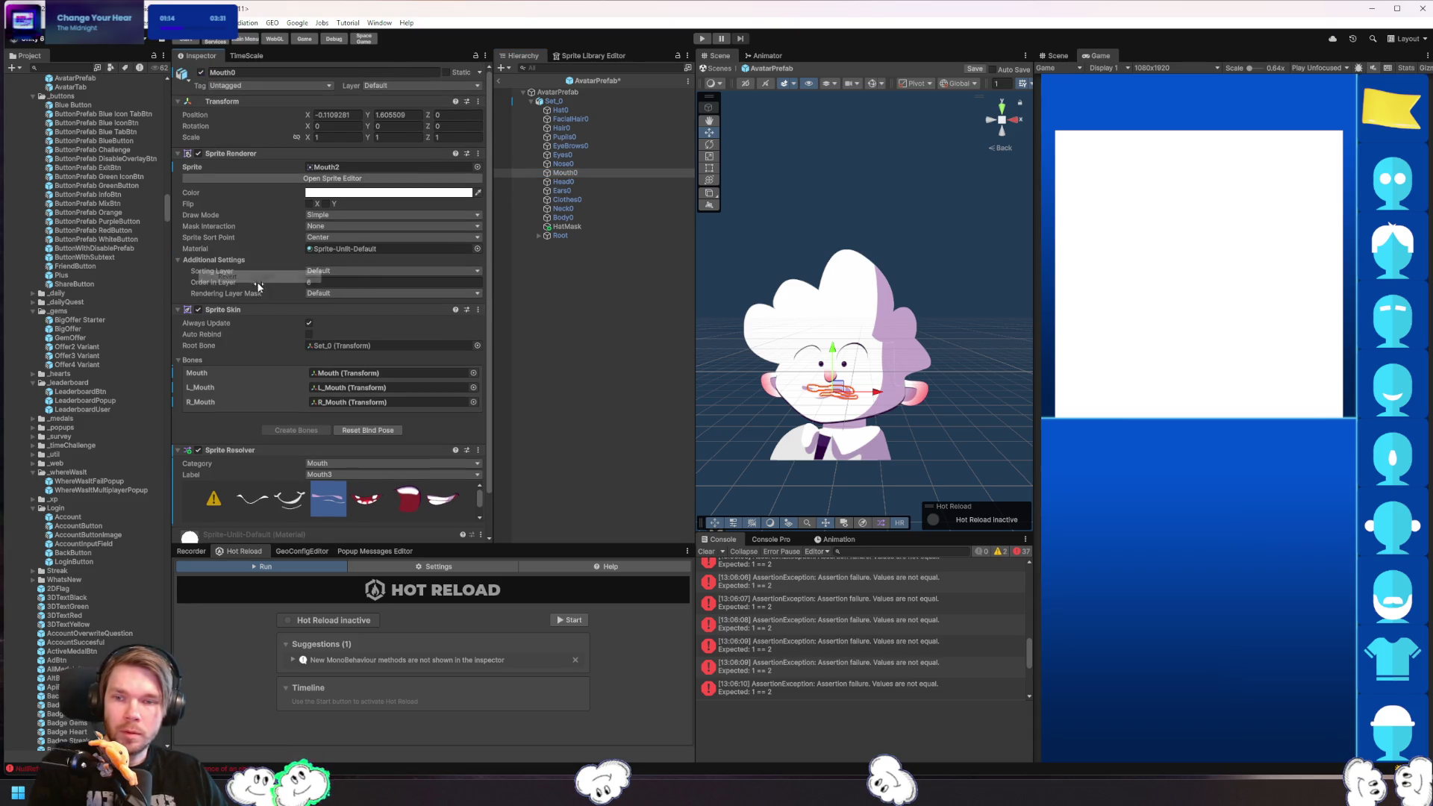
- Inspect Head0, Ears0, Clothes0, Eyes0, Nose0 and Mouth0, then clear the Console
left_click(574, 181)
left_click(576, 191)
left_click(576, 199)
left_click(588, 156)
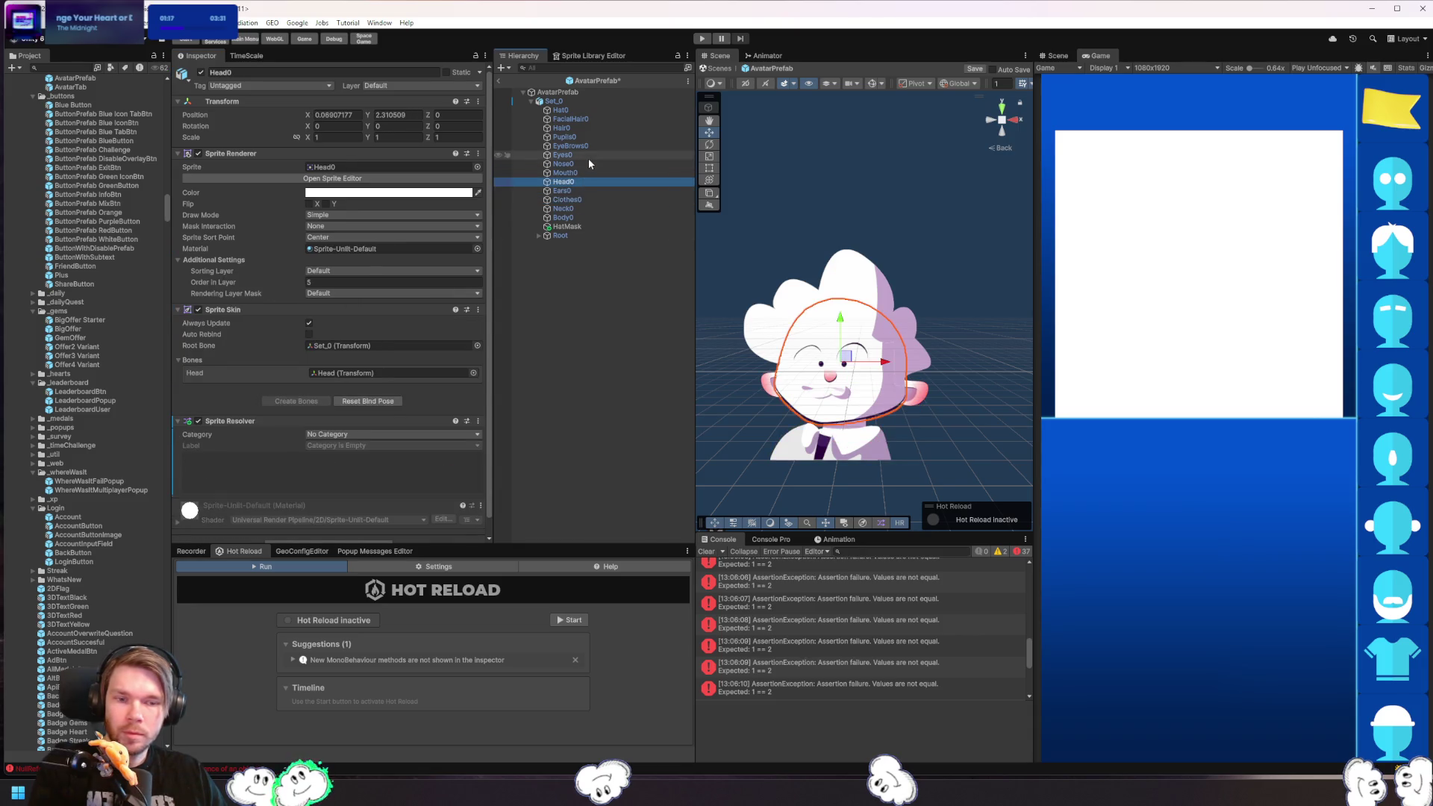
left_click(582, 163)
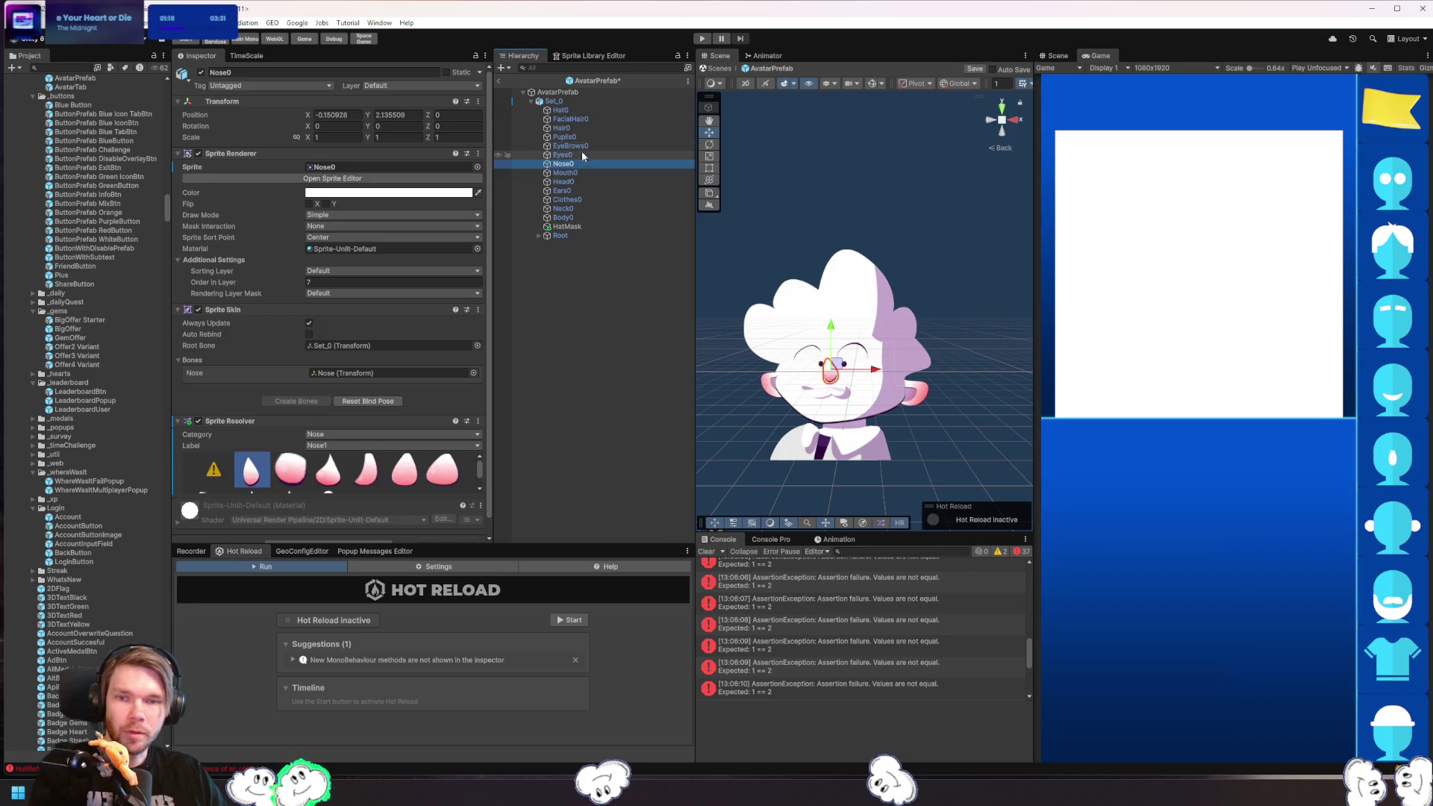
left_click(579, 157)
left_click(584, 173)
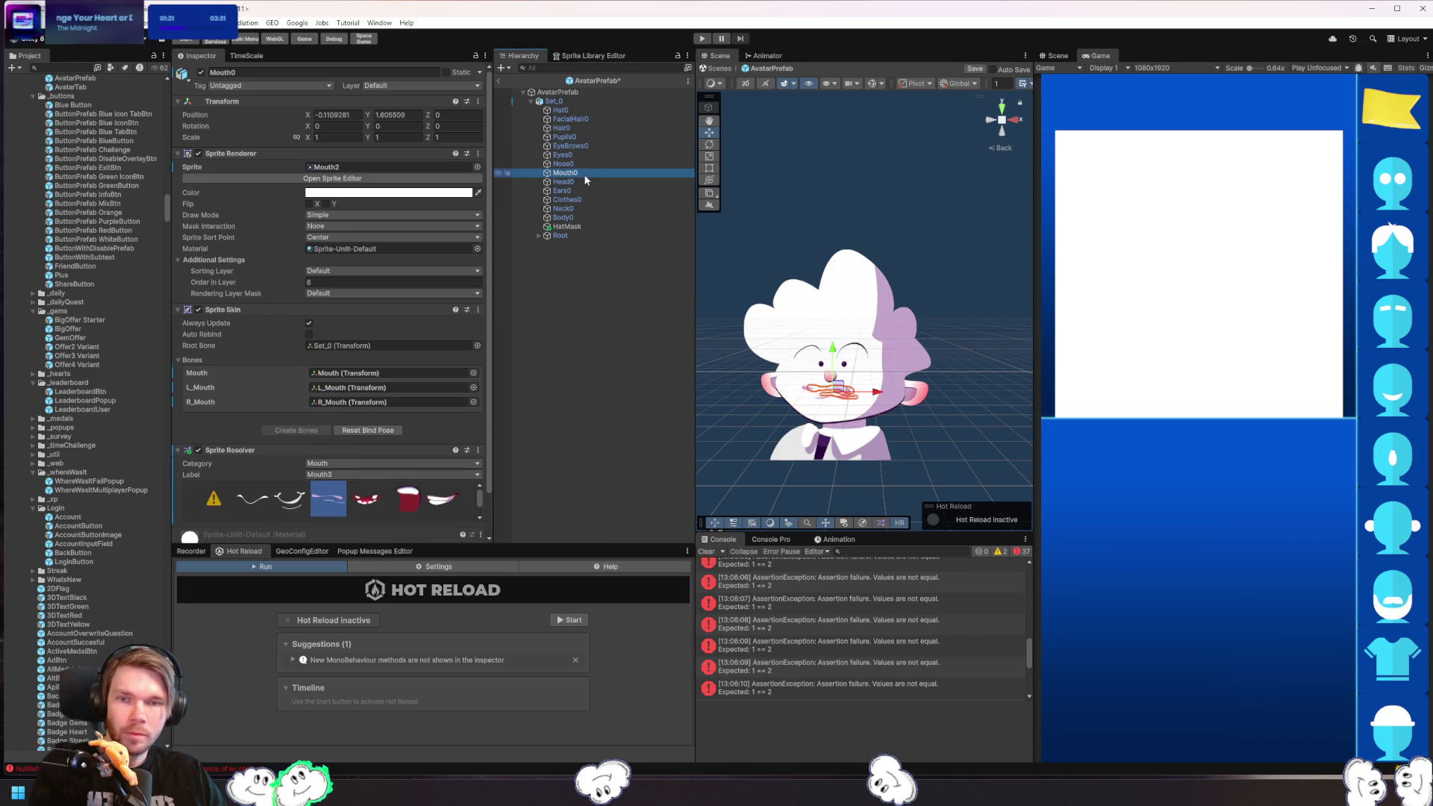
left_click(704, 553)
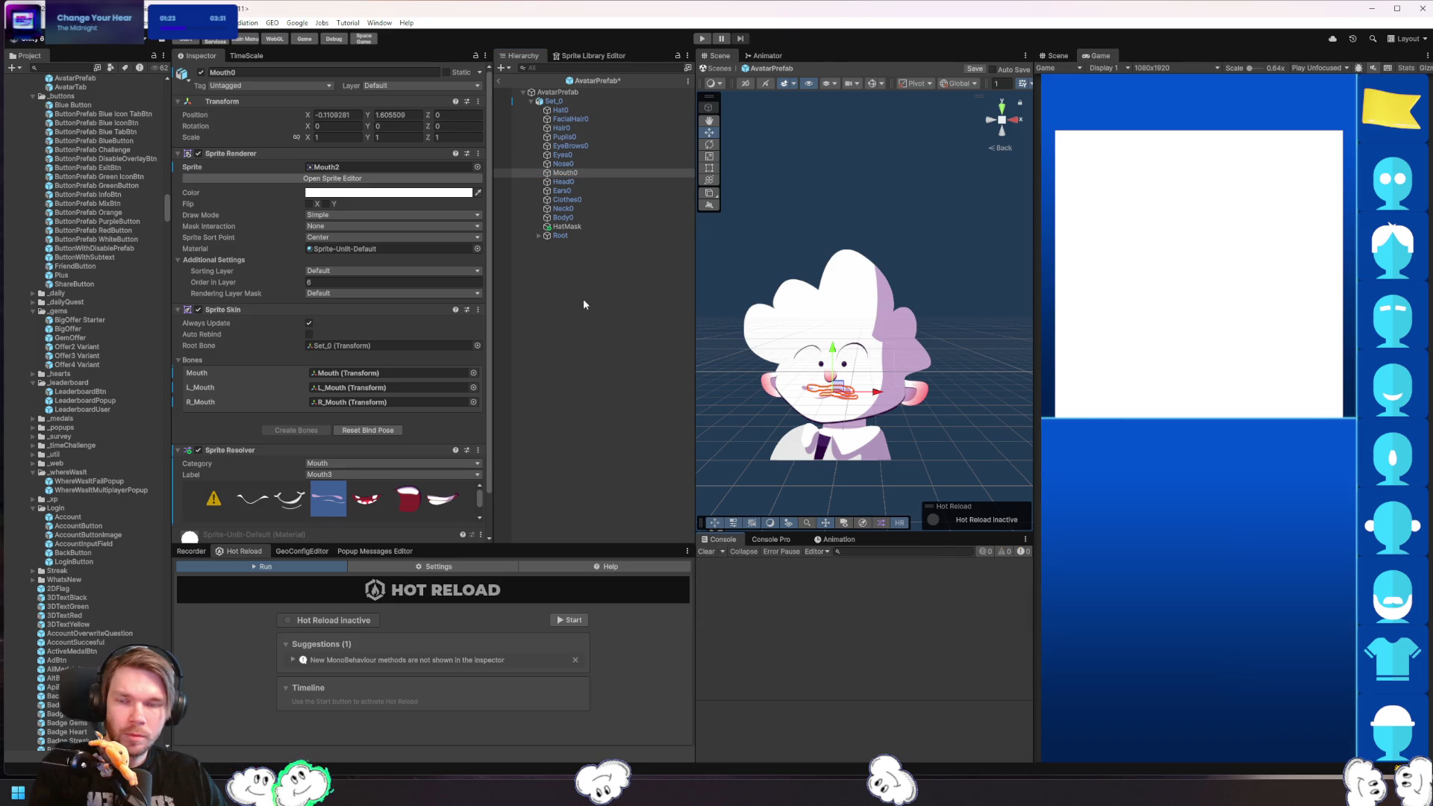
left_click(500, 82)
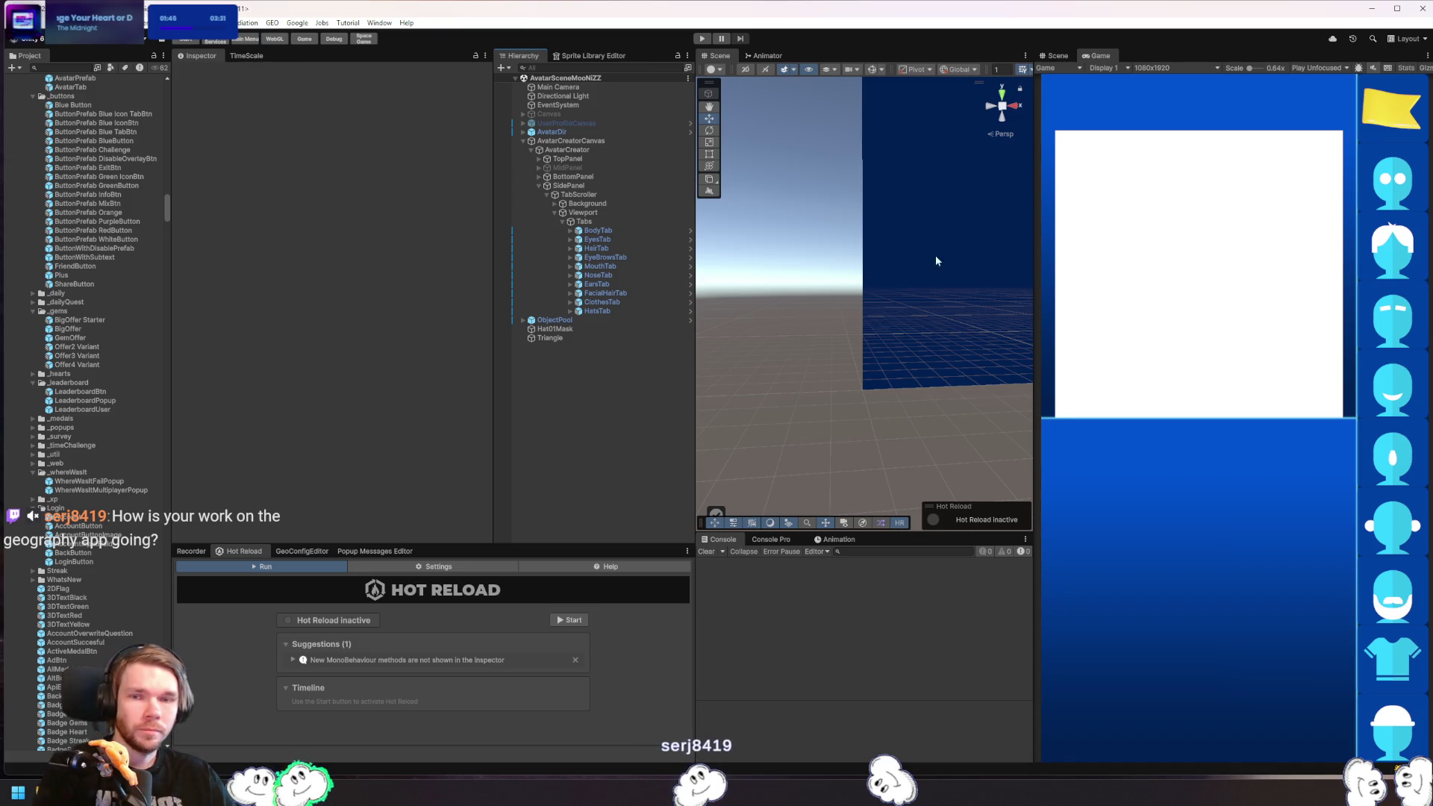
- Drag an AvatarPrefab instance into the Hierarchy, frame it with F and isolate it with Shift+H
left_click(630, 237)
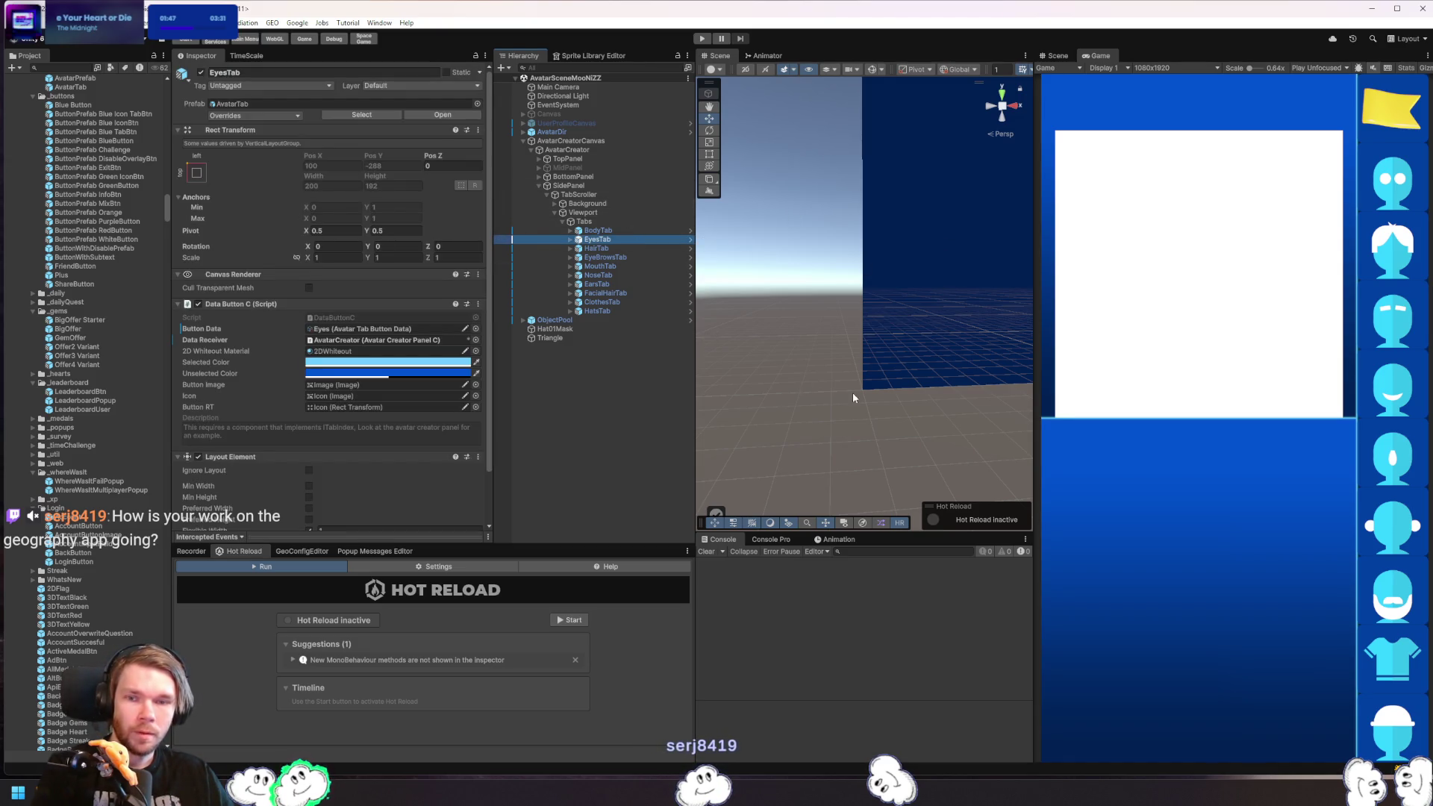
key("f")
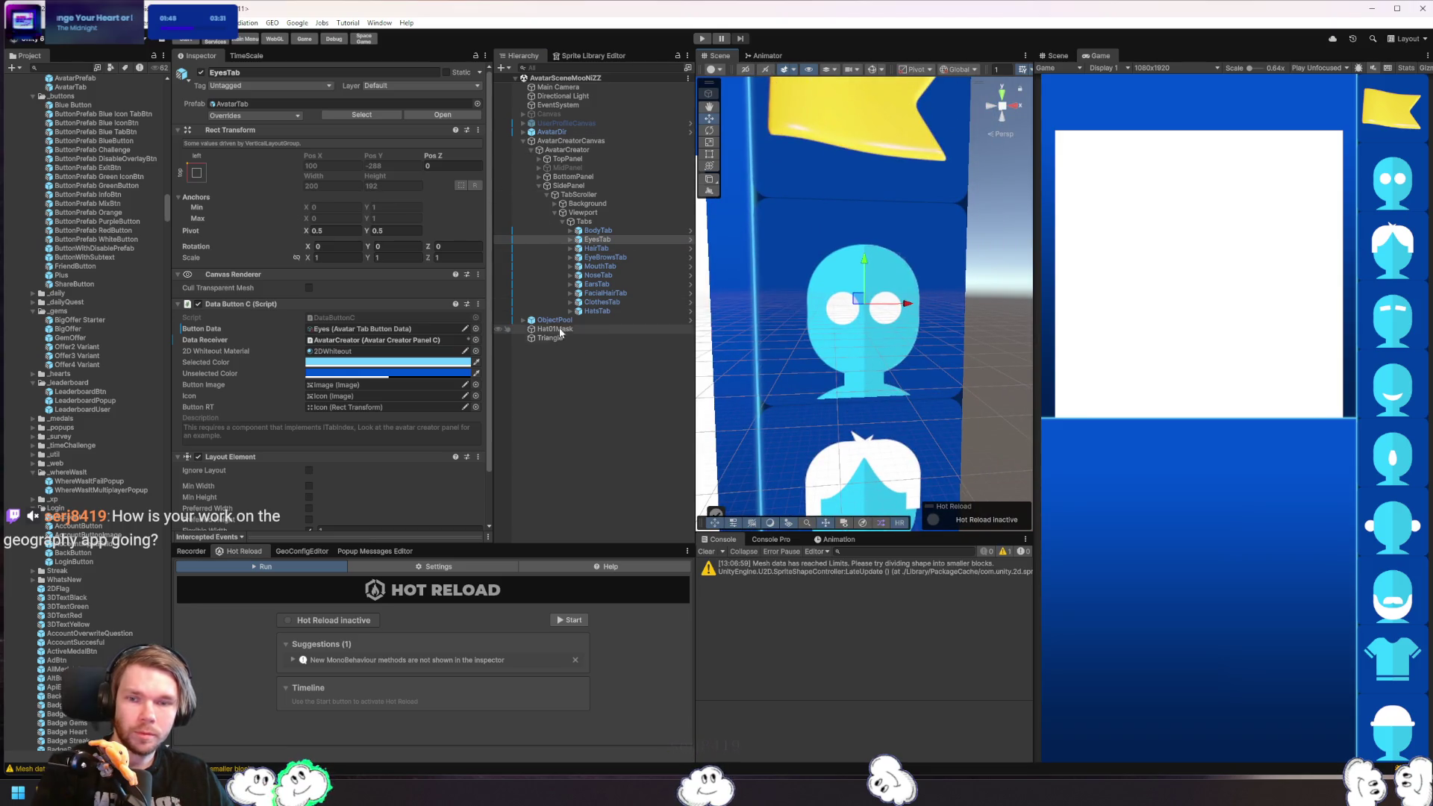
left_click(582, 377)
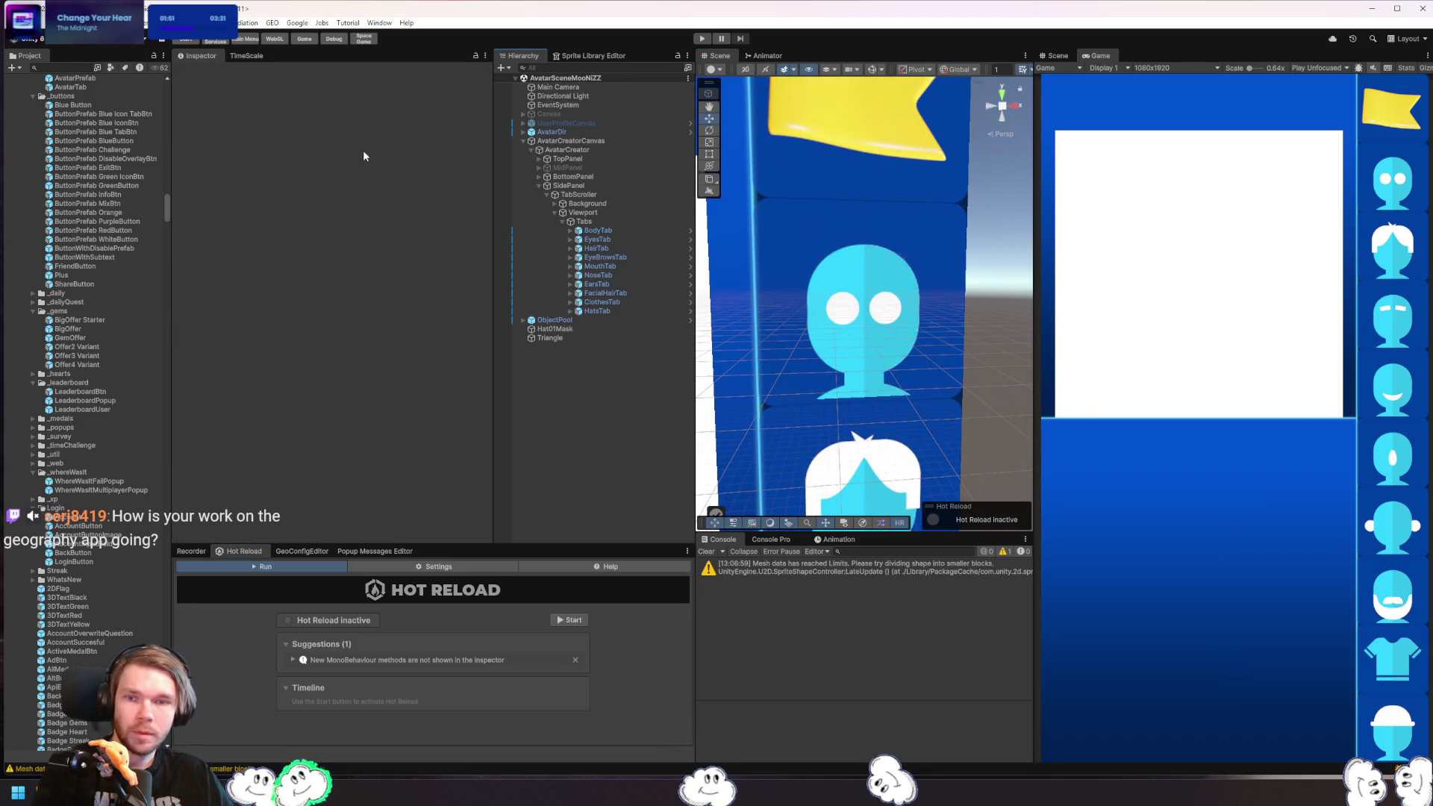
left_click_drag(358, 240, 590, 365)
key("f")
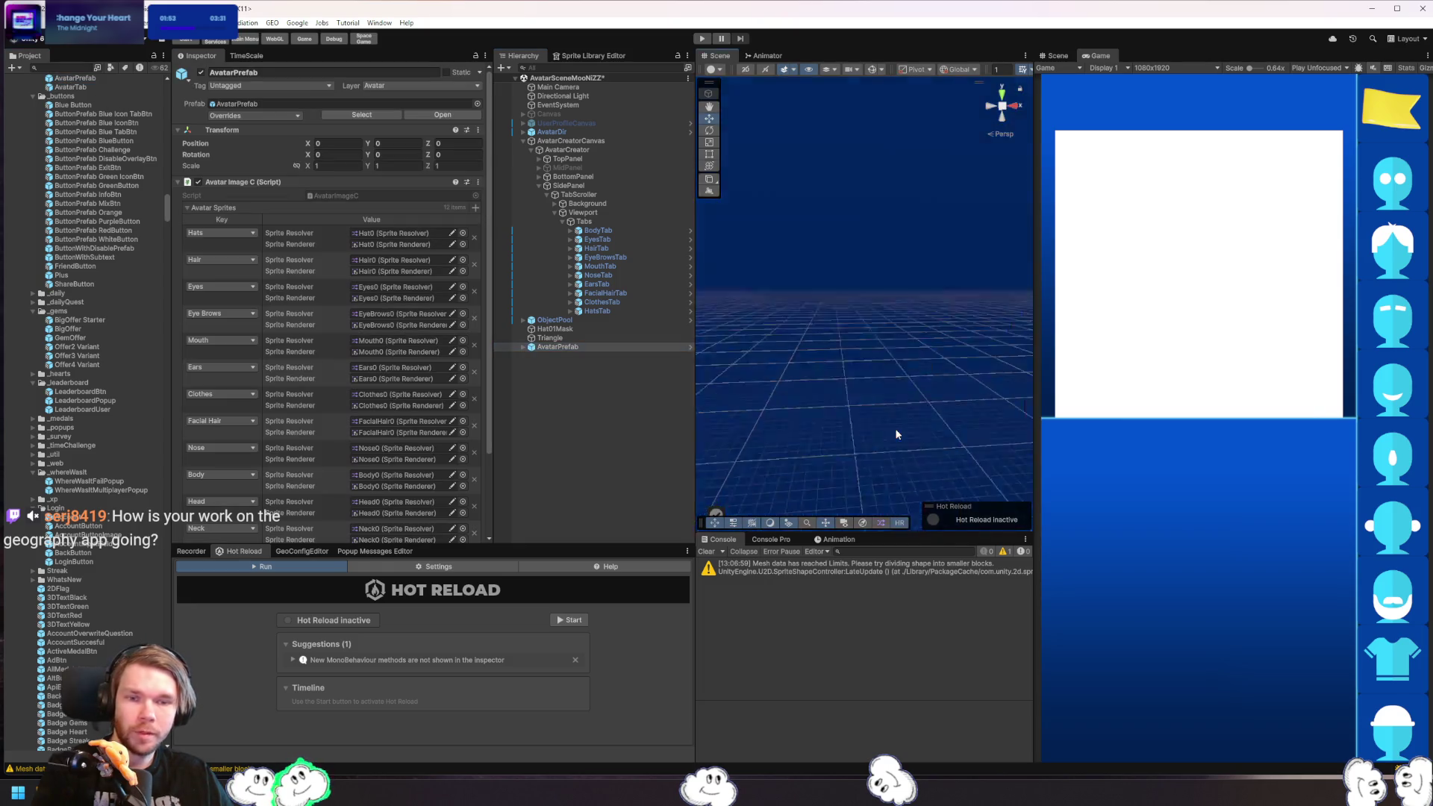
key("shift+h")
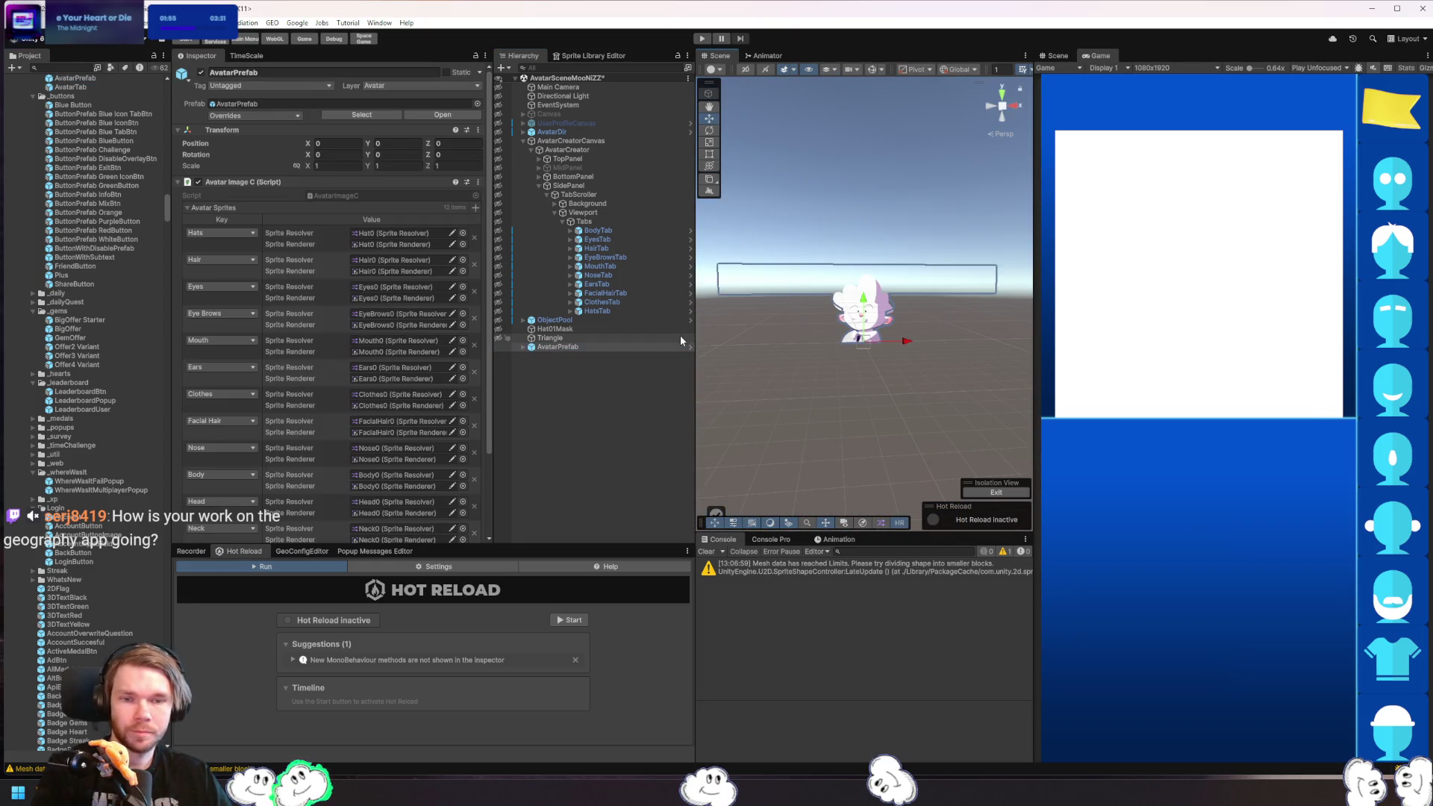
left_click(570, 330)
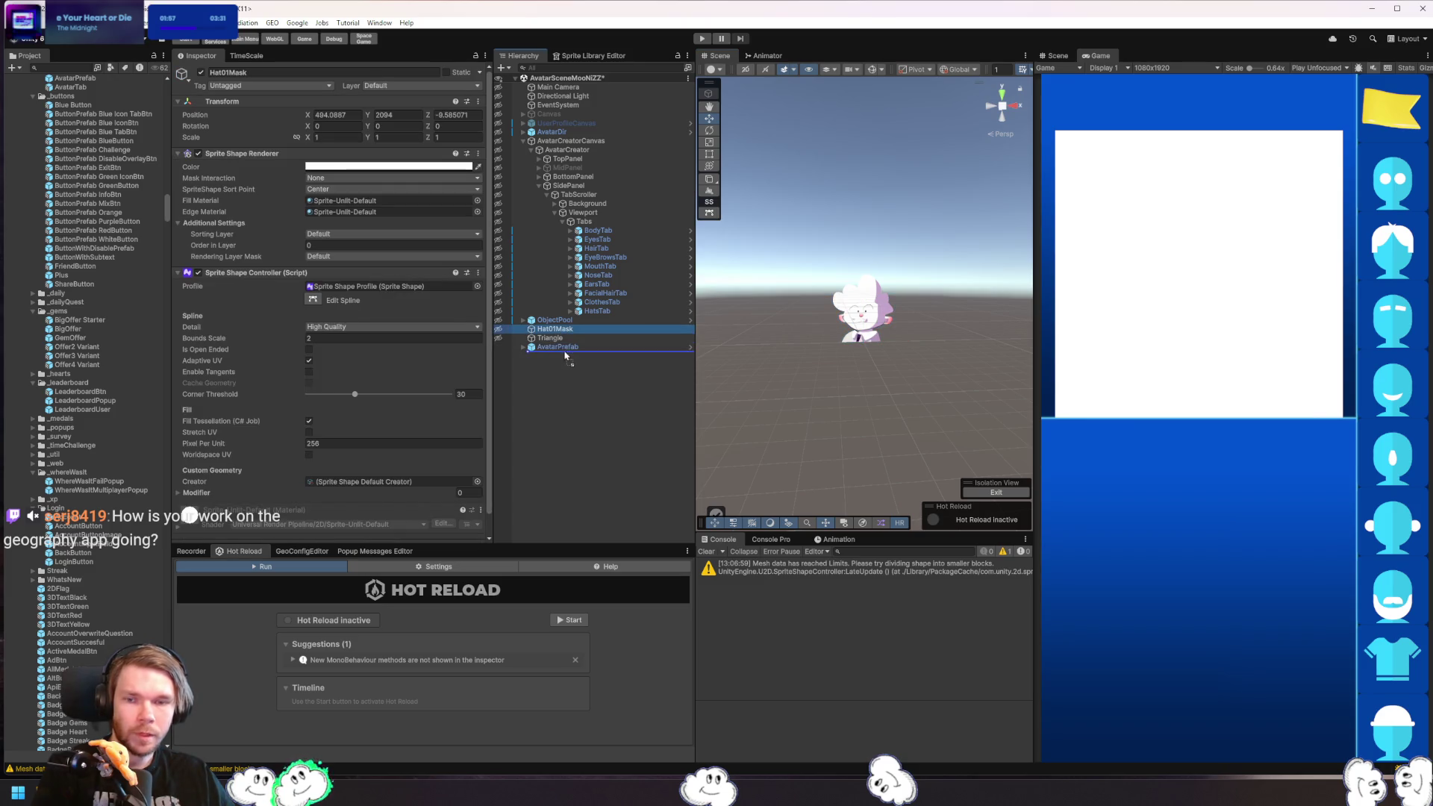
- Parent Hat01Mask under the AvatarPrefab instance, set its position to 0, 0, 0 and frame it
left_click_drag(565, 355, 557, 349)
left_click(332, 114)
type("0")
key("Tab")
type("0")
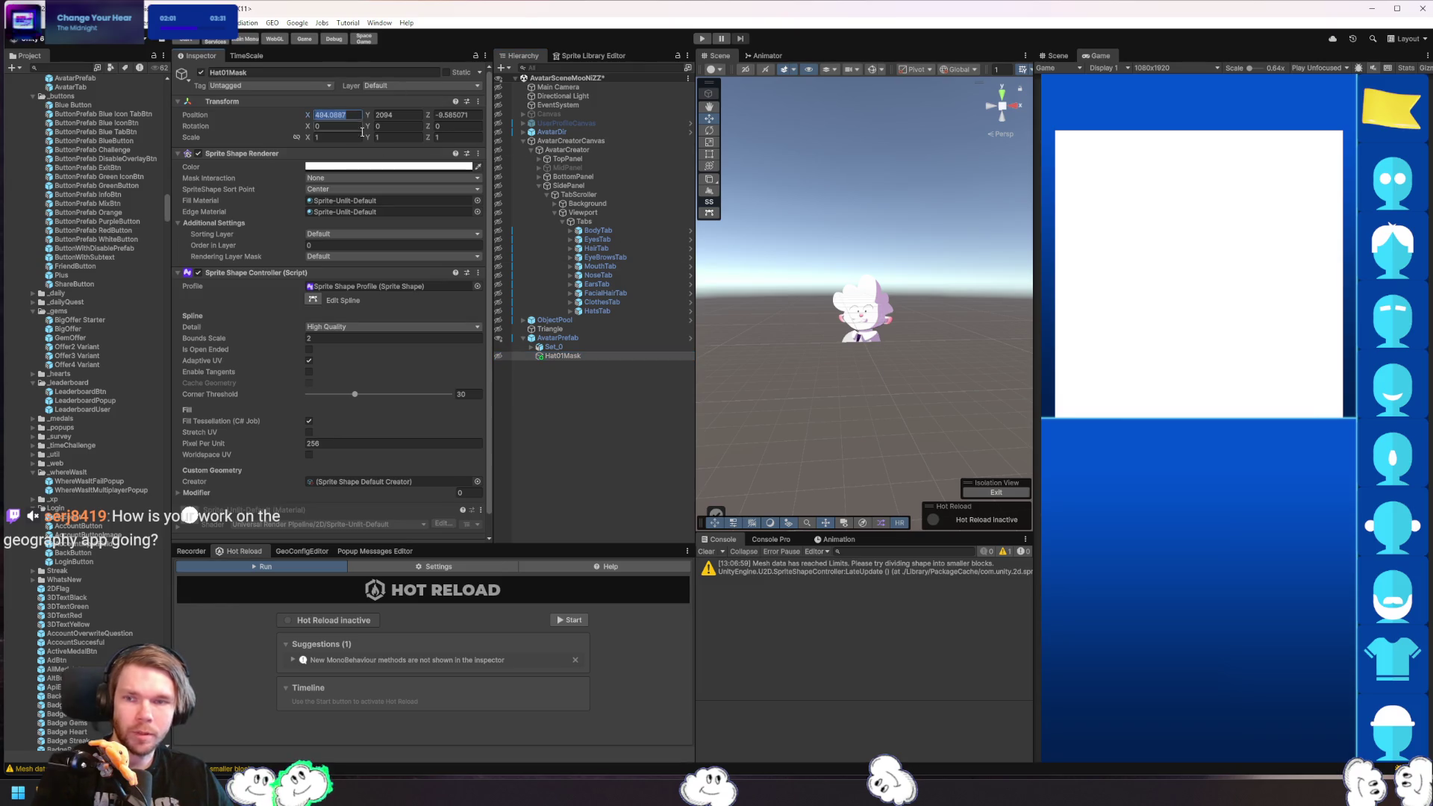
key("Tab")
type("0")
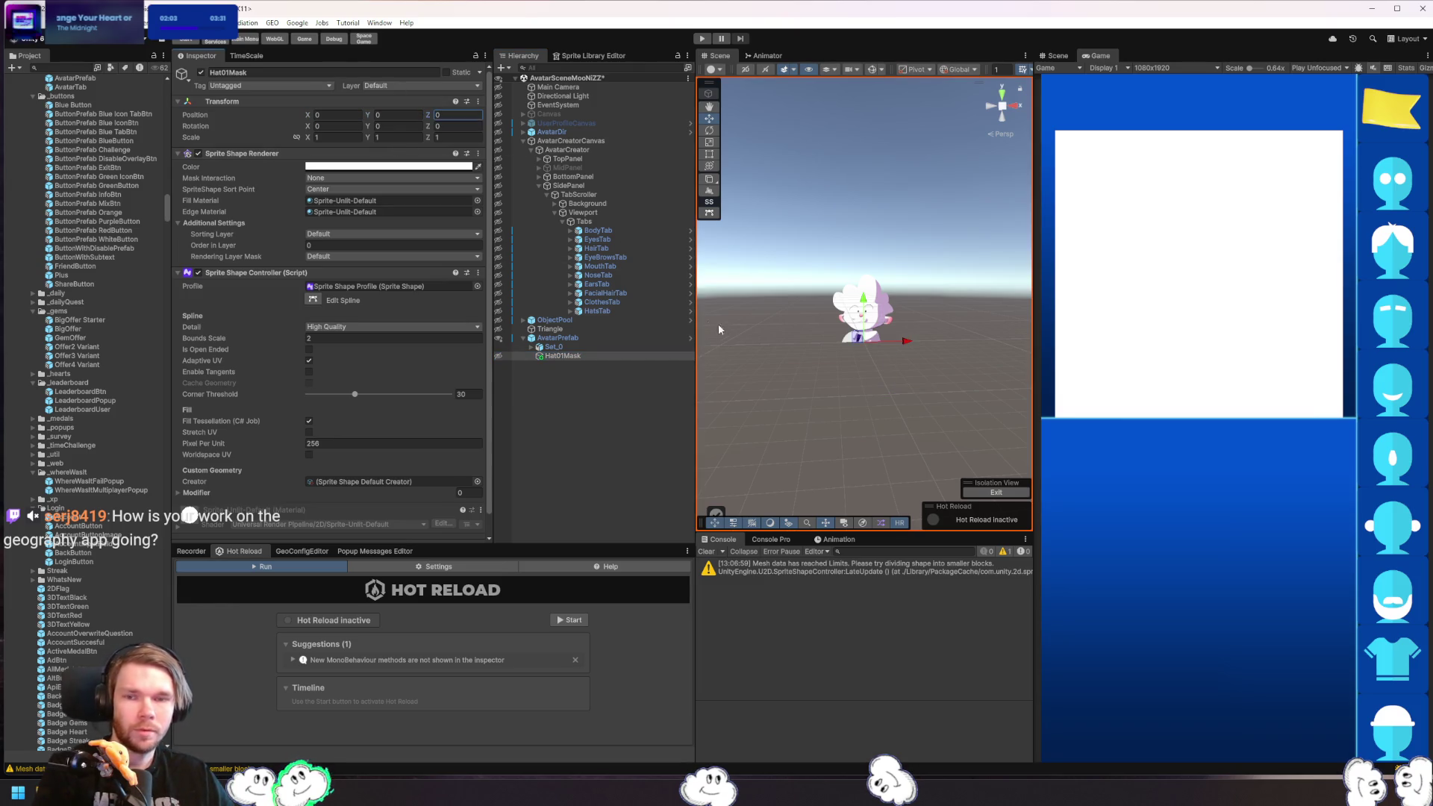
key("Return")
key("f")
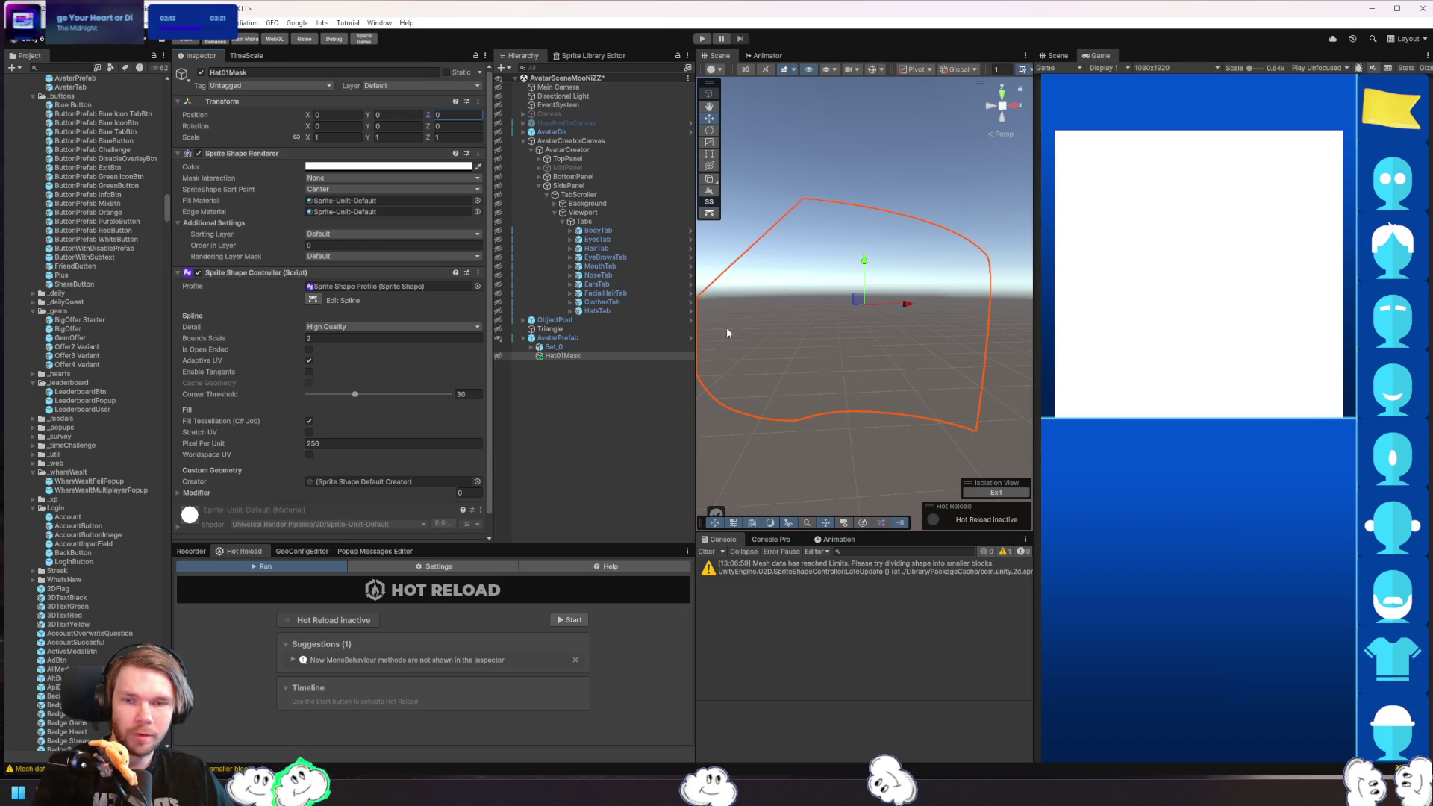
left_click(710, 214)
- Drag Hat01Mask's spline points in the Scene view to try reshaping the mask outline
mouse_move(978, 434)
left_mouse_down()
mouse_move(944, 373)
mouse_move(865, 313)
left_mouse_up()
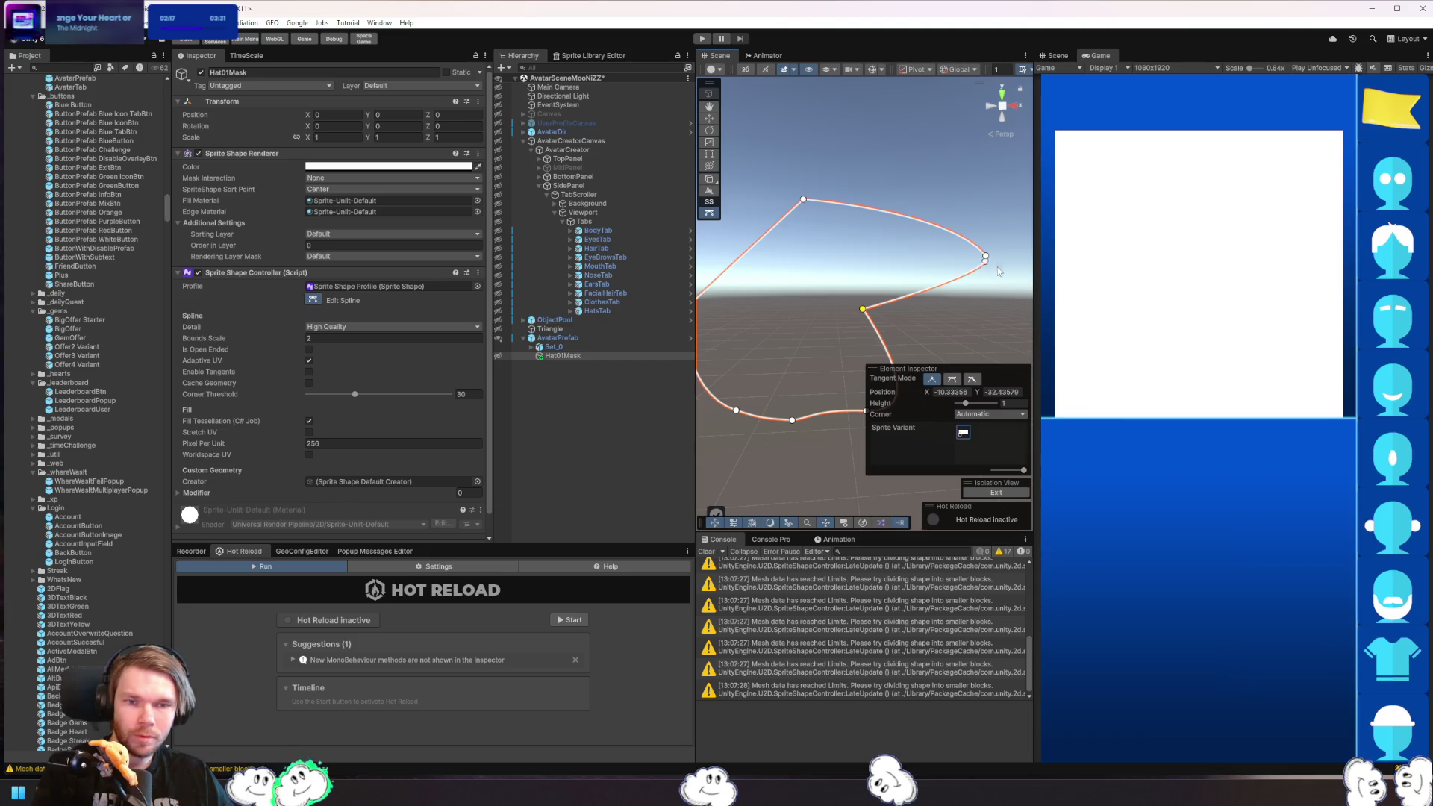
mouse_move(985, 257)
left_mouse_down()
mouse_move(933, 284)
mouse_move(795, 309)
left_mouse_up()
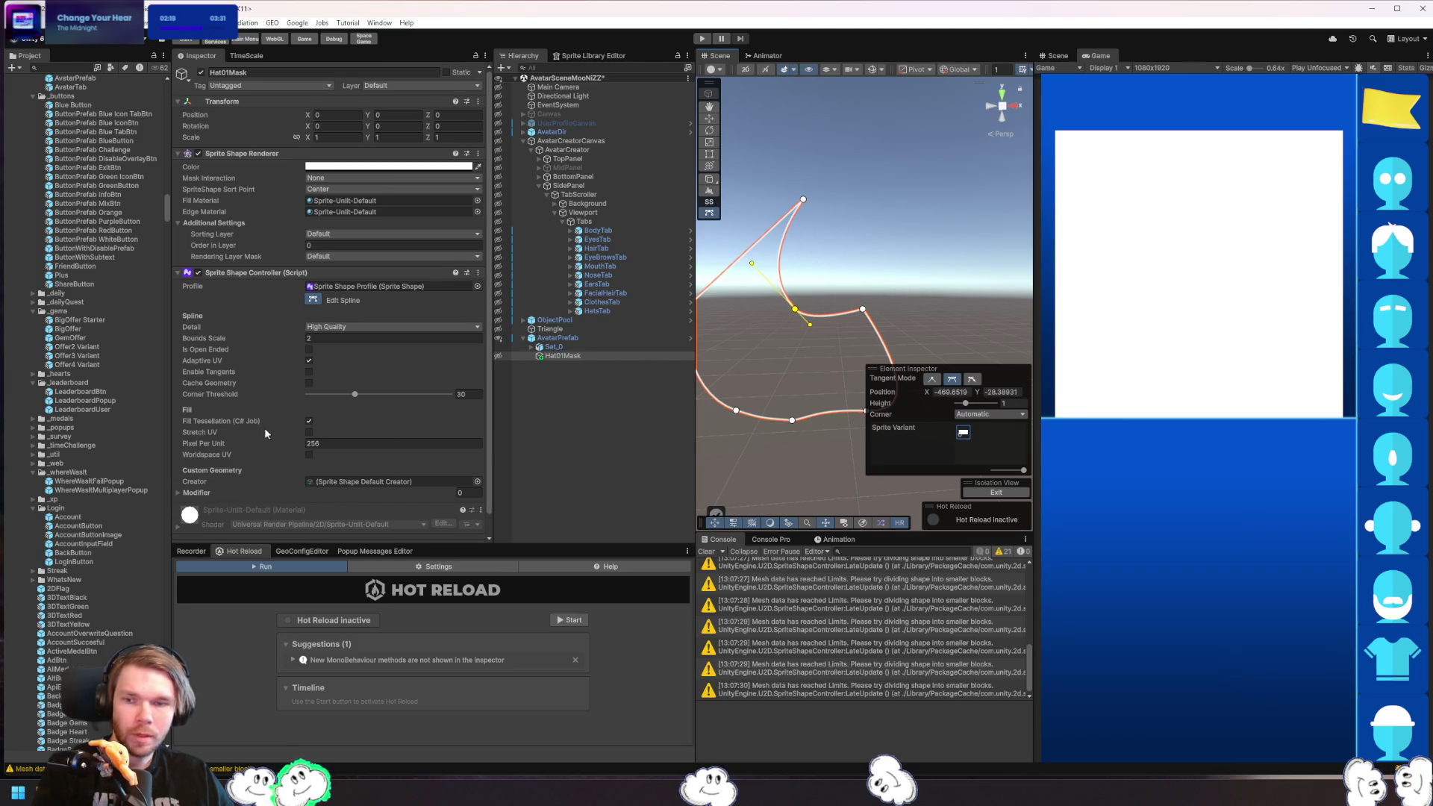
scroll(196, 481, "down", 1)
left_click(196, 473)
left_click(222, 470)
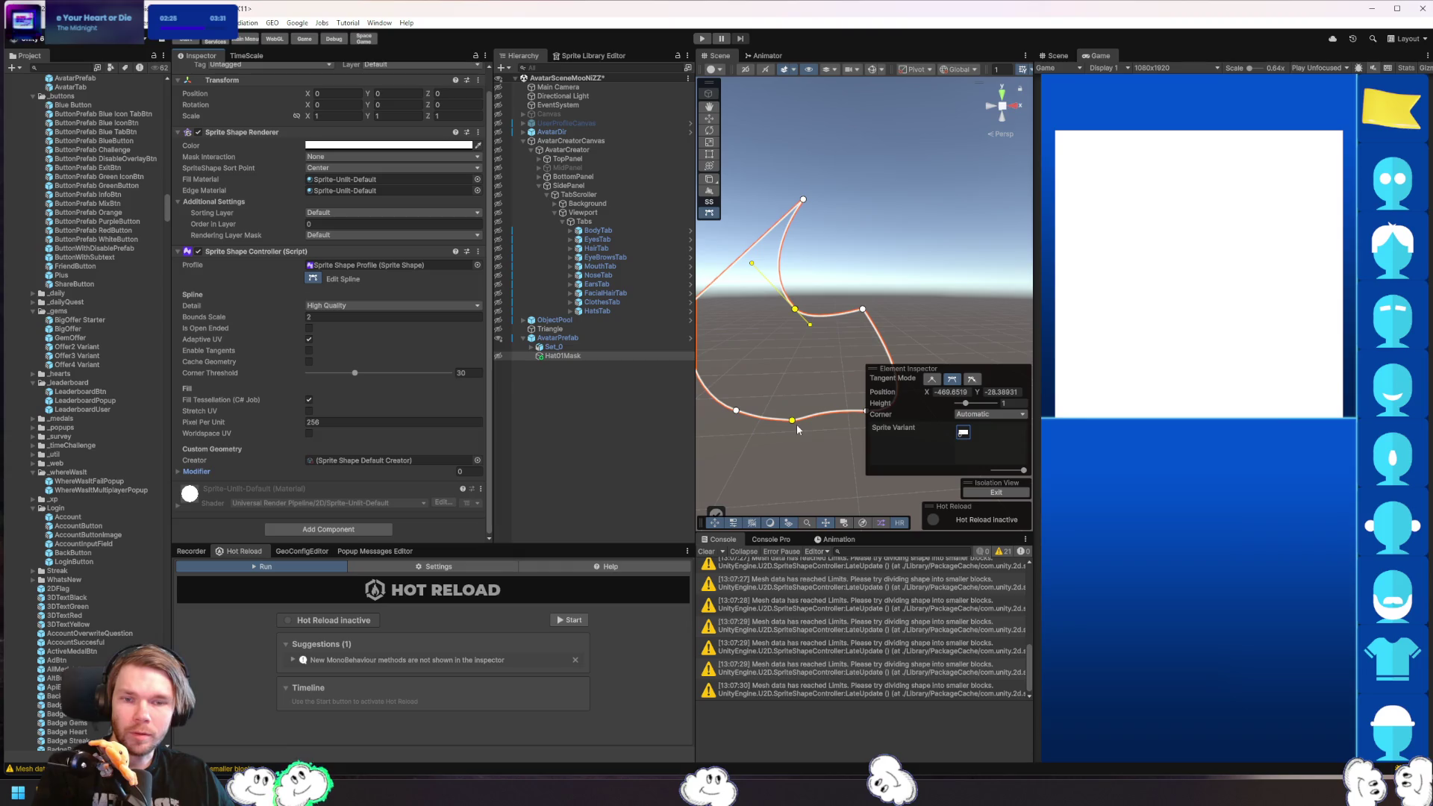
mouse_move(799, 421)
left_mouse_down()
mouse_move(784, 384)
mouse_move(825, 324)
mouse_move(853, 314)
mouse_move(776, 321)
mouse_move(838, 330)
mouse_move(949, 297)
mouse_move(851, 160)
left_mouse_up()
scroll(848, 182, "up", 3)
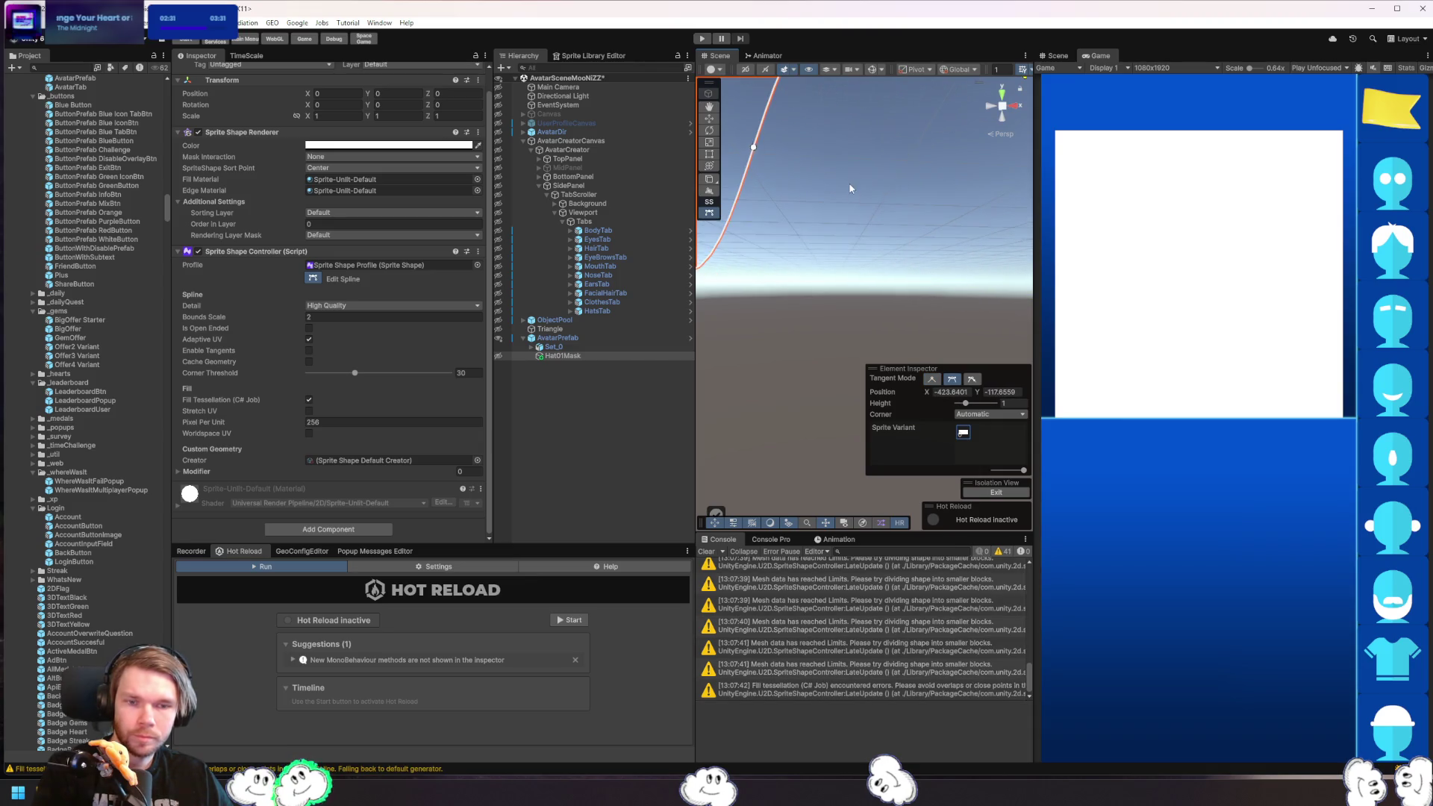
scroll(849, 182, "down", 5)
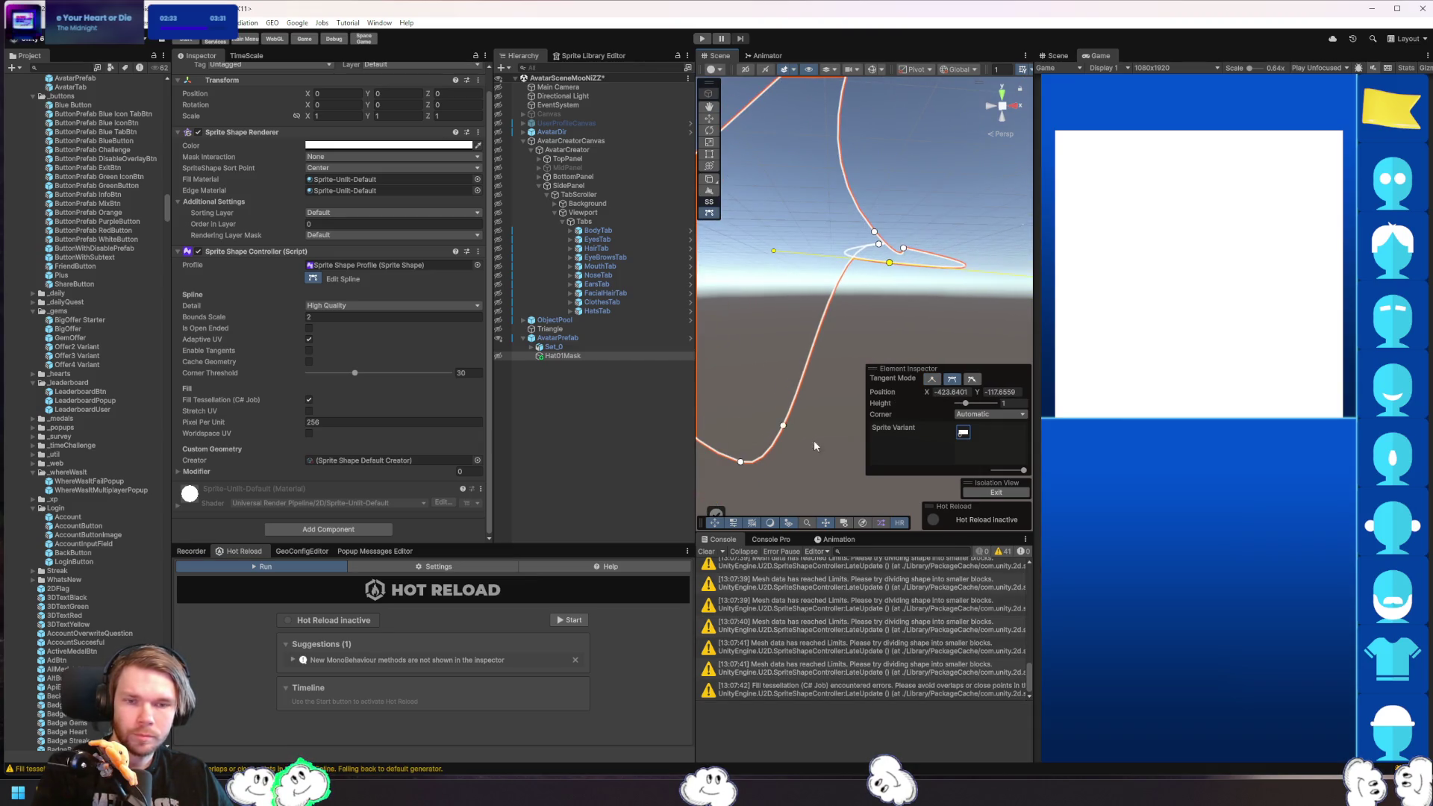
mouse_move(879, 246)
left_mouse_down()
mouse_move(848, 313)
mouse_move(838, 307)
mouse_move(886, 304)
mouse_move(836, 237)
mouse_move(828, 246)
left_mouse_up()
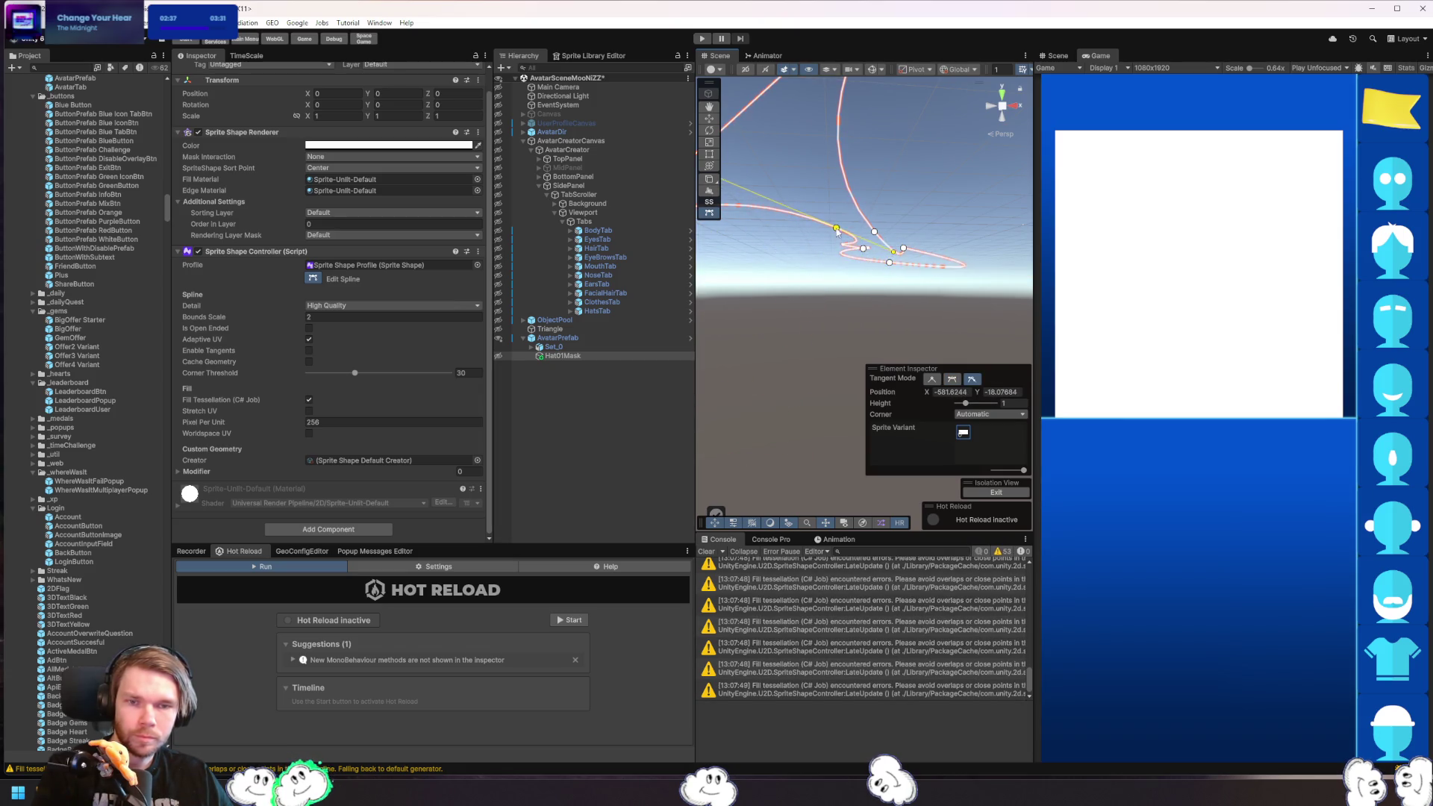
scroll(828, 247, "up", 5)
mouse_move(792, 305)
left_mouse_down()
mouse_move(1015, 224)
mouse_move(1008, 187)
mouse_move(920, 153)
mouse_move(925, 224)
left_mouse_up()
- Delete Hat01Mask, undo, and delete it again, leaving only Set_0 under AvatarPrefab
key("Delete")
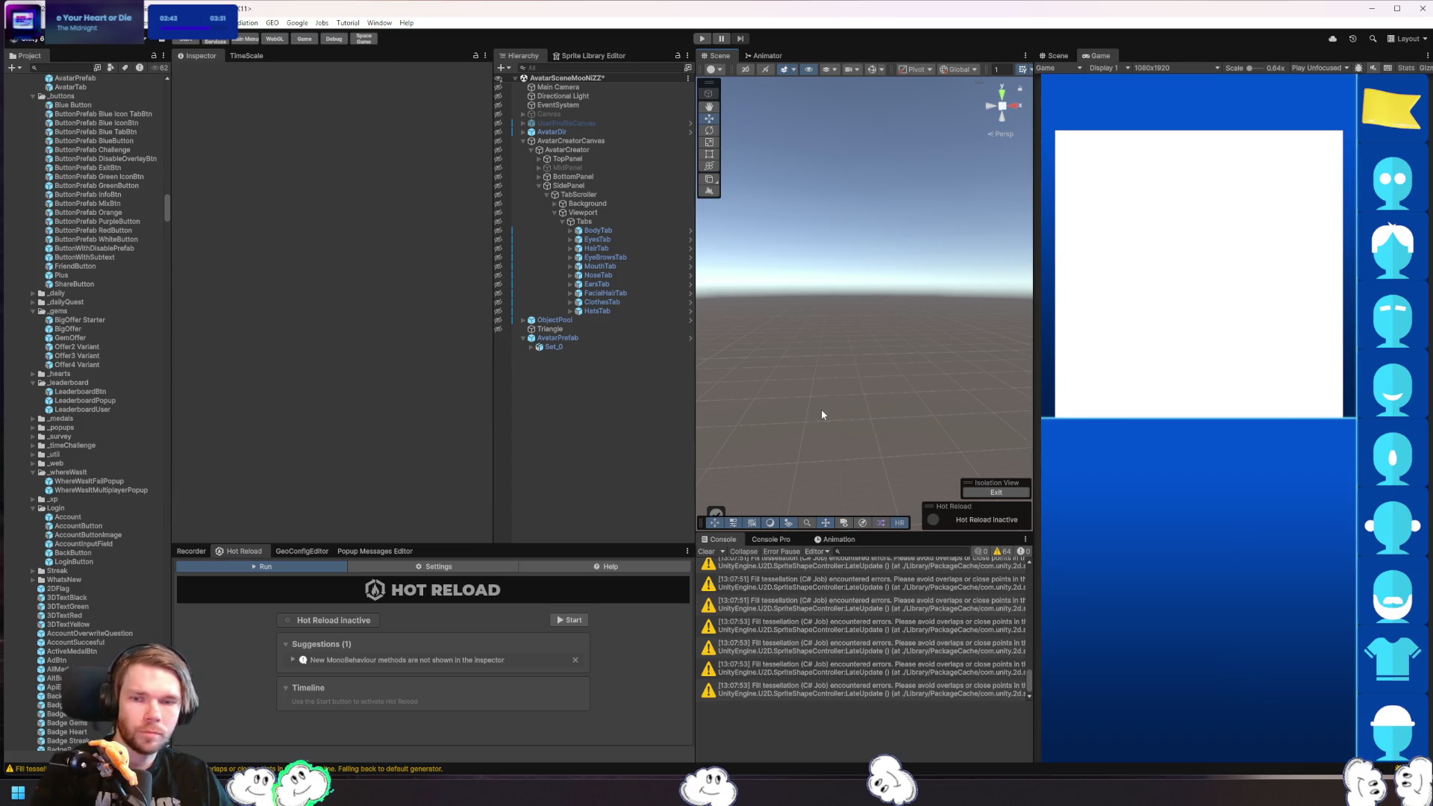
key("ctrl+z")
key("Delete")
left_click(564, 337)
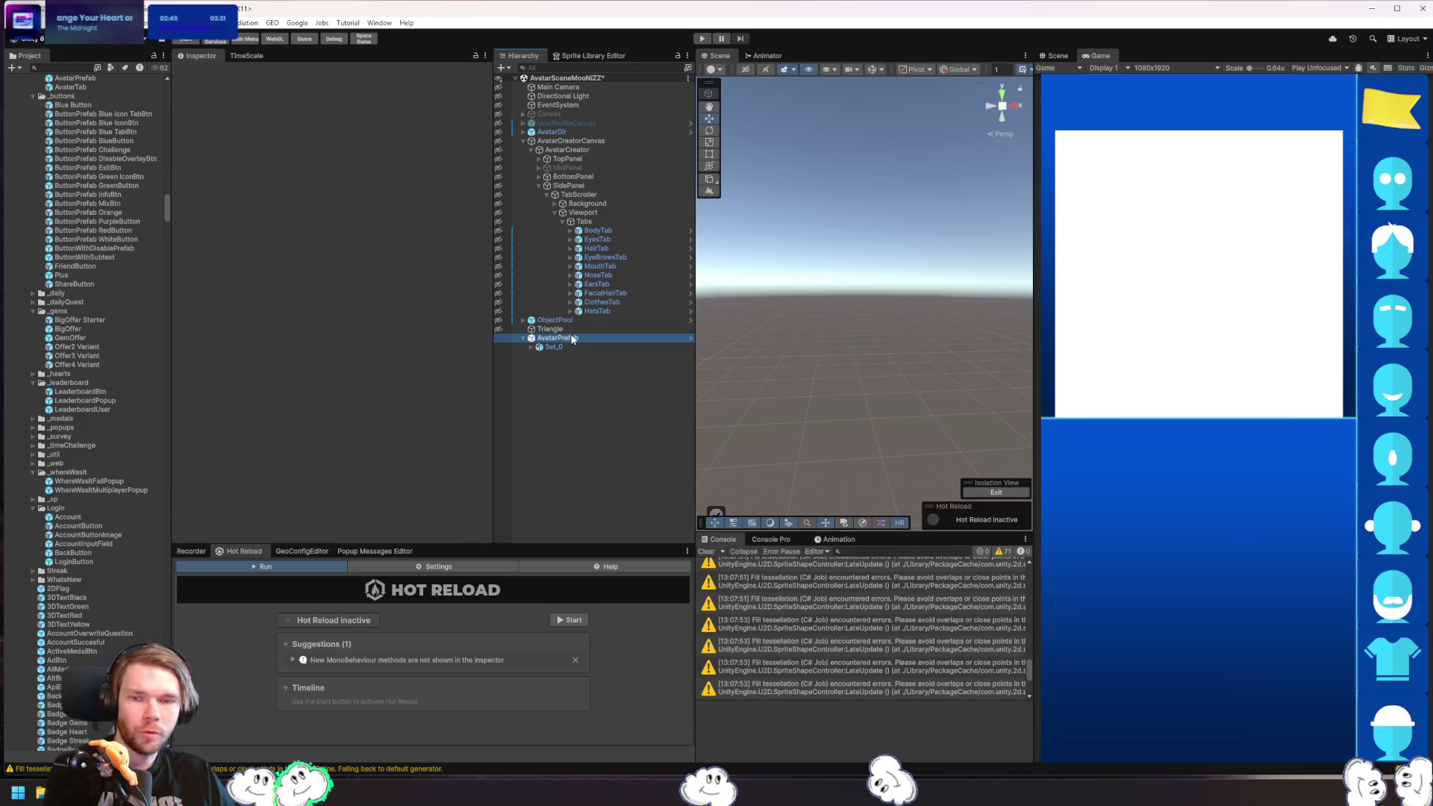
- Create a 2D Object > Sprite Shape > Closed Shape under AvatarPrefab
right_click(567, 337)
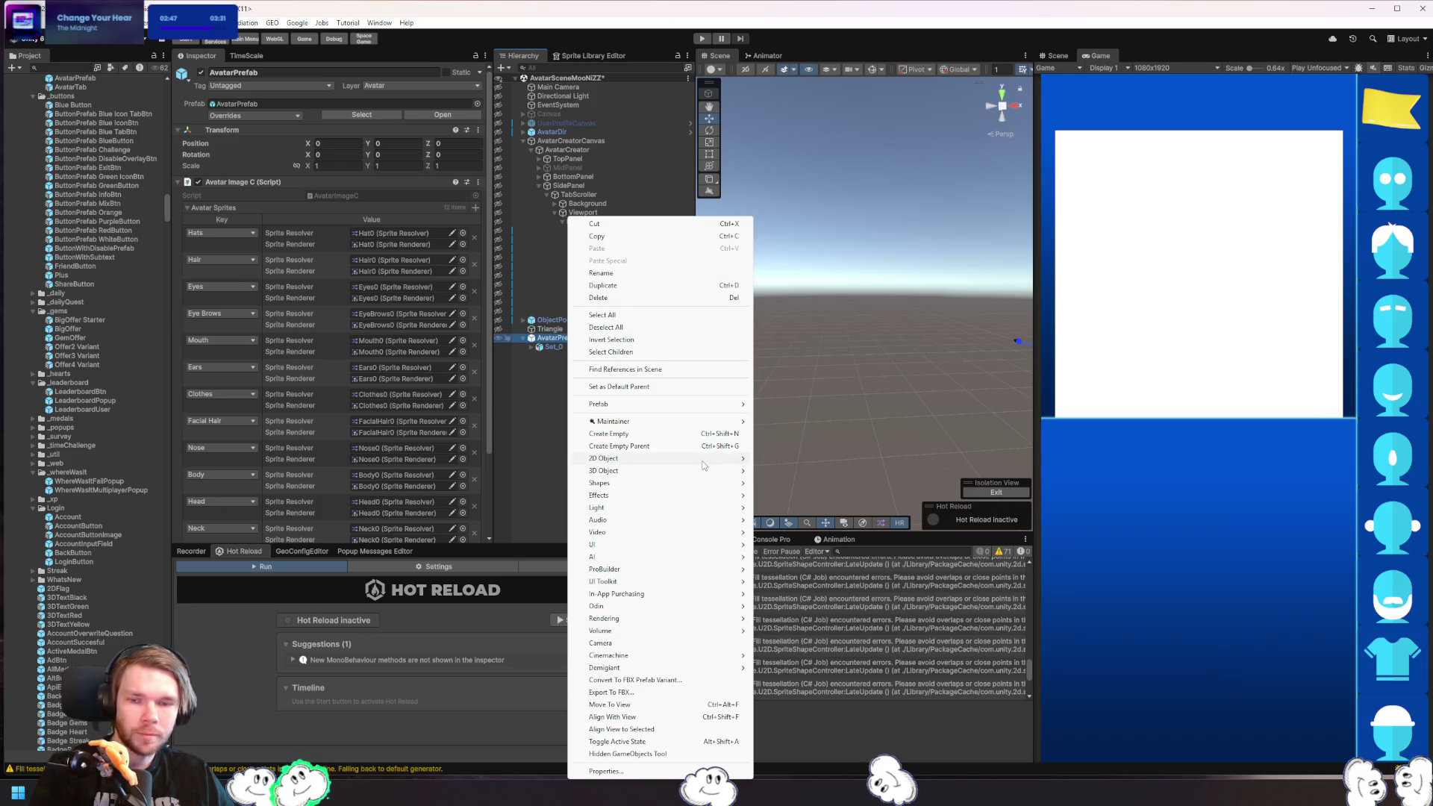
mouse_move(703, 463)
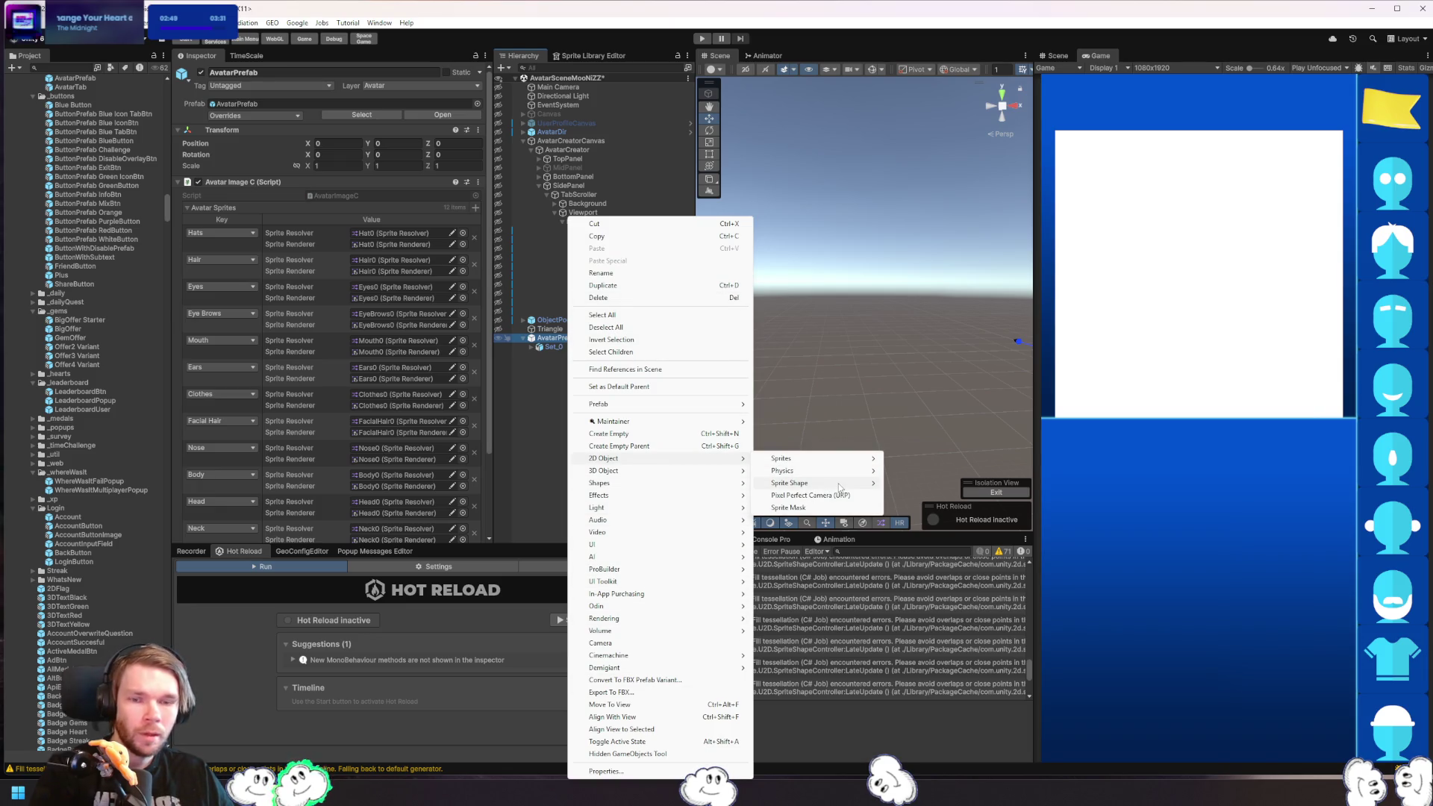
mouse_move(842, 485)
left_click(922, 484)
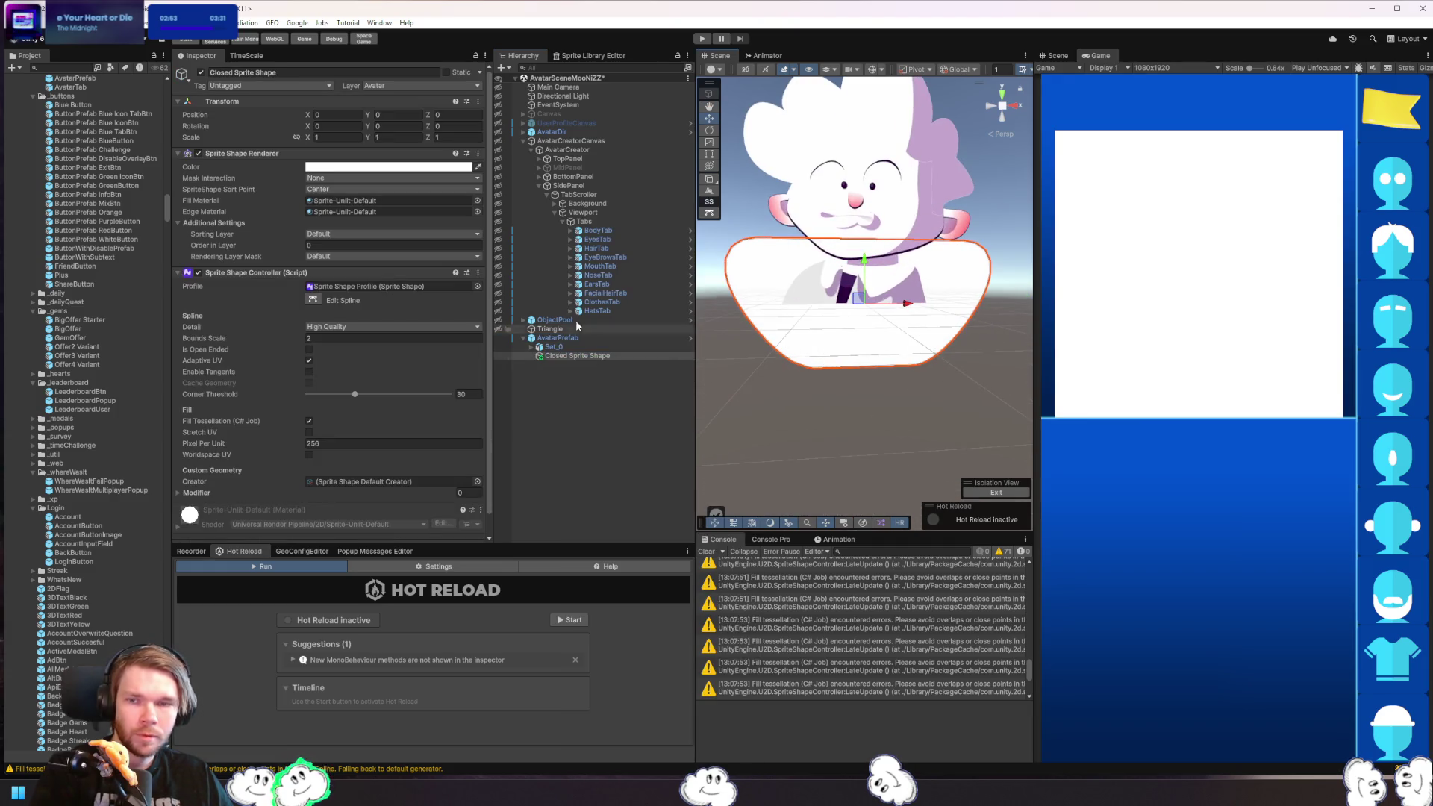
- Move one outline point, add another to the shape, and expand Set_0's parts
left_click(709, 213)
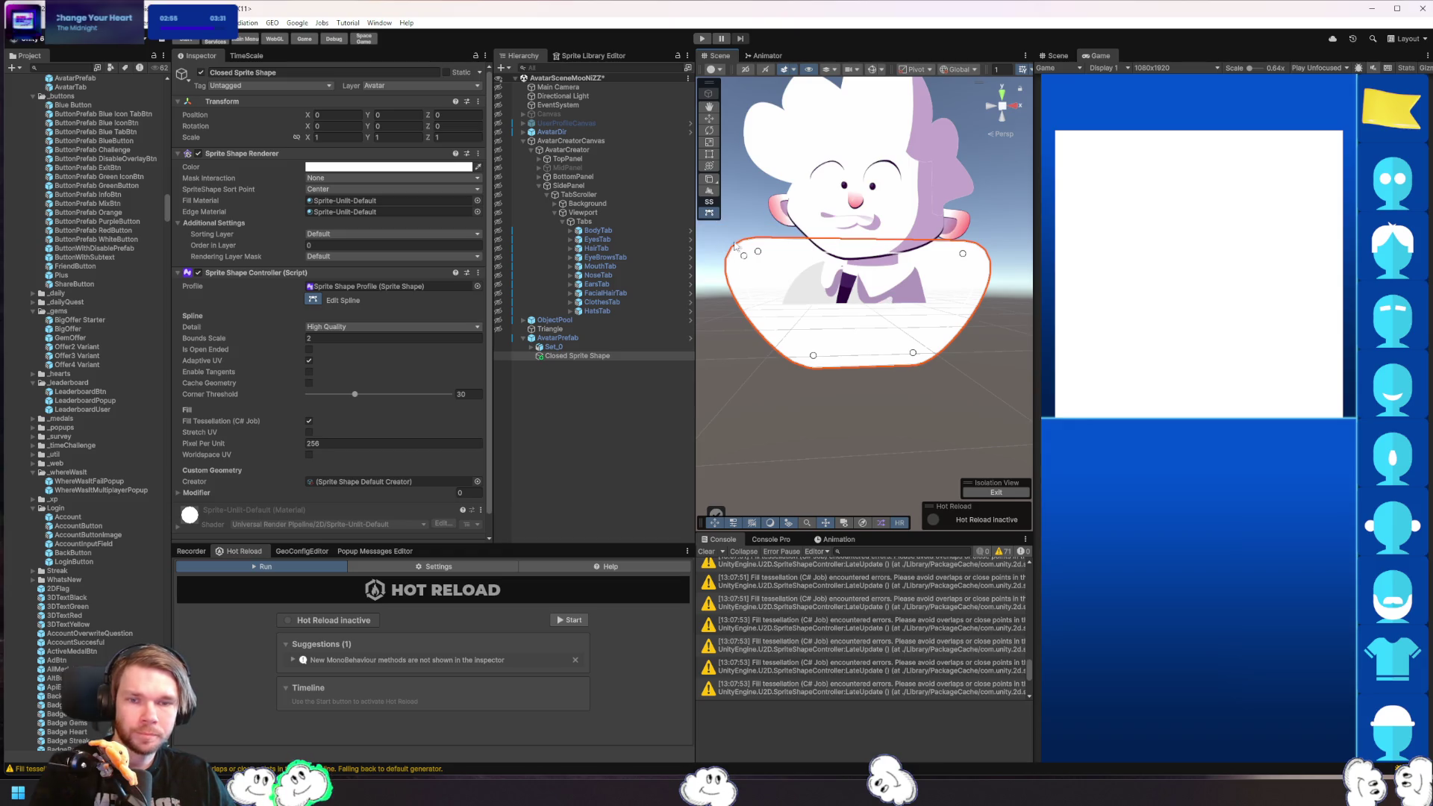
left_click_drag(758, 254, 757, 280)
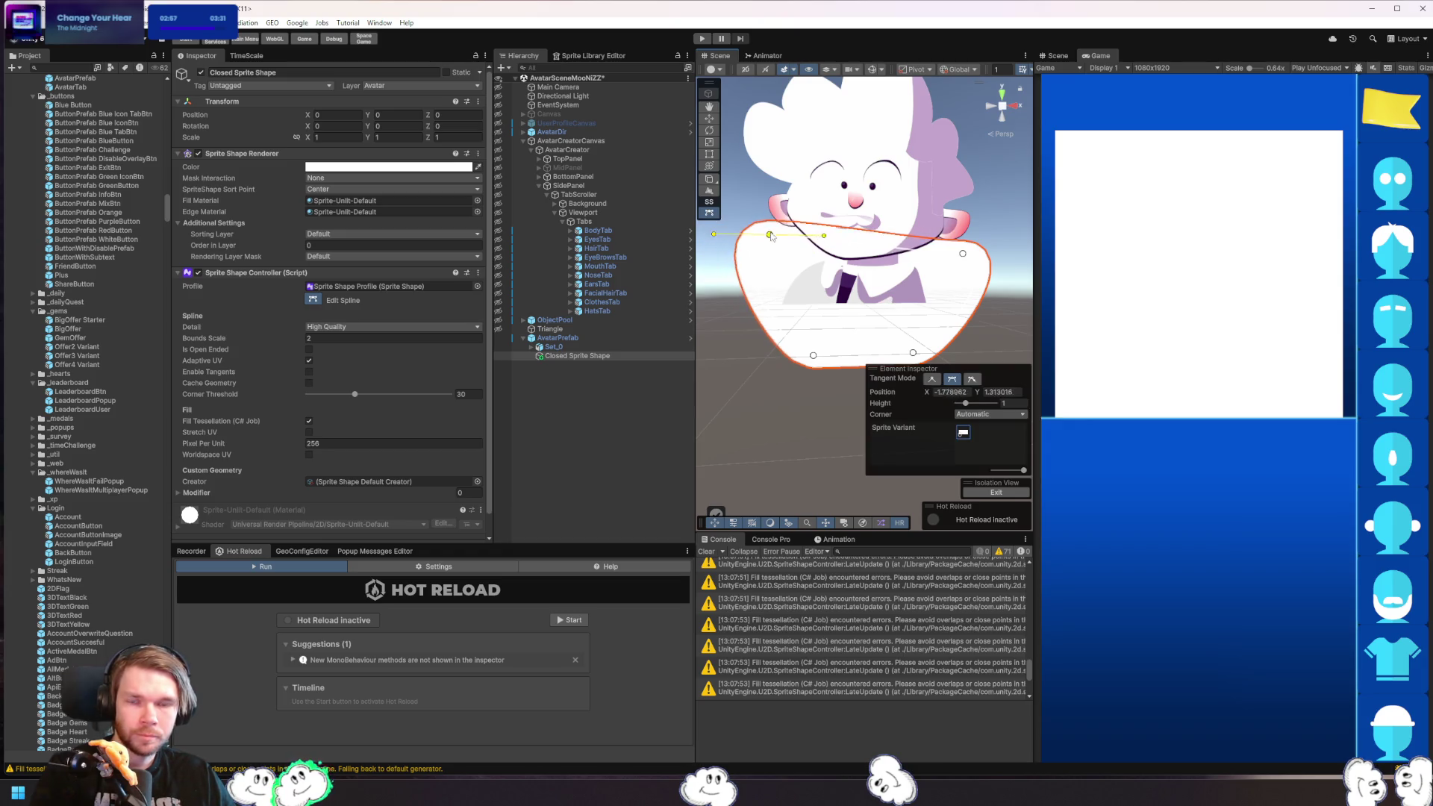
left_click(777, 243)
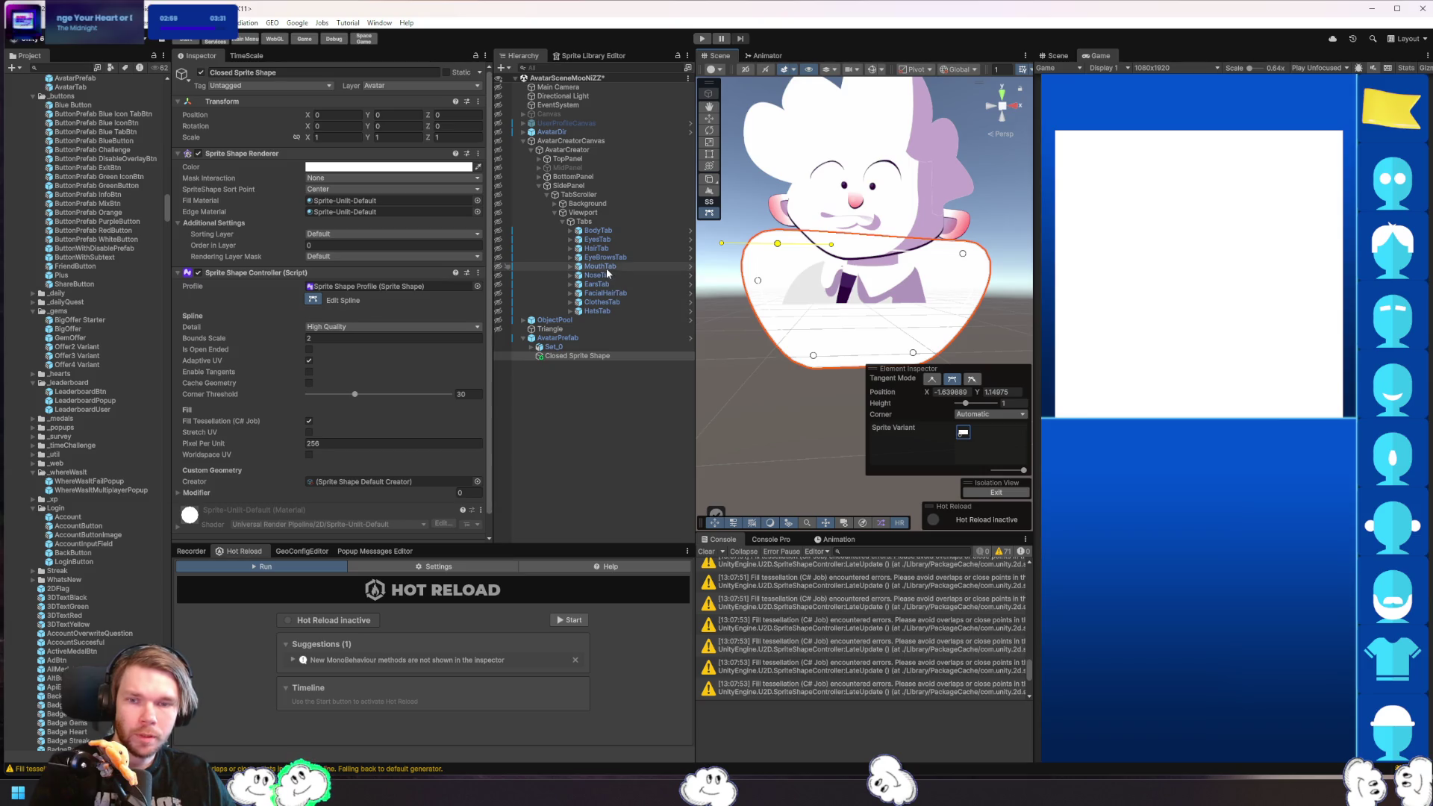
left_click(542, 347)
left_click(531, 348)
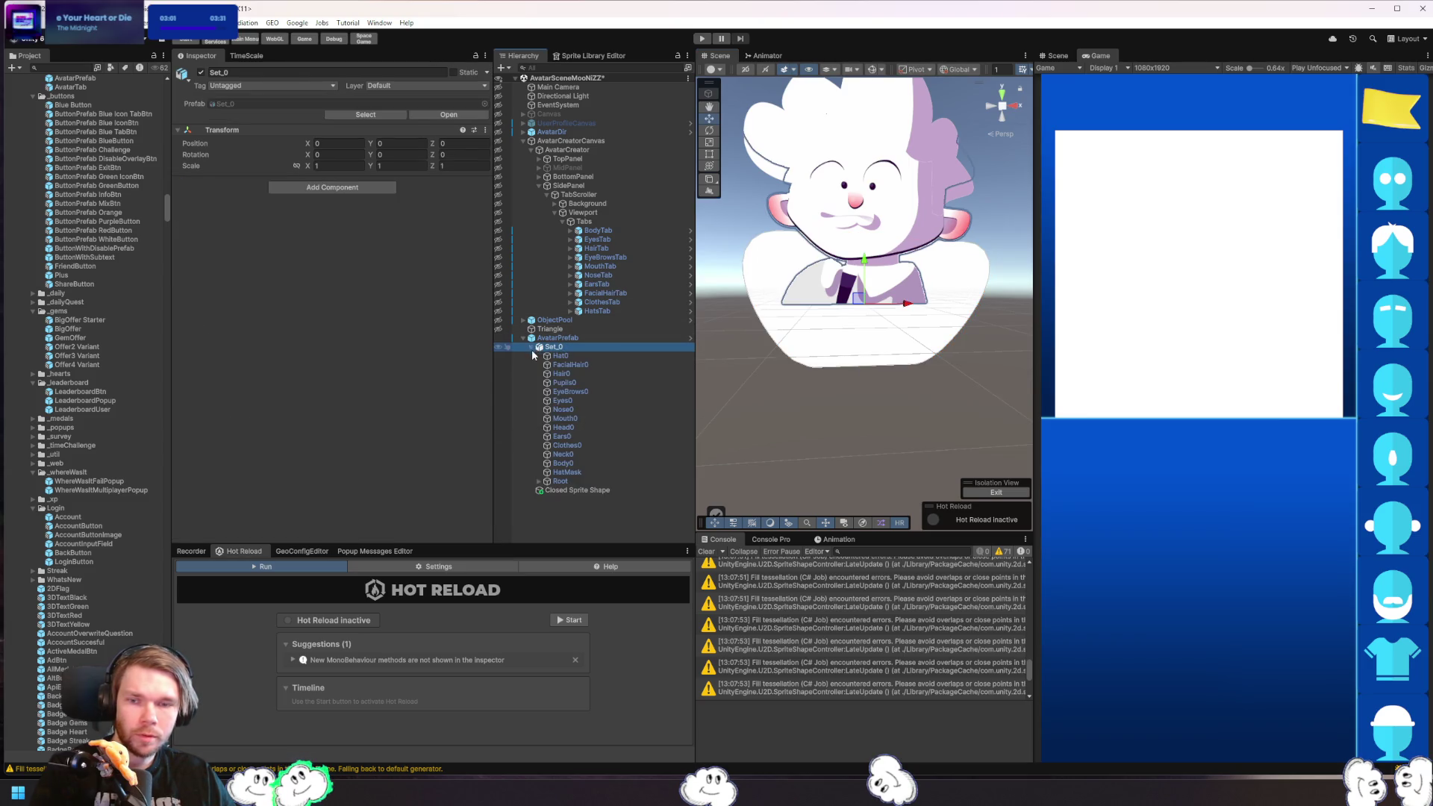
- Set Hat0's Sprite Resolver to the red cap sprite
left_click(589, 357)
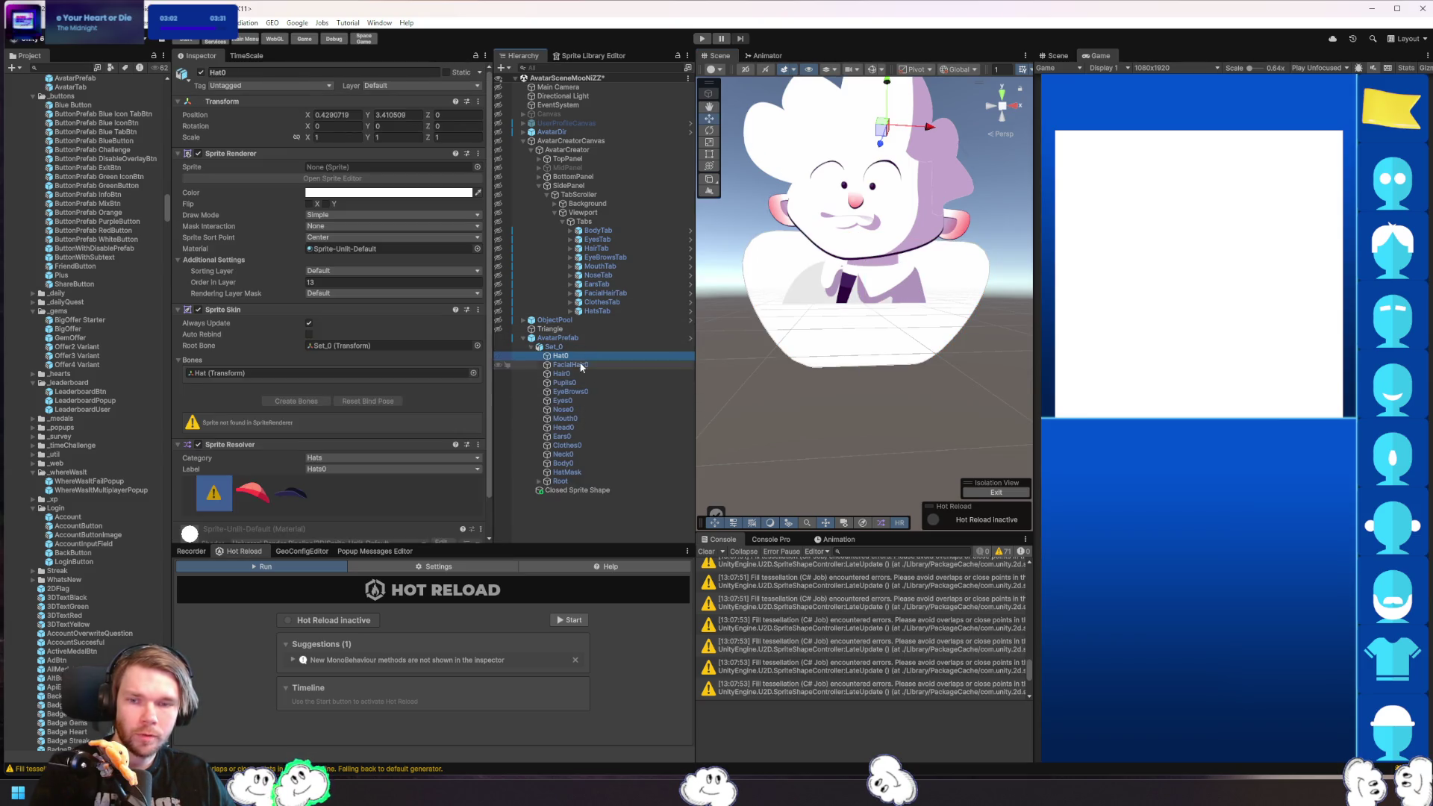
left_click(250, 494)
left_click_drag(779, 309, 780, 372)
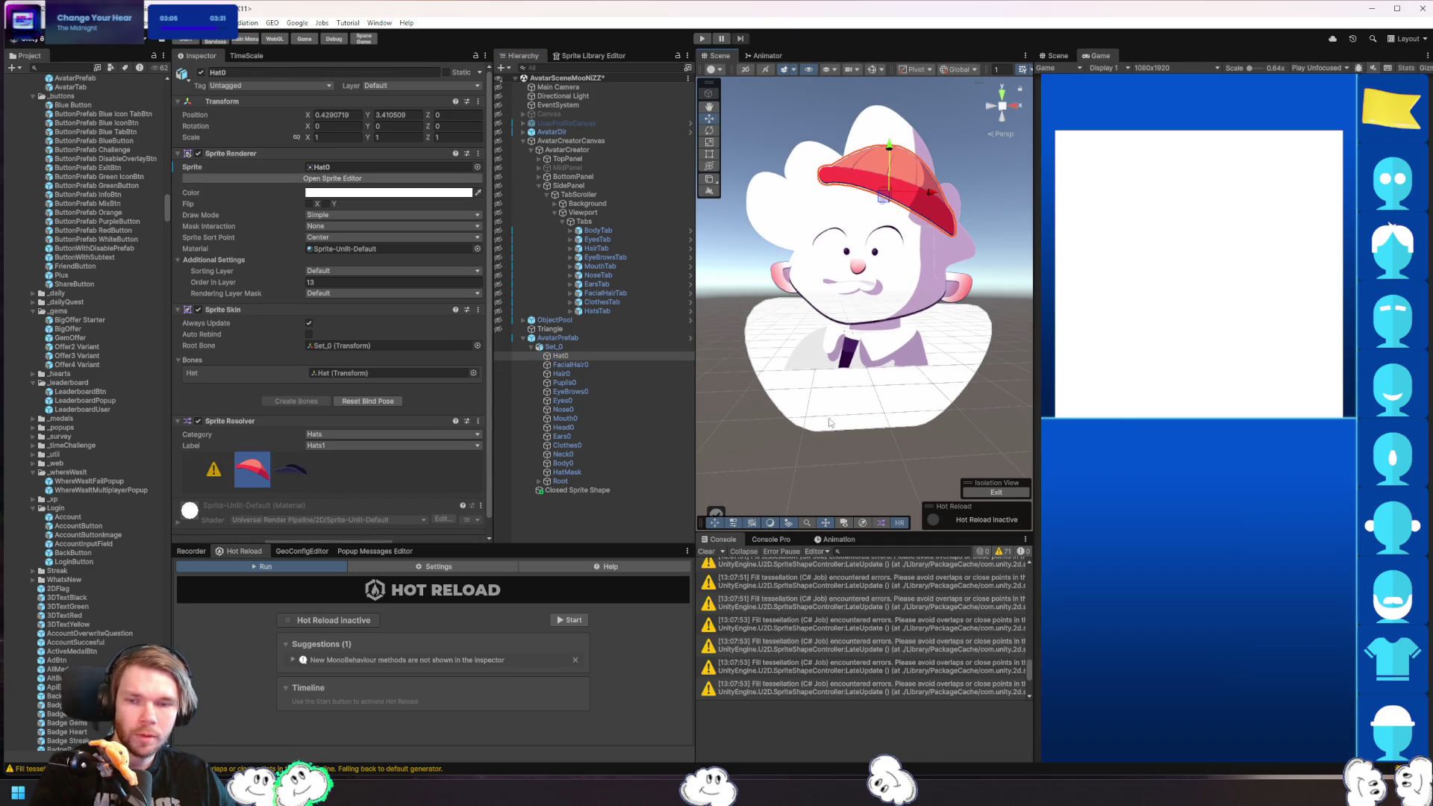
- Rename the Closed Sprite Shape to 'Hat1'
left_click(831, 423)
left_click(561, 490)
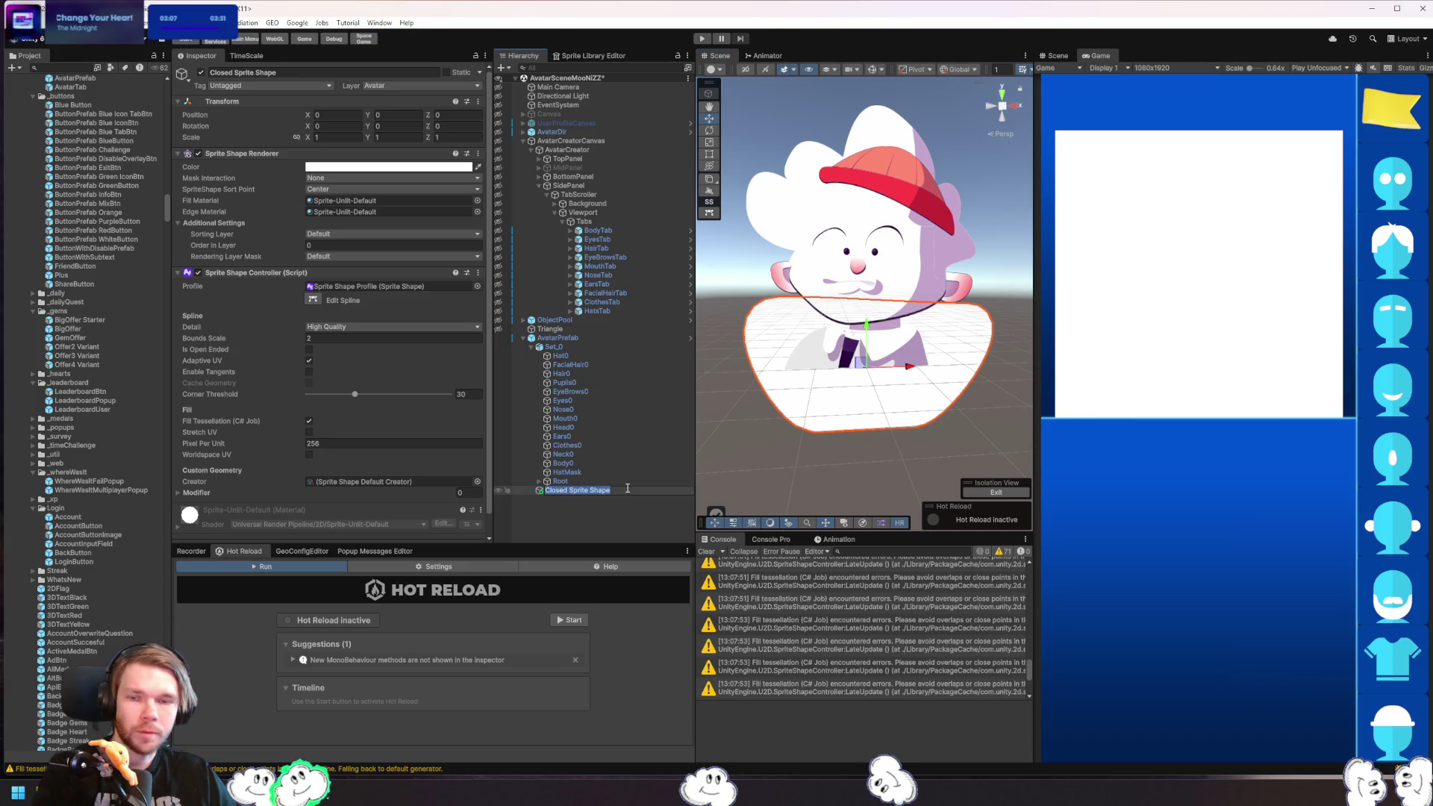
type("Hat")
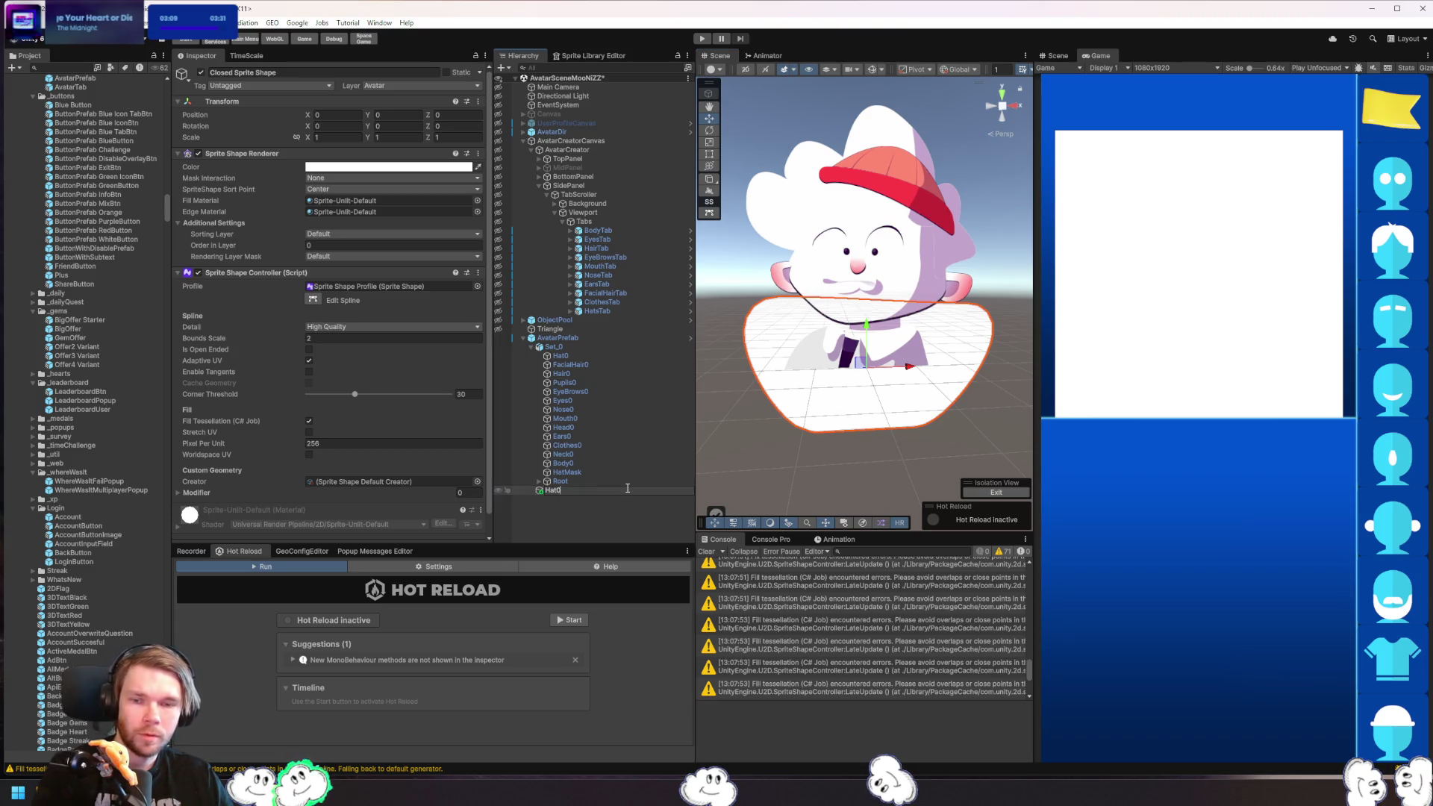
type("1")
key("Return")
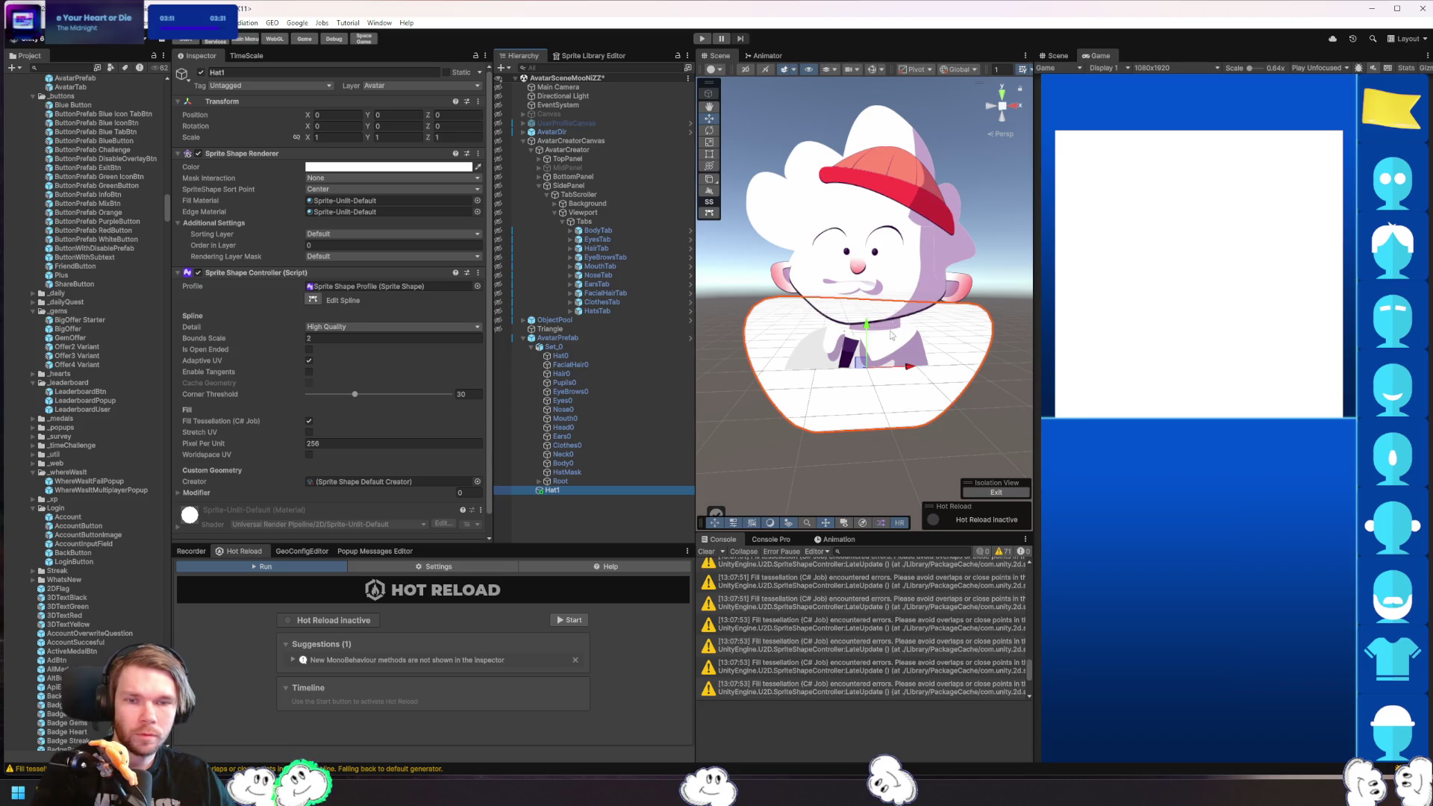
- Move Hat1 up over the red cap and curve its outline points into a dome
mouse_move(860, 364)
left_mouse_down()
mouse_move(907, 156)
mouse_move(887, 147)
left_mouse_up()
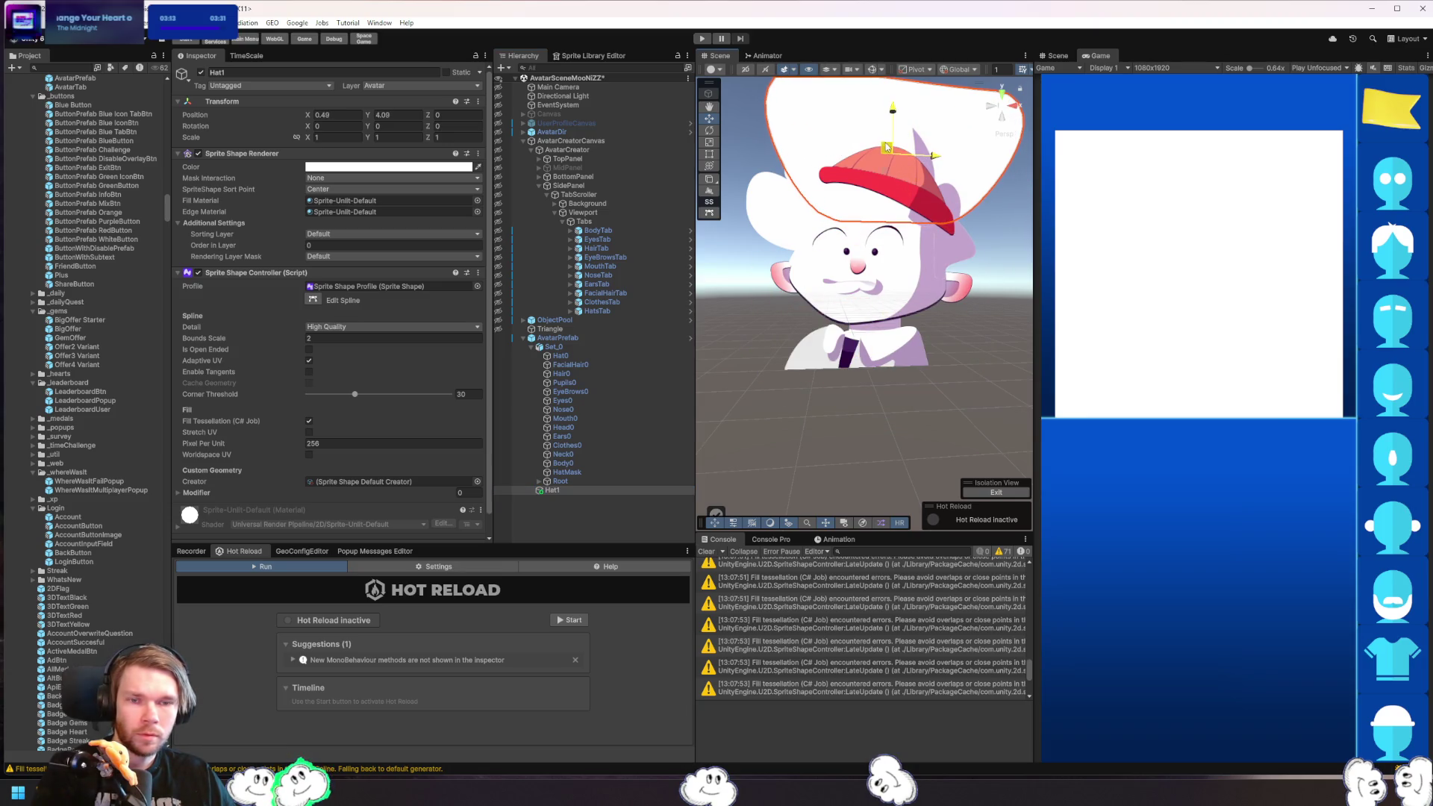
scroll(979, 209, "up", 2)
left_click(709, 213)
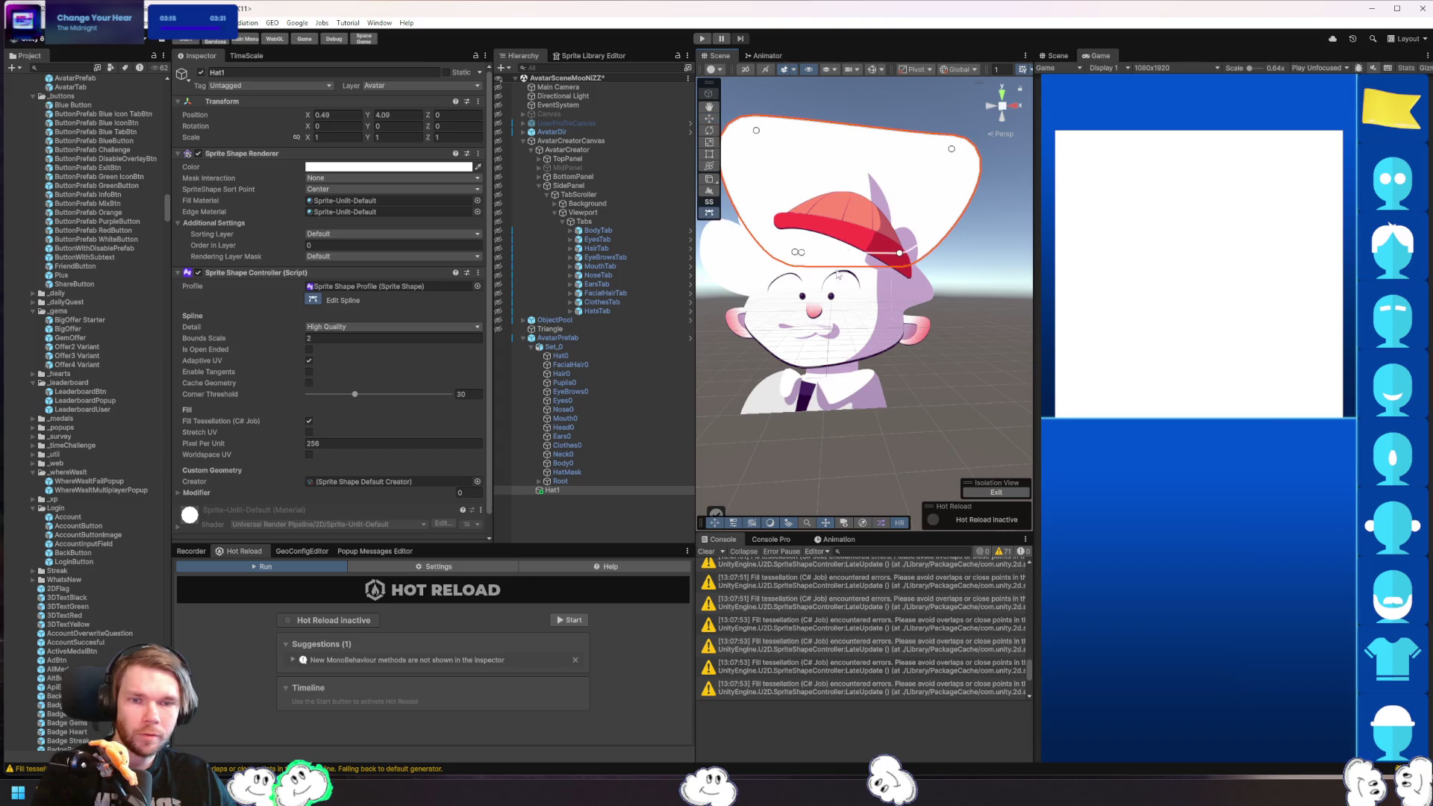
left_click_drag(906, 245, 918, 274)
left_click_drag(964, 127, 895, 213)
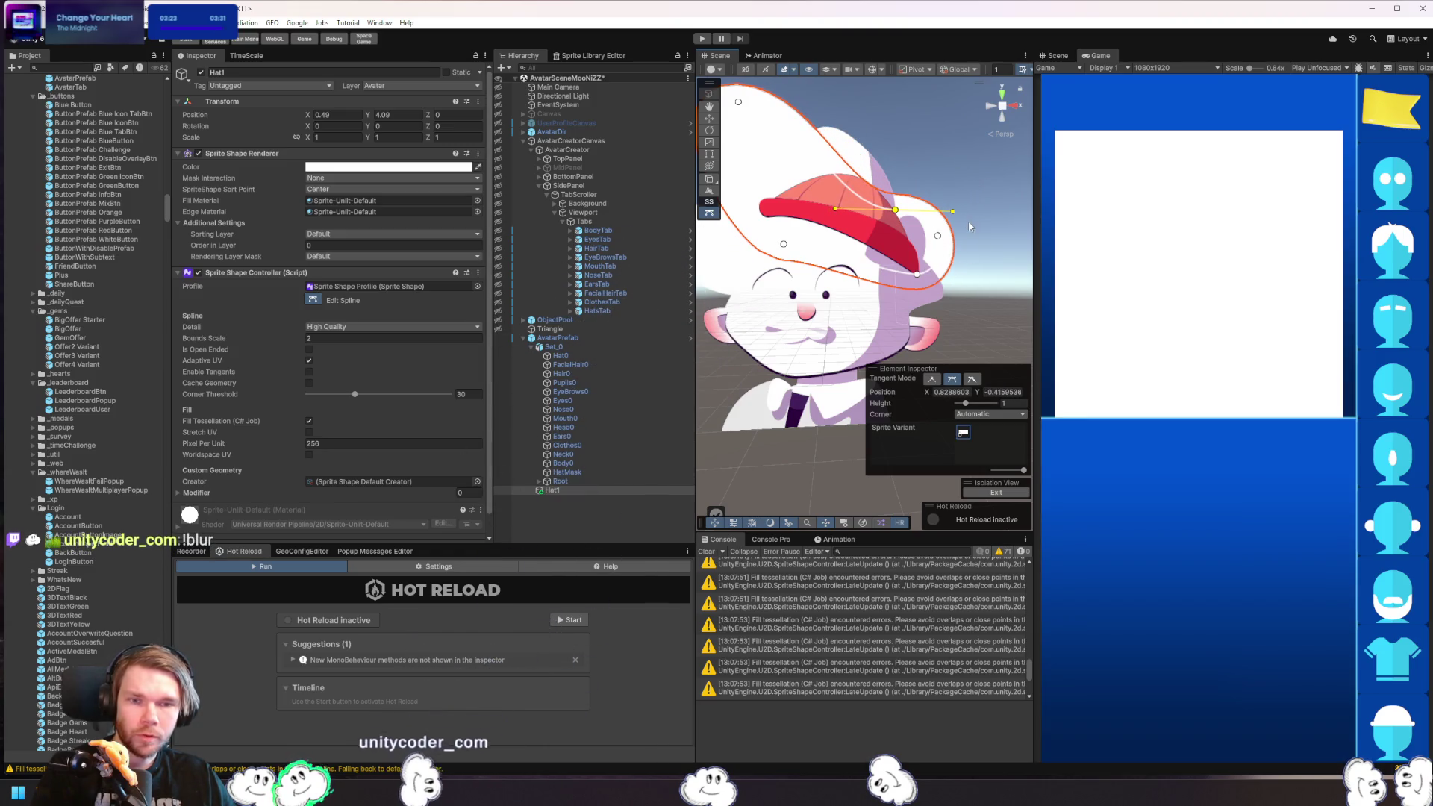
left_click_drag(953, 211, 912, 243)
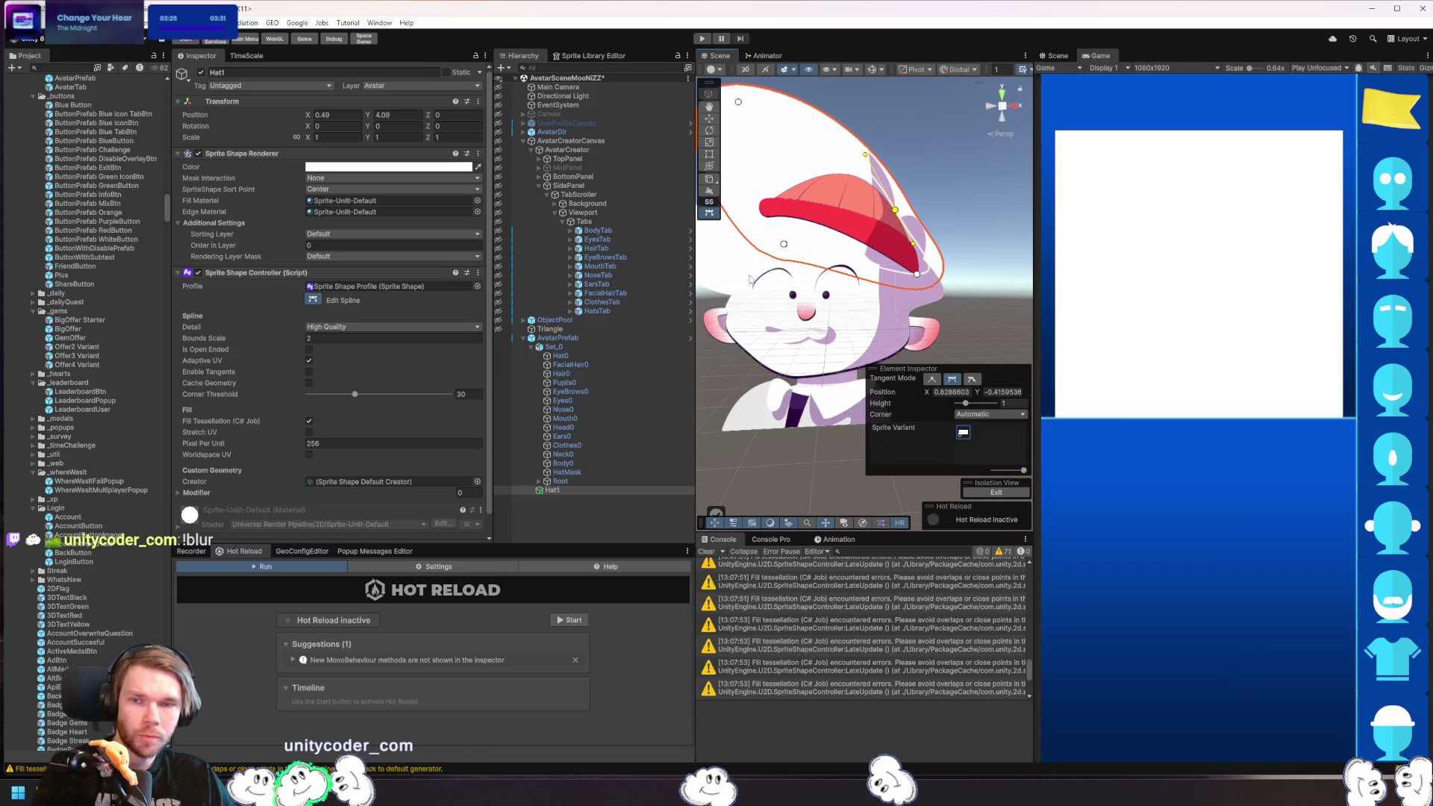
- Keep Hat1's Mask Interaction at None and review the sort point options
left_click(334, 181)
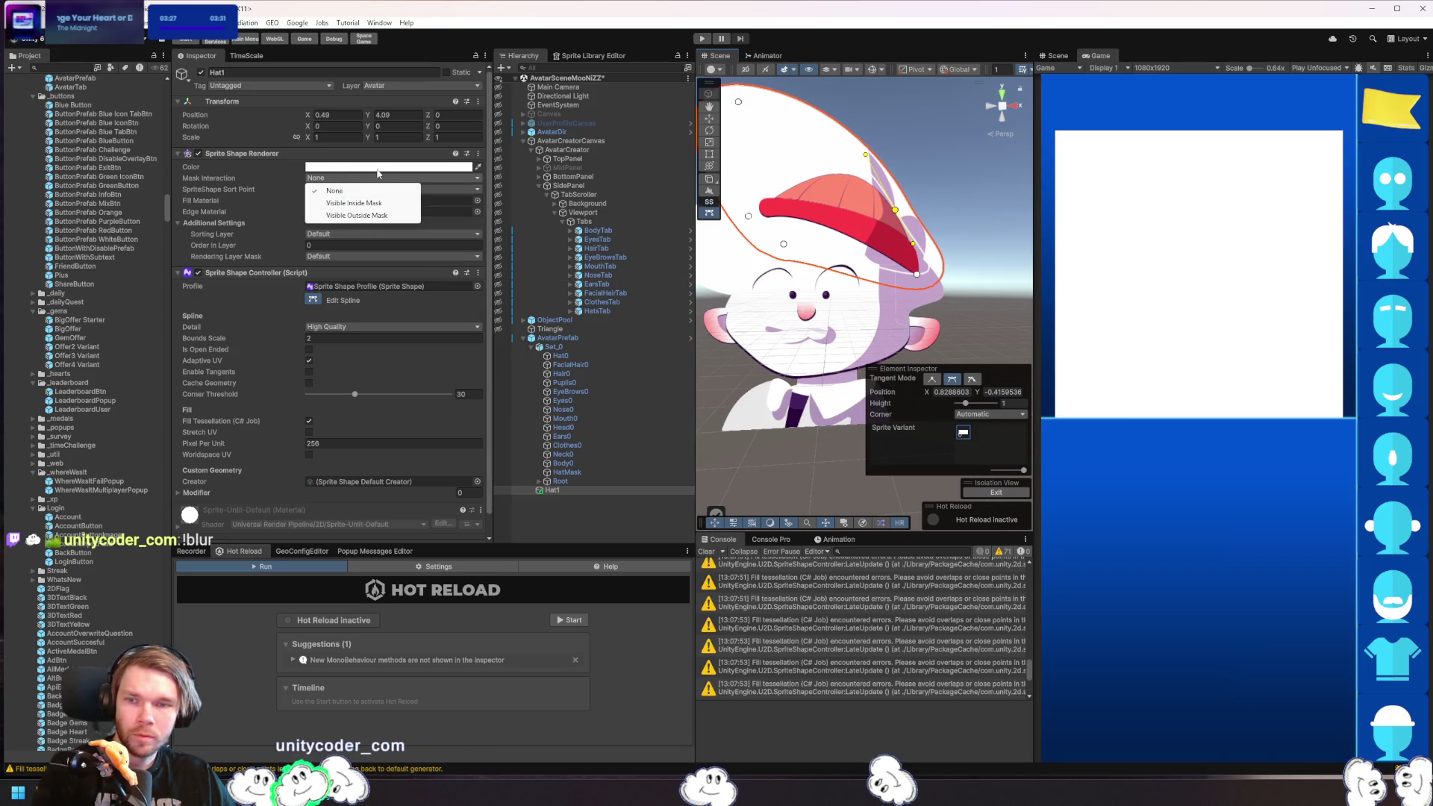
left_click(333, 190)
left_click(336, 189)
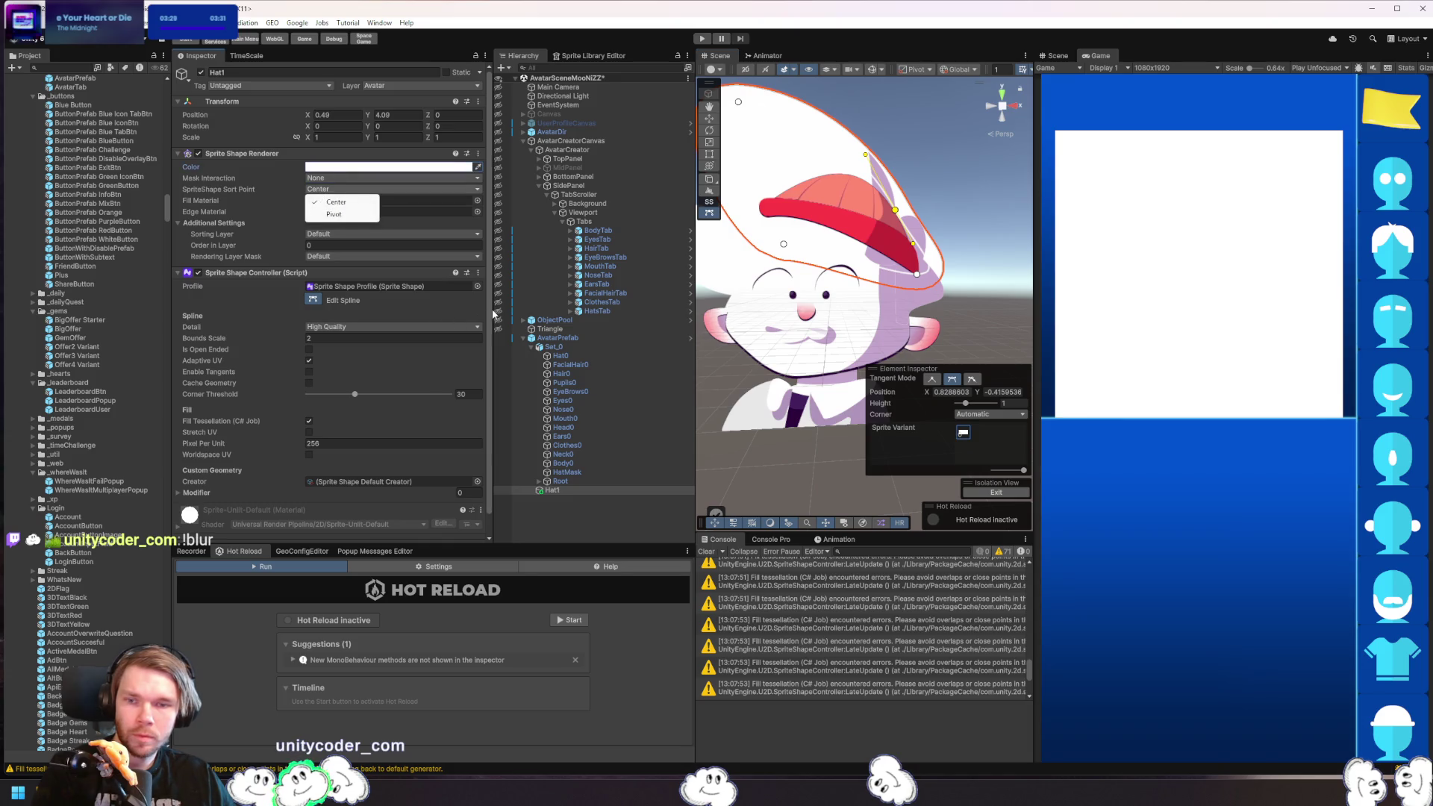
- Keep Hat1's Center sort point and High Quality spline detail, and adjust the corner threshold
left_click(493, 315)
left_click(351, 327)
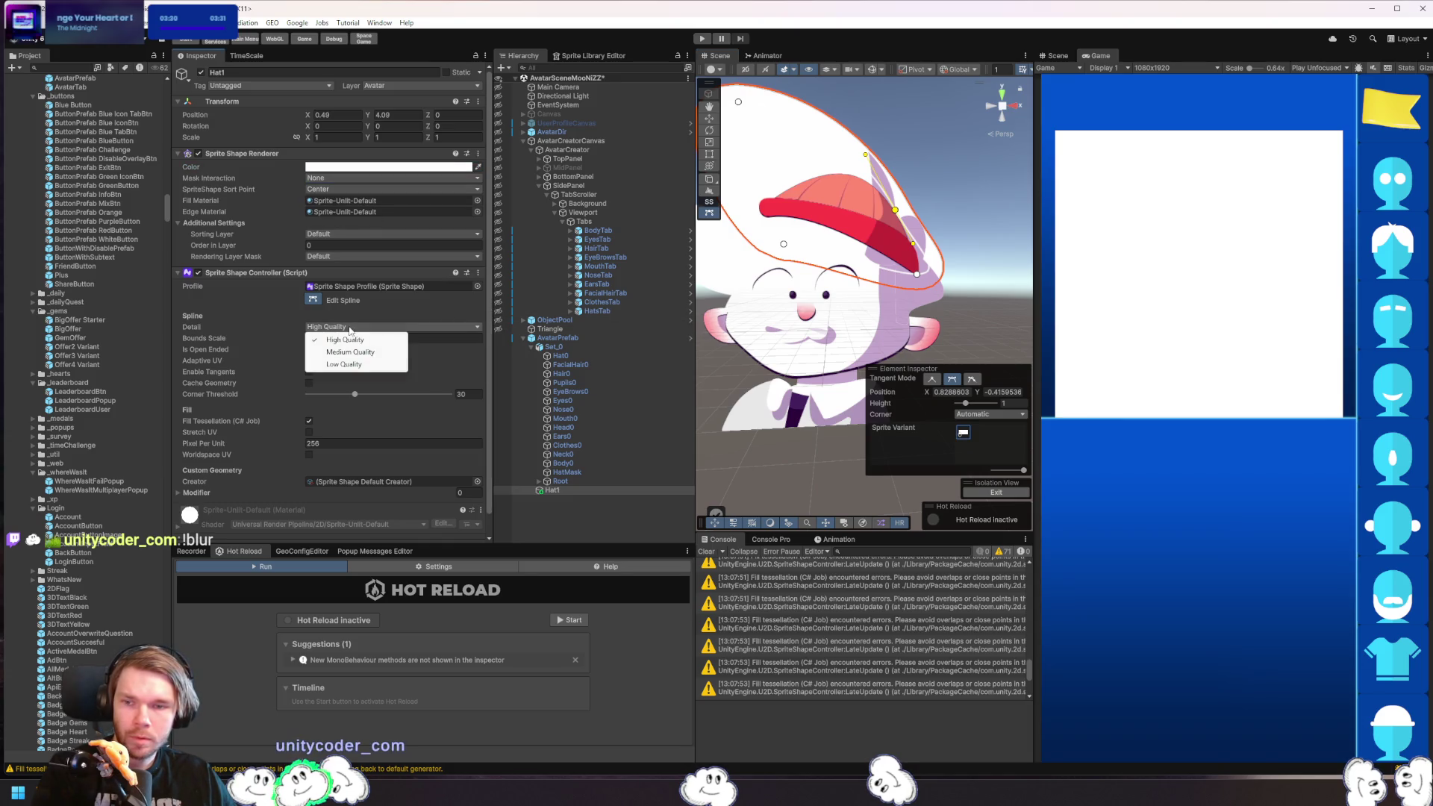
left_click(314, 339)
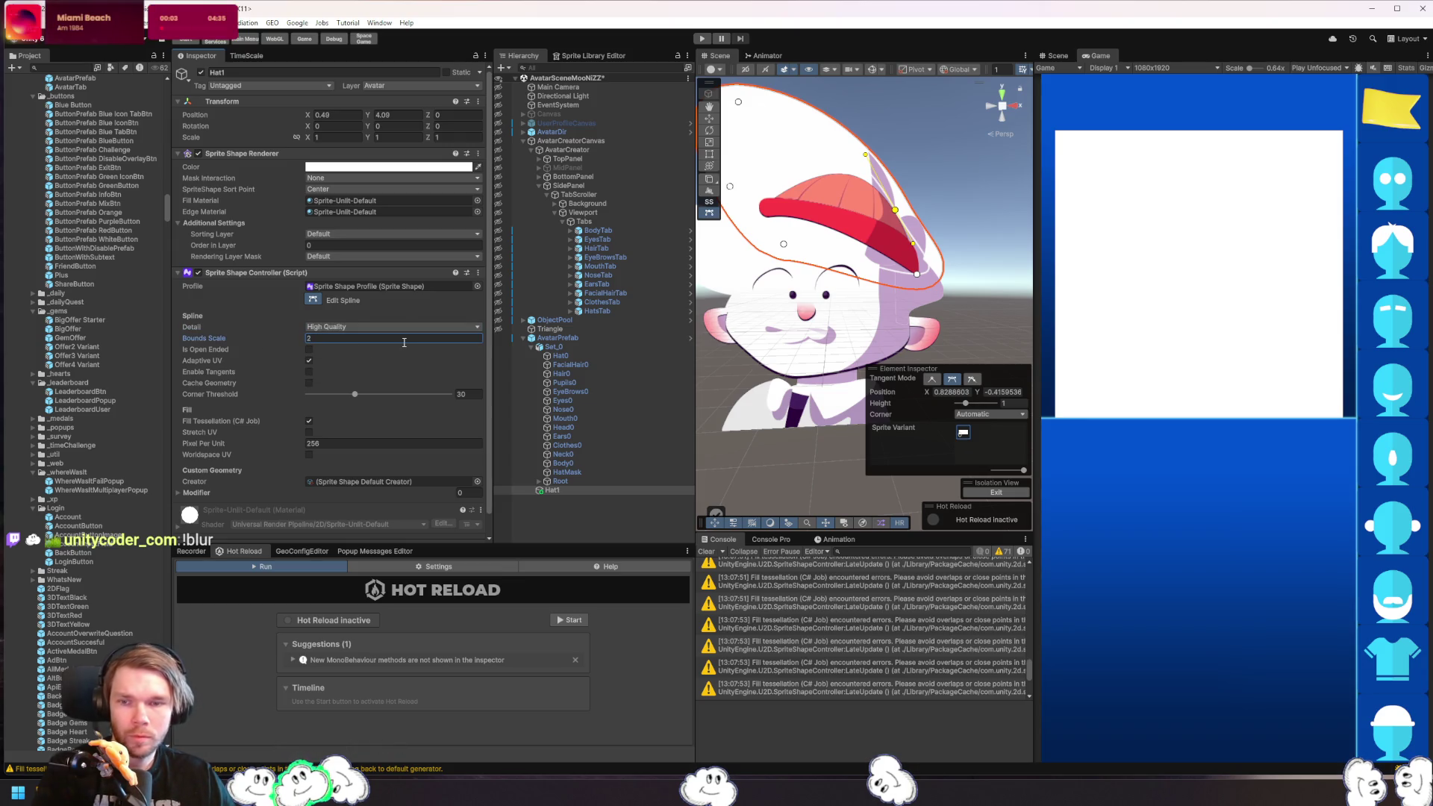
left_click_drag(351, 395, 310, 399)
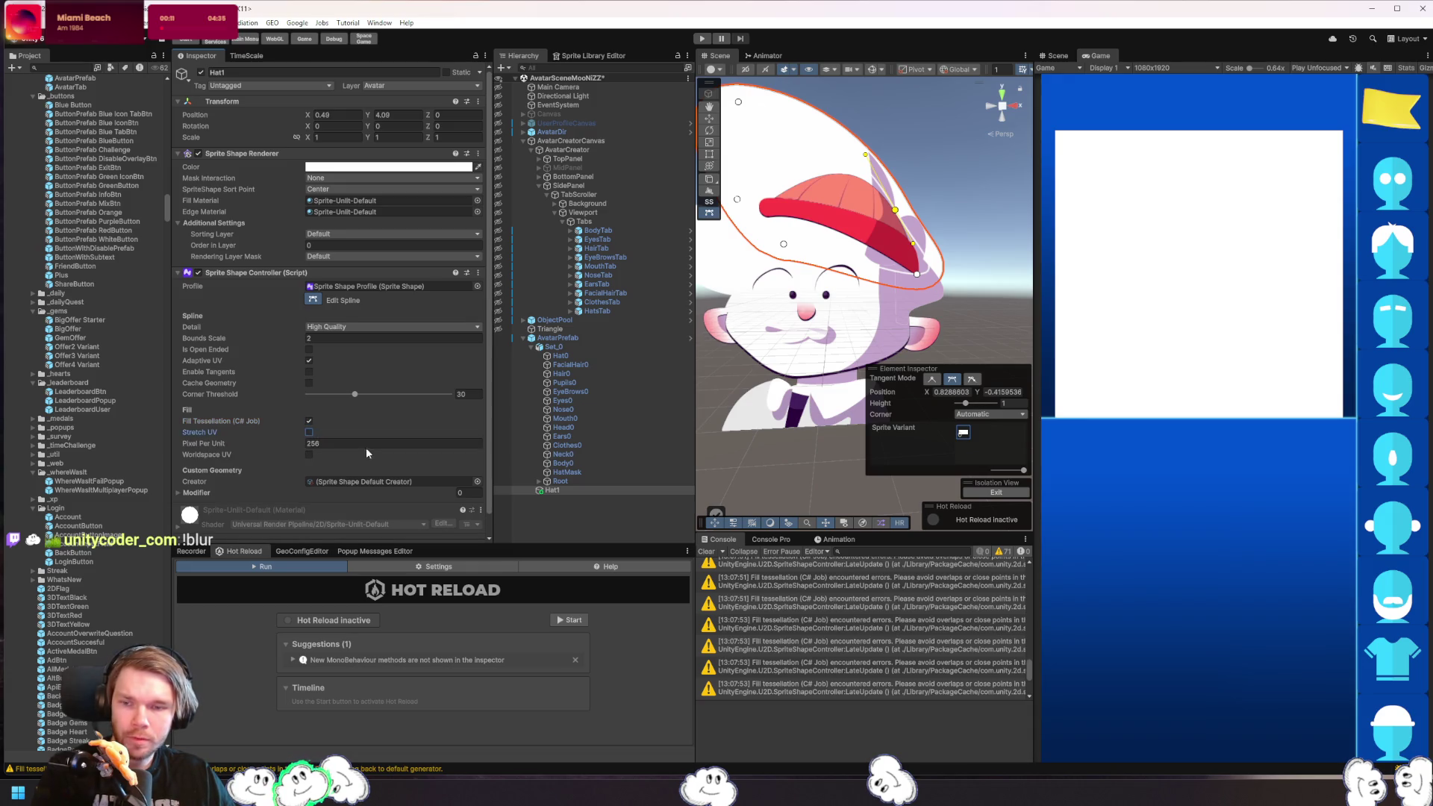
- Change Hat1's Fill Pixel Per Unit from 256 to 128
left_click(417, 443)
type("128")
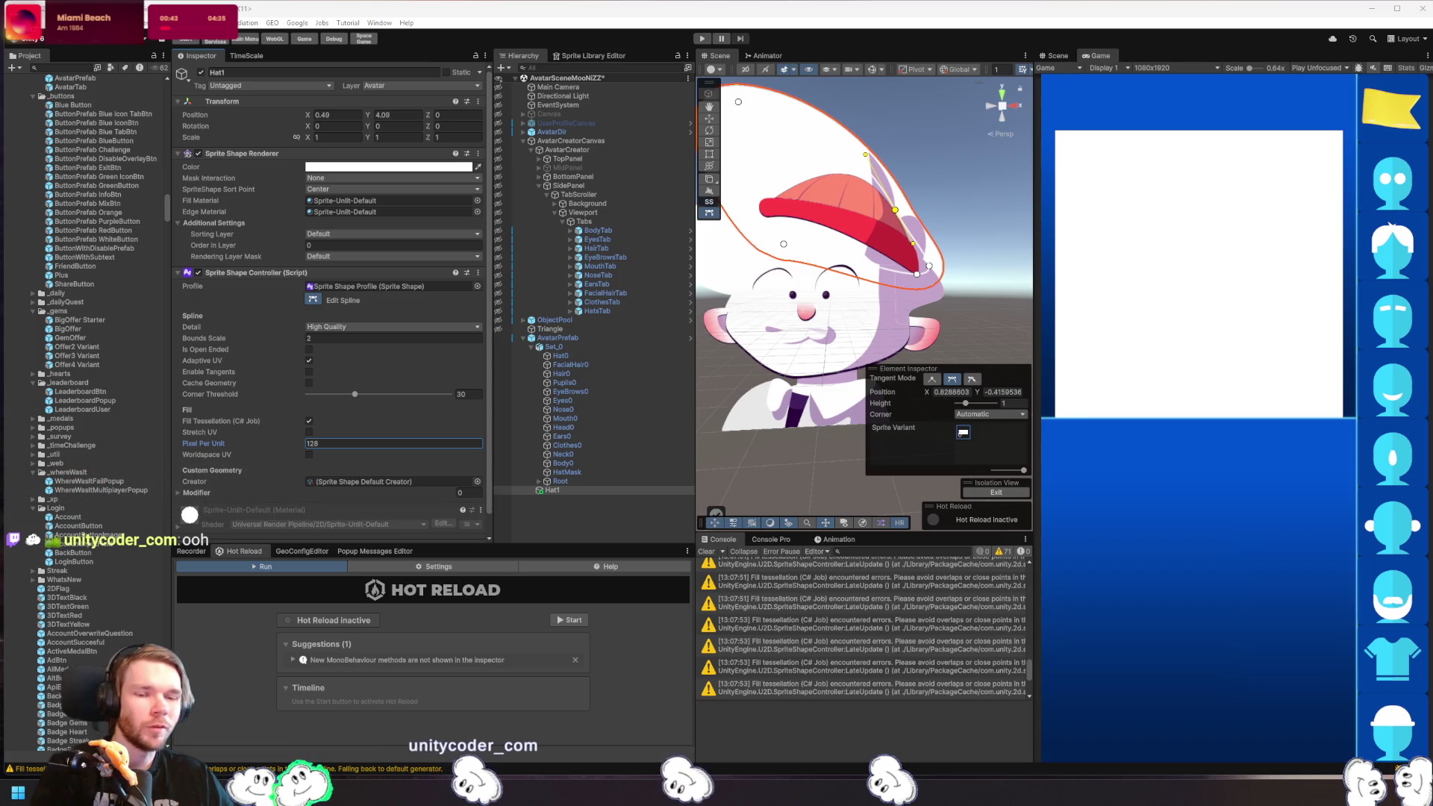
left_click_drag(794, 210, 822, 212)
- Pull the top outline point toward the cap and switch spline detail to Low, then back to High Quality
left_click_drag(767, 103, 828, 187)
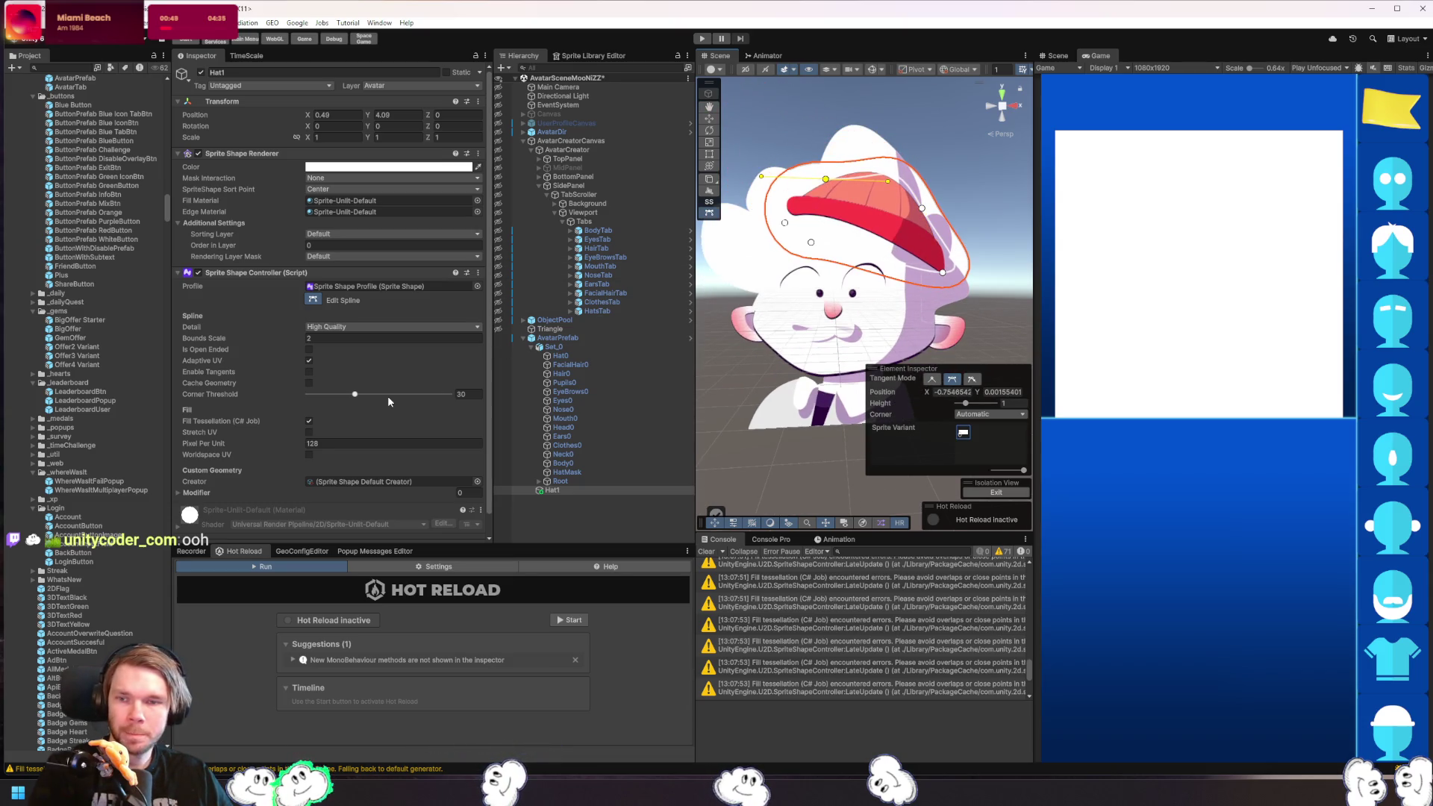
scroll(441, 401, "down", 1)
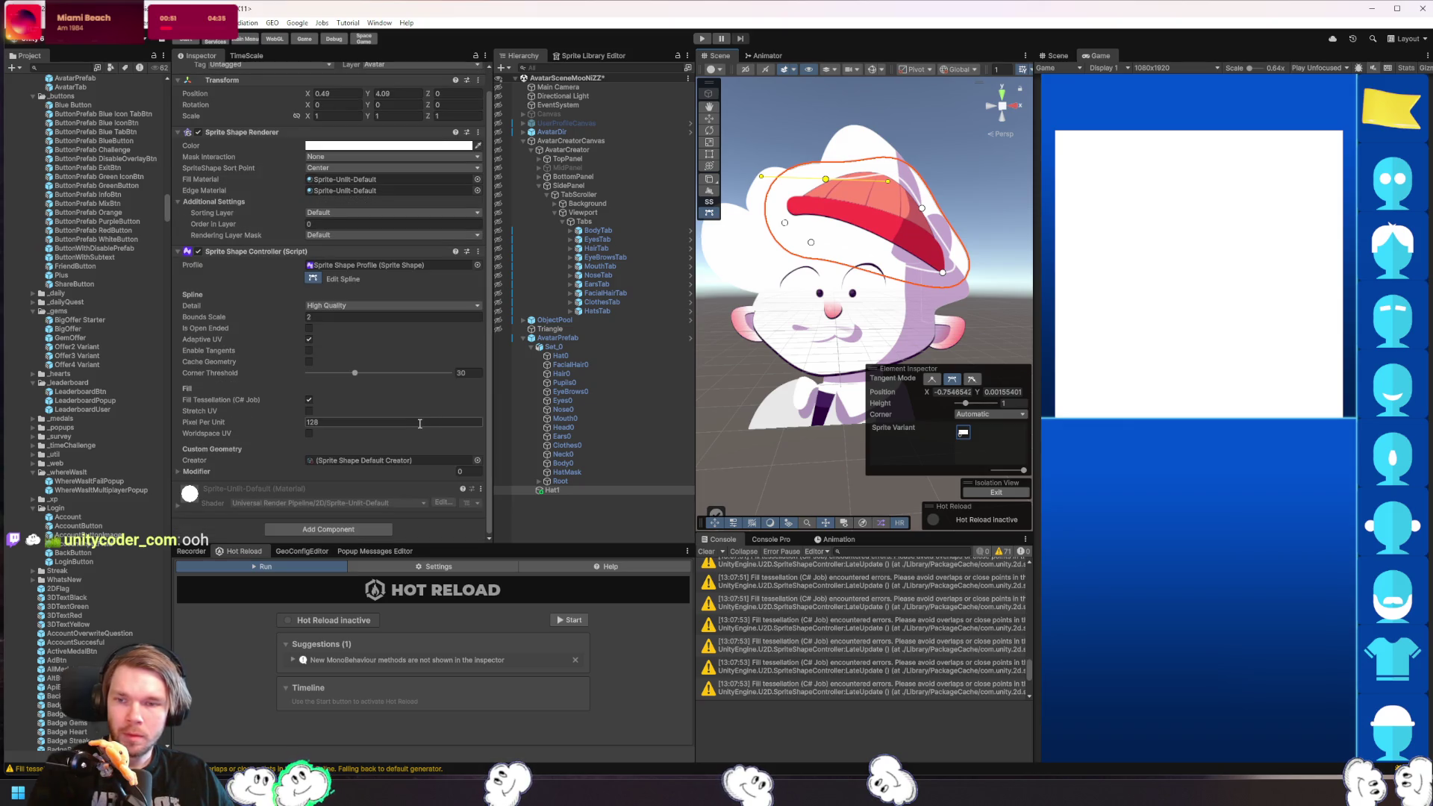
left_click(358, 305)
left_click(361, 350)
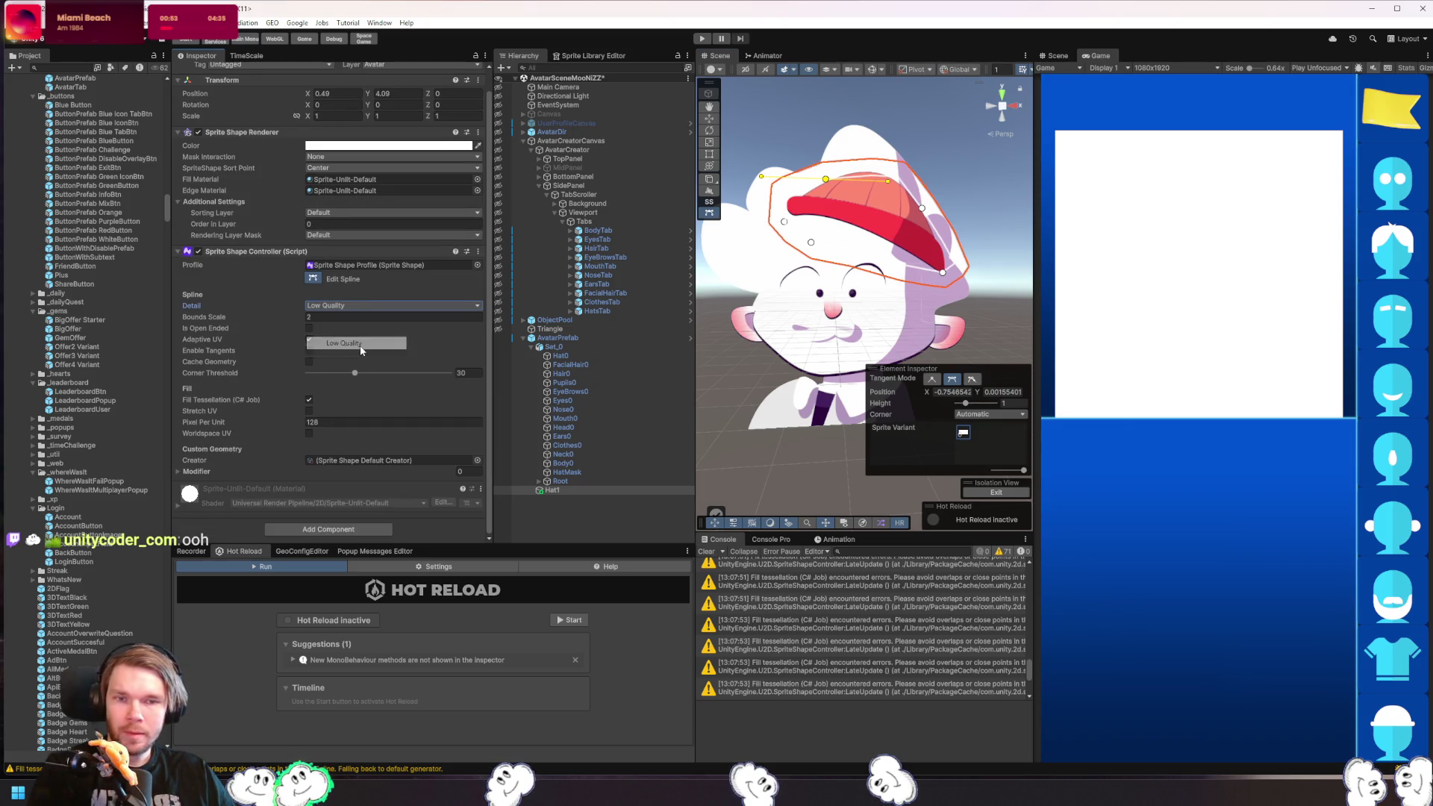
left_click(359, 305)
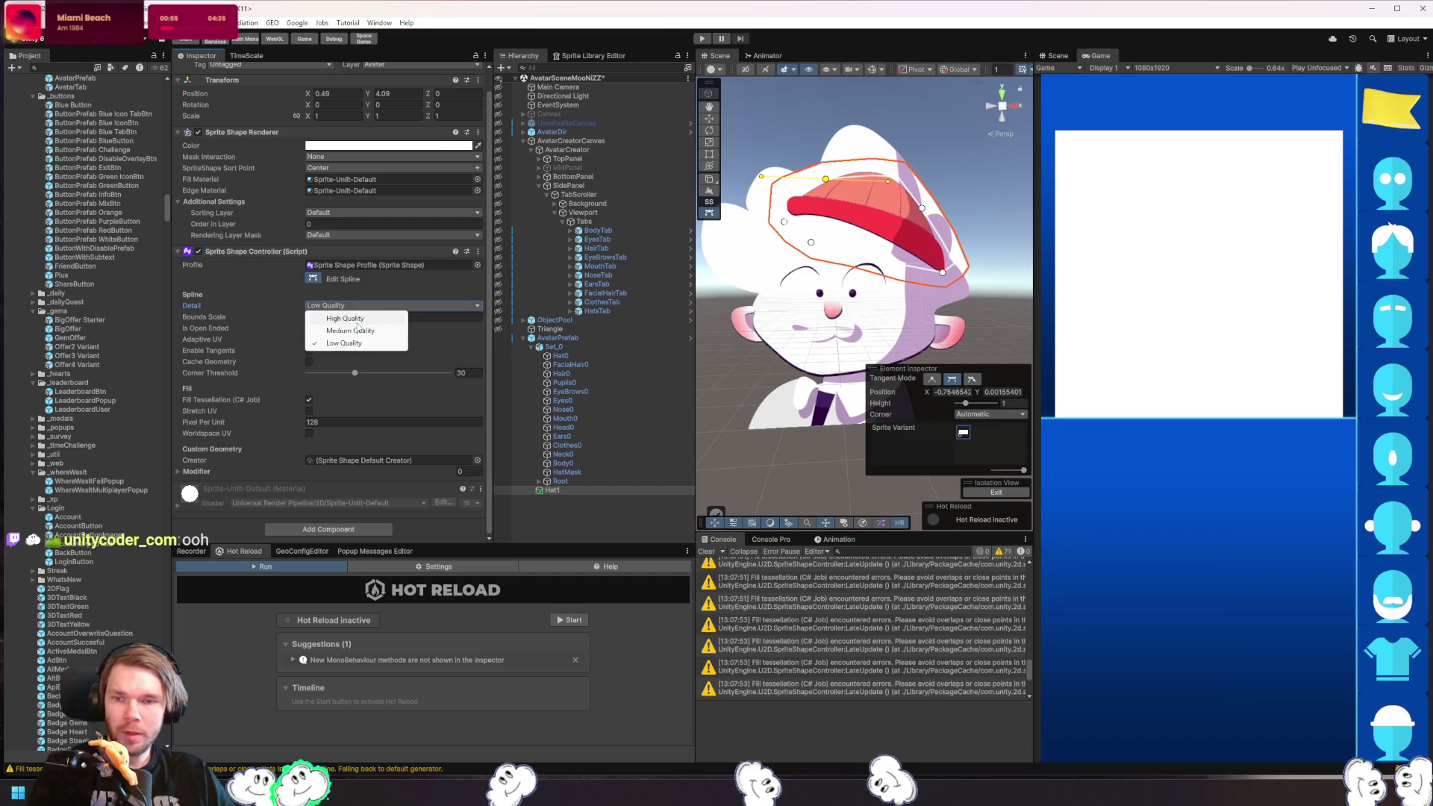
left_click(357, 322)
- Turn off Edit Spline, bring the hat's front edge into view, and open the sort point options
left_click(312, 281)
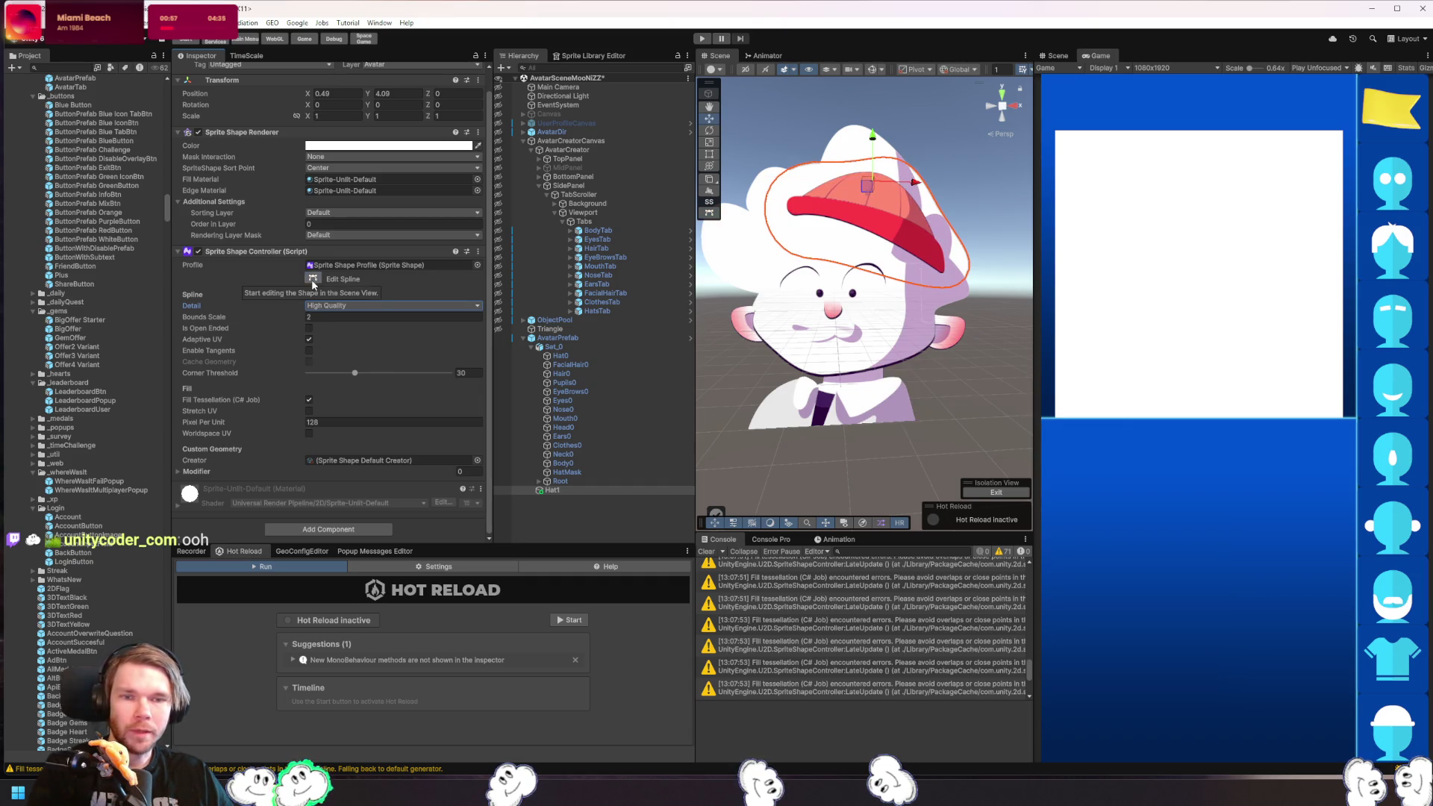
scroll(982, 286, "up", 5)
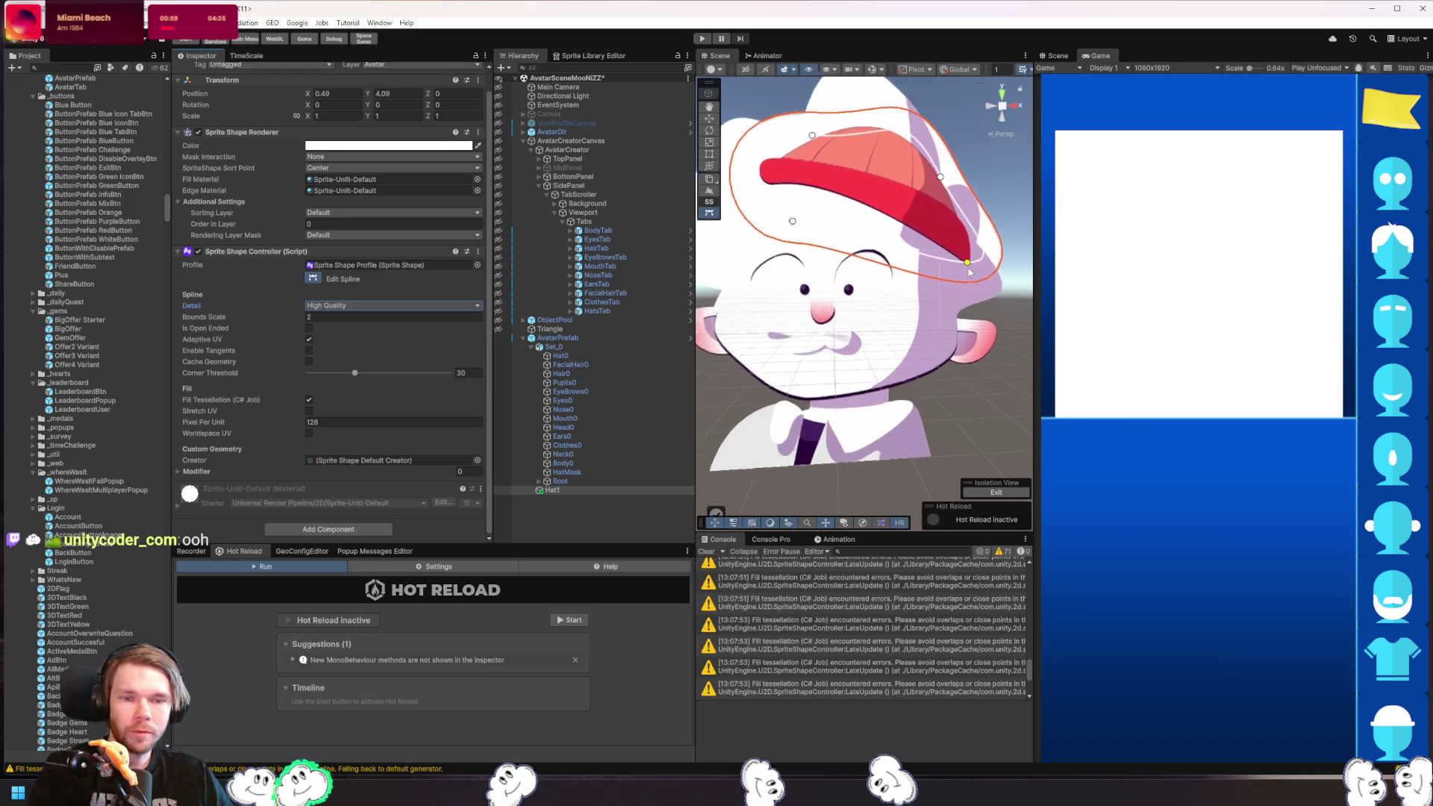
left_click_drag(865, 339, 859, 343)
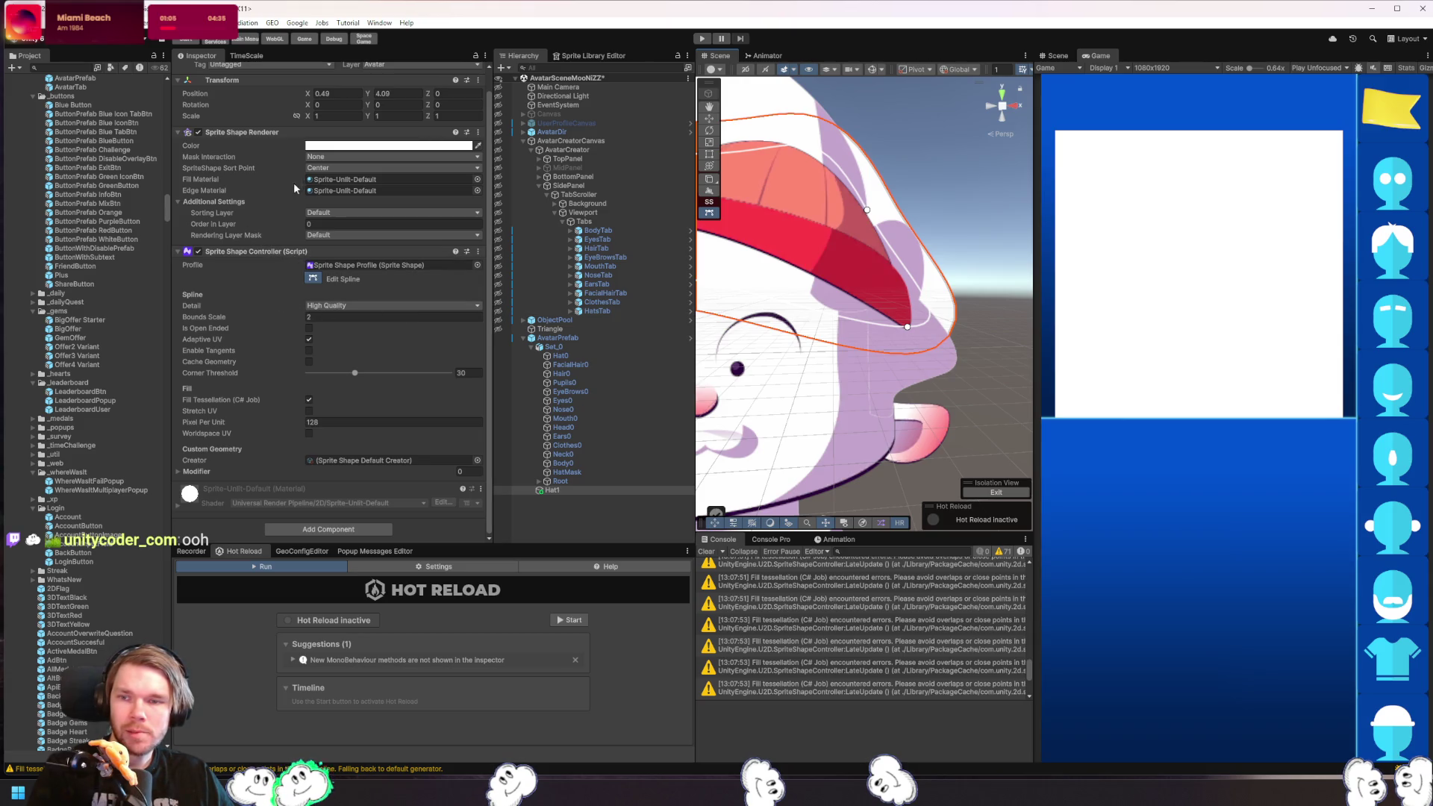
left_click(327, 168)
left_click(348, 192)
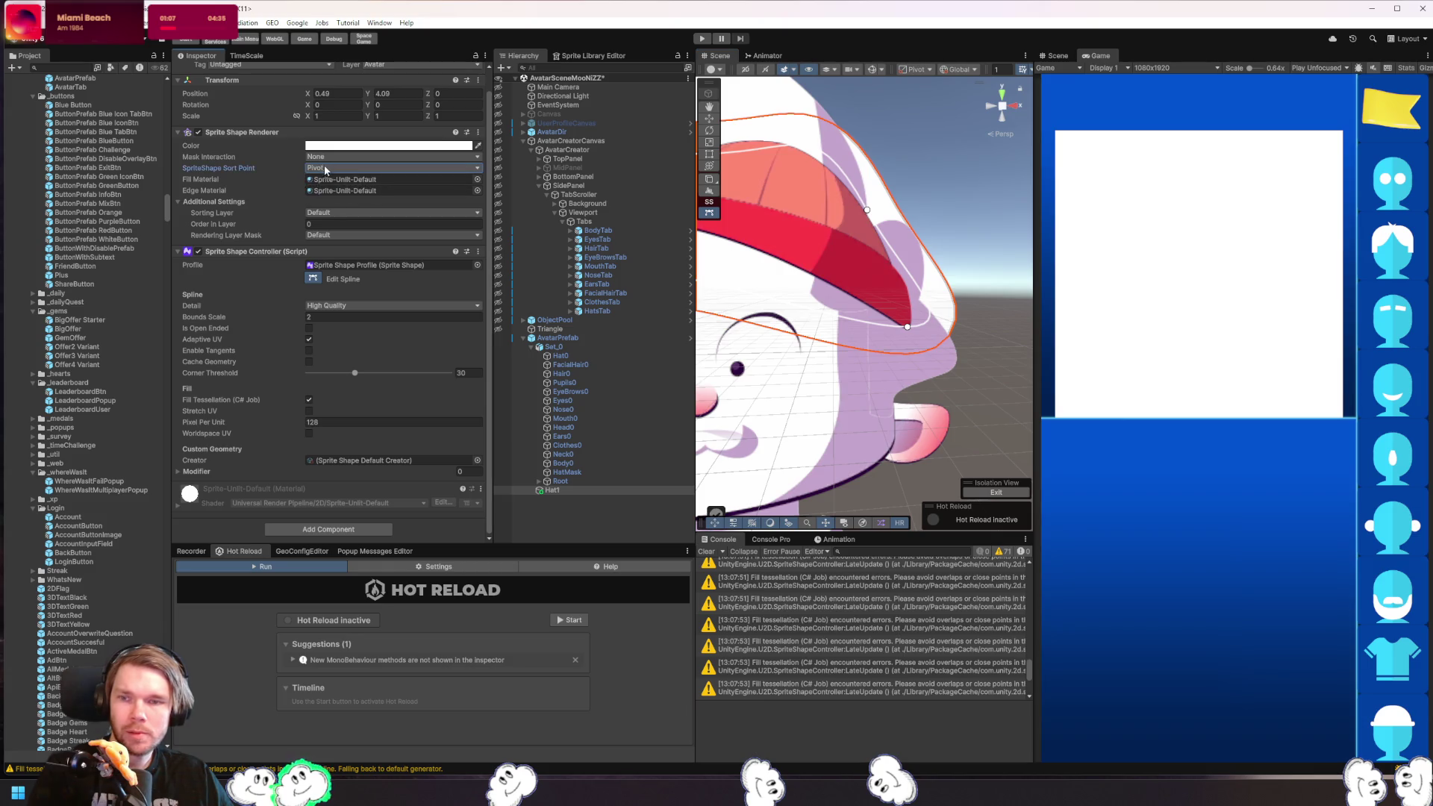
left_click(326, 168)
left_click(342, 180)
left_click(476, 190)
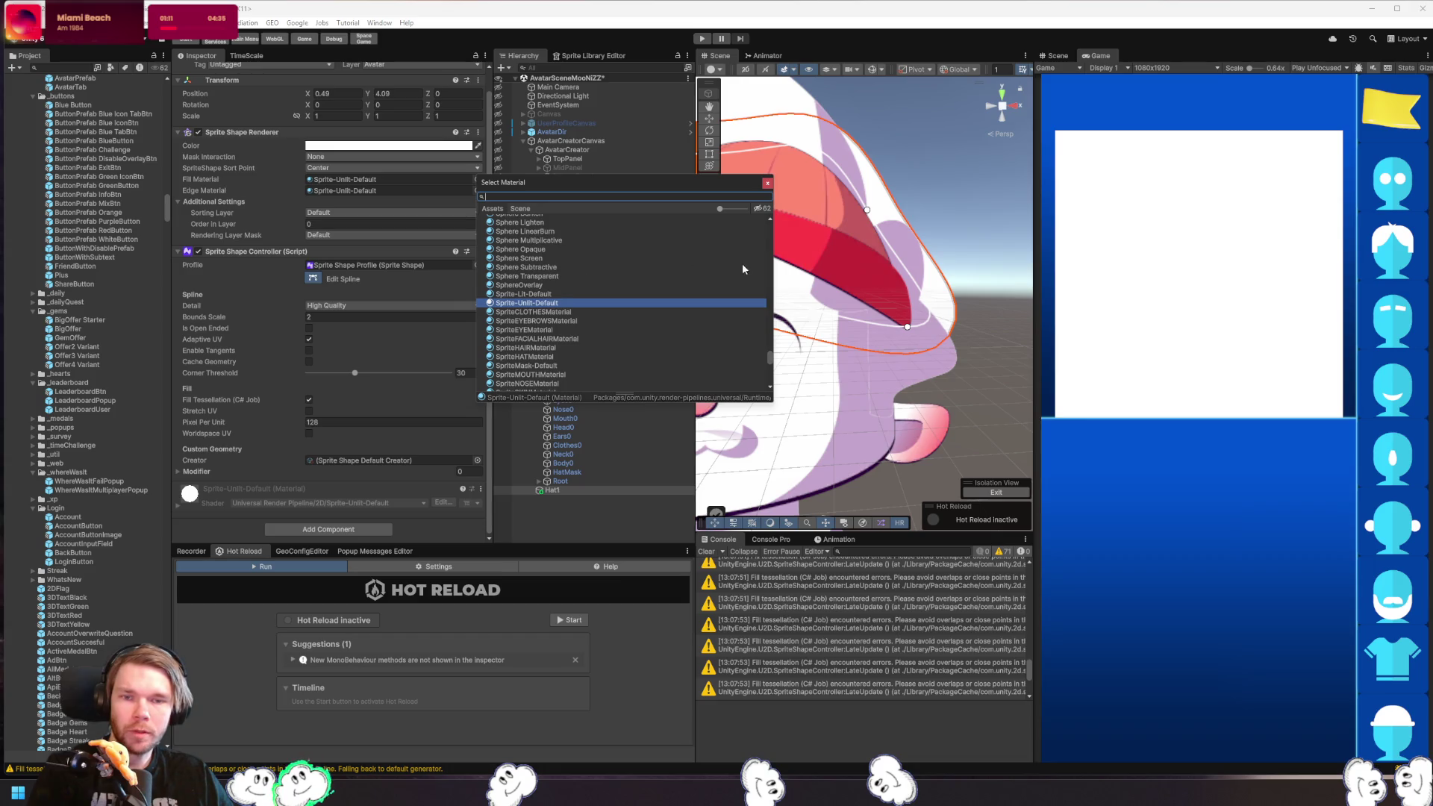
type("one")
double_click(512, 218)
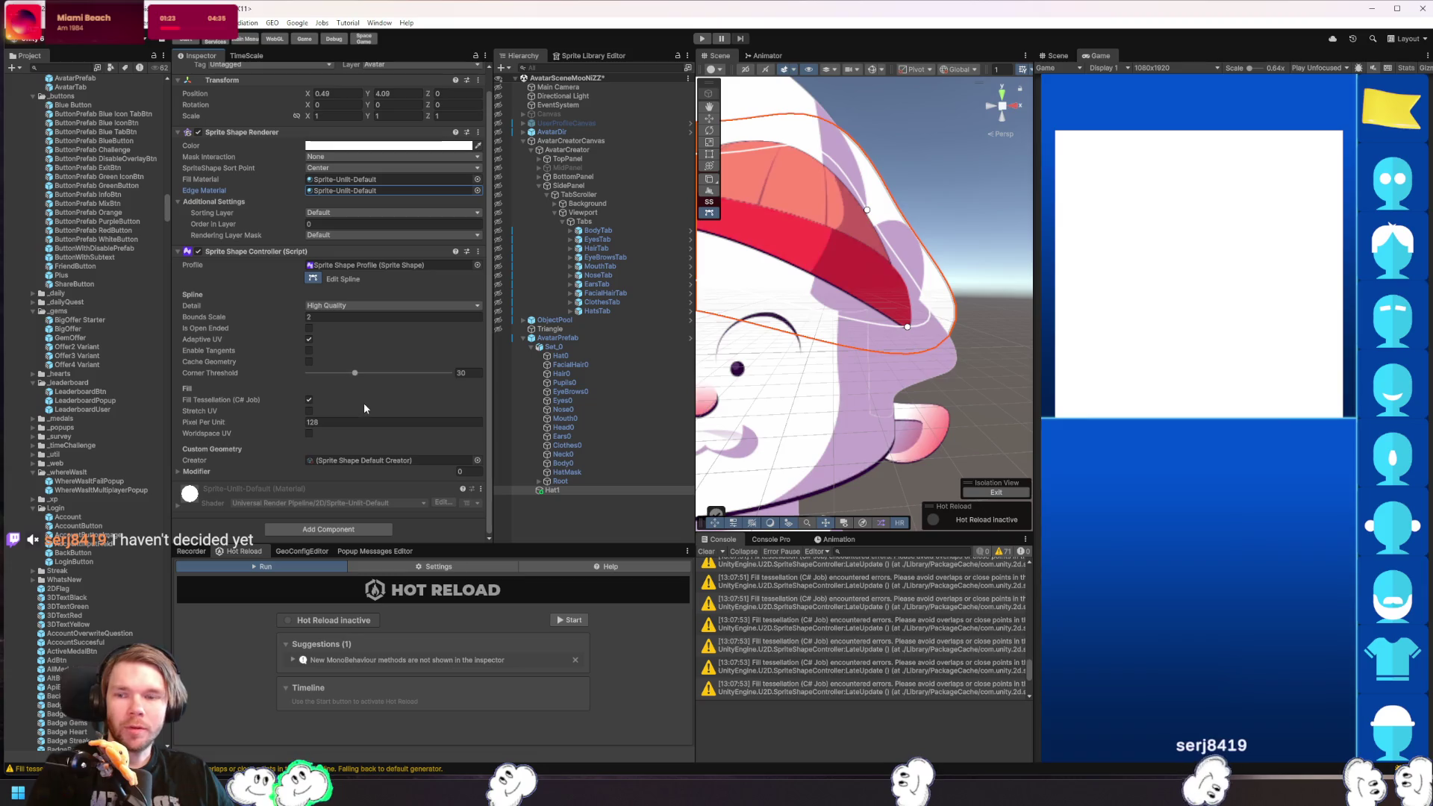
- Locate and inspect the Sprite Shape Profile asset assigned to Hat1
left_click(411, 266)
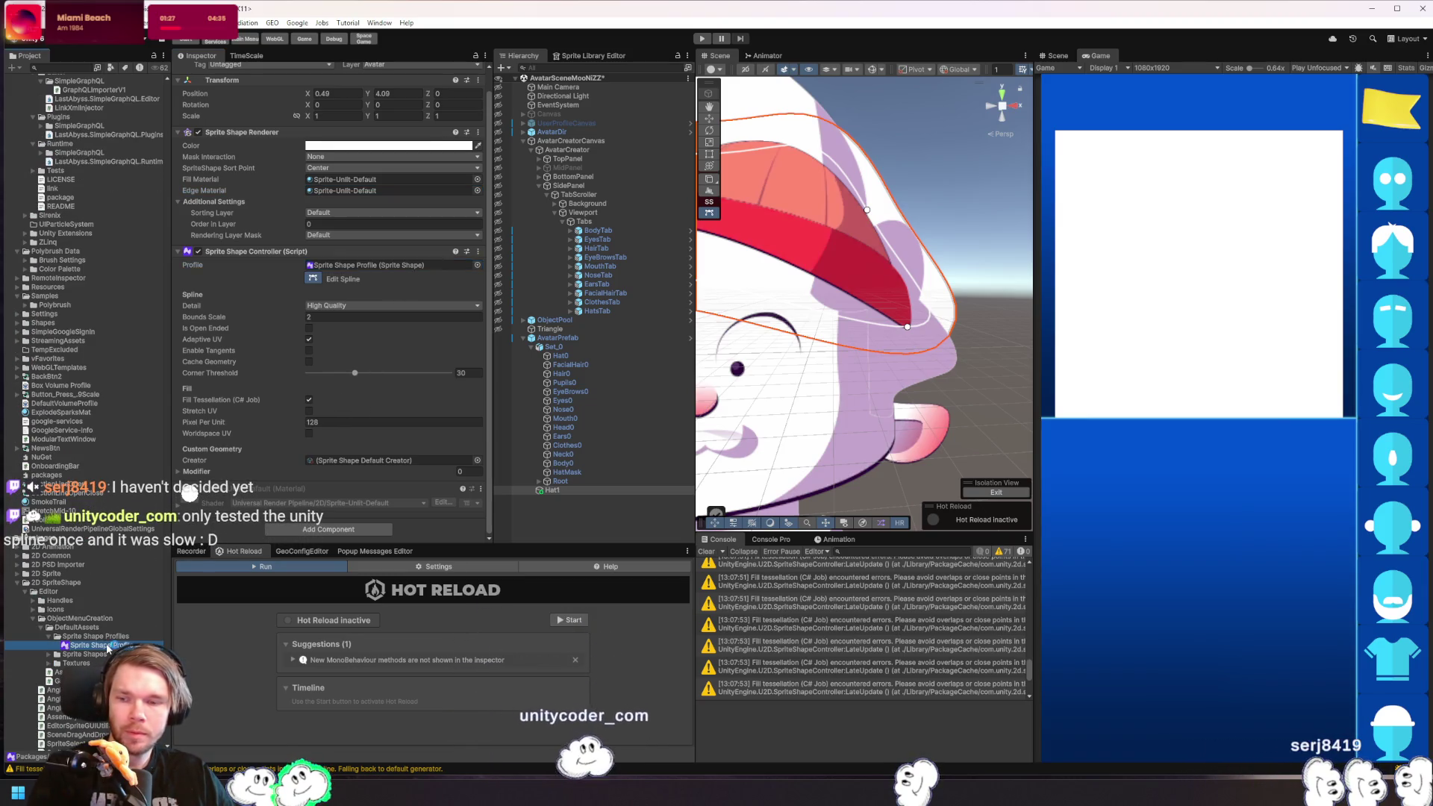
left_click(101, 646)
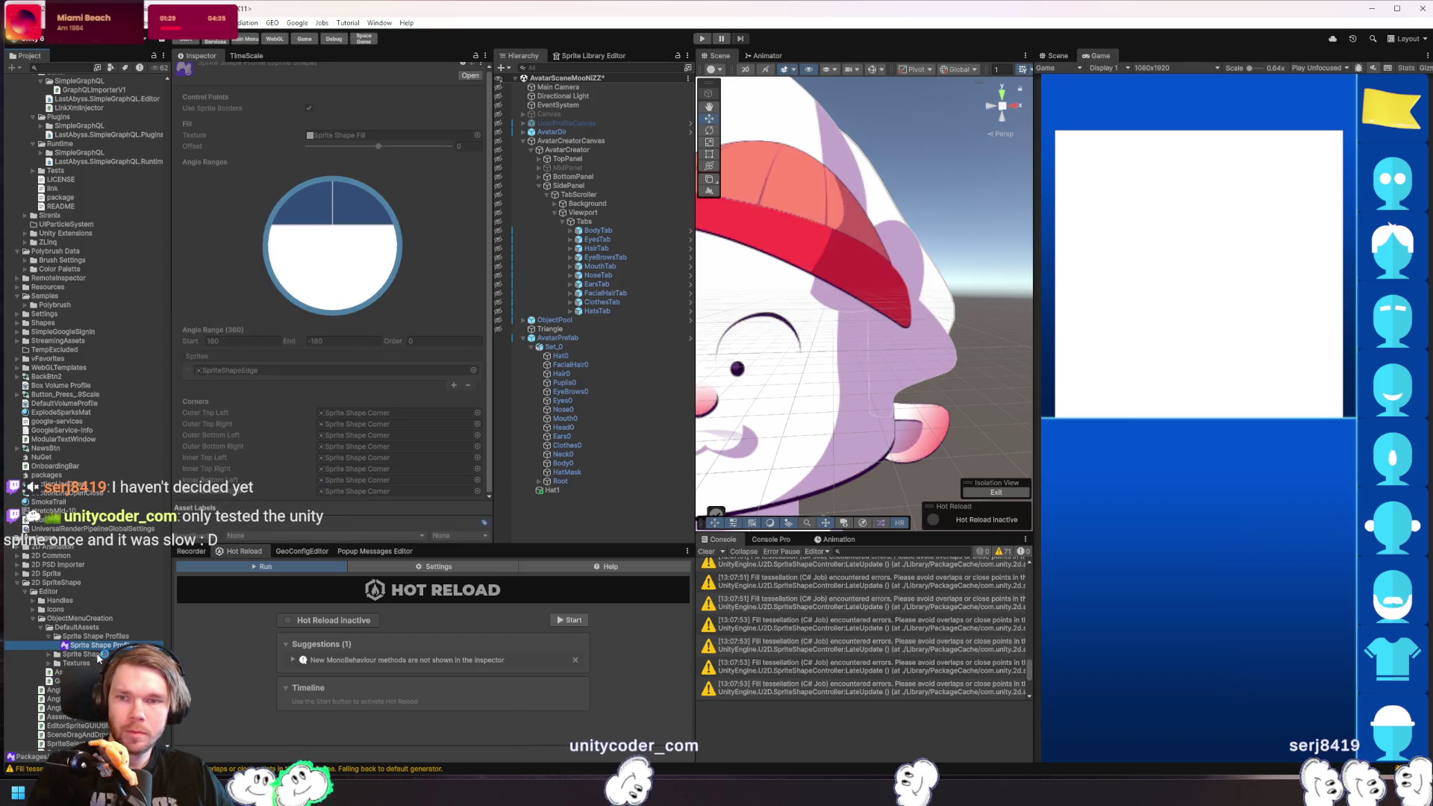
scroll(337, 194, "up", 1)
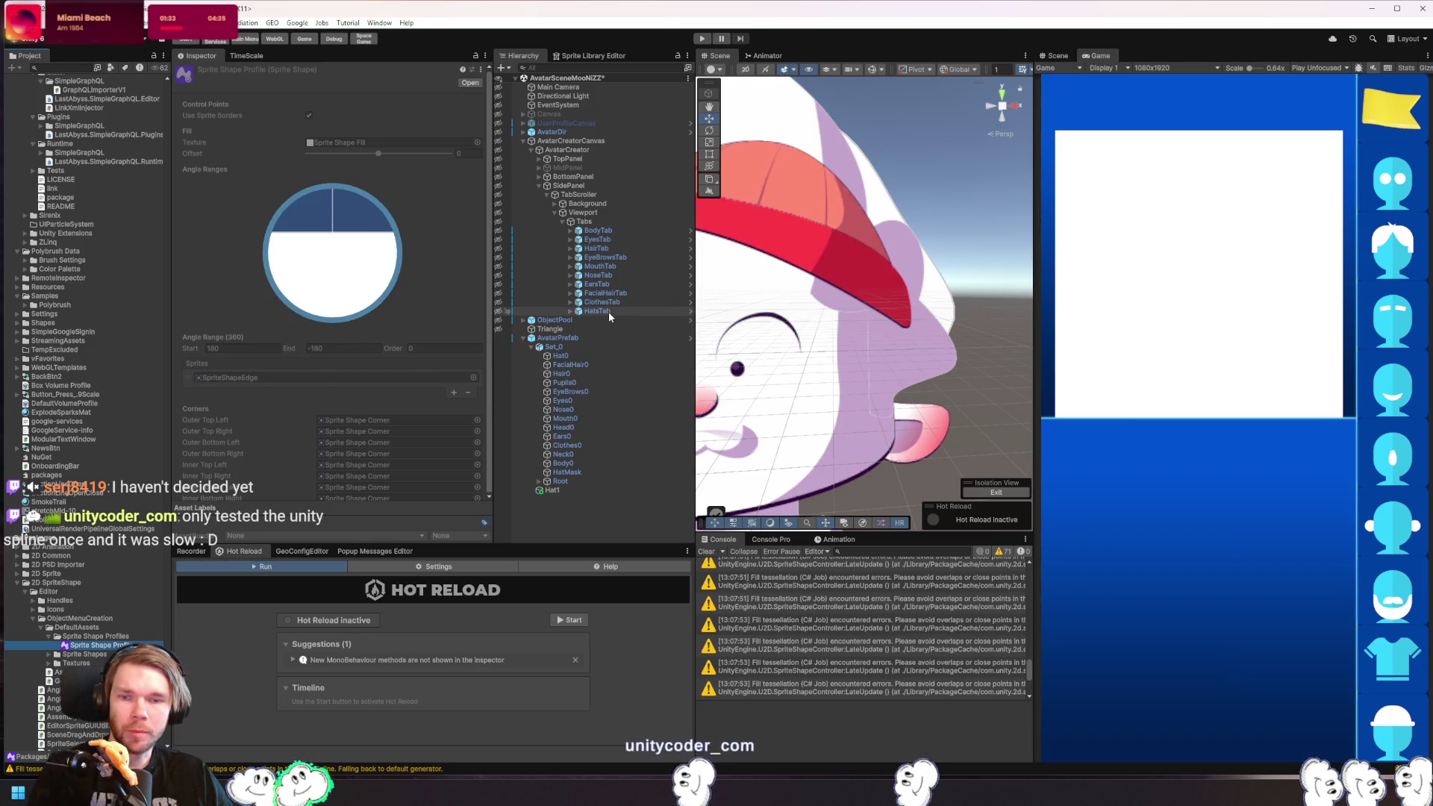
- Back on Hat1, set its Sprite Shape Profile to None in the picker
left_click(576, 491)
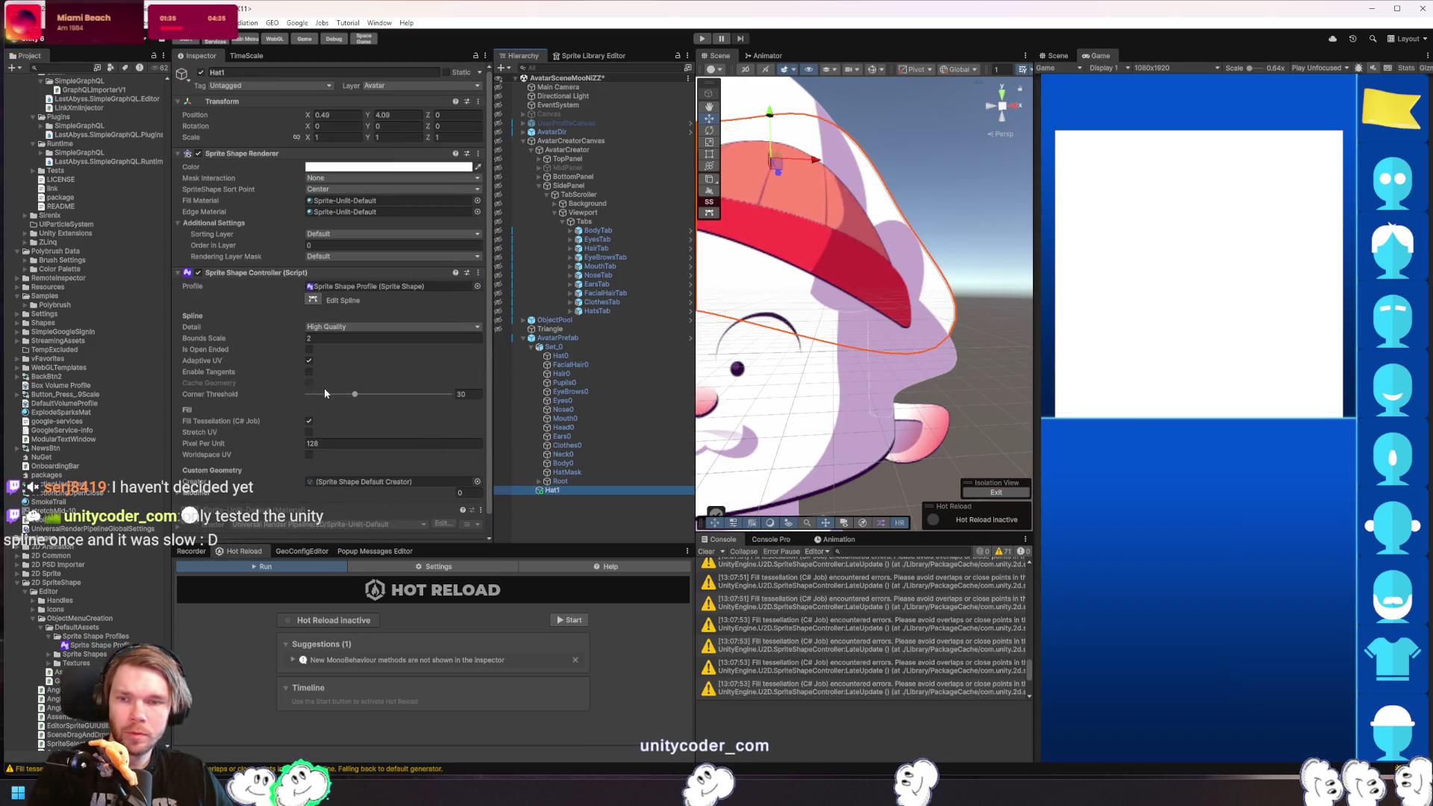
left_click(477, 285)
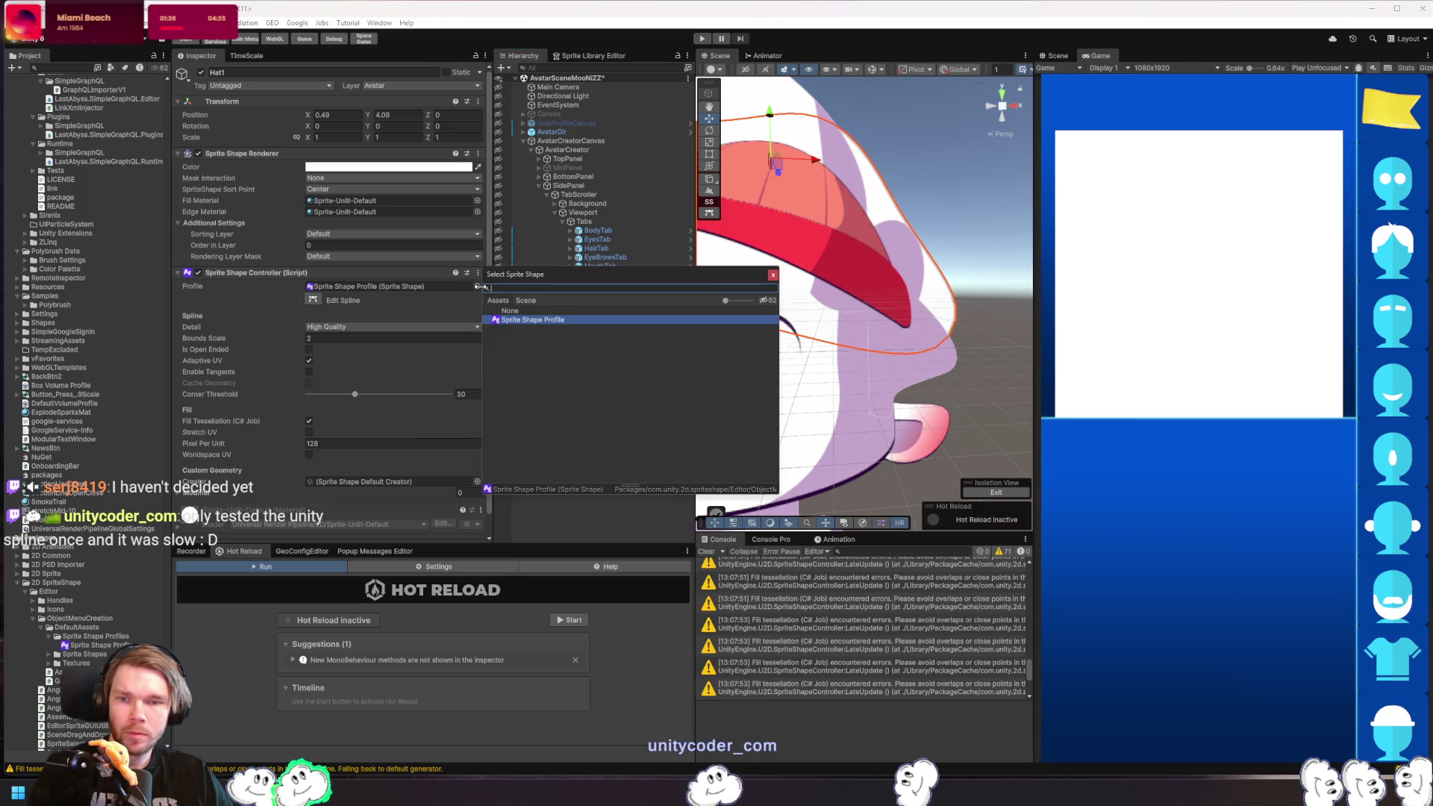
left_click(529, 312)
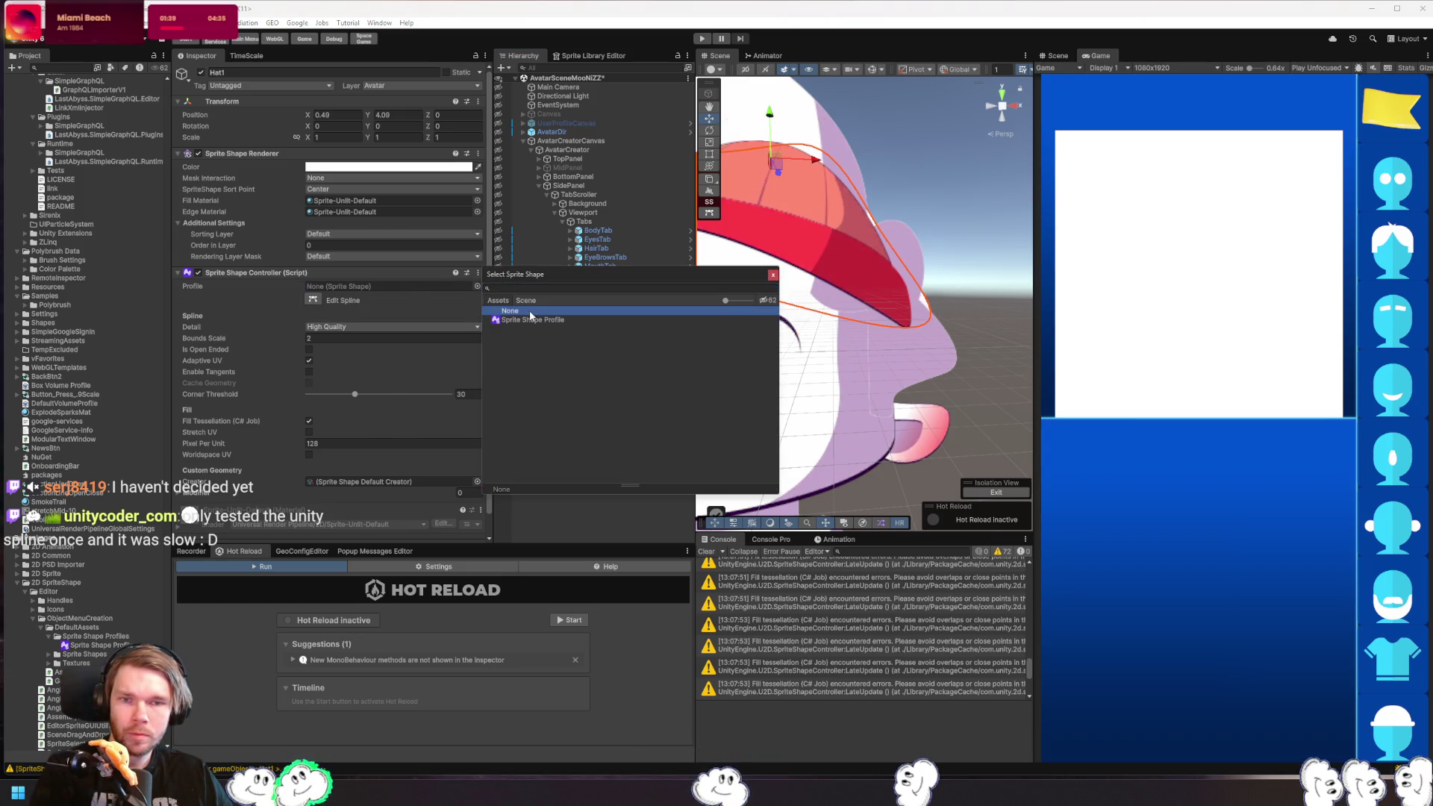
left_click(527, 320)
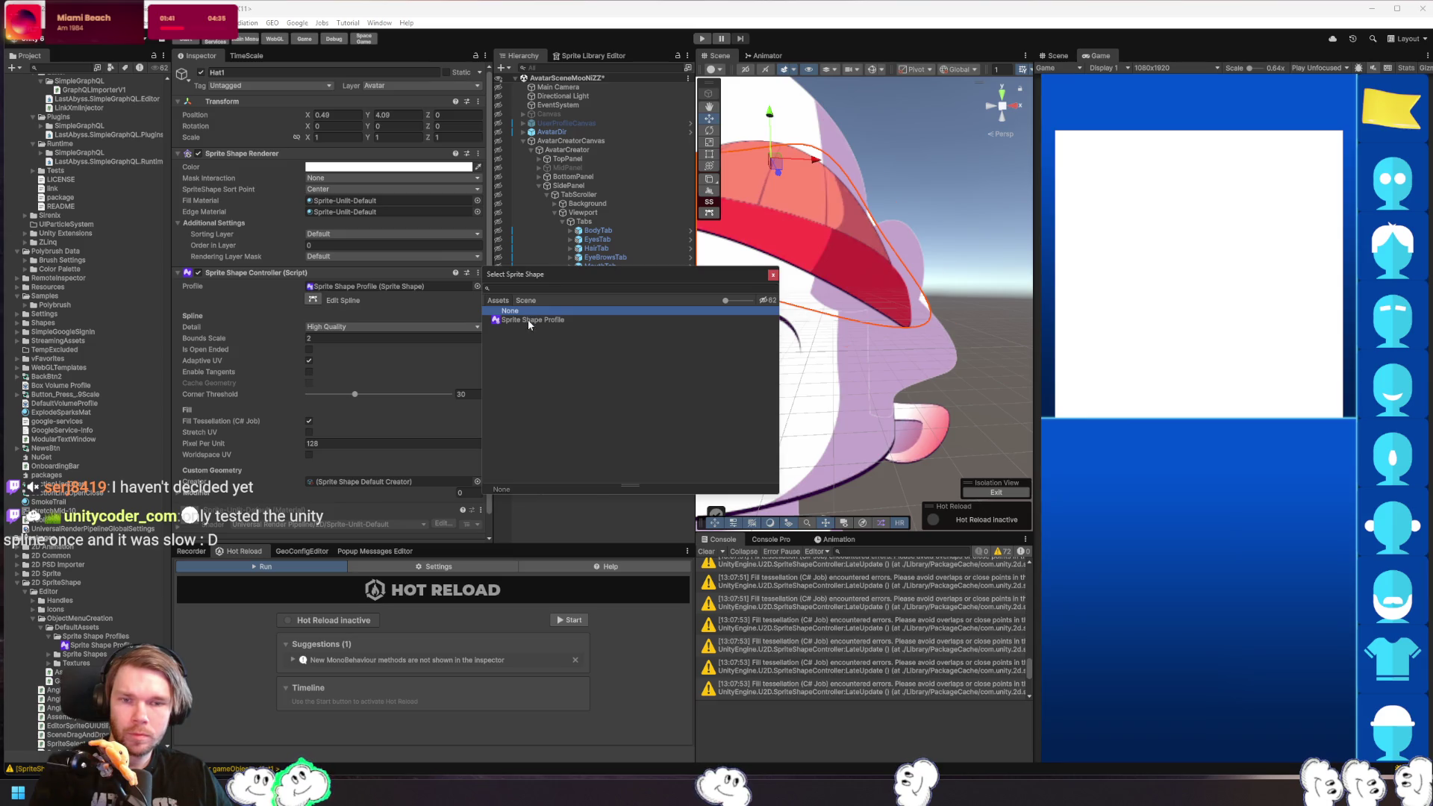
left_click(534, 310)
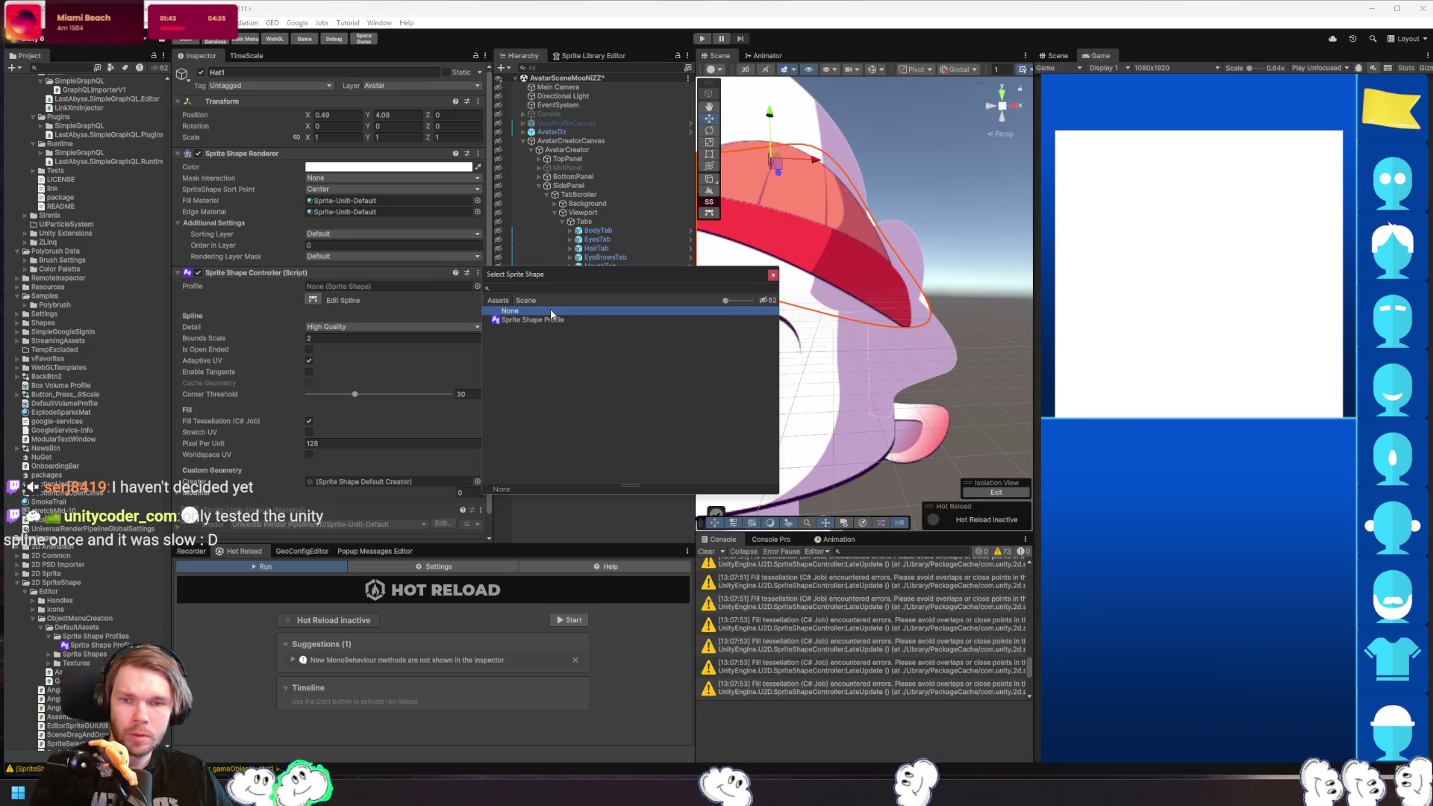
double_click(549, 309)
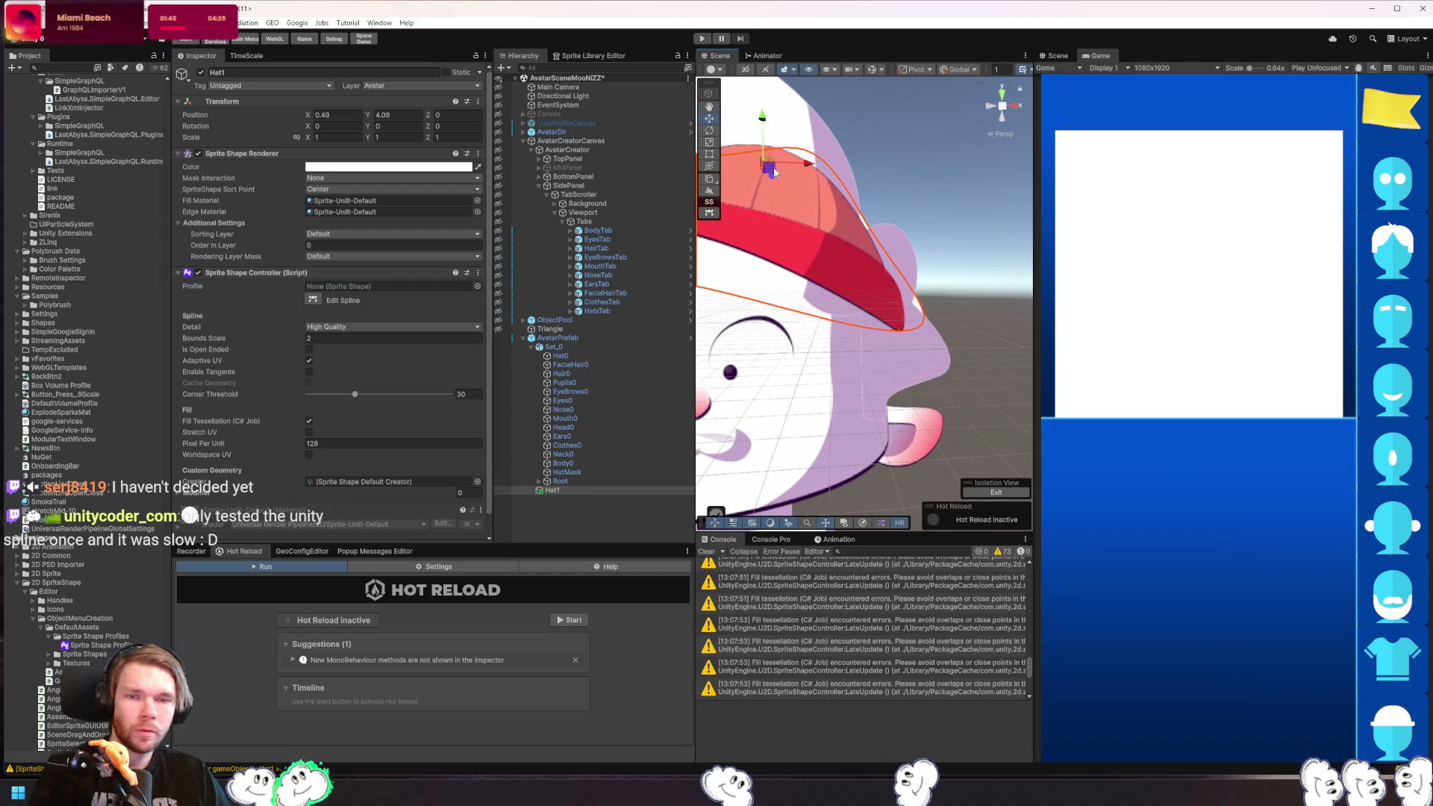
- Enter Edit Spline on Hat1 and reshape the tip point with independent tangents
left_click_drag(773, 173, 772, 174)
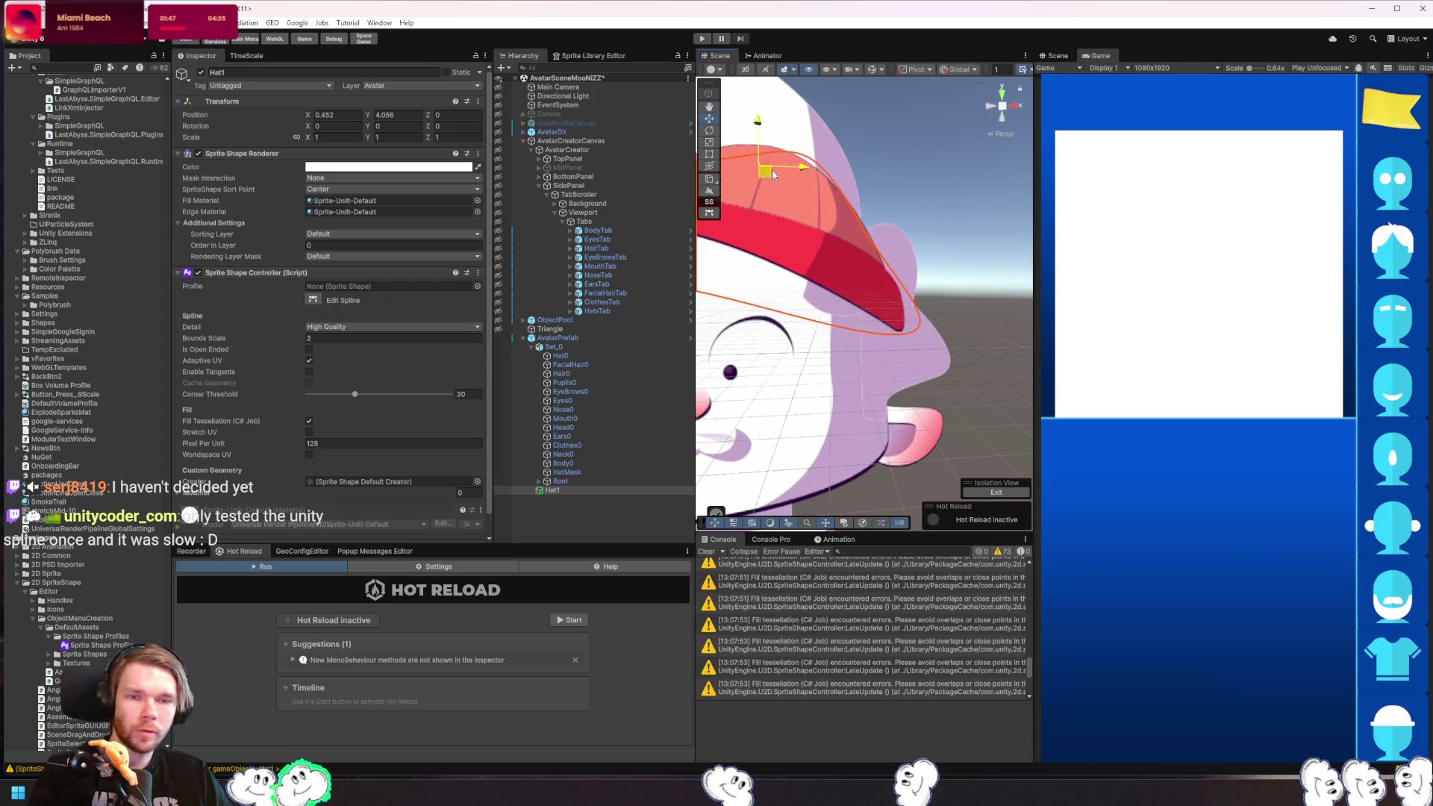
left_click(709, 213)
scroll(911, 348, "up", 5)
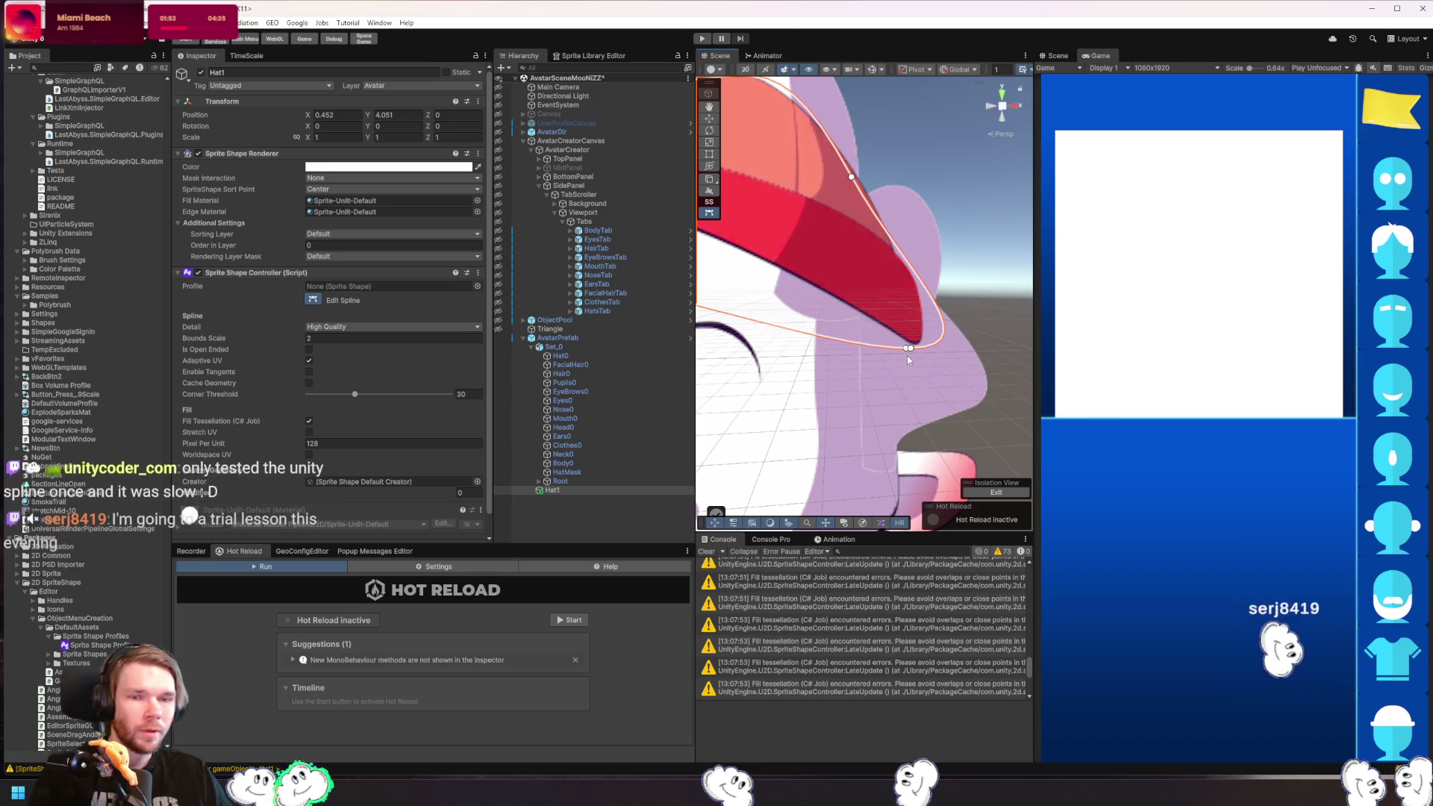
left_click(911, 352)
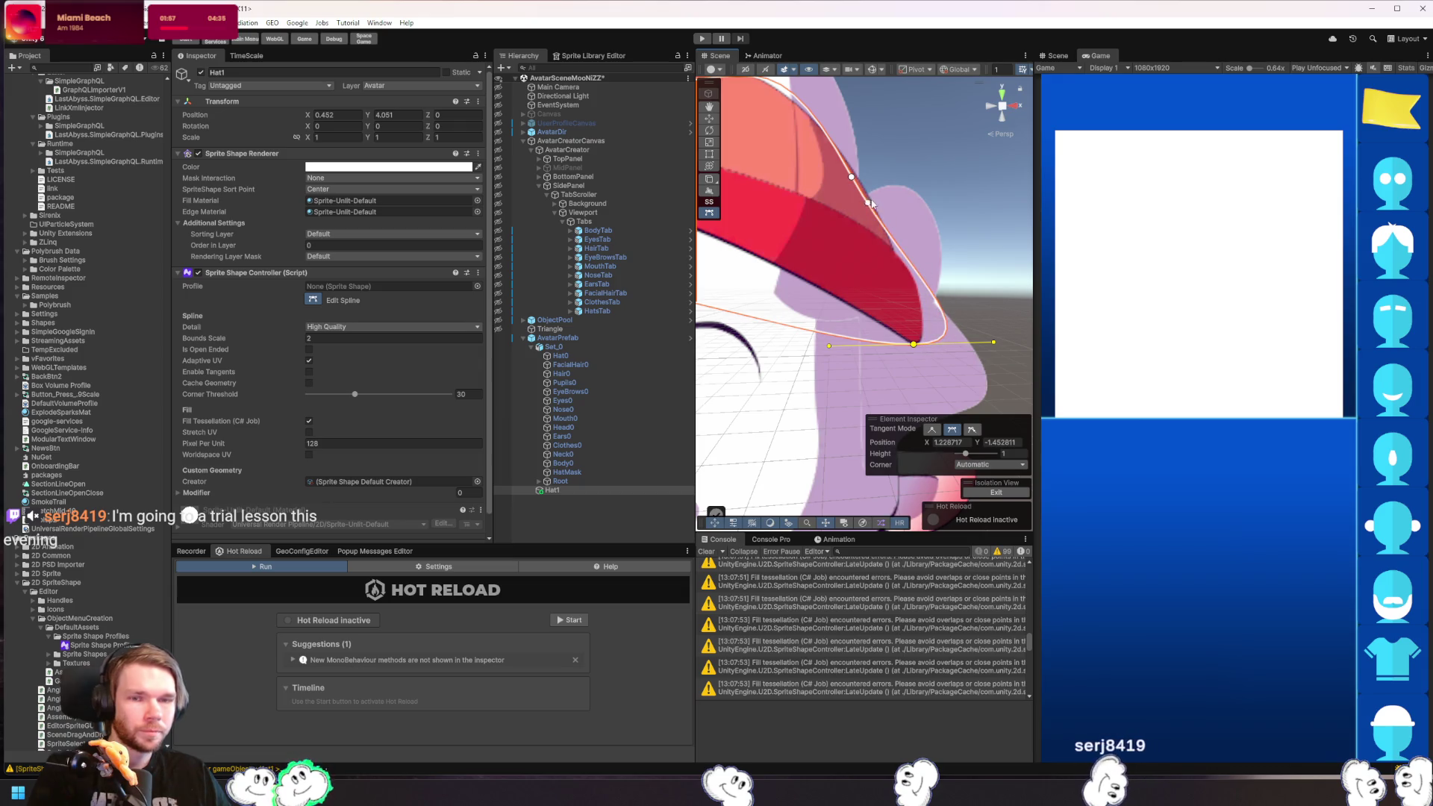
left_click_drag(994, 342, 976, 314)
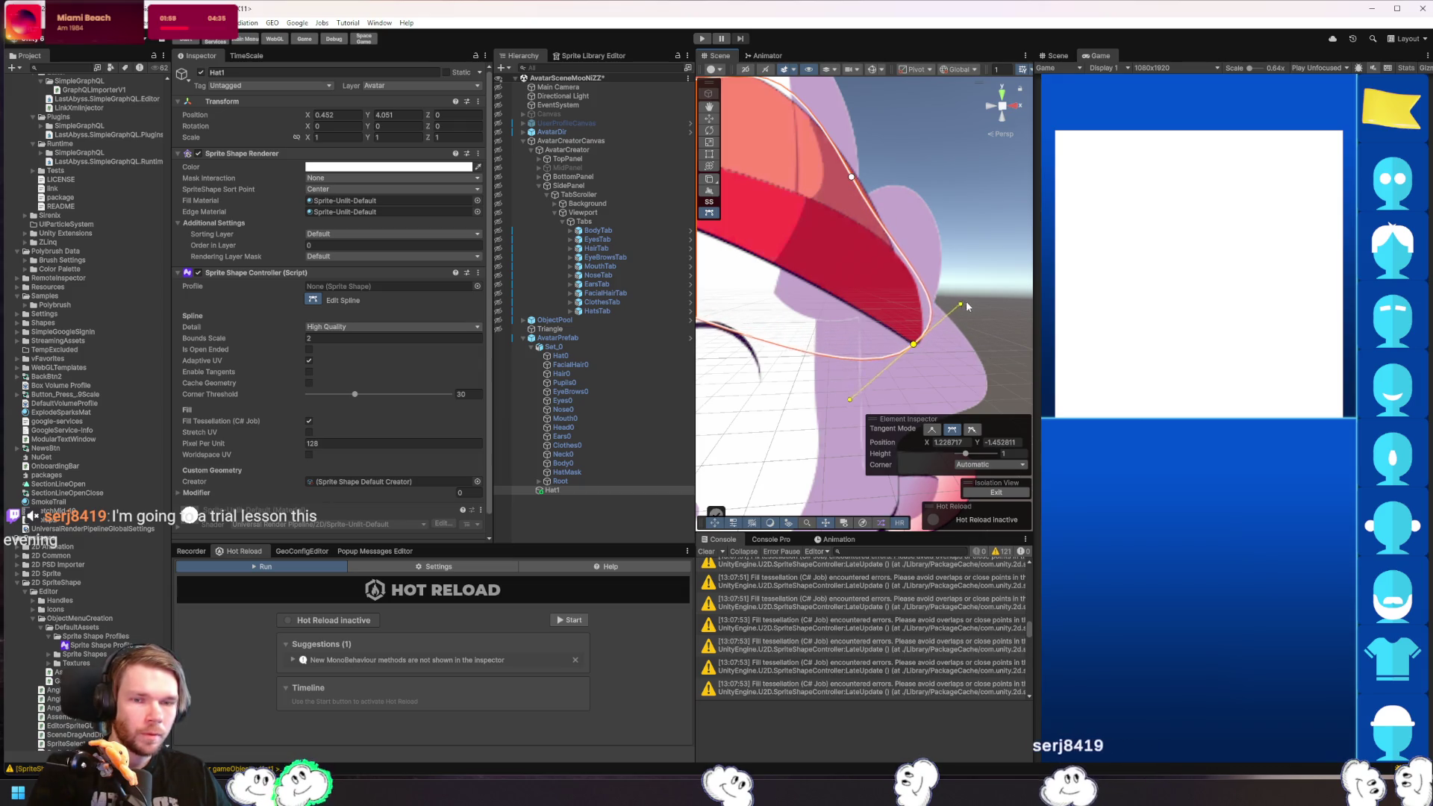
left_click(971, 431)
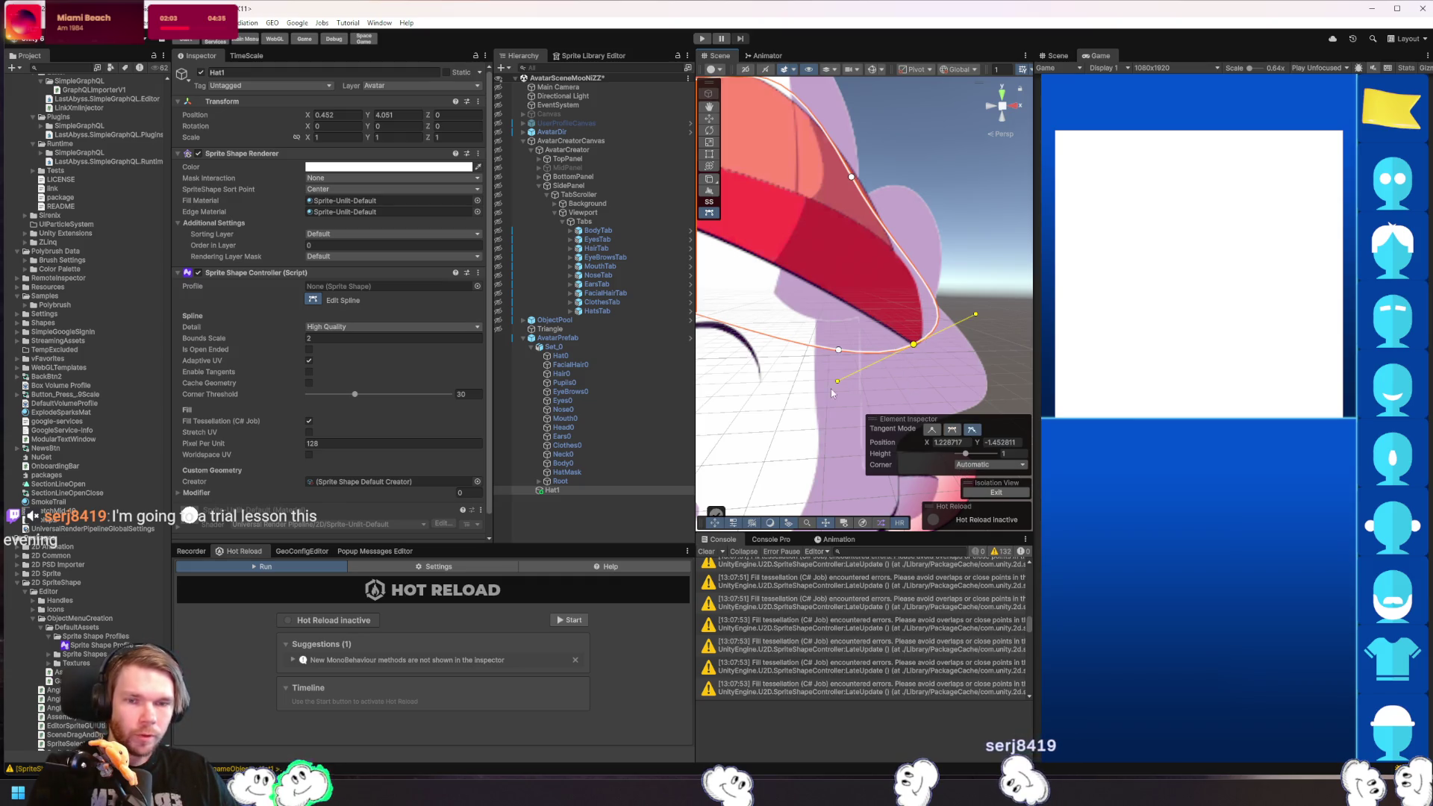
left_click_drag(837, 381, 857, 301)
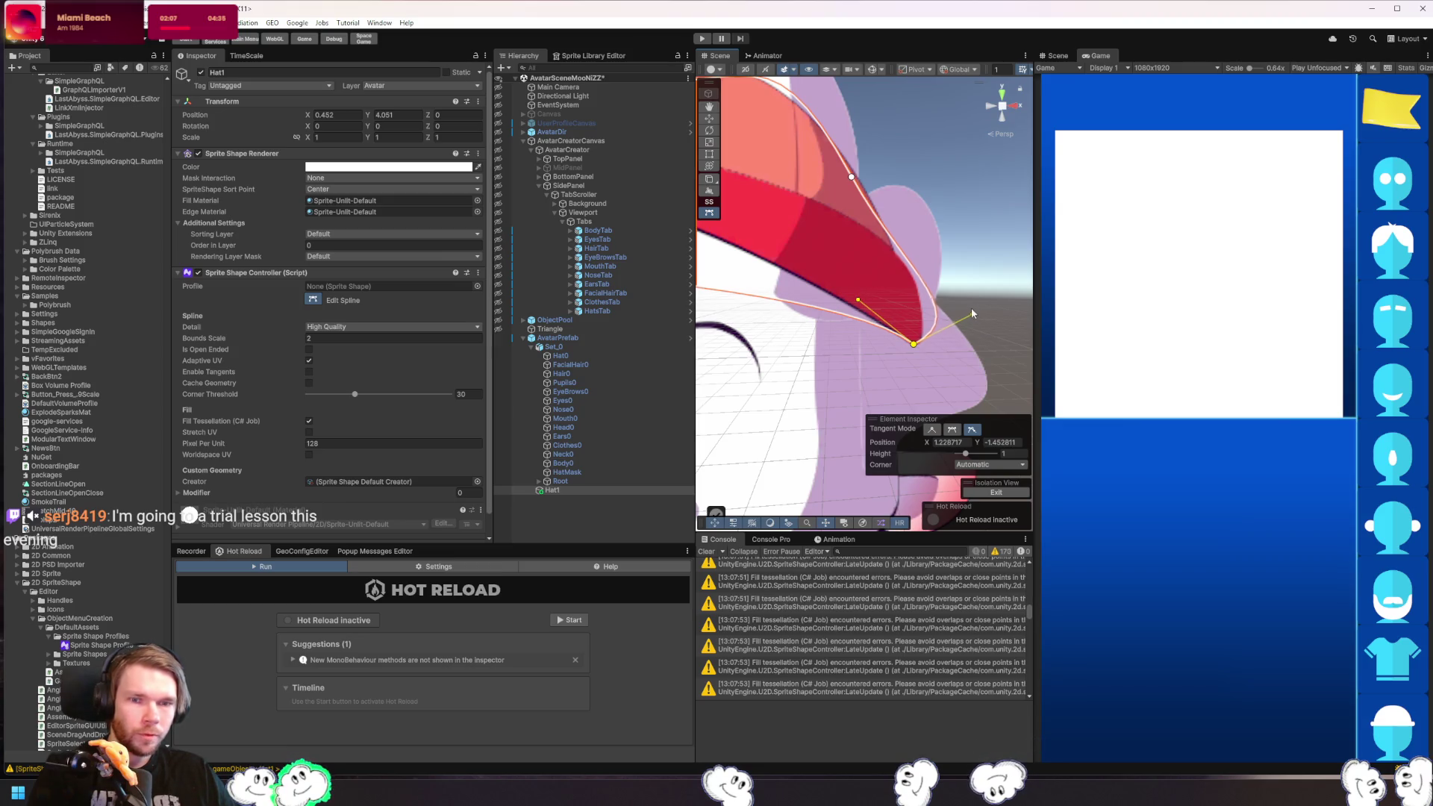
left_click_drag(972, 313, 934, 277)
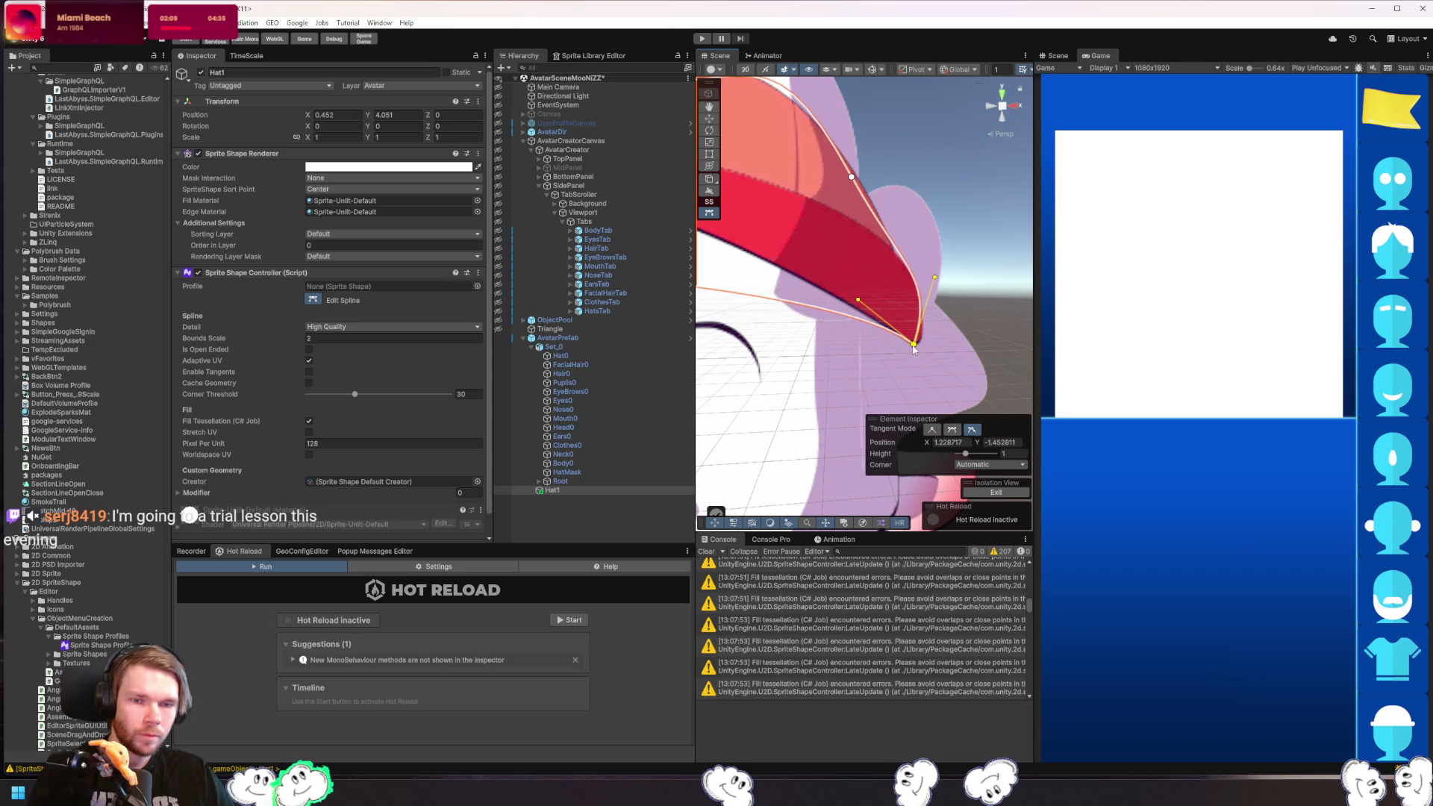
left_click_drag(914, 346, 920, 344)
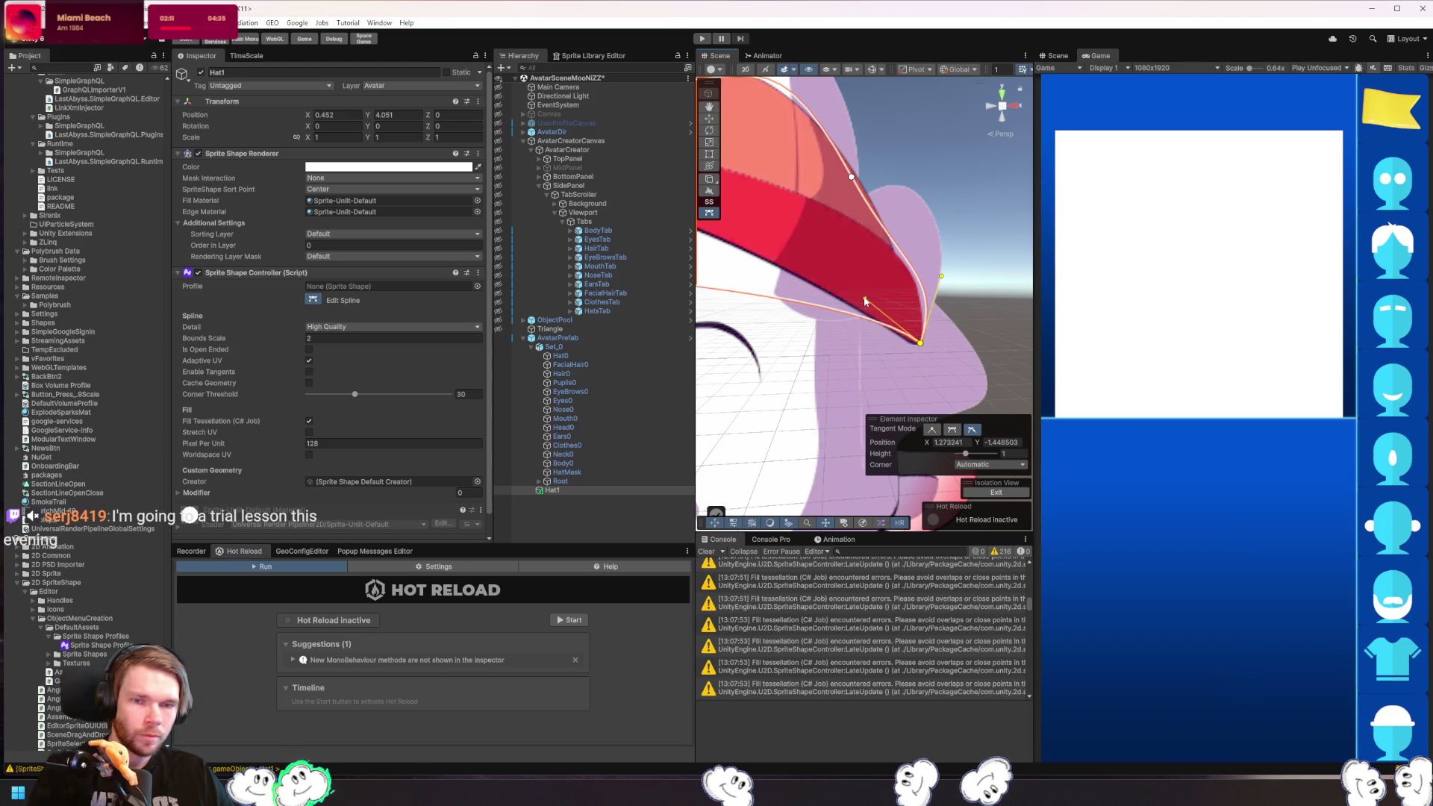
mouse_move(864, 300)
left_mouse_down()
mouse_move(862, 326)
mouse_move(917, 348)
left_mouse_up()
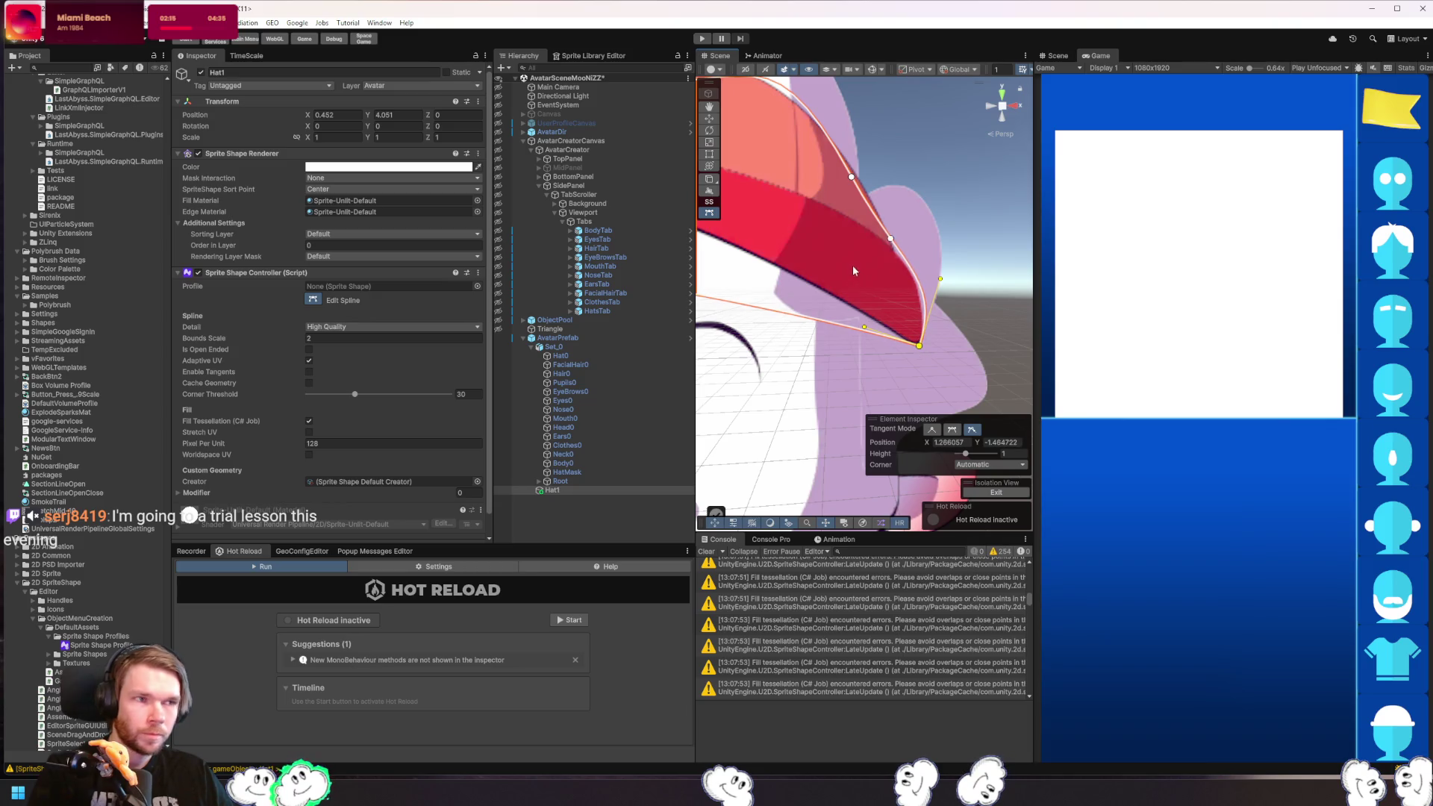
- Move the lower-edge point and bend the outline points around the cap tip
scroll(925, 284, "down", 2)
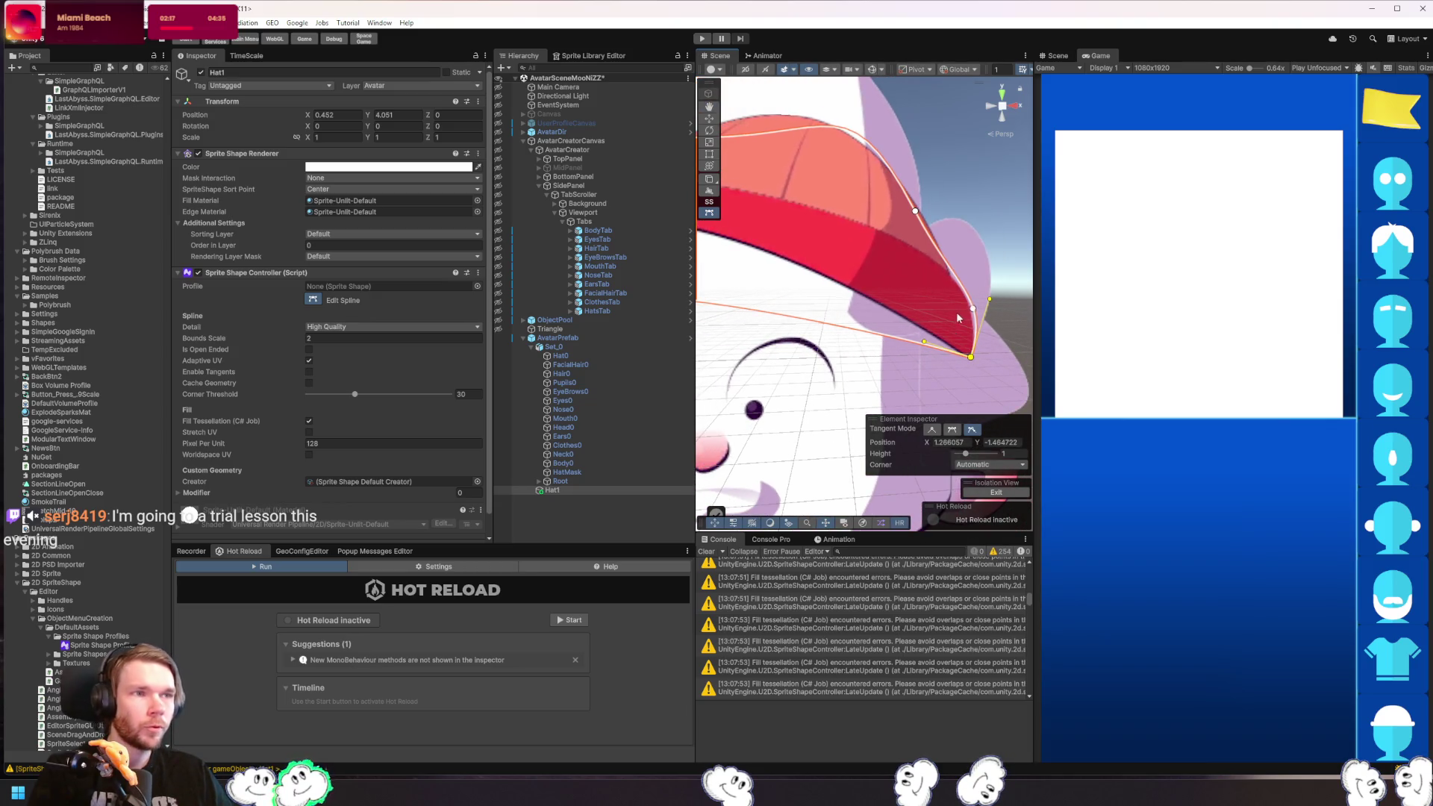
scroll(950, 309, "down", 3)
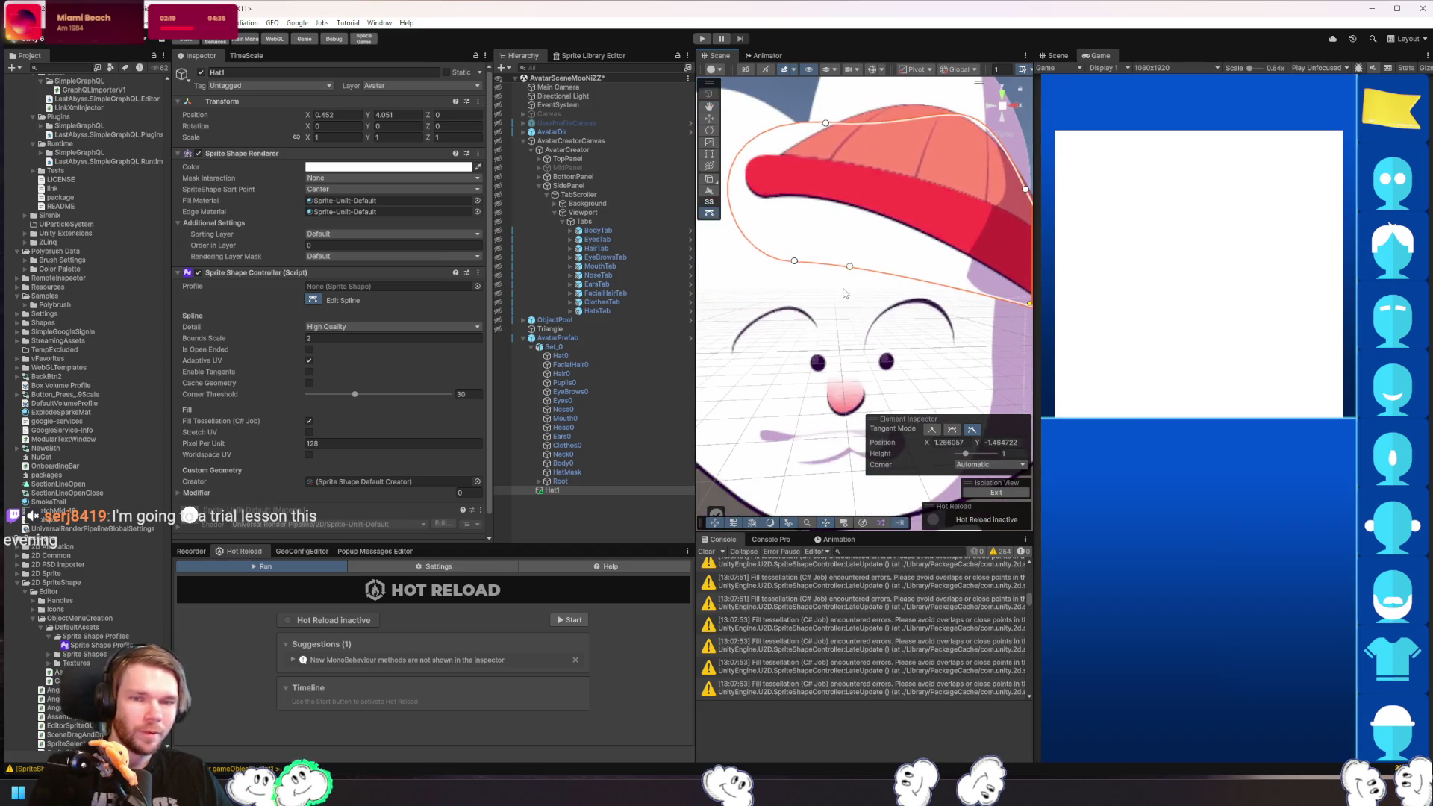
left_click(794, 261)
left_click_drag(794, 261, 768, 171)
scroll(920, 309, "up", 3)
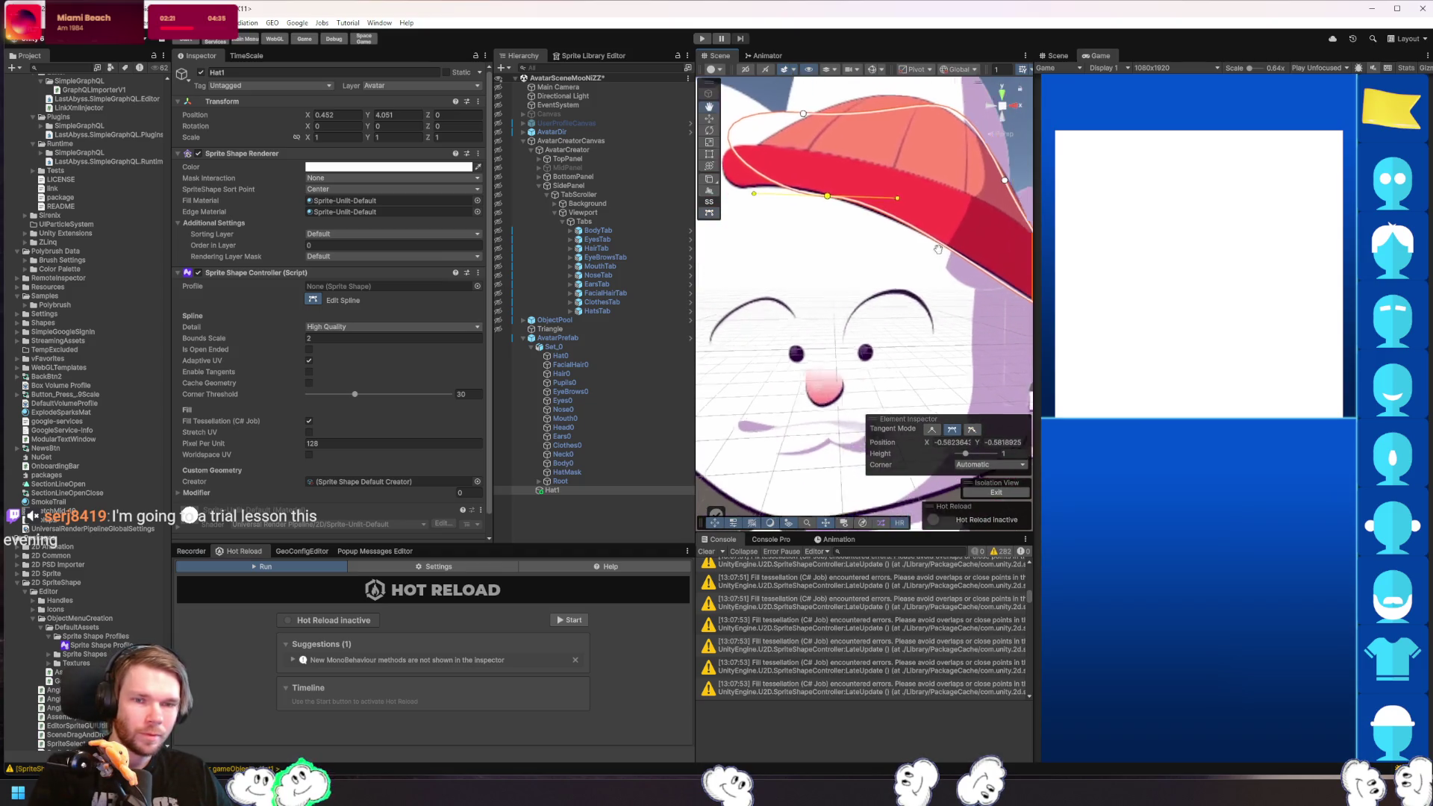
left_click_drag(974, 308, 976, 310)
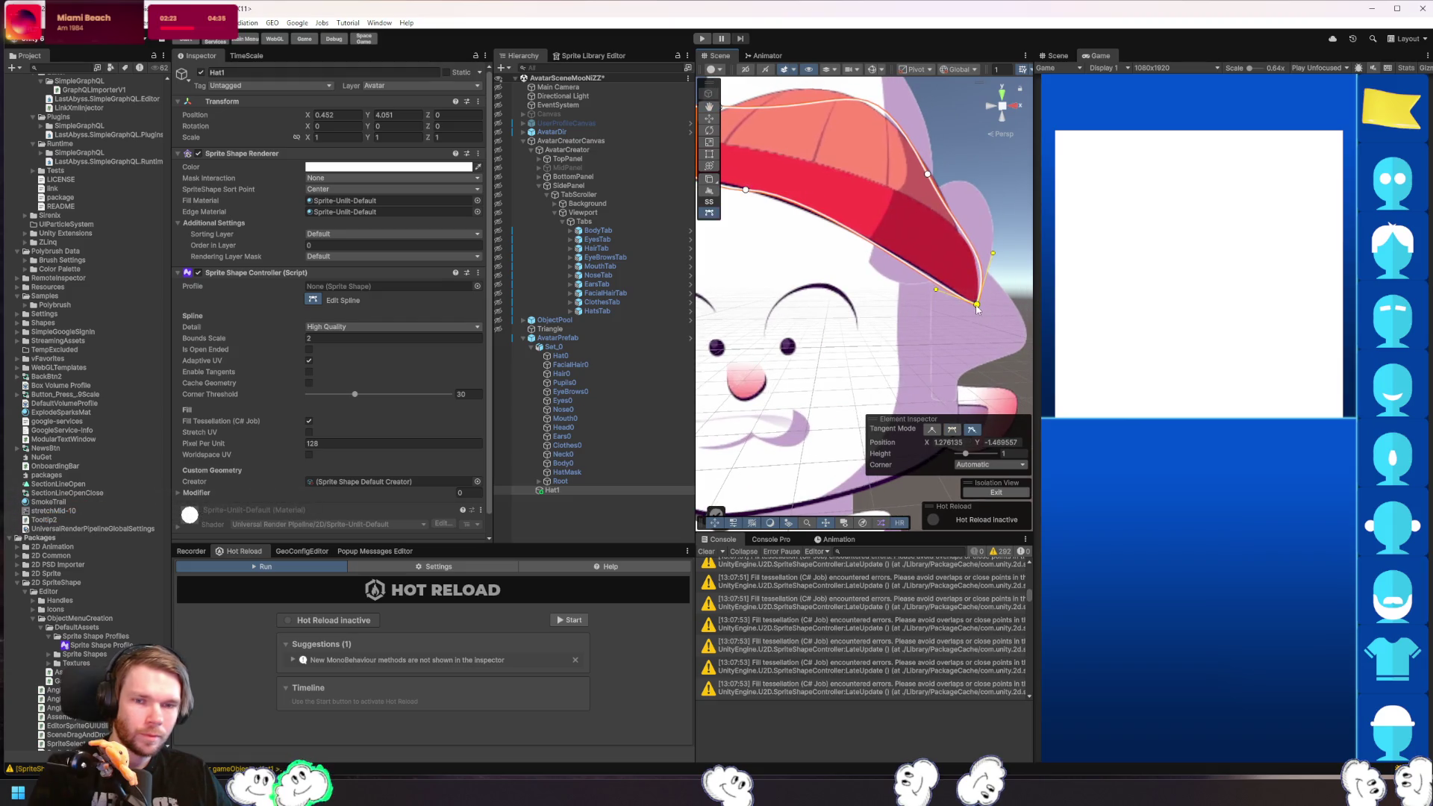
left_click_drag(850, 282, 886, 307)
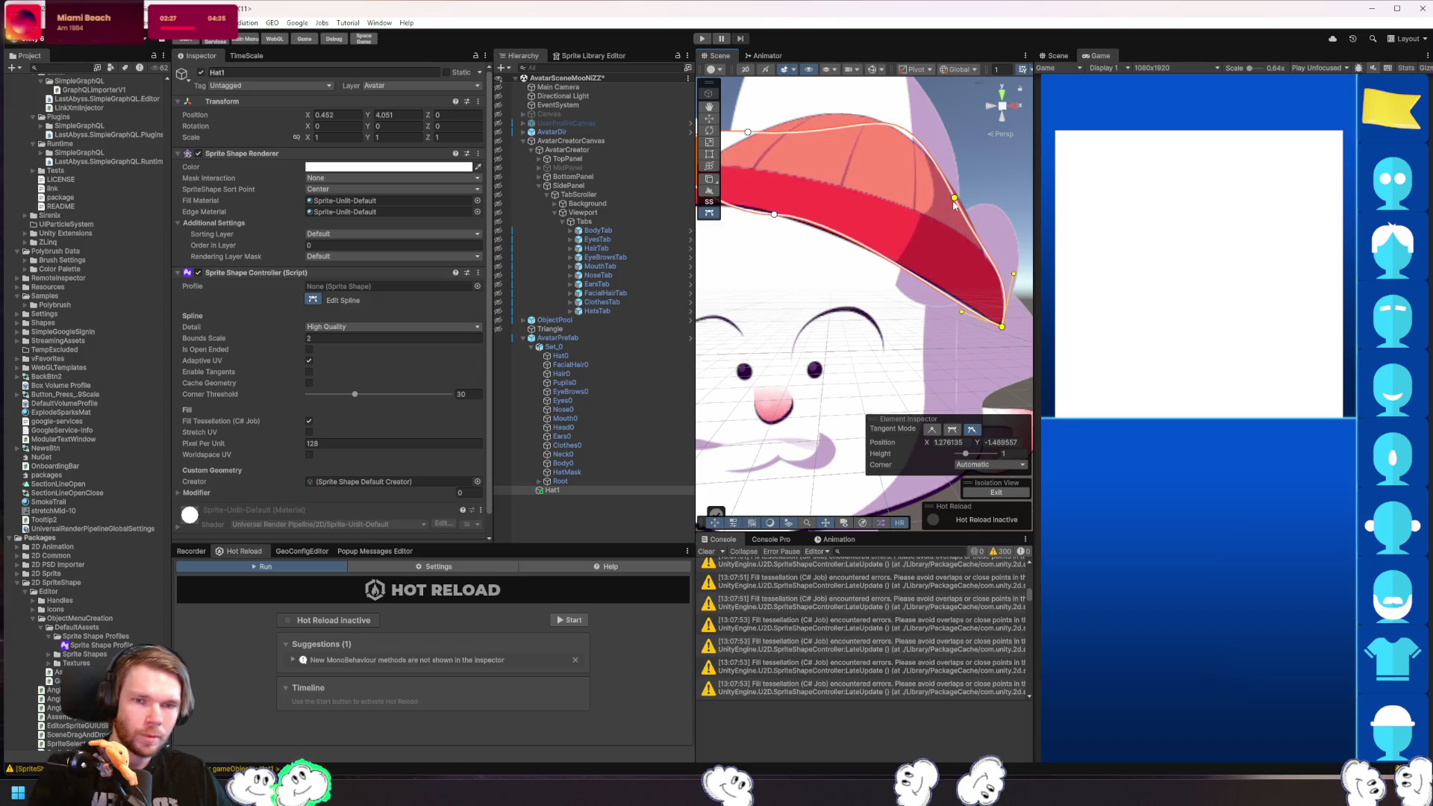
left_click_drag(954, 204, 962, 200)
left_click_drag(995, 268, 986, 257)
left_click(992, 256)
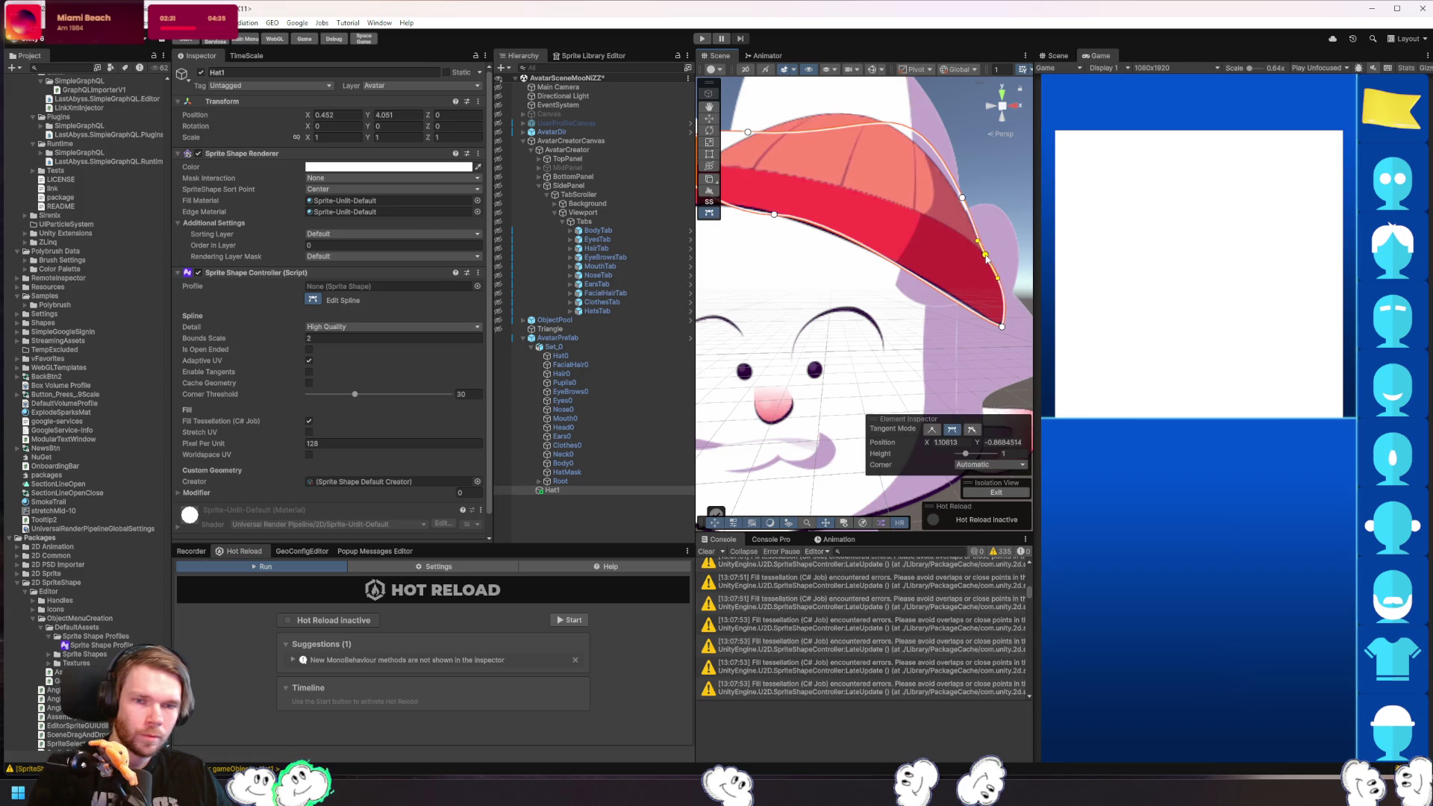
- Pull the curve and tip control point down toward the bottom of the brim
scroll(1000, 314, "up", 5)
scroll(937, 306, "down", 6)
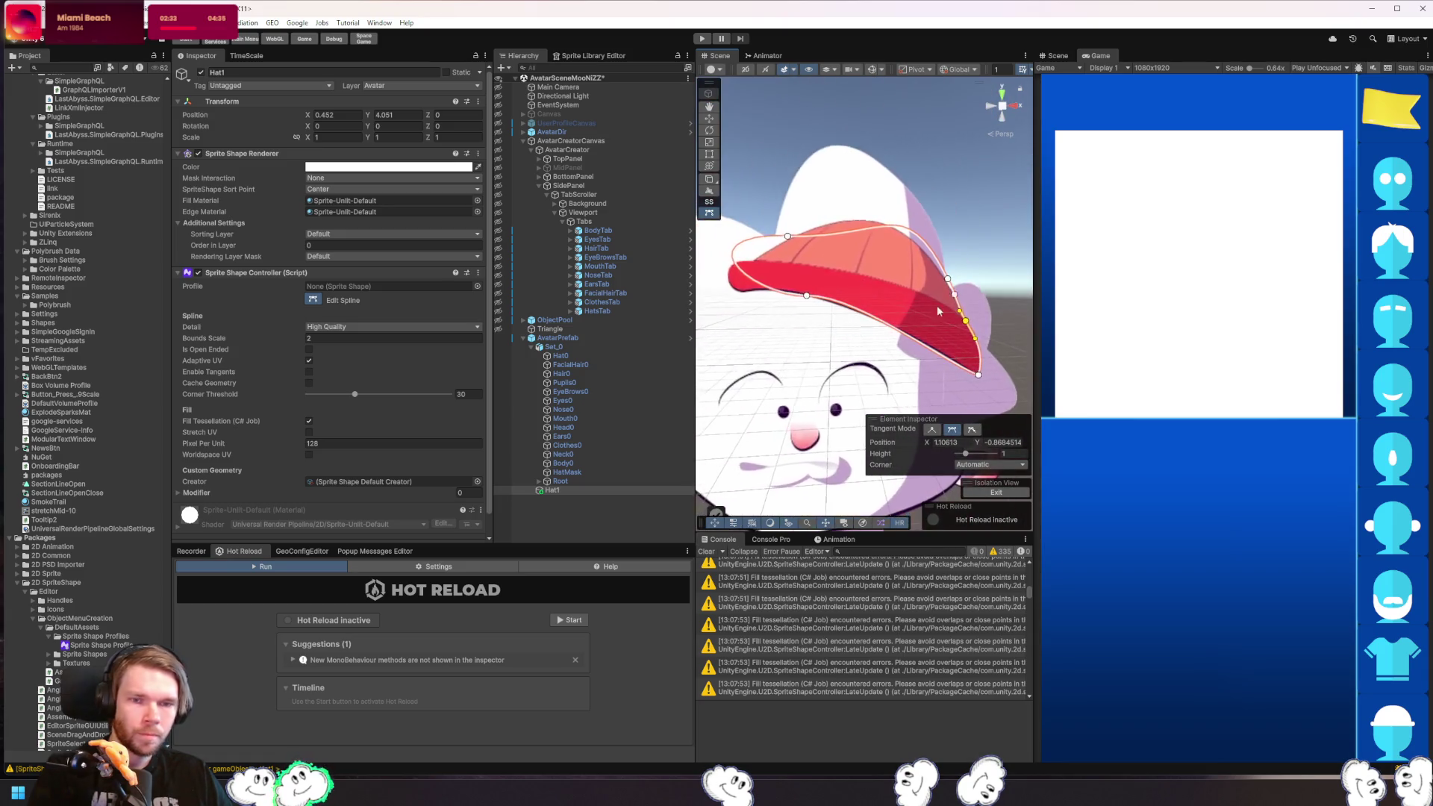
scroll(895, 299, "up", 3)
scroll(856, 291, "up", 5)
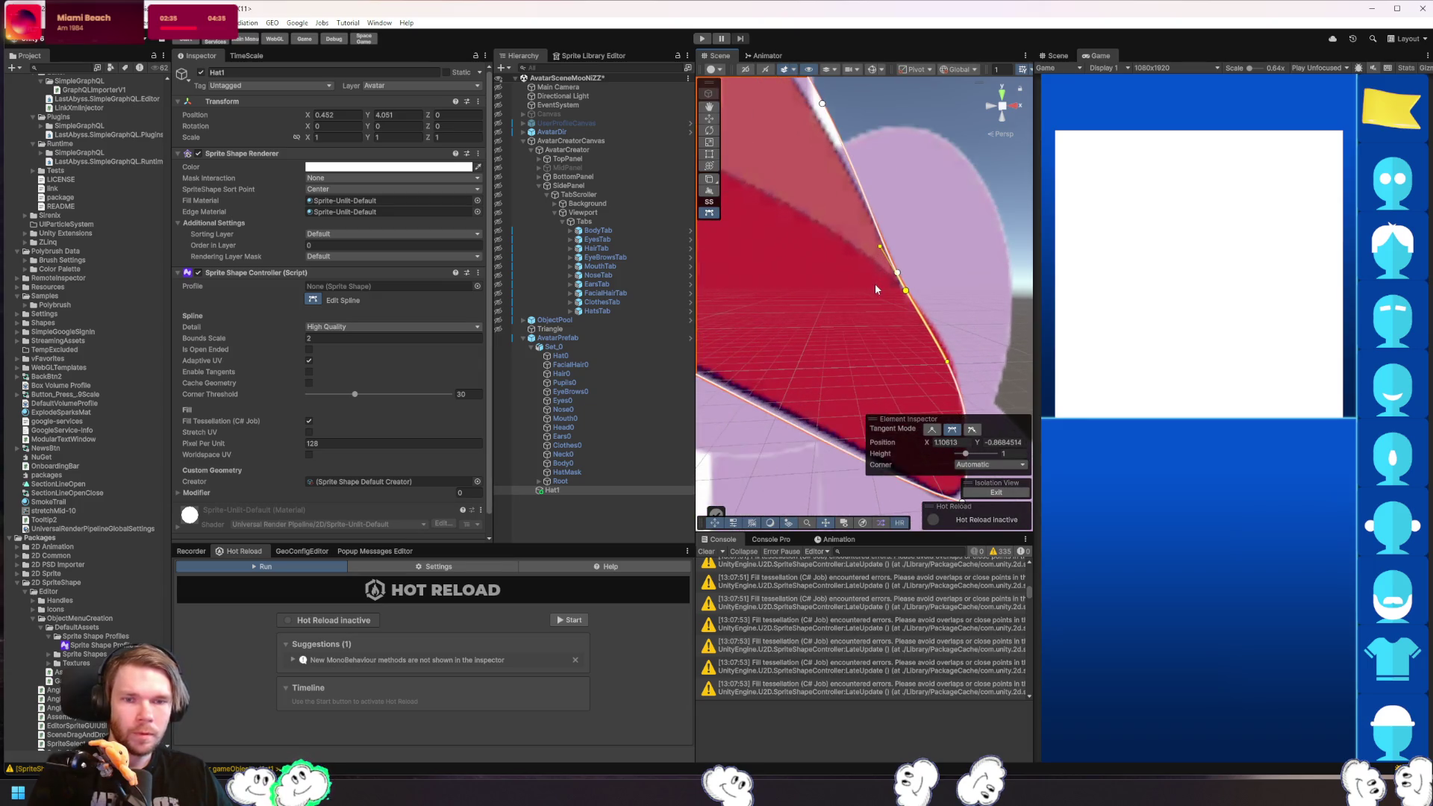
scroll(858, 302, "up", 2)
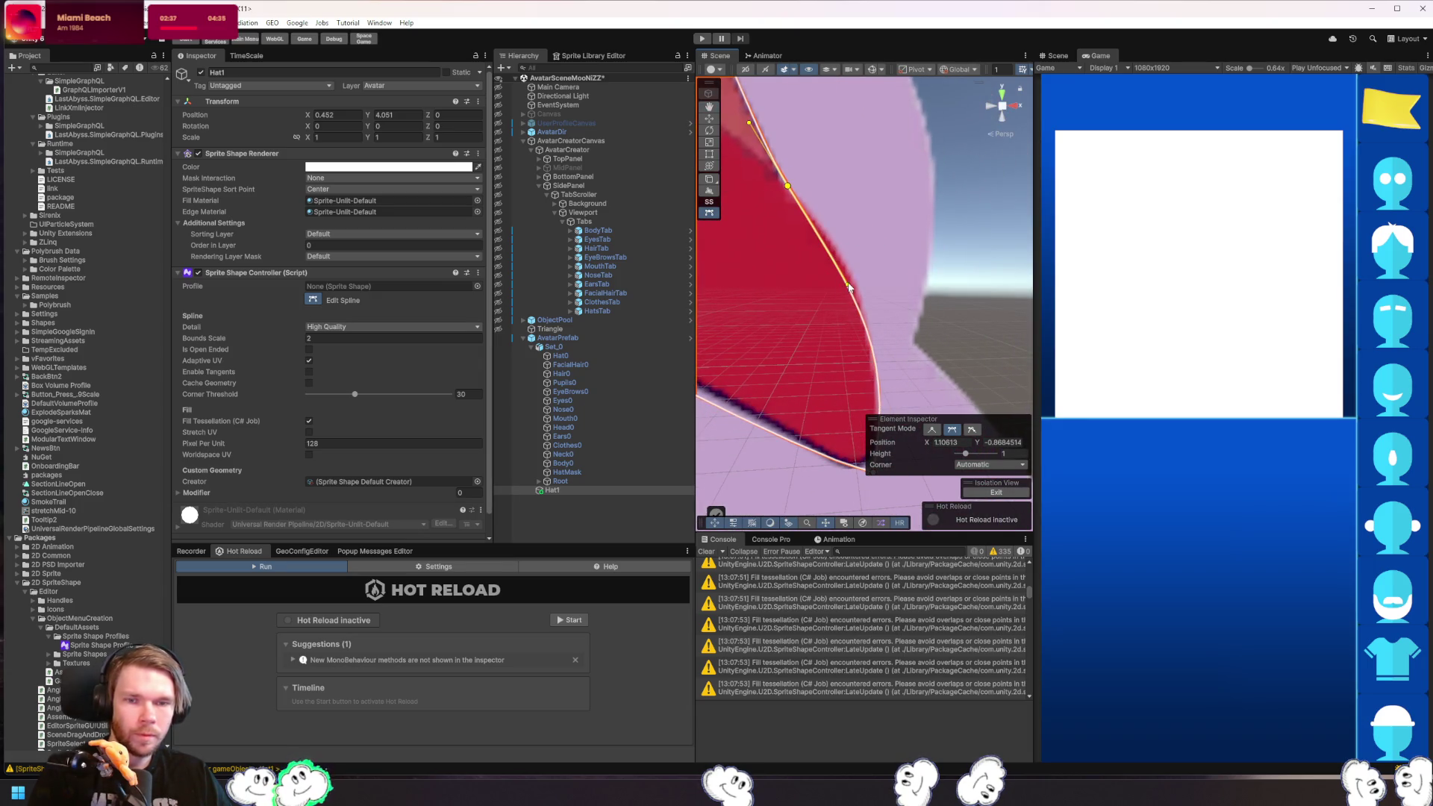
mouse_move(849, 286)
left_mouse_down()
mouse_move(850, 445)
mouse_move(839, 427)
left_mouse_up()
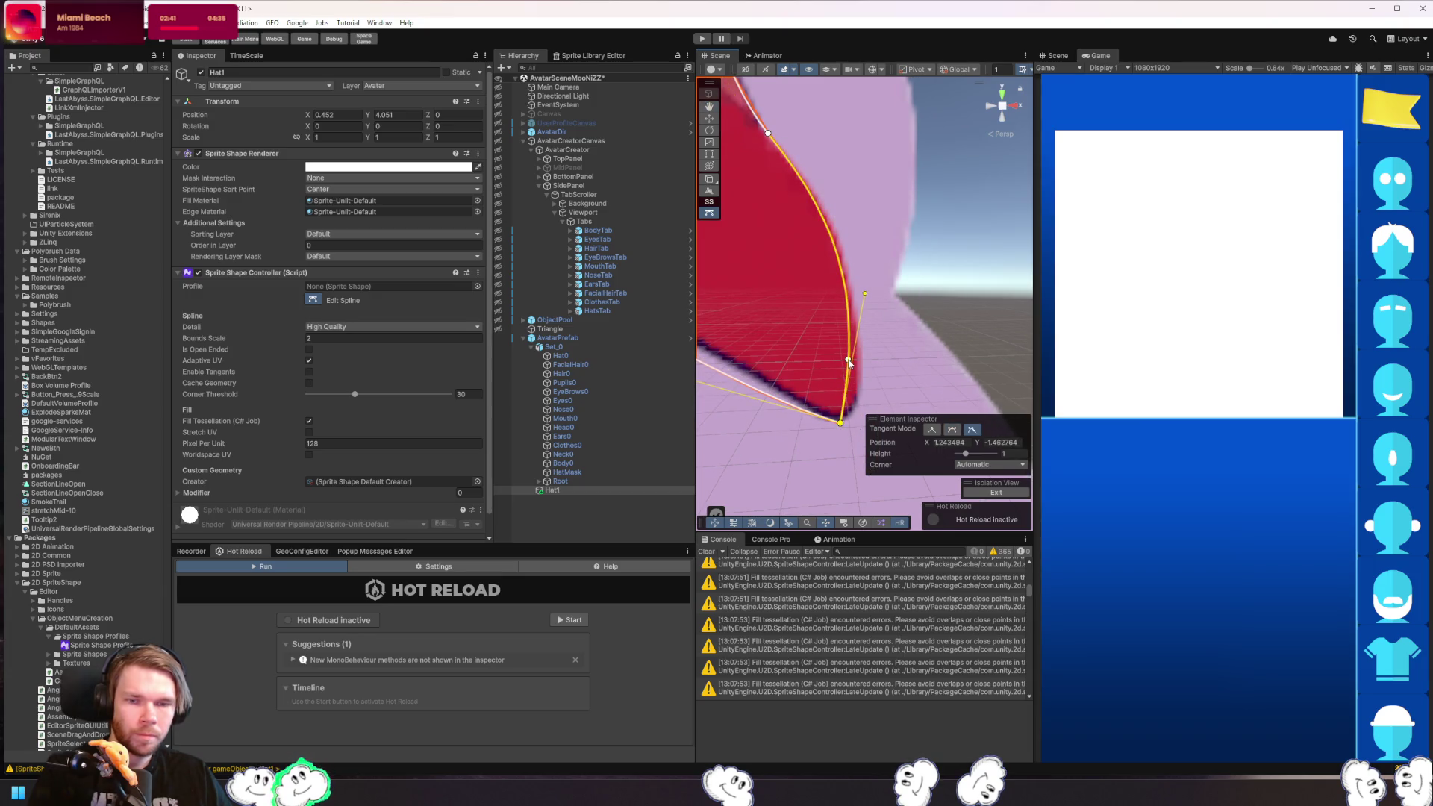
left_click_drag(849, 362, 844, 426)
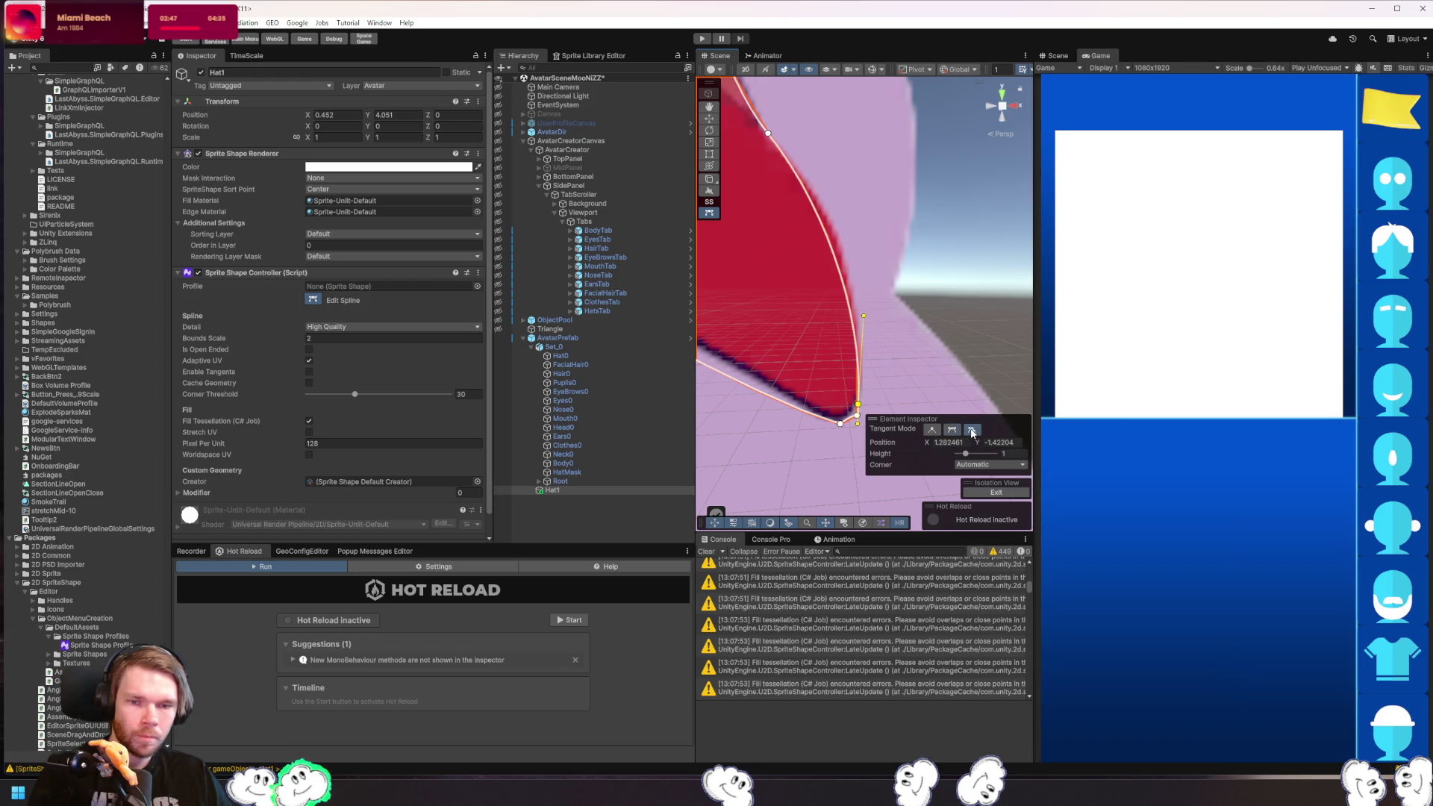
- Try a Disabled corner on the tip point, revert to Automatic, and move the point up
left_click(1005, 465)
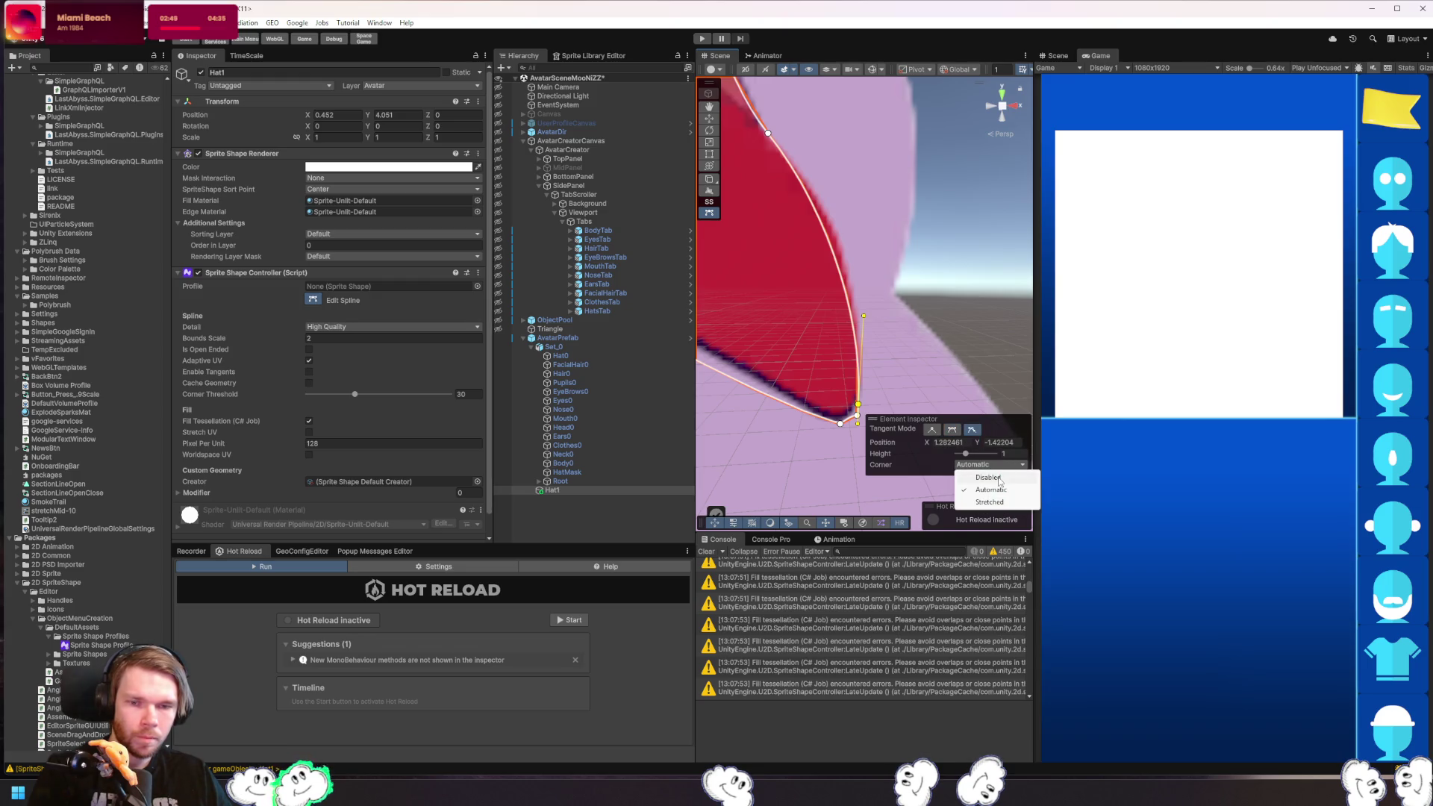
left_click(999, 478)
left_click(990, 464)
left_click(993, 491)
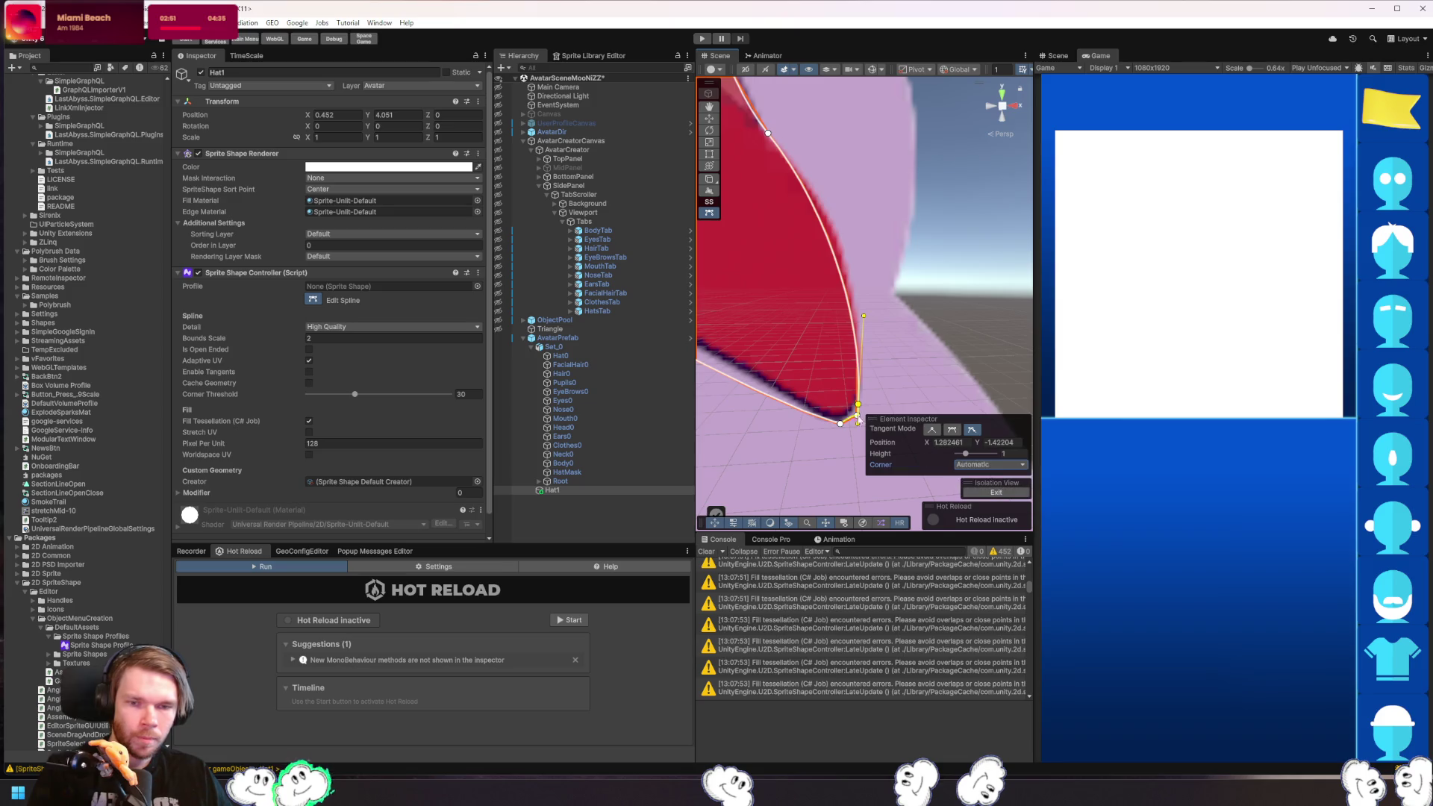
left_click_drag(858, 404, 864, 389)
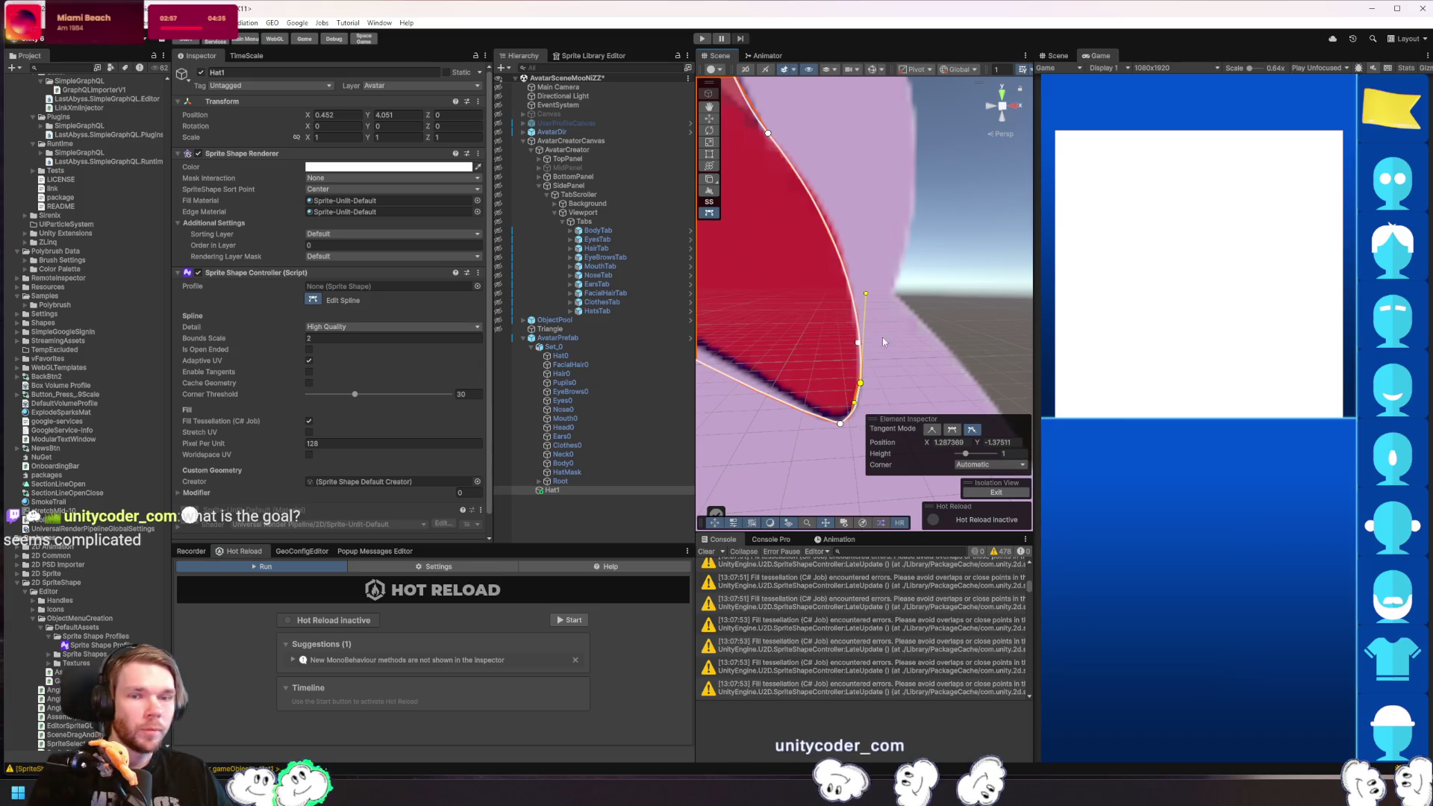
mouse_move(784, 270)
left_mouse_down()
mouse_move(848, 293)
mouse_move(834, 367)
mouse_move(915, 378)
left_mouse_up()
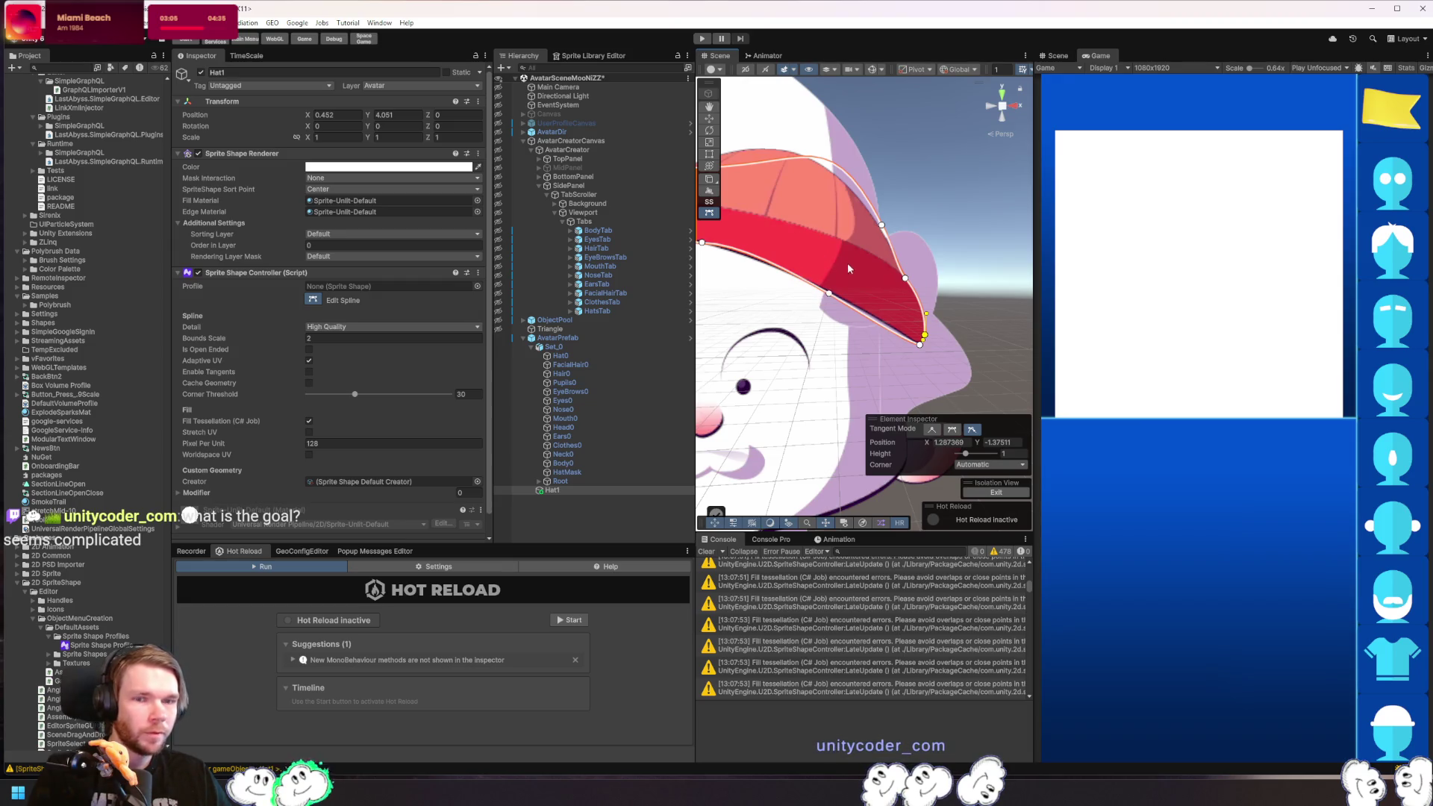
scroll(918, 355, "up", 5)
- Adjust the lower-edge outline point and its curve along the cap's brim
mouse_move(922, 363)
left_mouse_down()
mouse_move(826, 229)
mouse_move(856, 340)
left_mouse_up()
left_click_drag(791, 276, 795, 266)
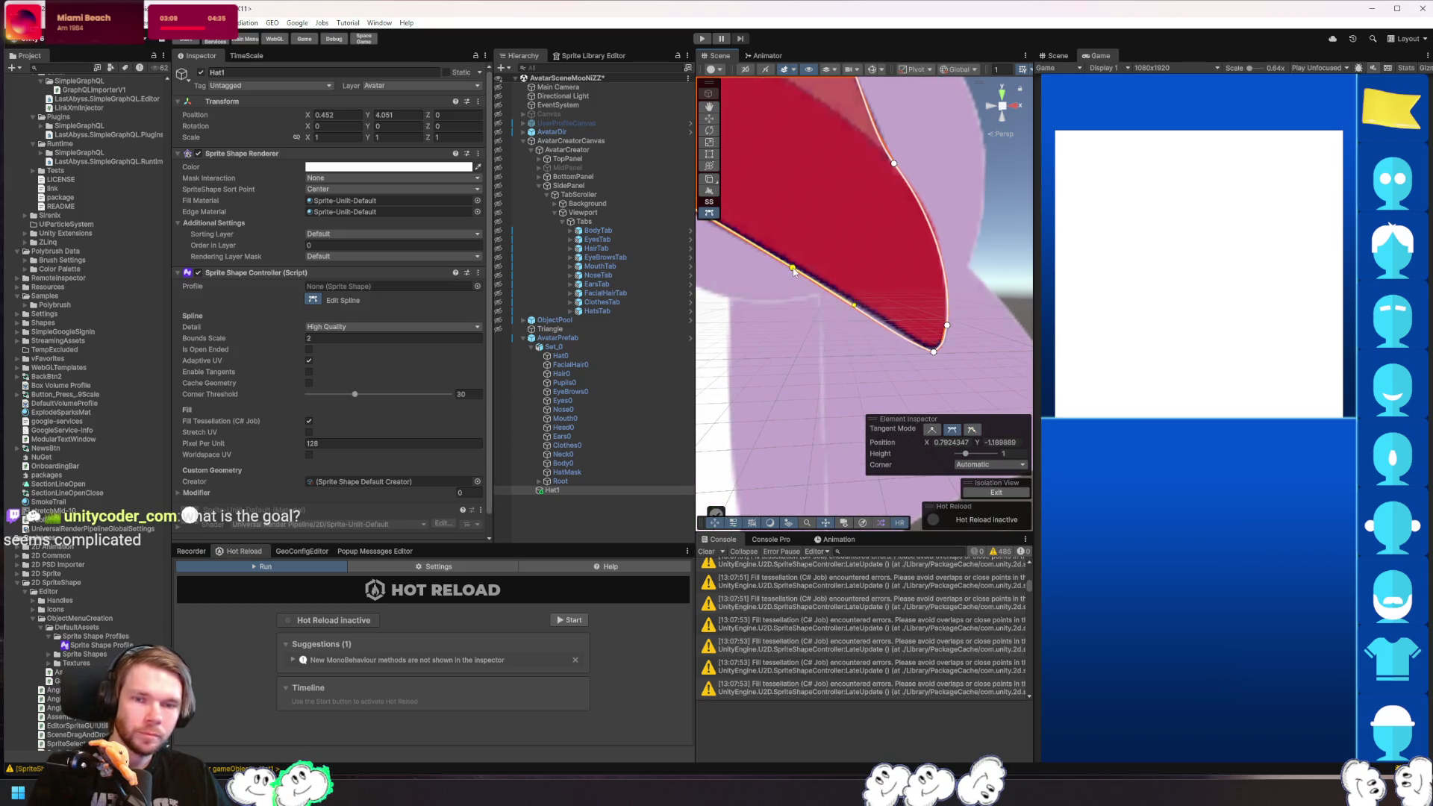
scroll(768, 280, "up", 4)
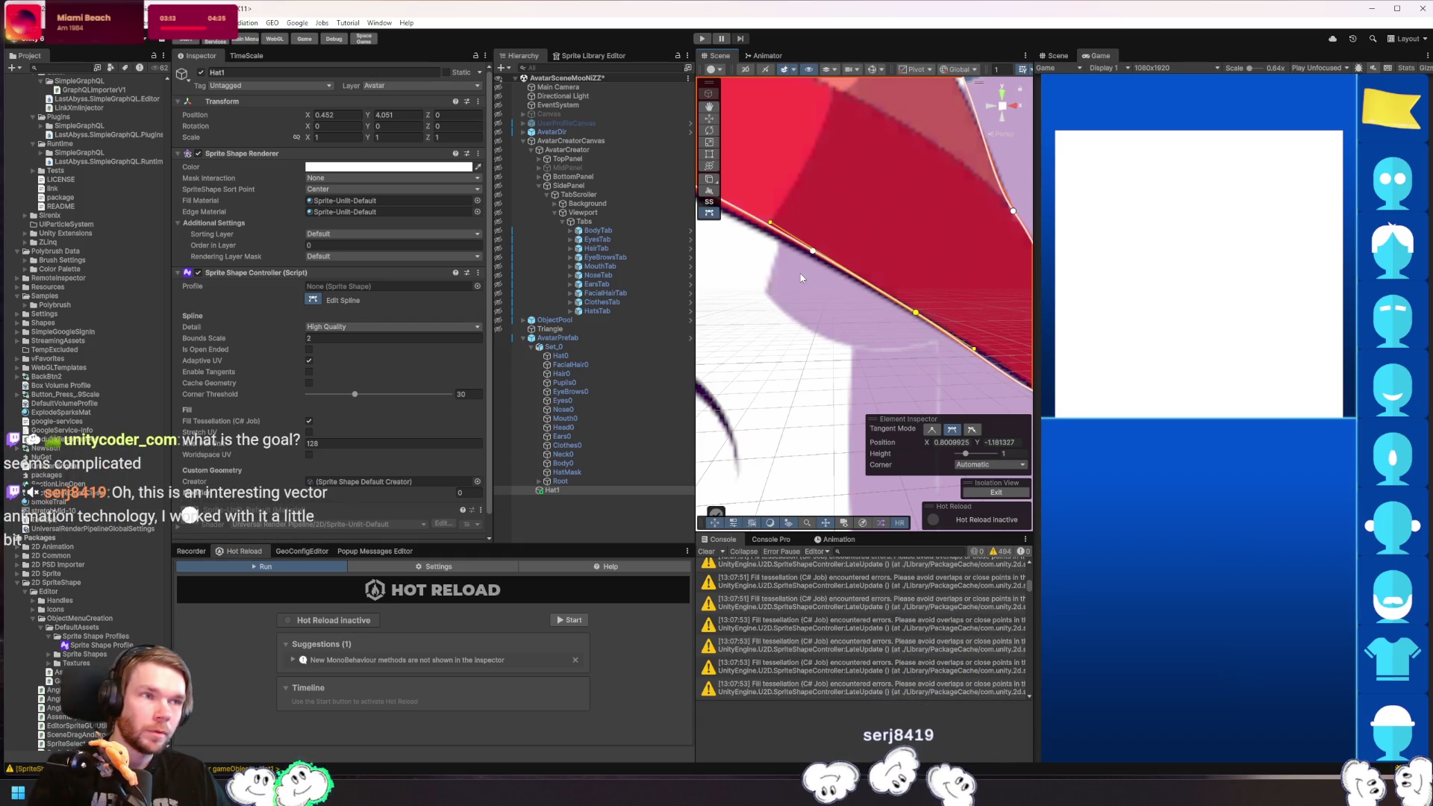
left_click_drag(801, 278, 963, 280)
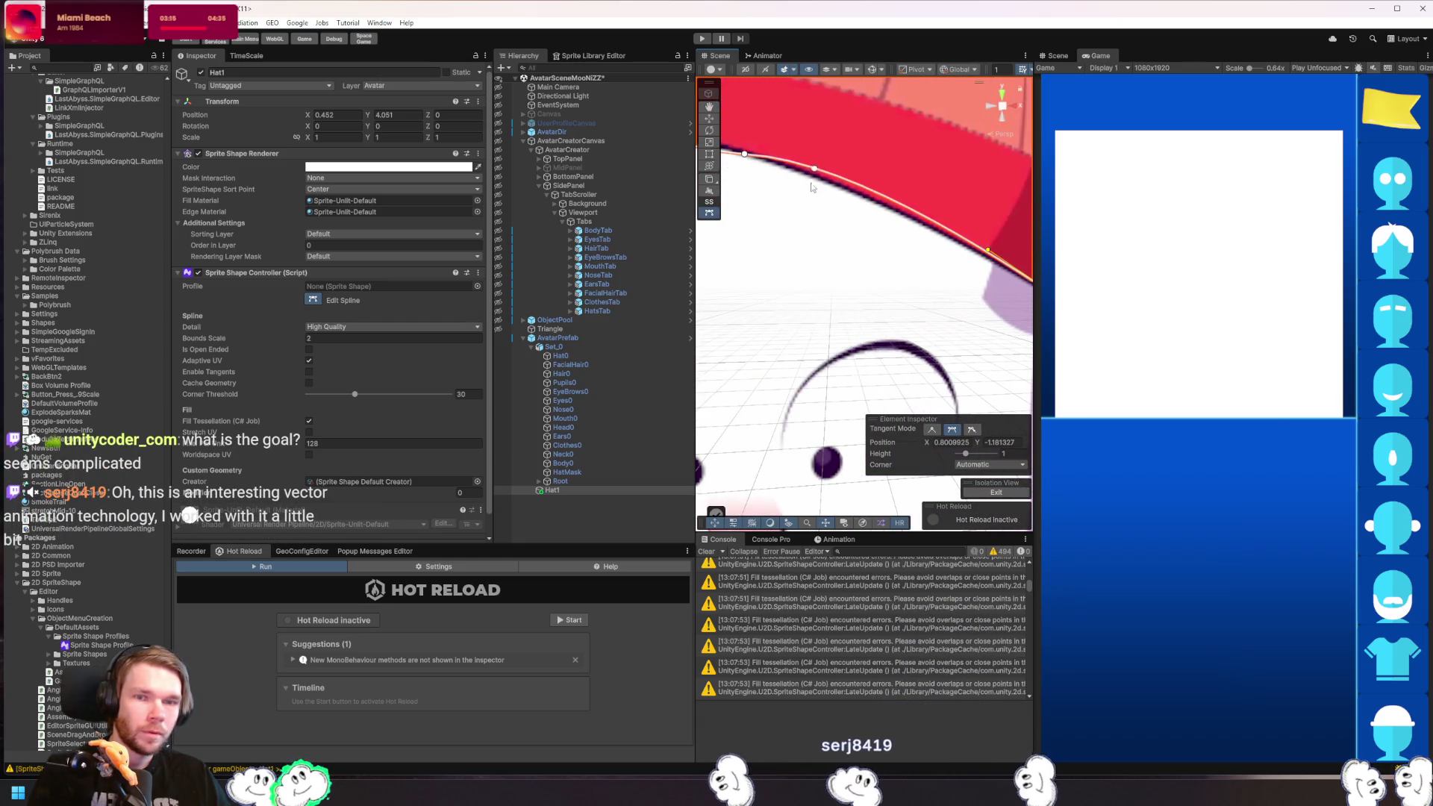
left_click(745, 155)
left_click_drag(849, 159, 828, 171)
left_click_drag(923, 237, 796, 162)
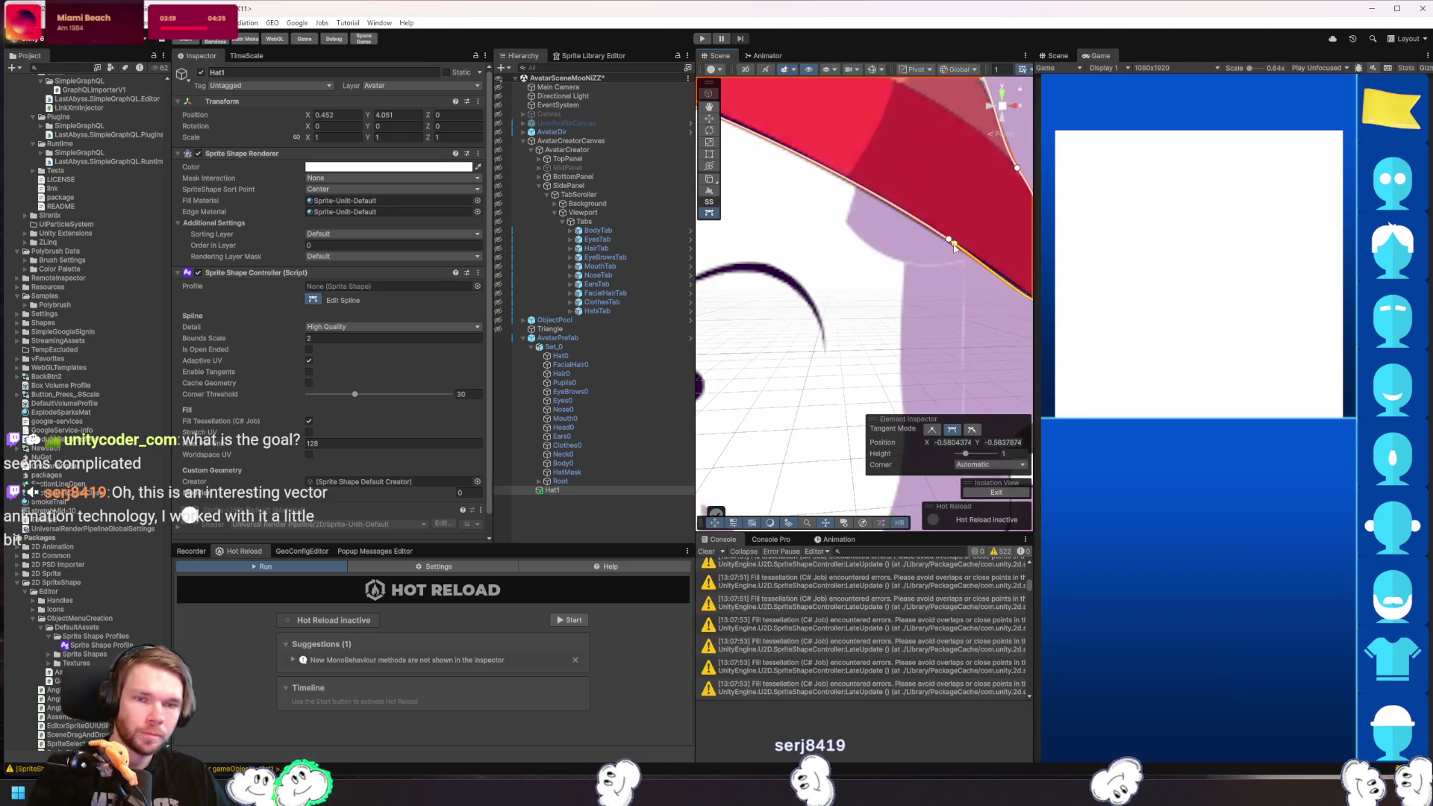
left_click(948, 238)
left_click_drag(941, 257, 888, 414)
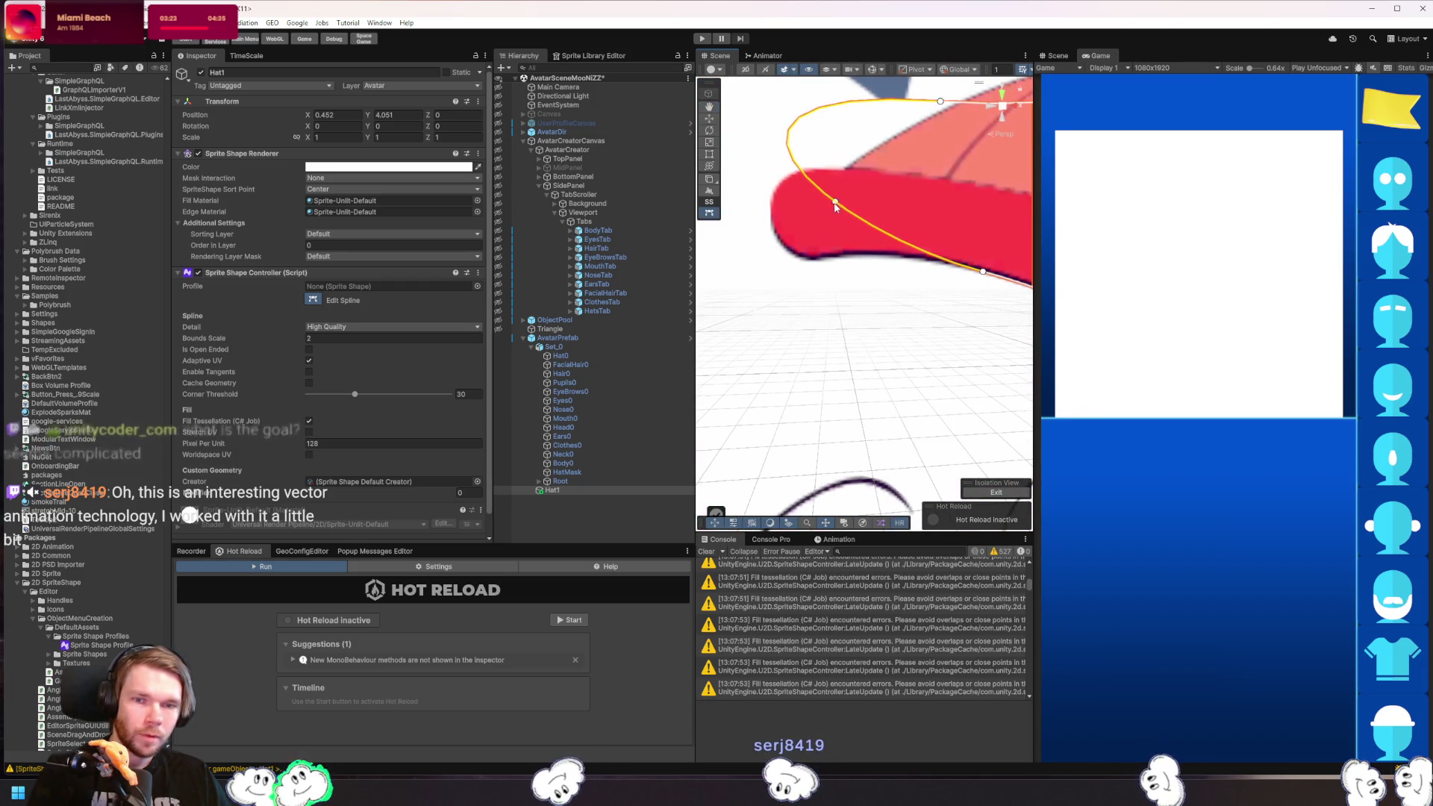
- Insert a new point at the brim's left end and shape the tangents to wrap the brim
left_click(835, 202)
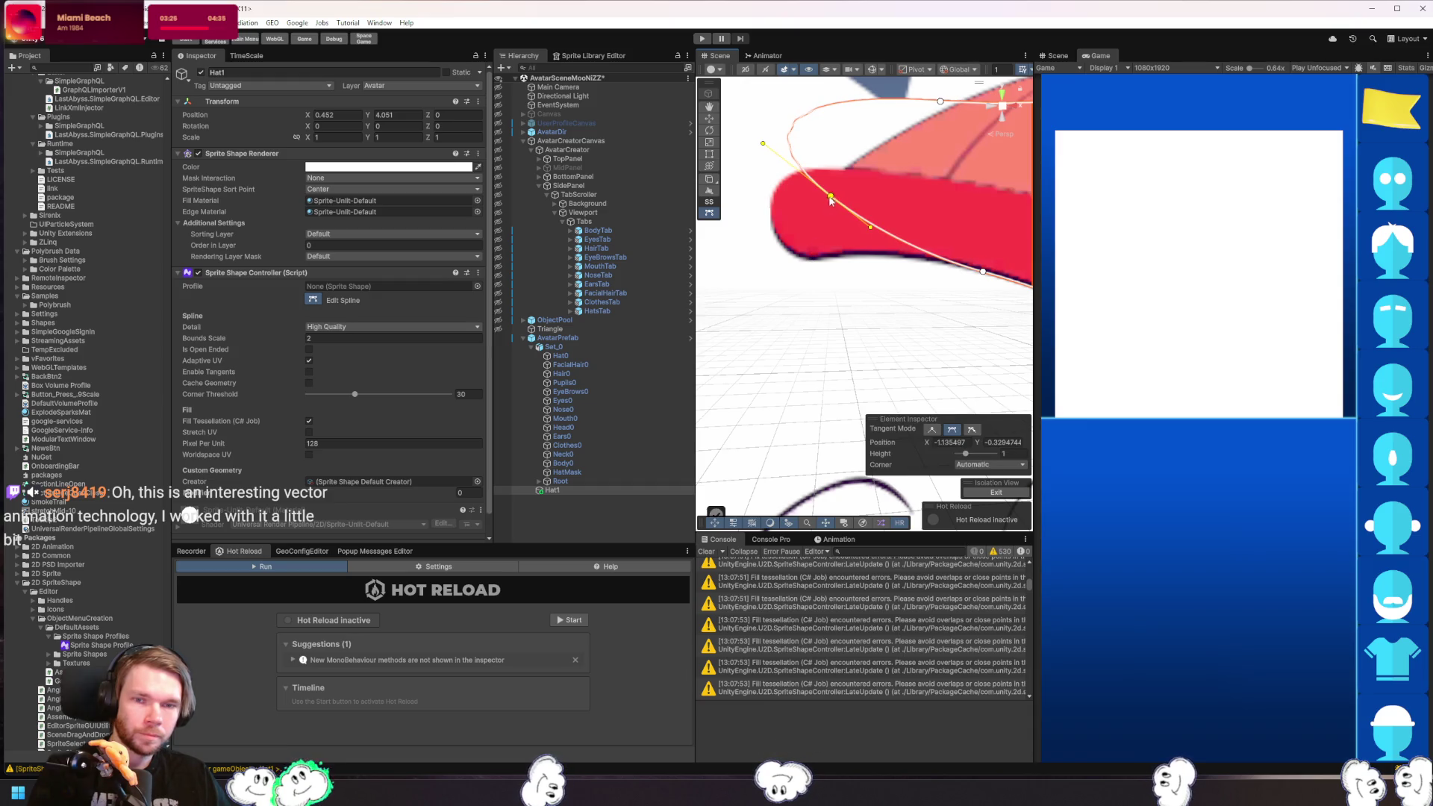
left_click_drag(831, 200, 792, 256)
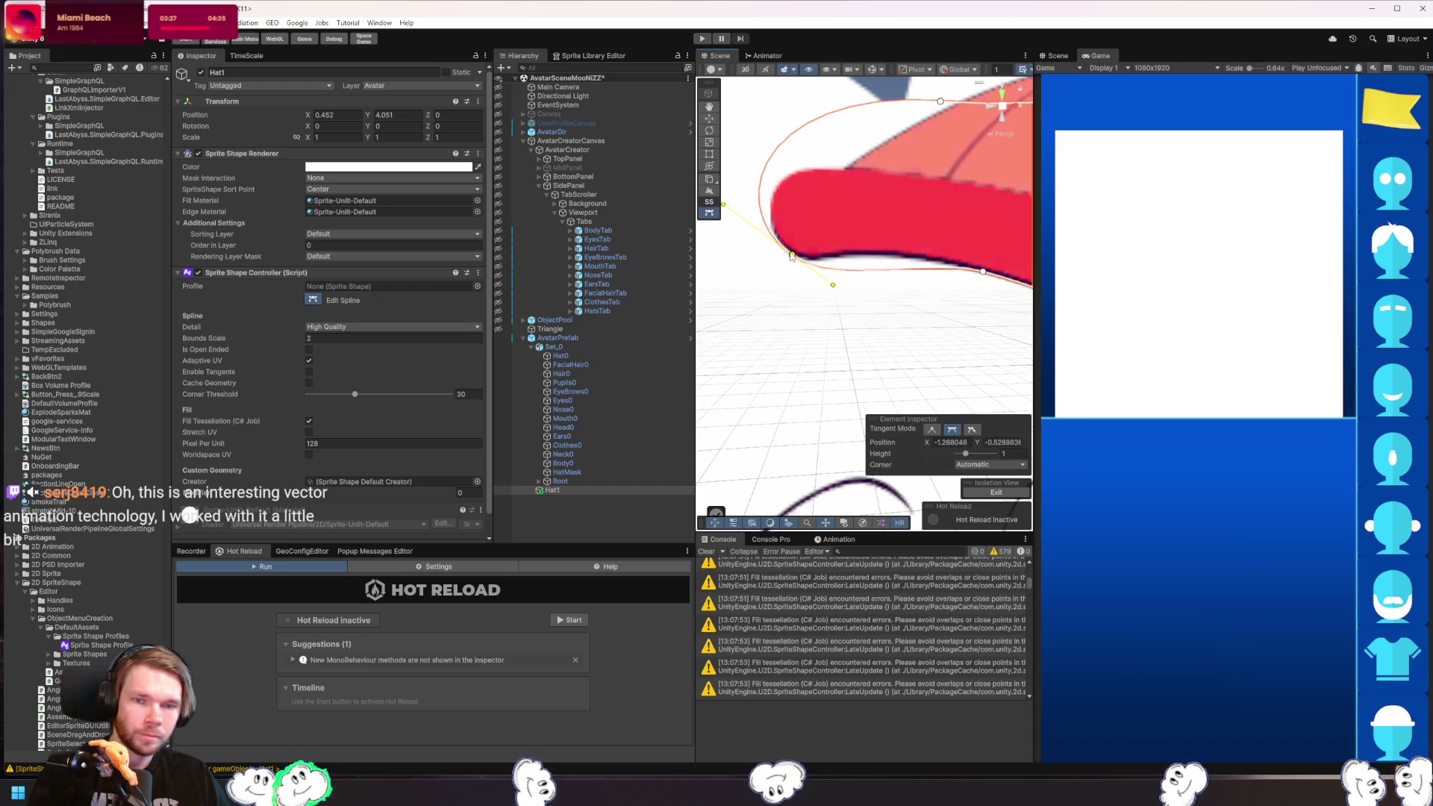
left_click(832, 258)
left_click_drag(816, 258, 815, 266)
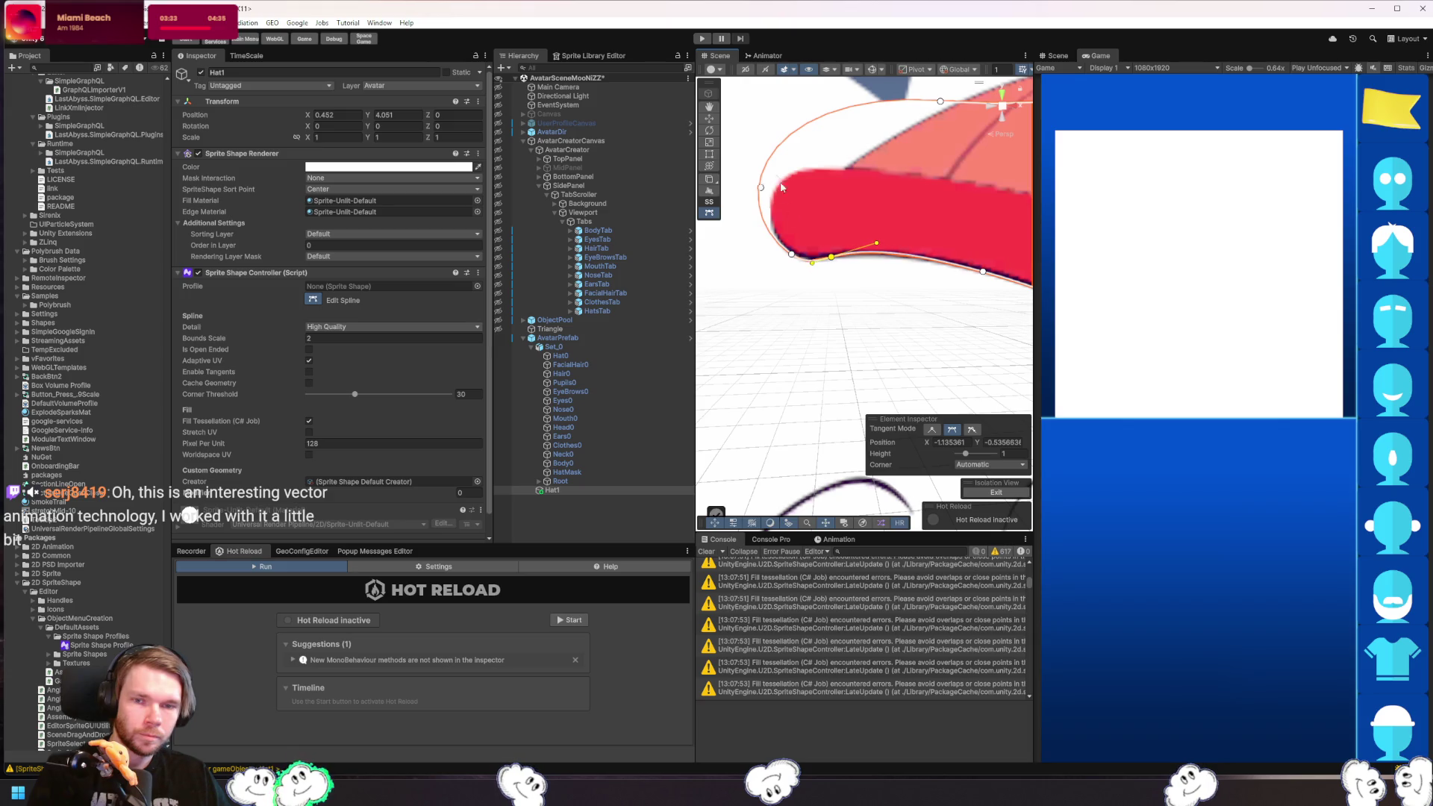
left_click_drag(941, 101, 912, 197)
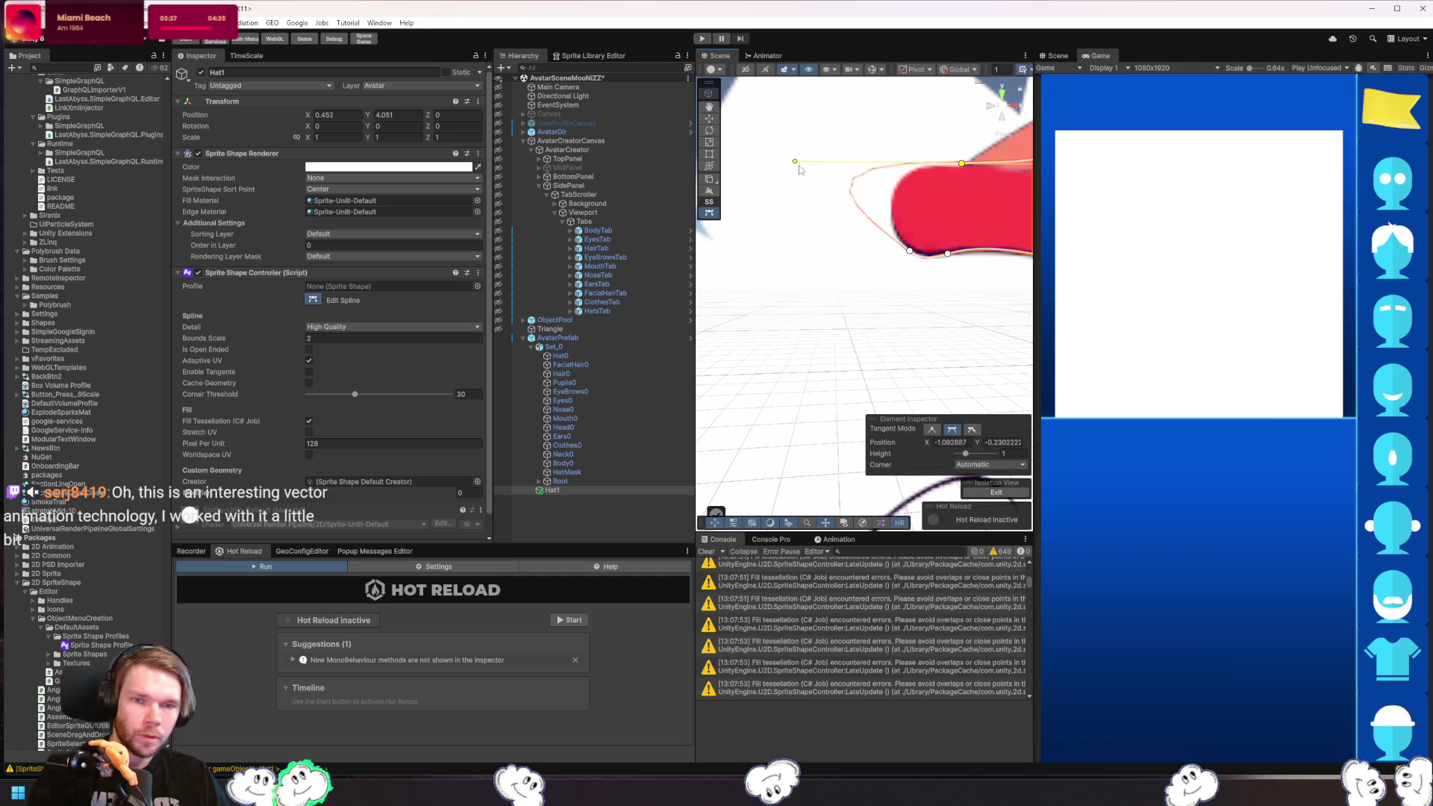
left_click_drag(799, 170, 937, 144)
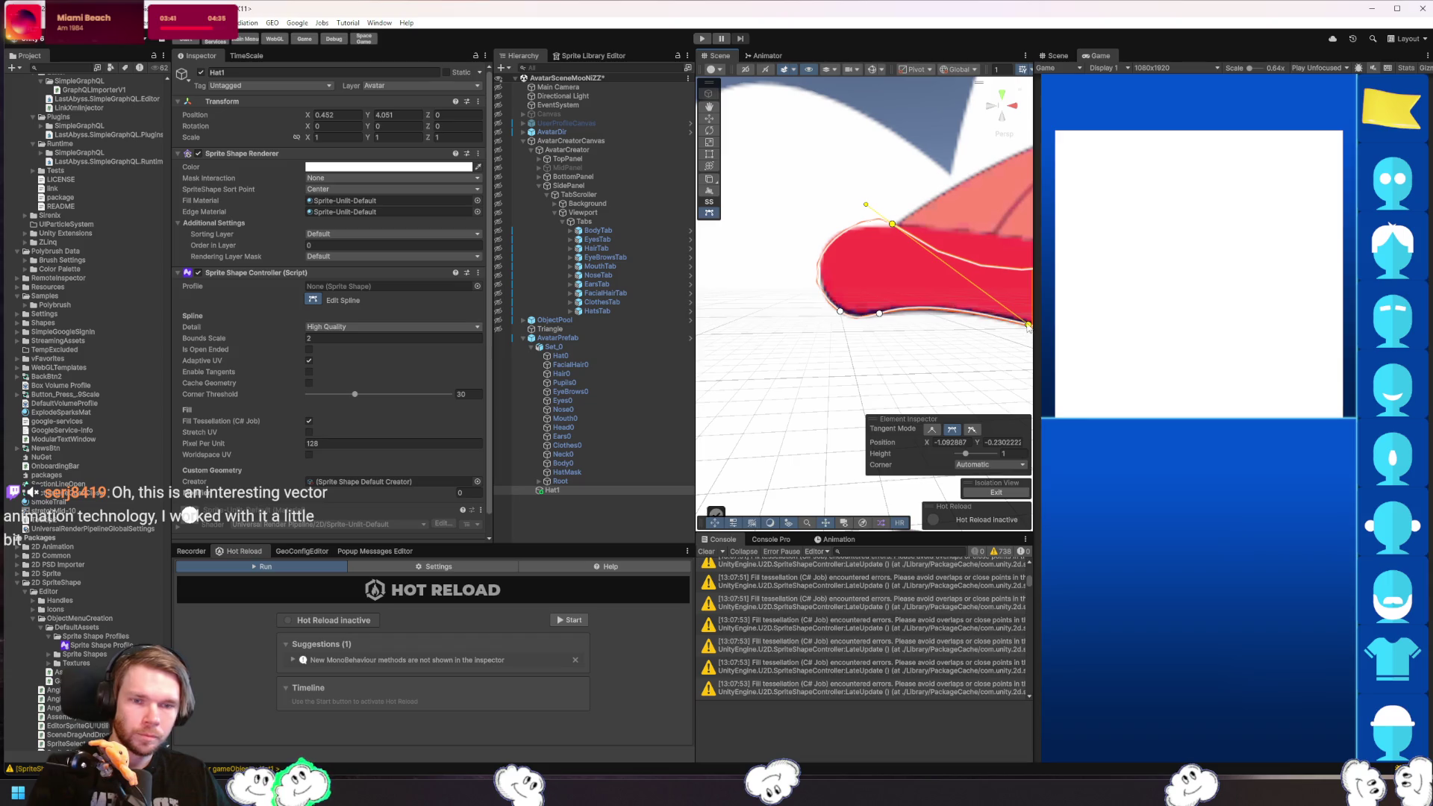
left_click_drag(1029, 327, 1023, 241)
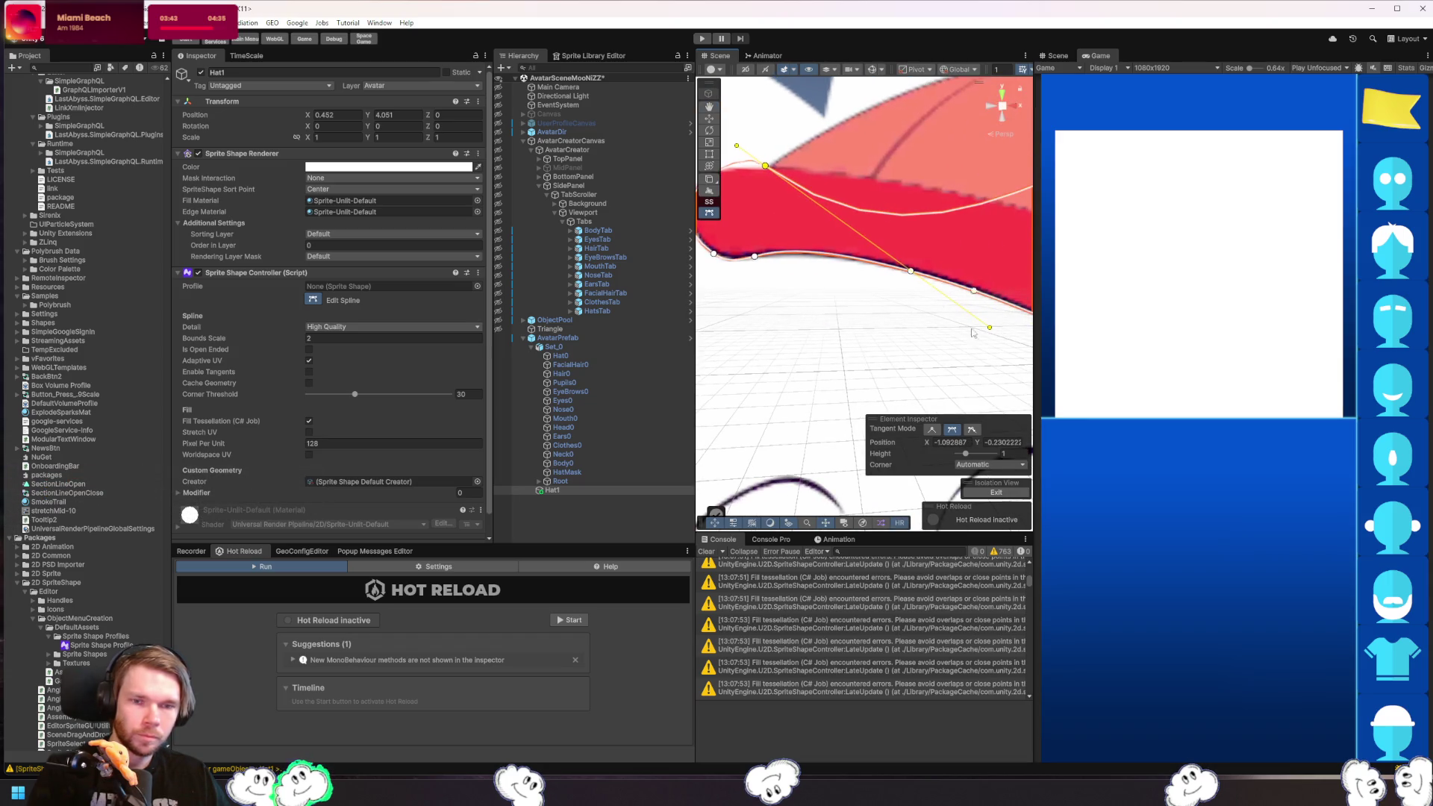
left_click_drag(990, 334, 997, 109)
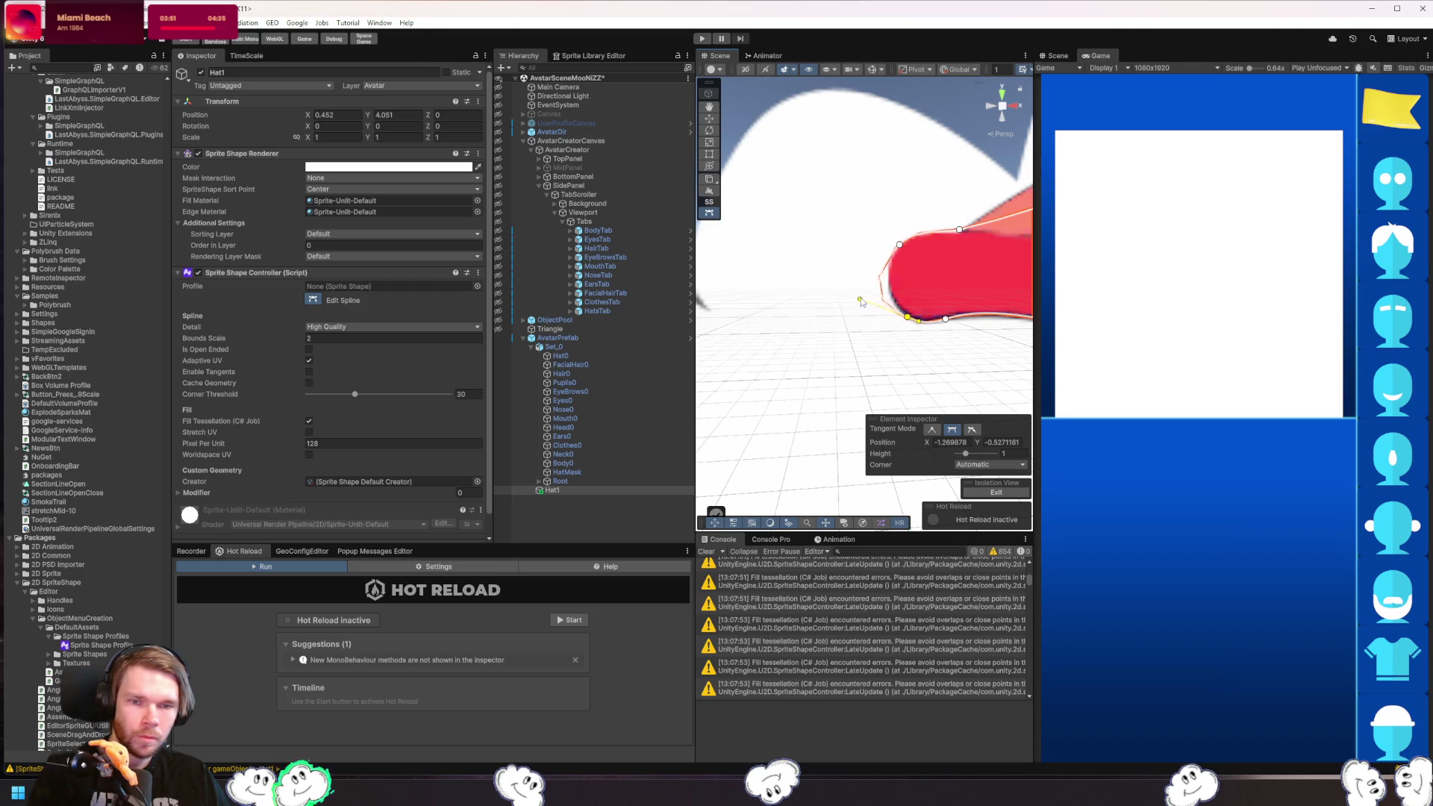
mouse_move(880, 292)
left_mouse_down()
mouse_move(800, 332)
mouse_move(781, 317)
mouse_move(860, 313)
mouse_move(816, 274)
mouse_move(808, 141)
mouse_move(772, 142)
mouse_move(804, 142)
mouse_move(839, 280)
mouse_move(926, 222)
mouse_move(949, 168)
left_mouse_up()
left_click(916, 326)
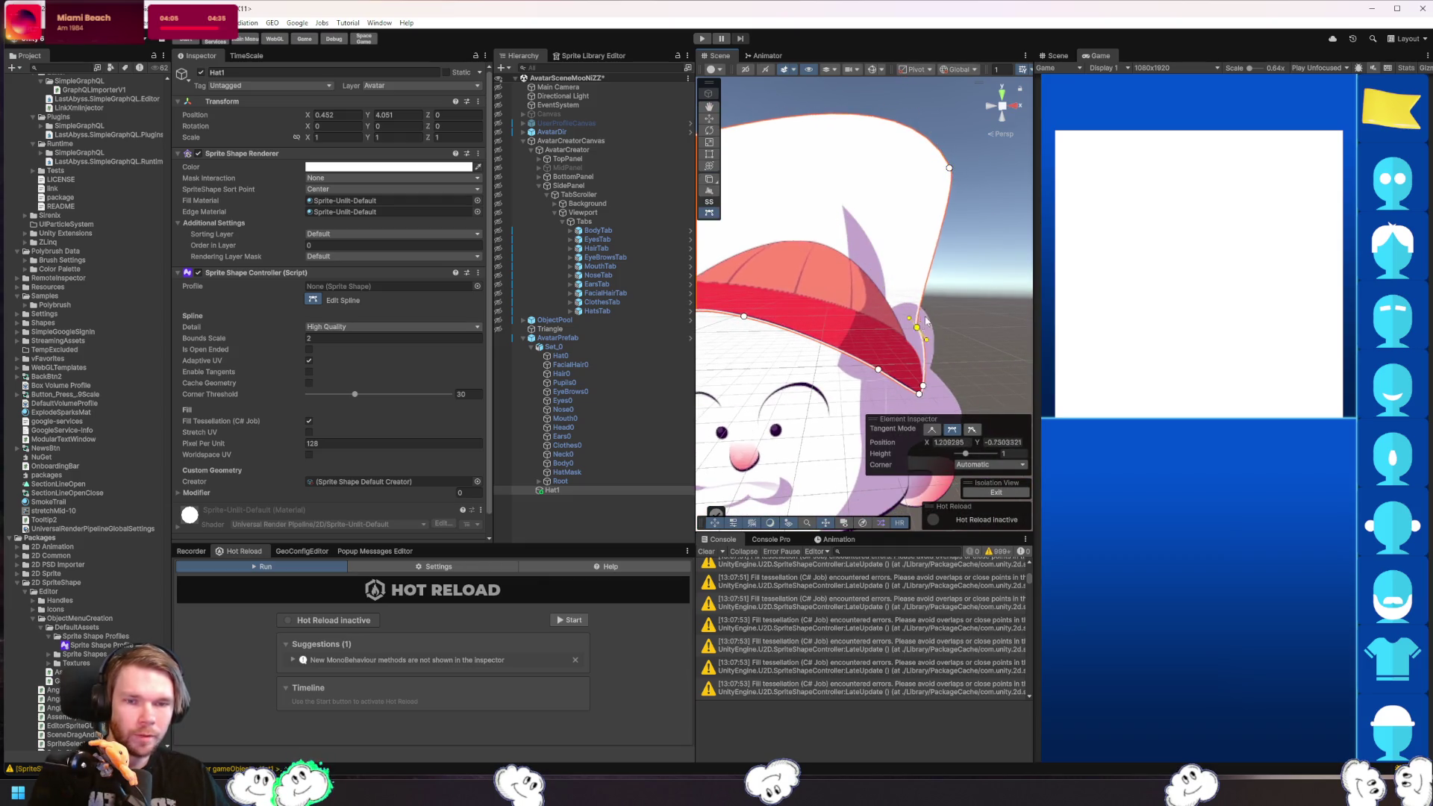
- Move the outline points up around the hair, delete the duplicate point, and frame the hat with F
mouse_move(925, 321)
left_mouse_down()
mouse_move(952, 239)
mouse_move(999, 224)
left_mouse_up()
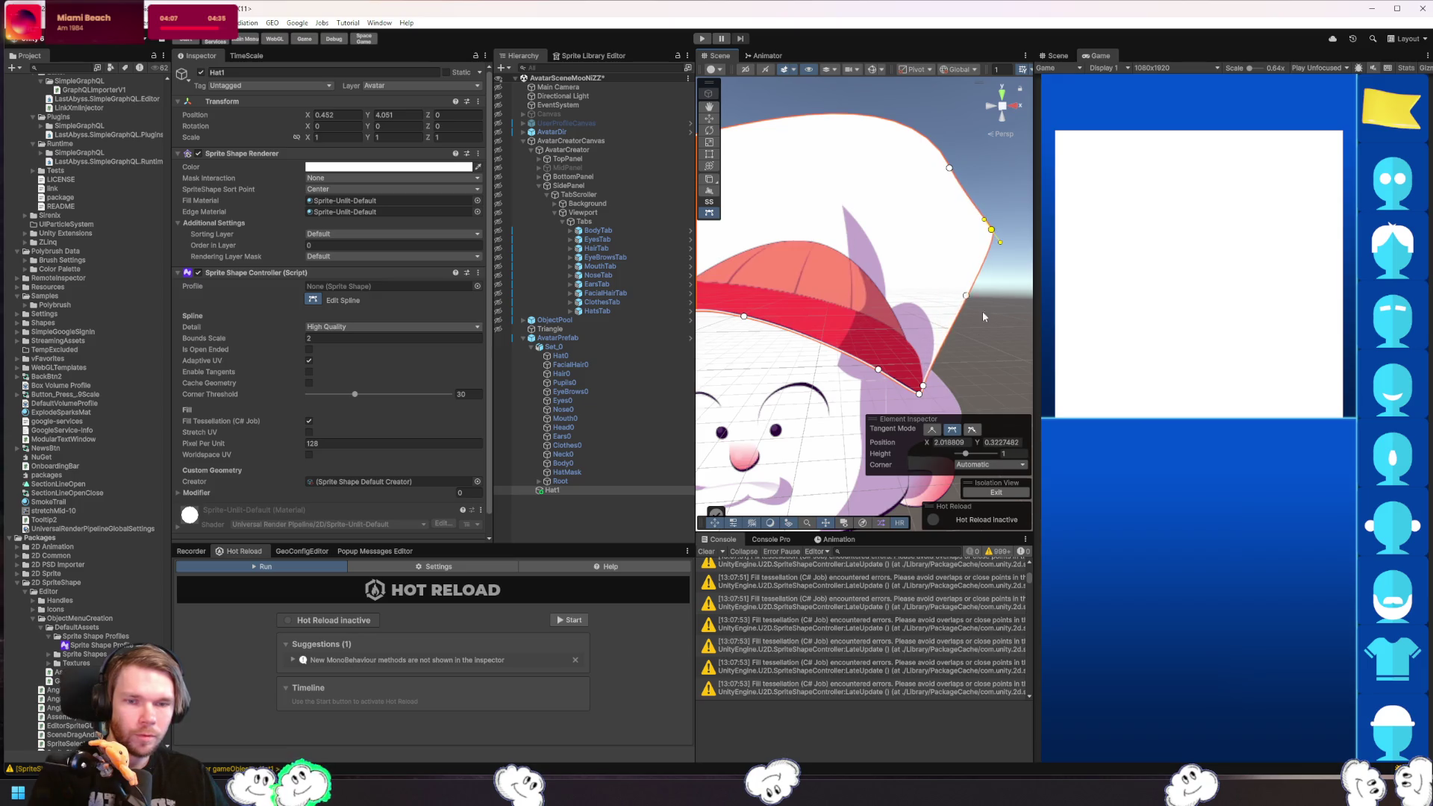
left_click_drag(922, 388, 952, 329)
left_click(991, 343)
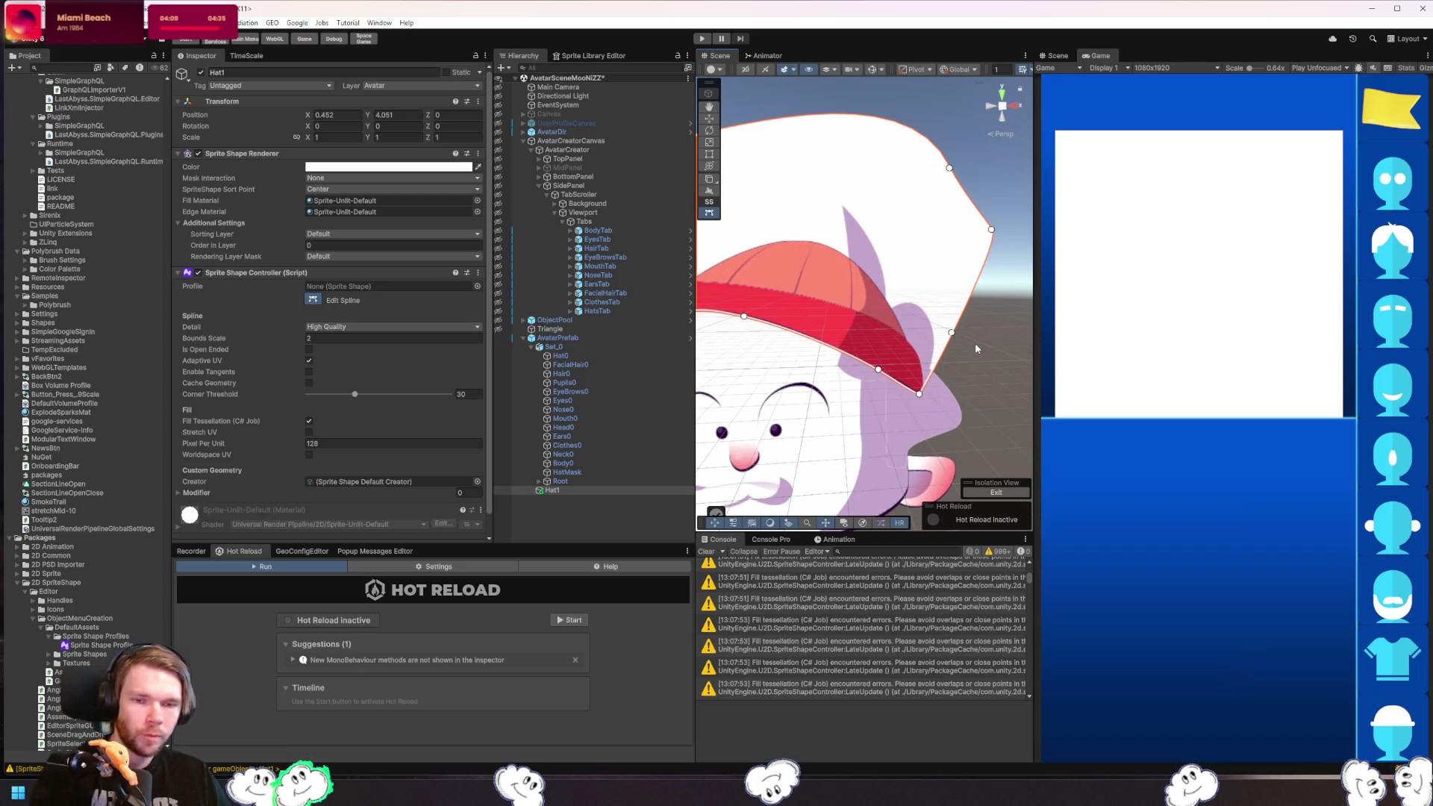
left_click_drag(953, 328, 936, 361)
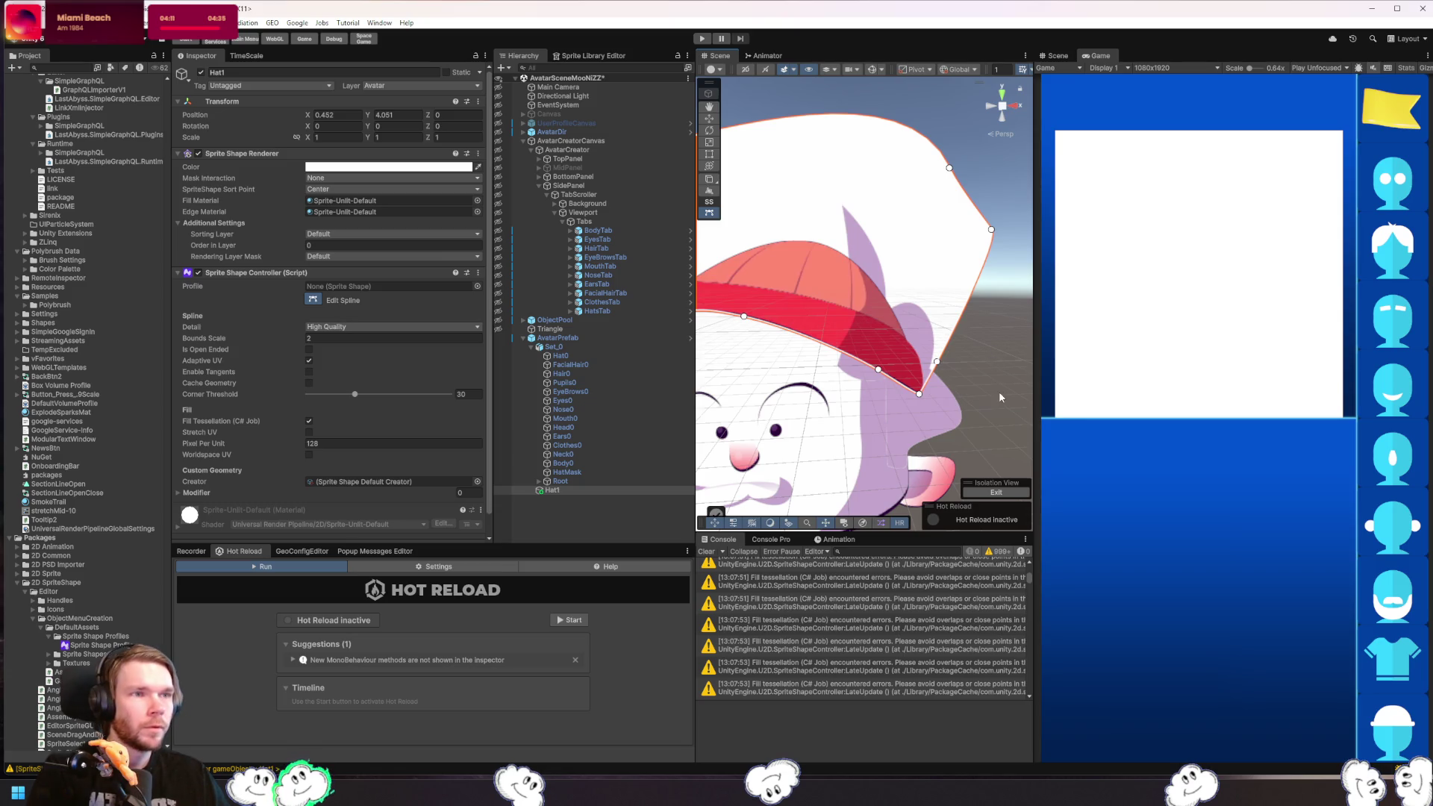
key("Delete")
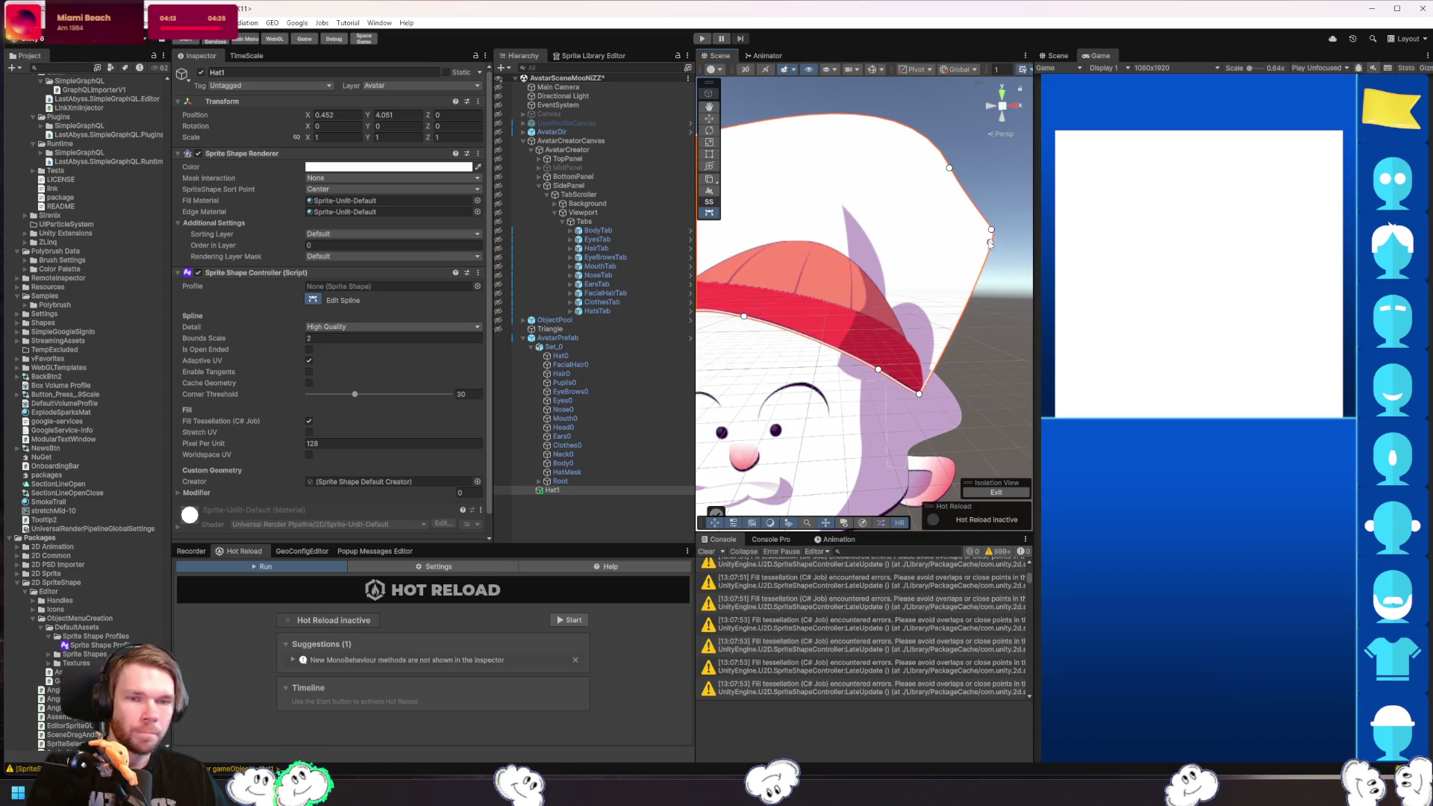
left_click_drag(930, 376, 1004, 398)
scroll(853, 358, "down", 3)
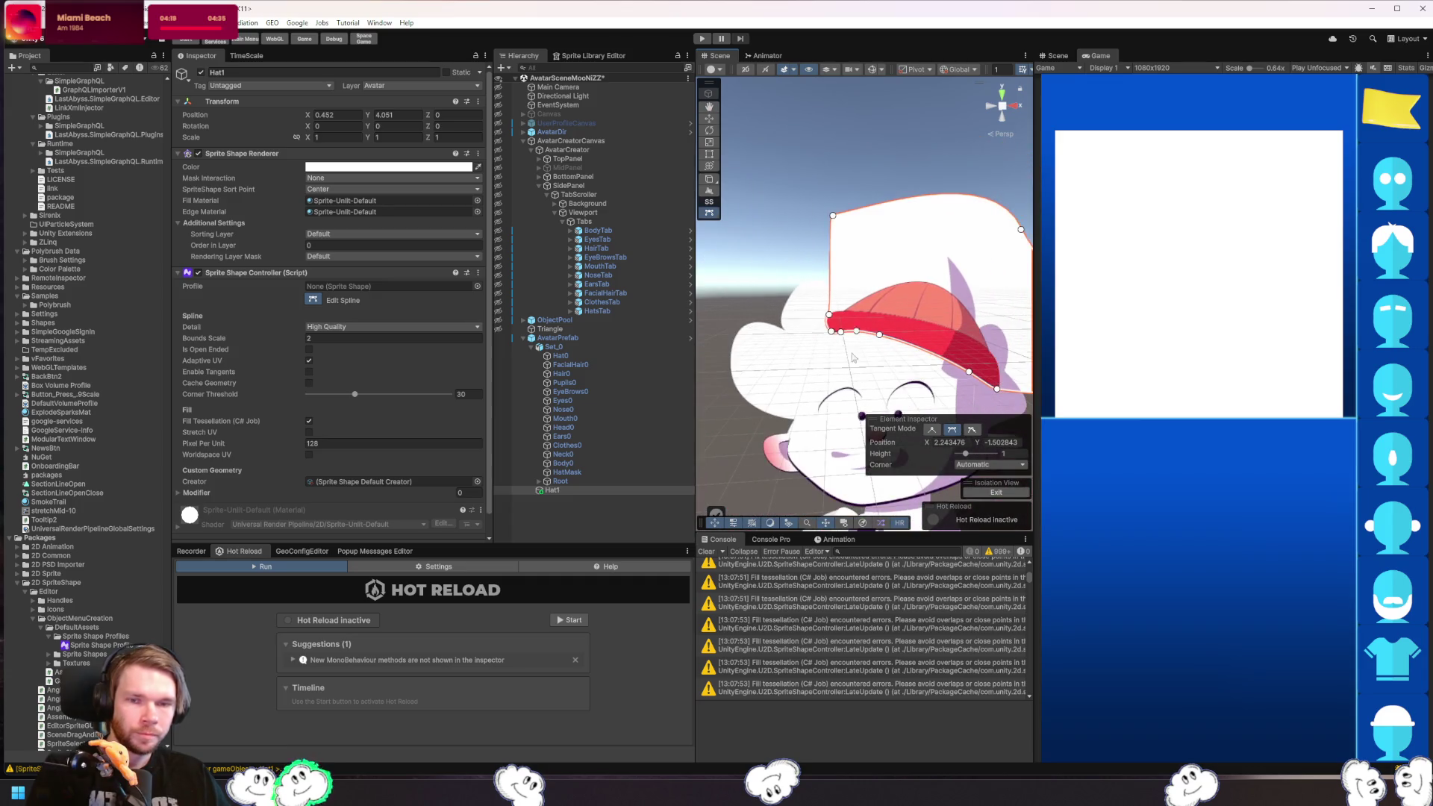
left_click_drag(831, 320, 776, 303)
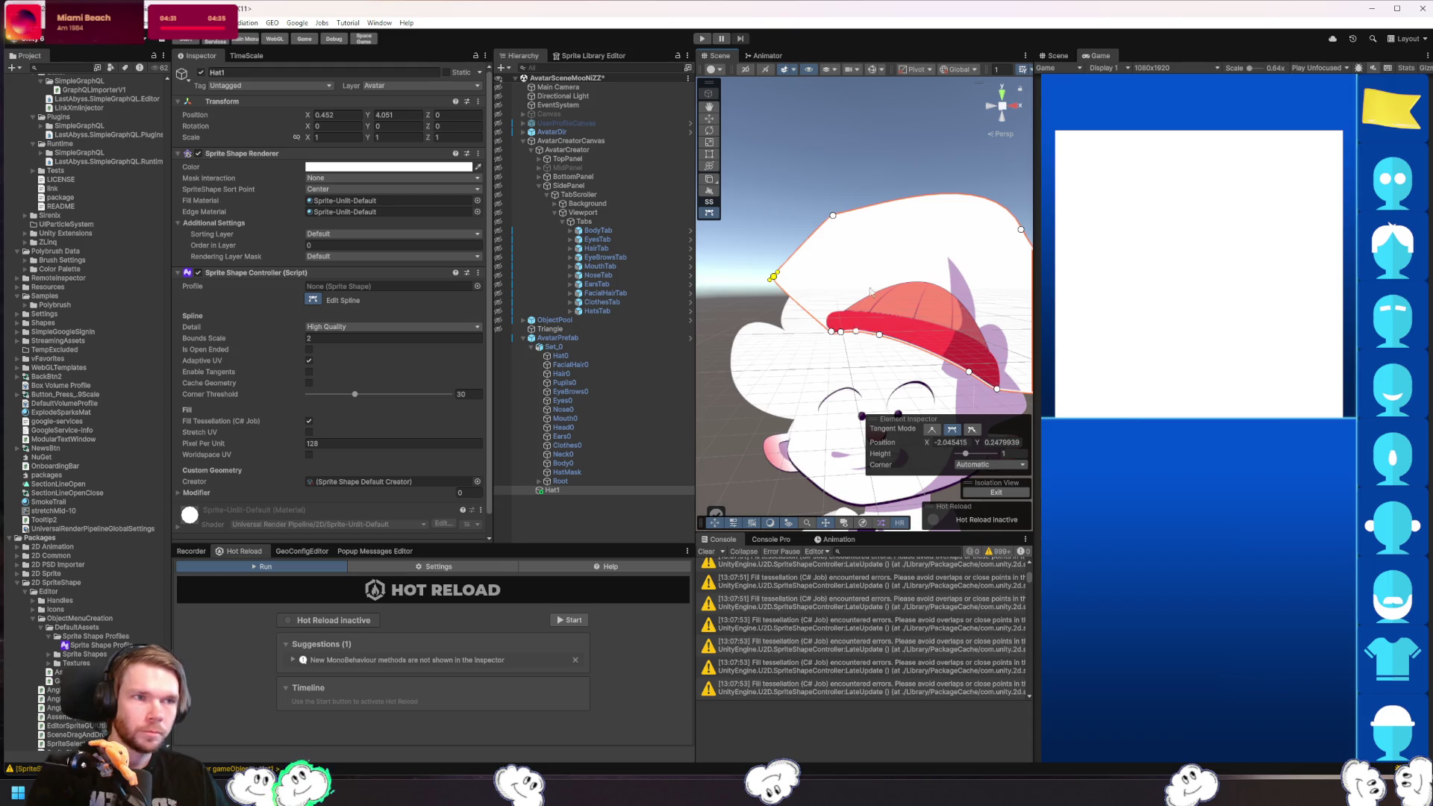
key("f")
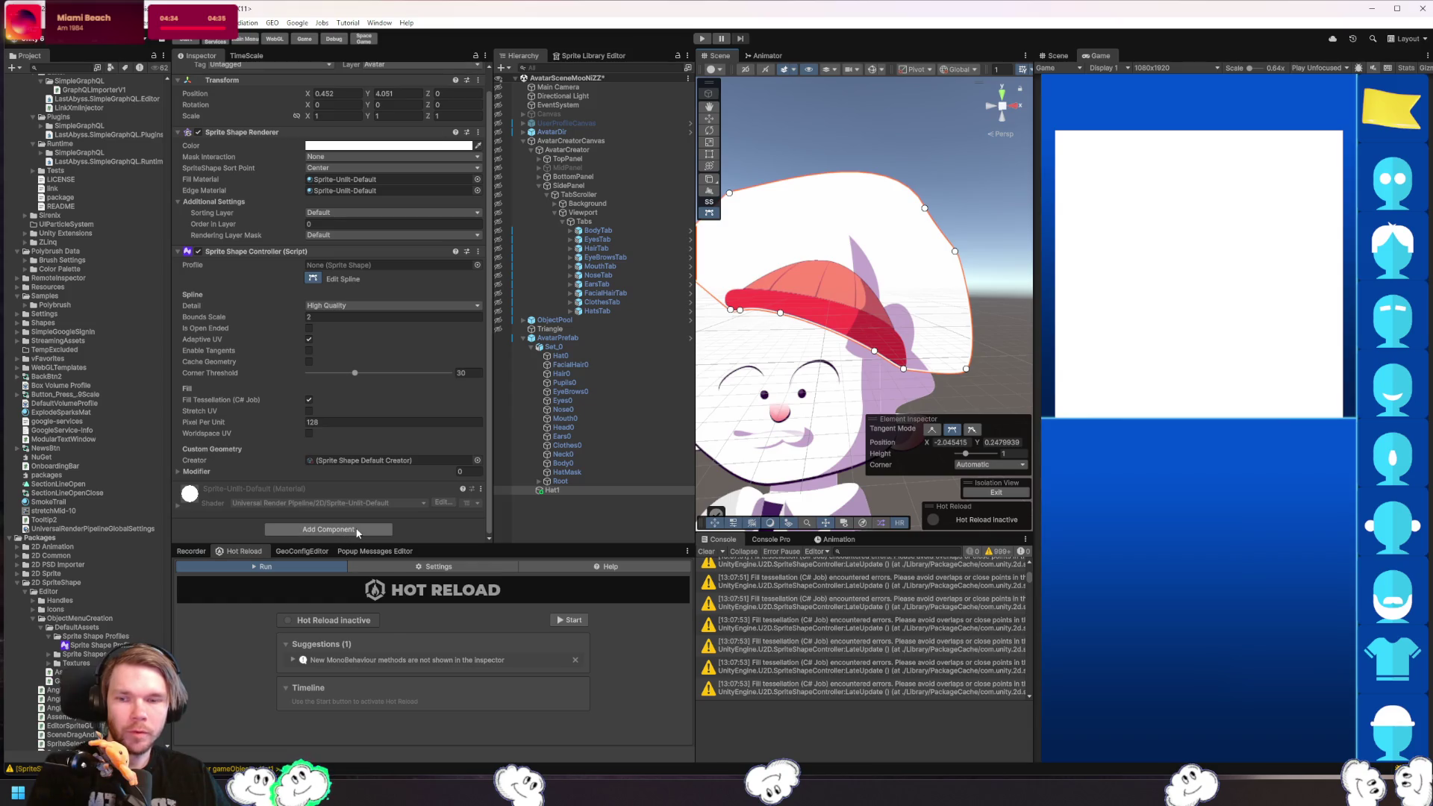
- Add a Sprite Mask to Hat1 using Supported Renderers as source, with HatMask in its rendering layers
left_click(350, 531)
type("sprite mask")
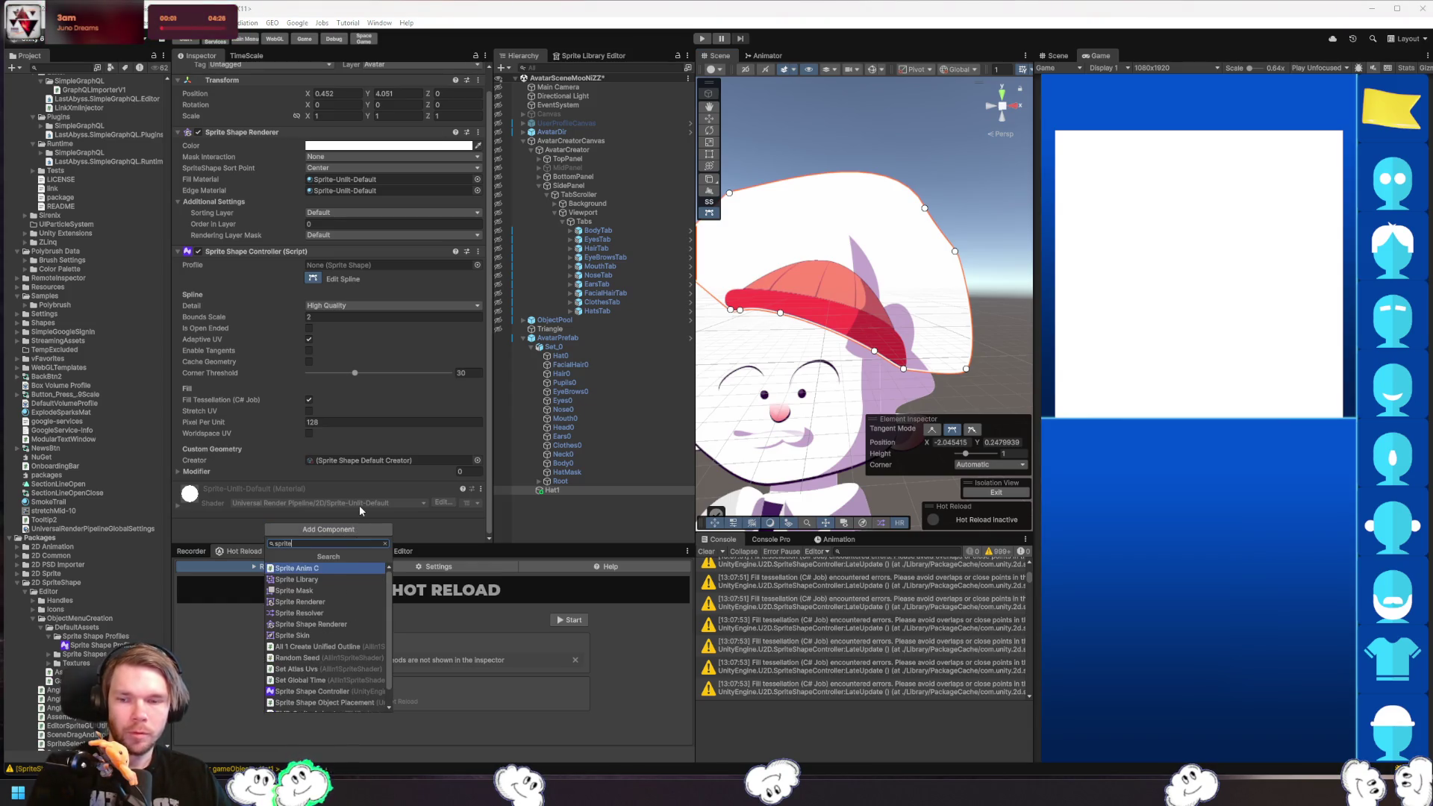
key("Return")
left_click(370, 501)
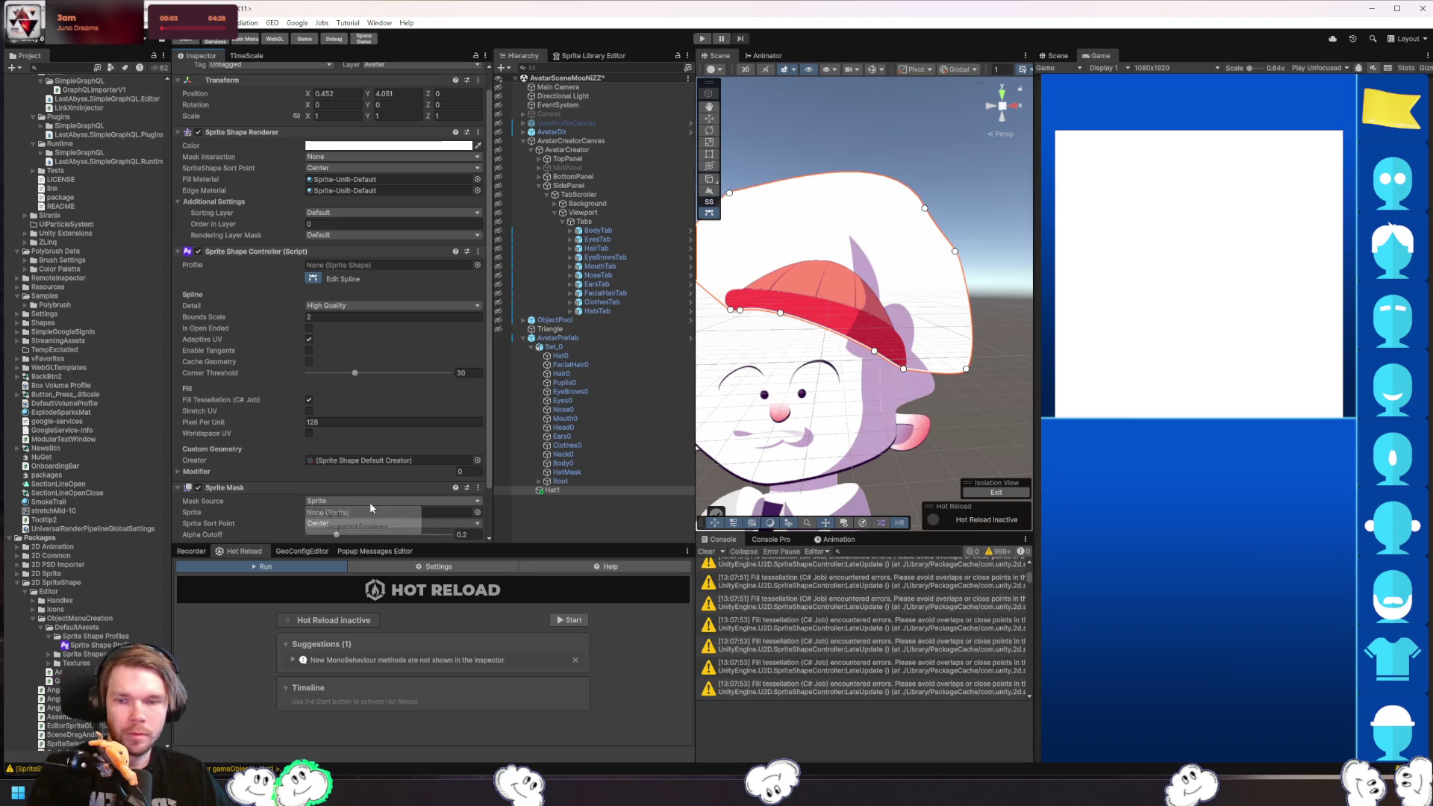
left_click(407, 530)
scroll(432, 519, "down", 2)
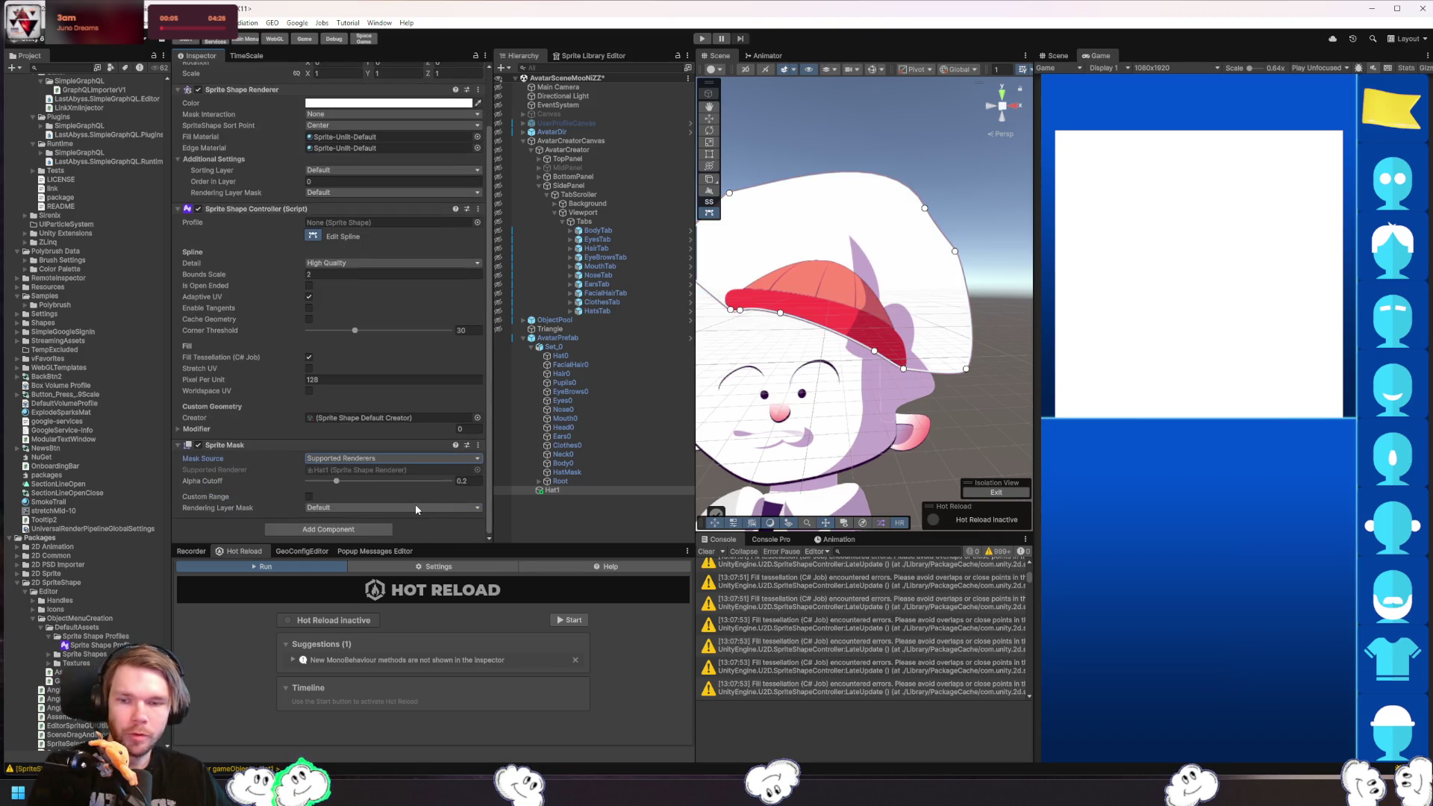
left_click(427, 507)
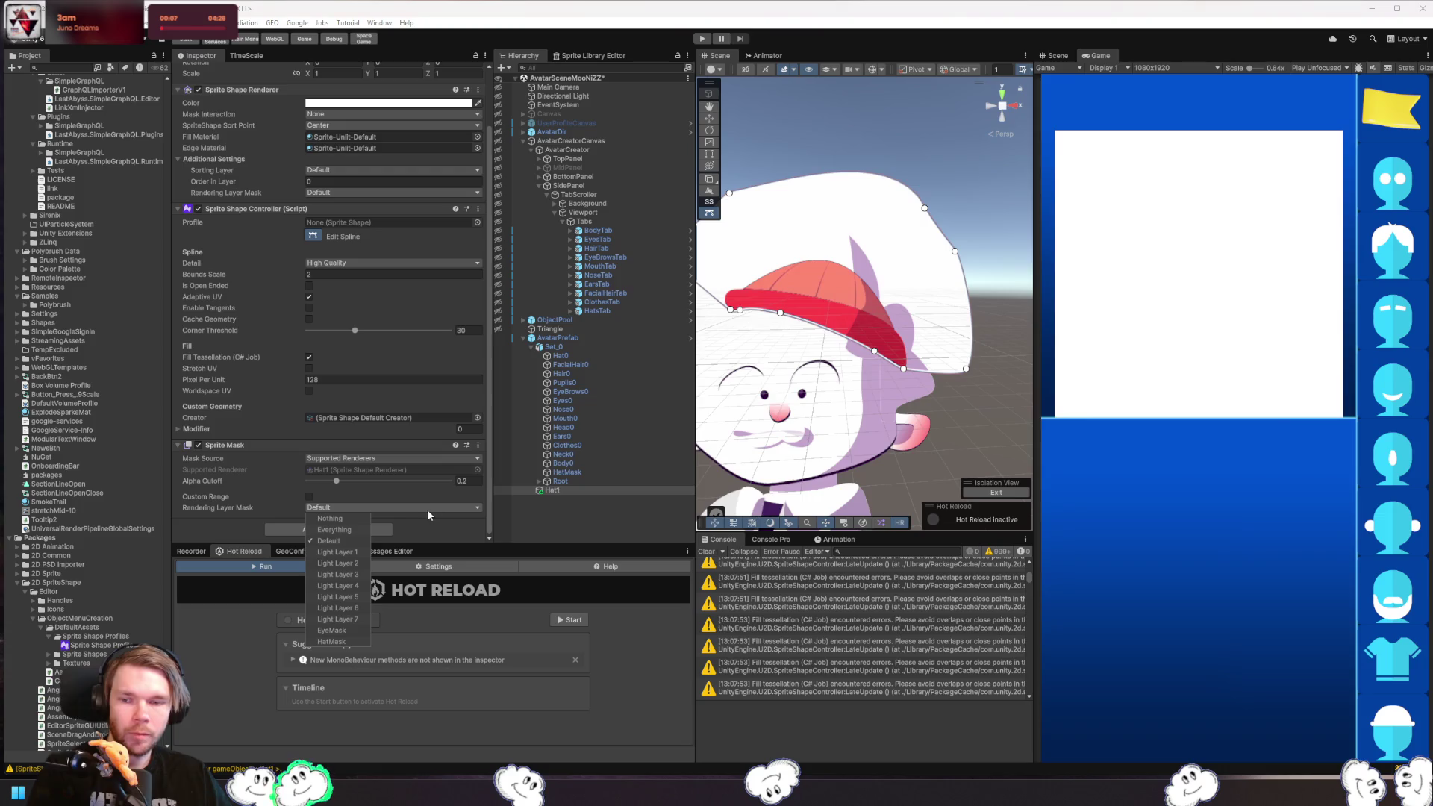
left_click_drag(844, 381, 936, 364)
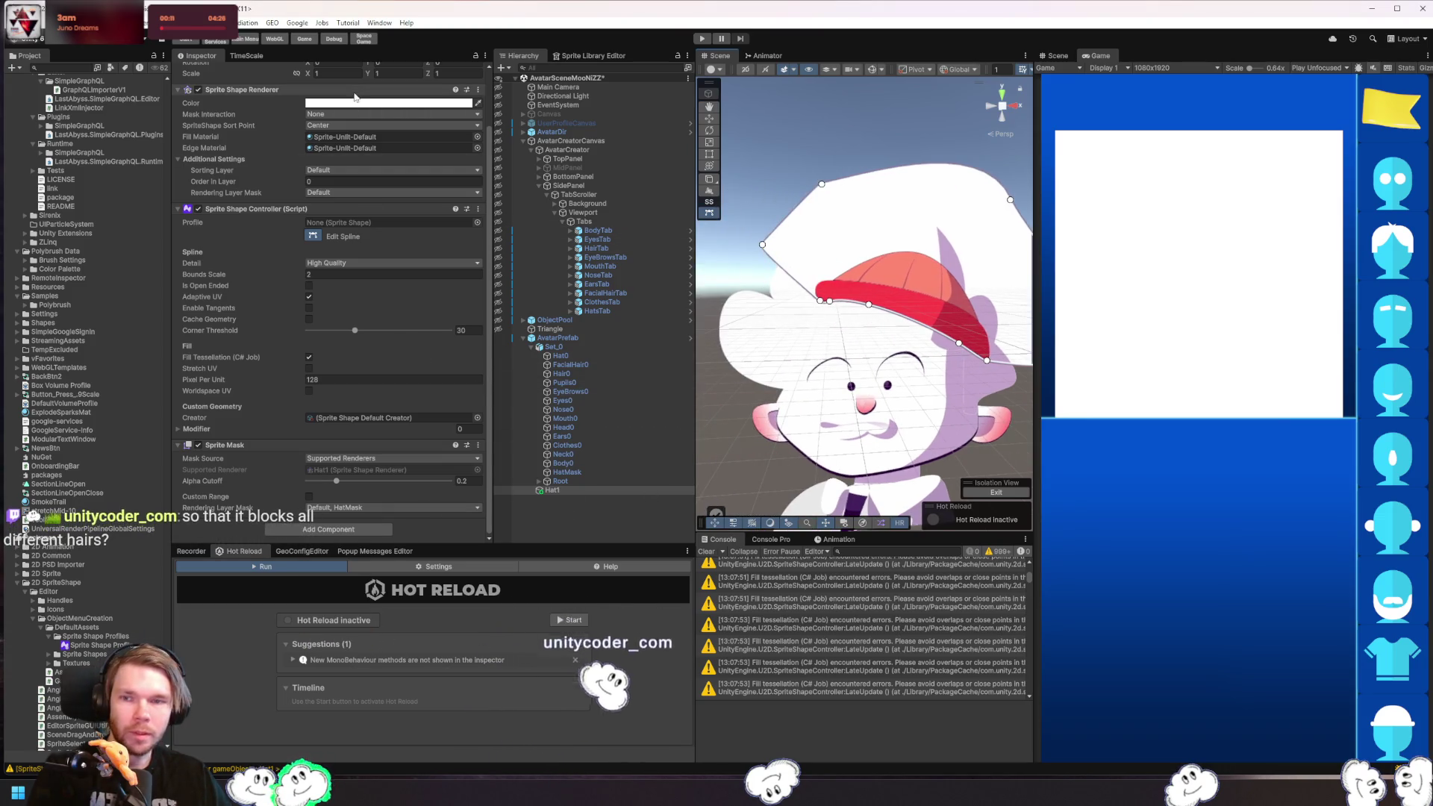
- Set Hat1's fill colour alpha to 0 so the shape is invisible
left_click(392, 103)
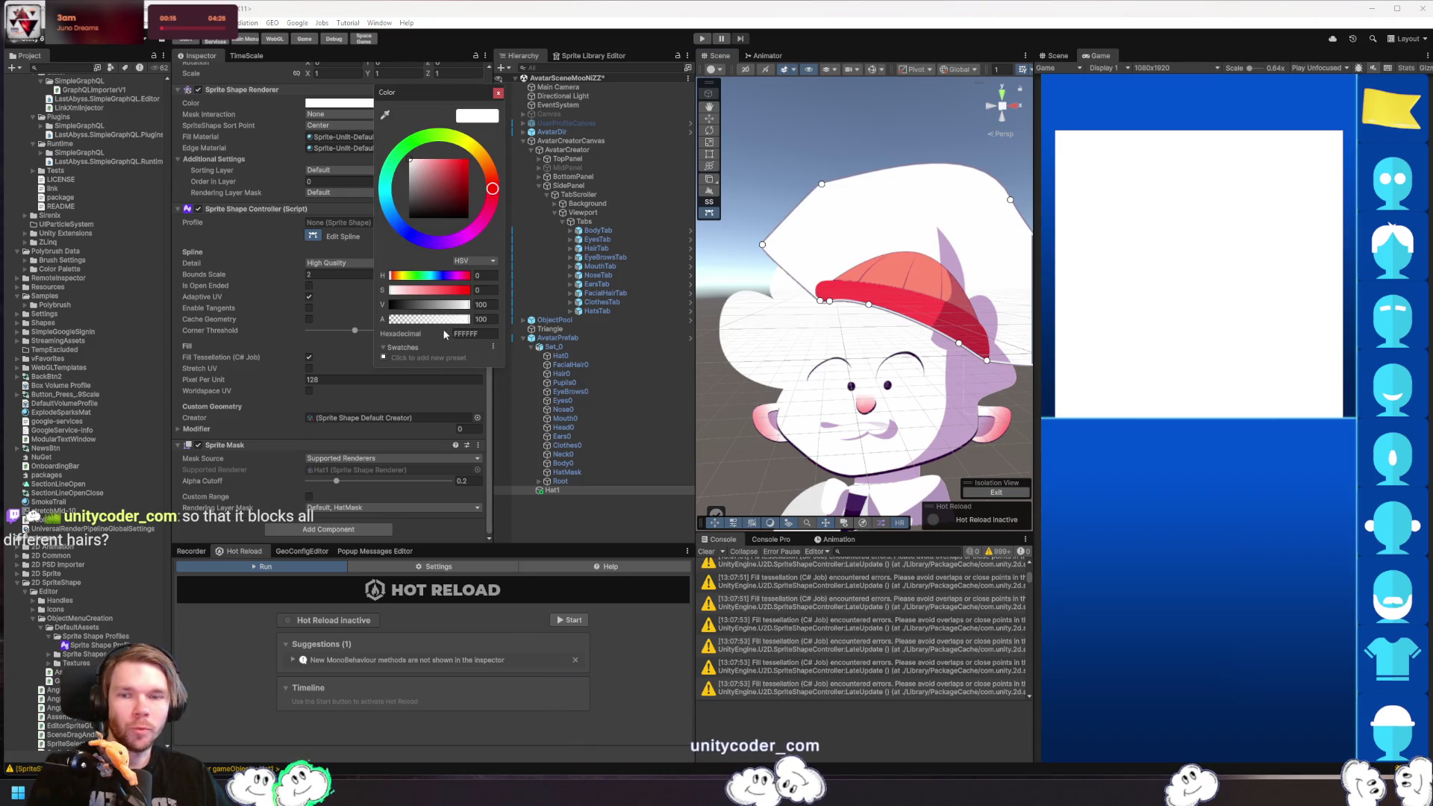
left_click_drag(442, 319, 293, 310)
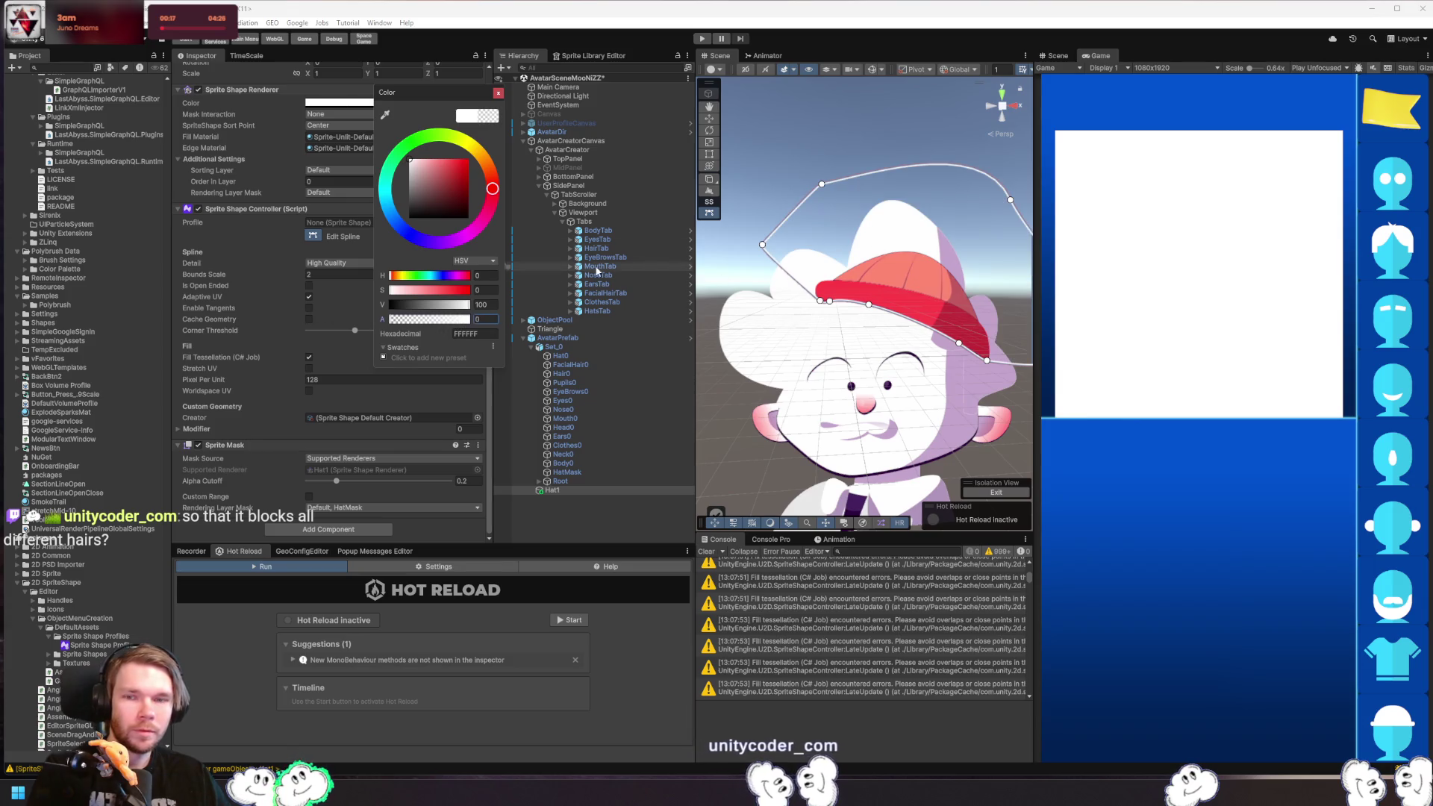
left_click(582, 359)
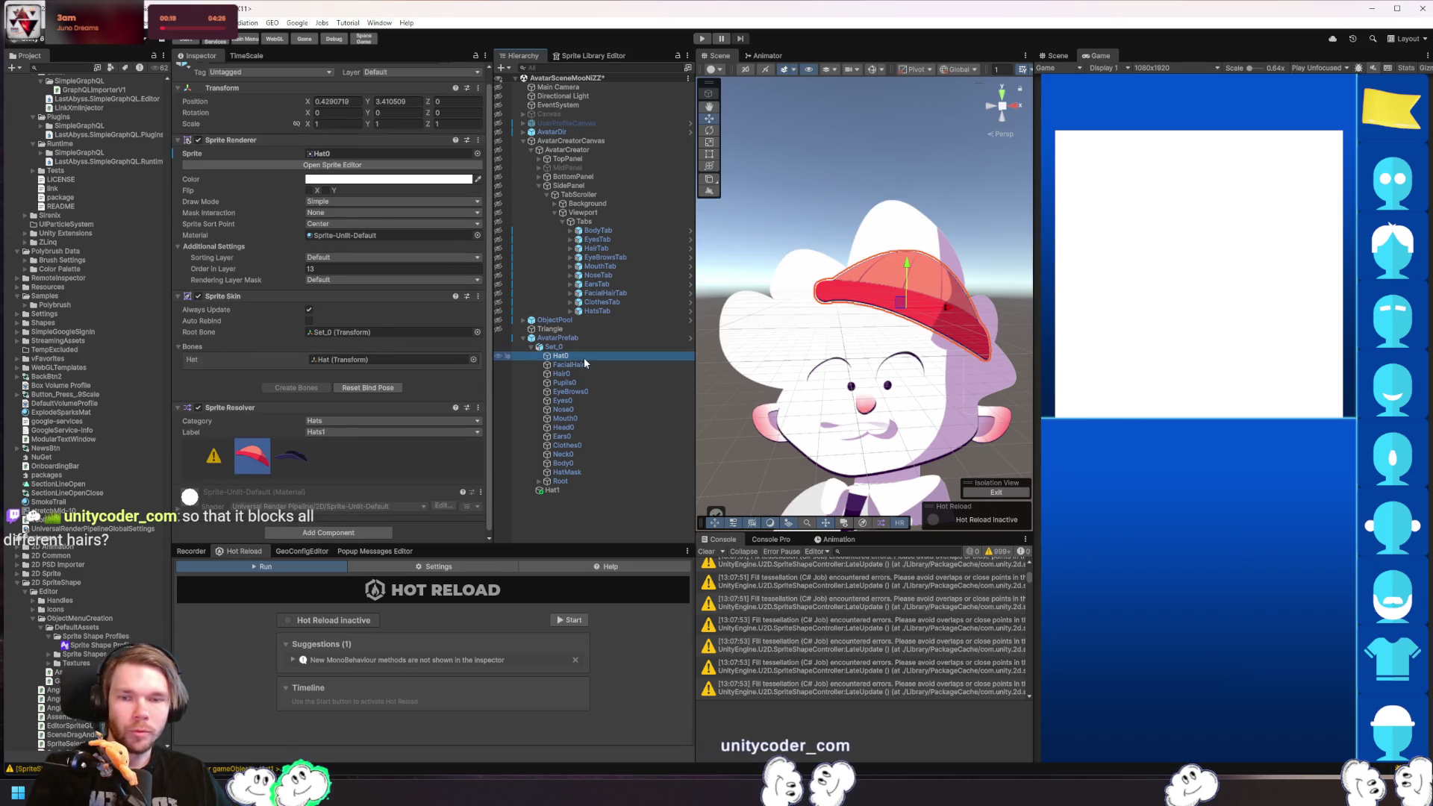
- Give Hair0 only the HatMask rendering layer and set Mask Interaction to Visible Outside Mask
left_click(579, 373)
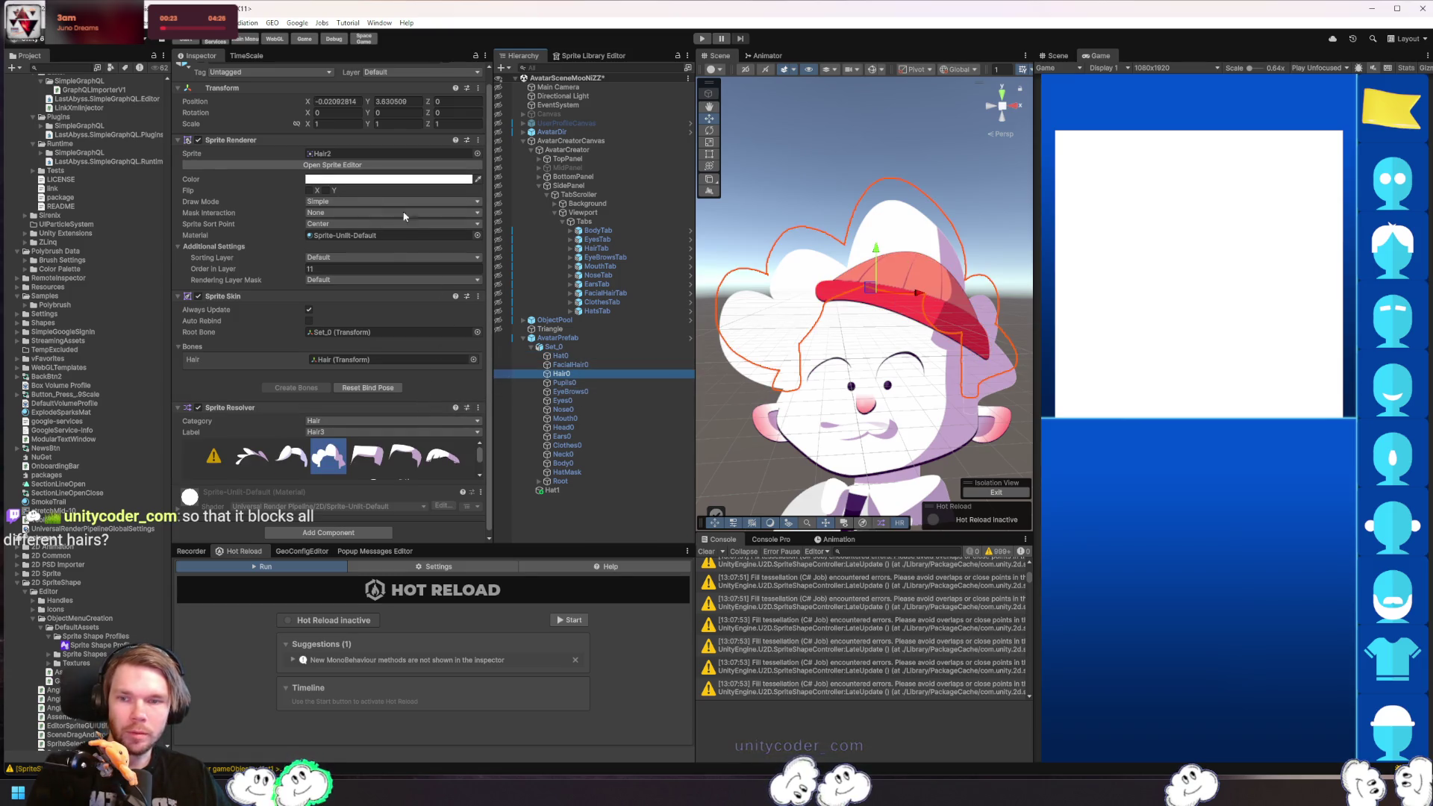
left_click(326, 281)
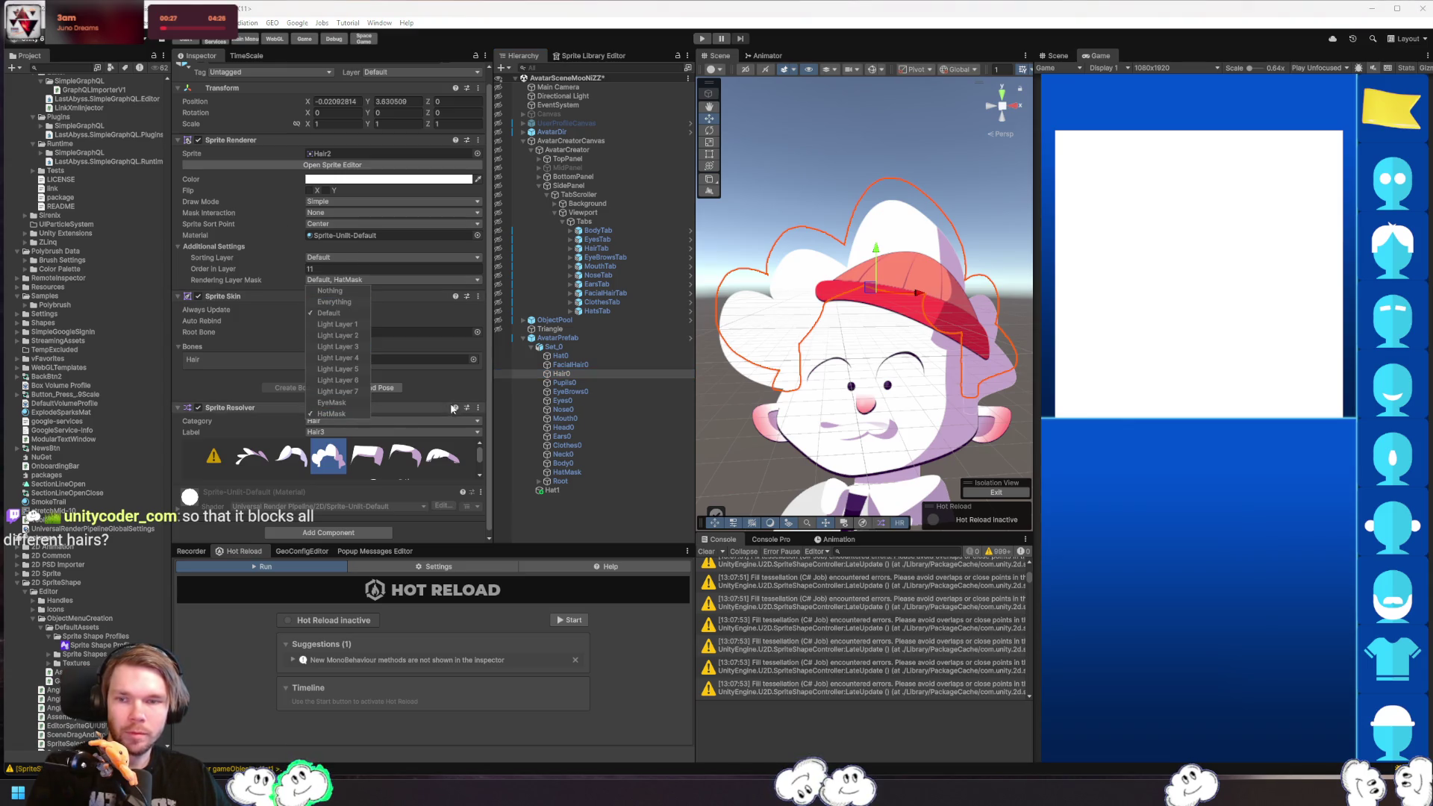
left_click(343, 314)
left_click(336, 214)
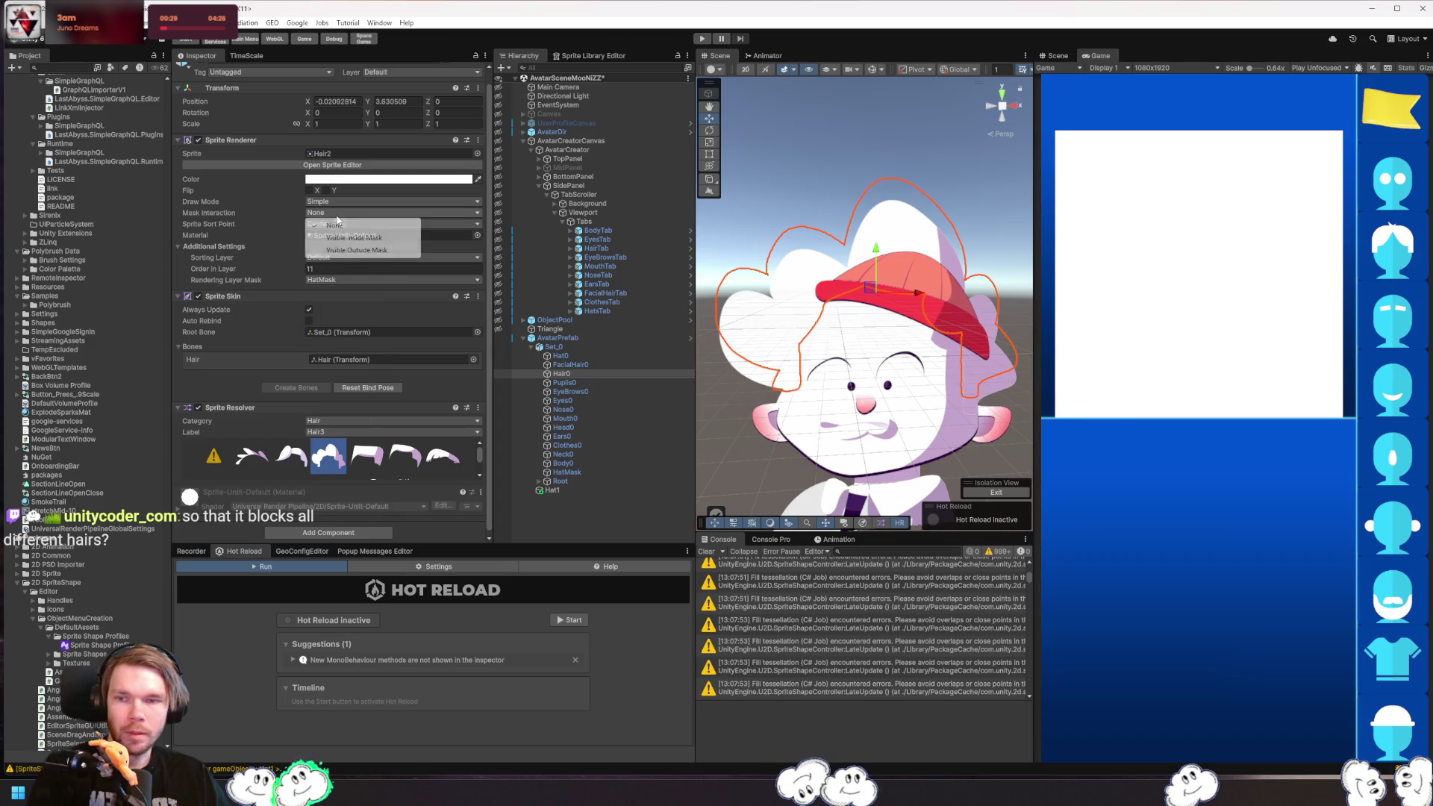
left_click(382, 250)
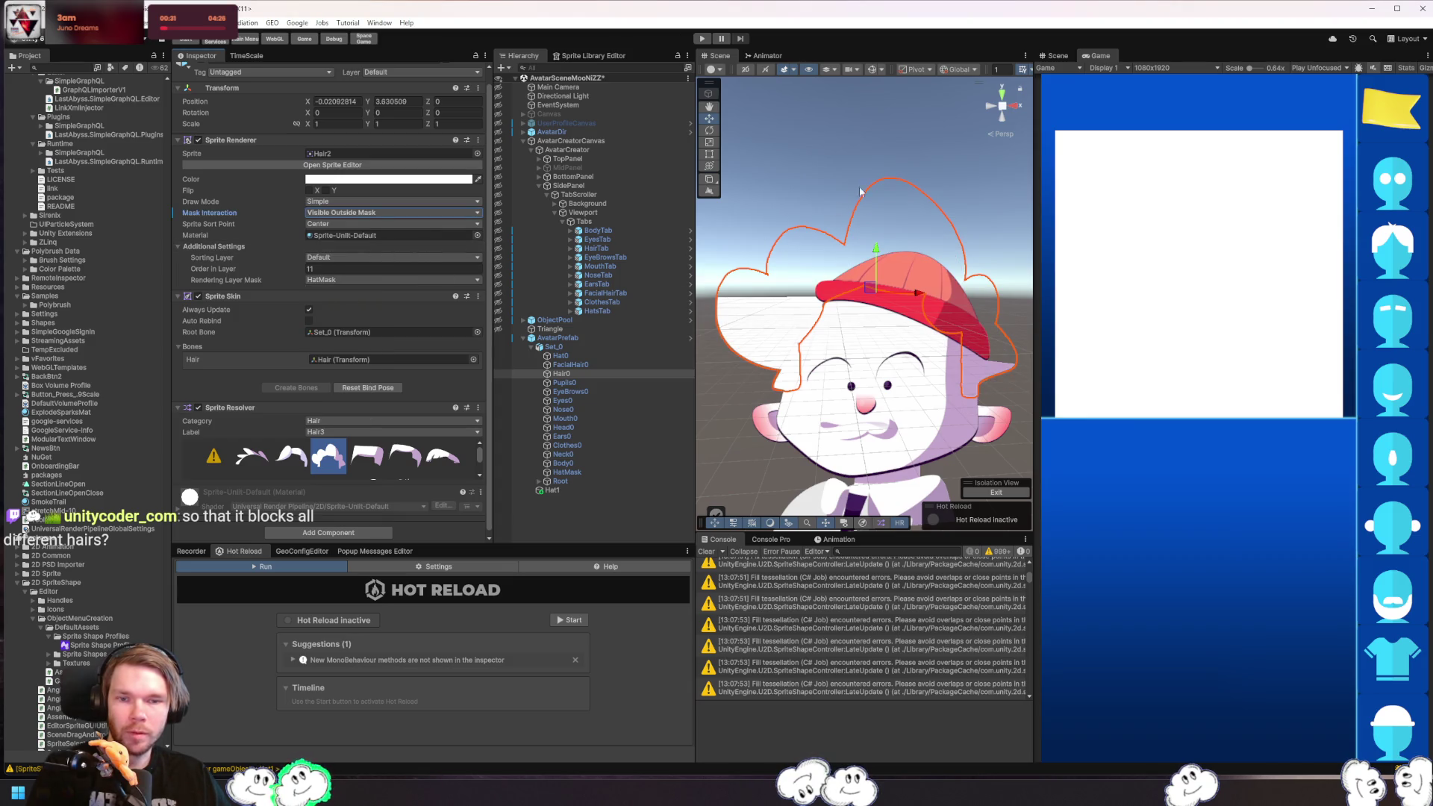
- Reselect the Hat1 mask shape and open its Sprite Shape Profile picker
left_click(881, 239)
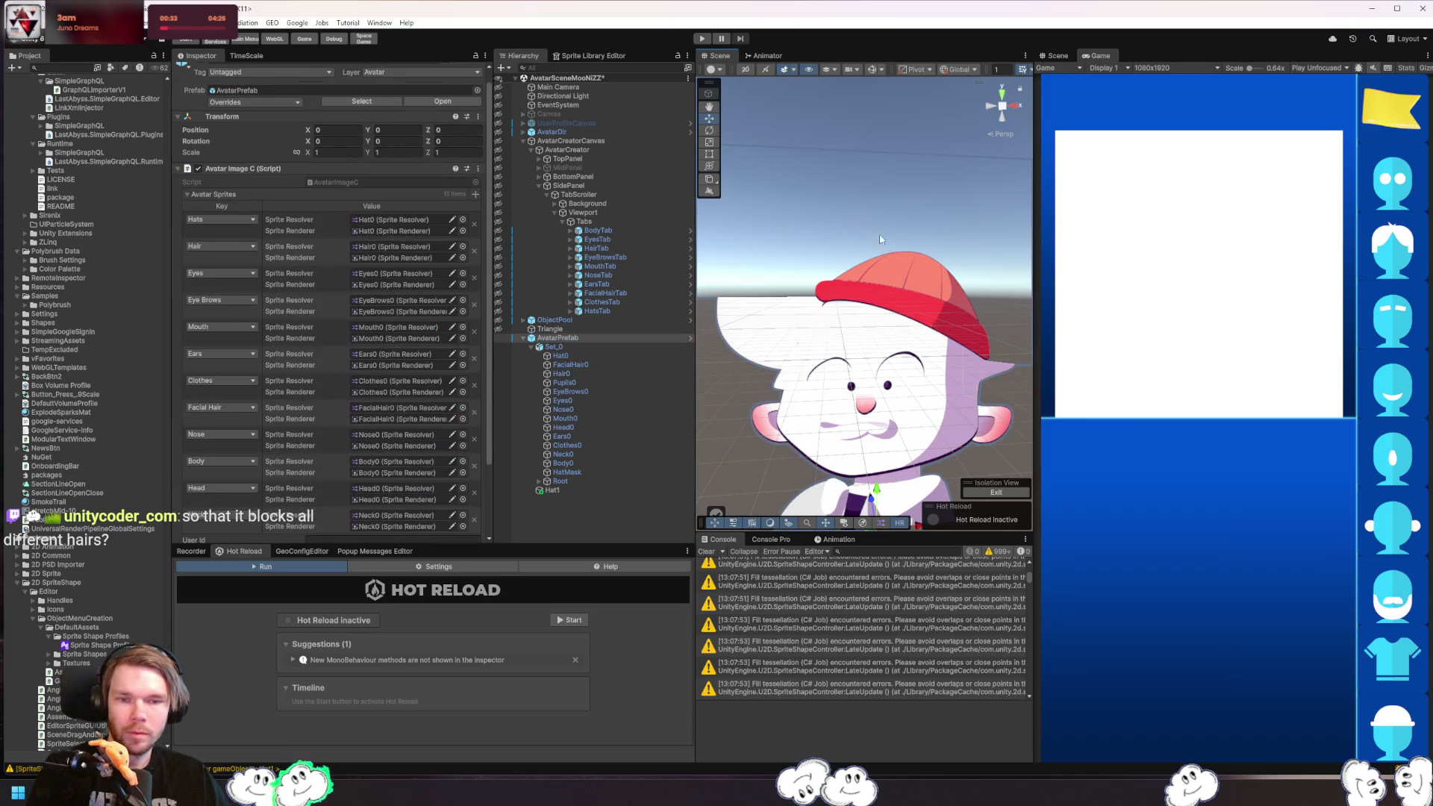
left_click(581, 354)
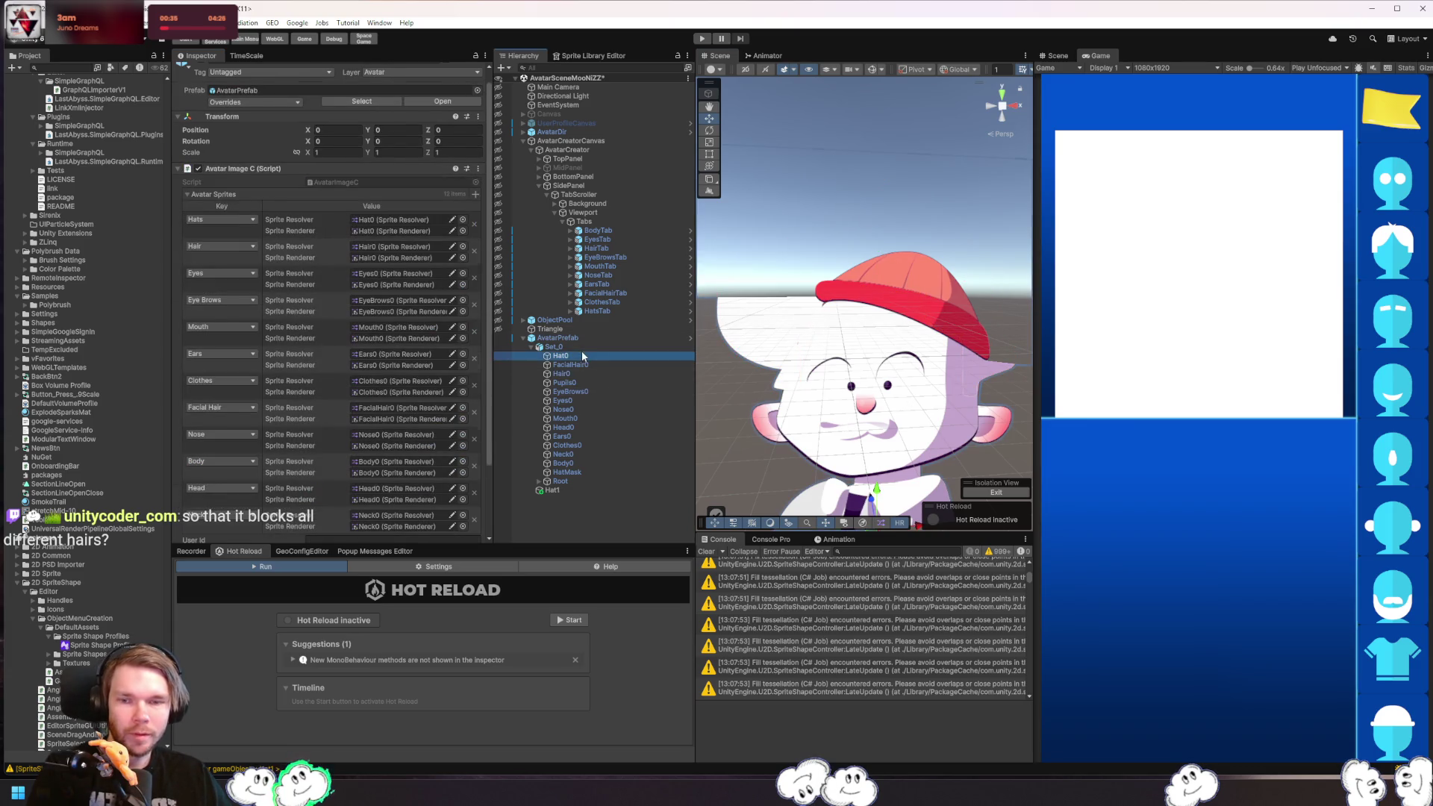
scroll(836, 418, "up", 5)
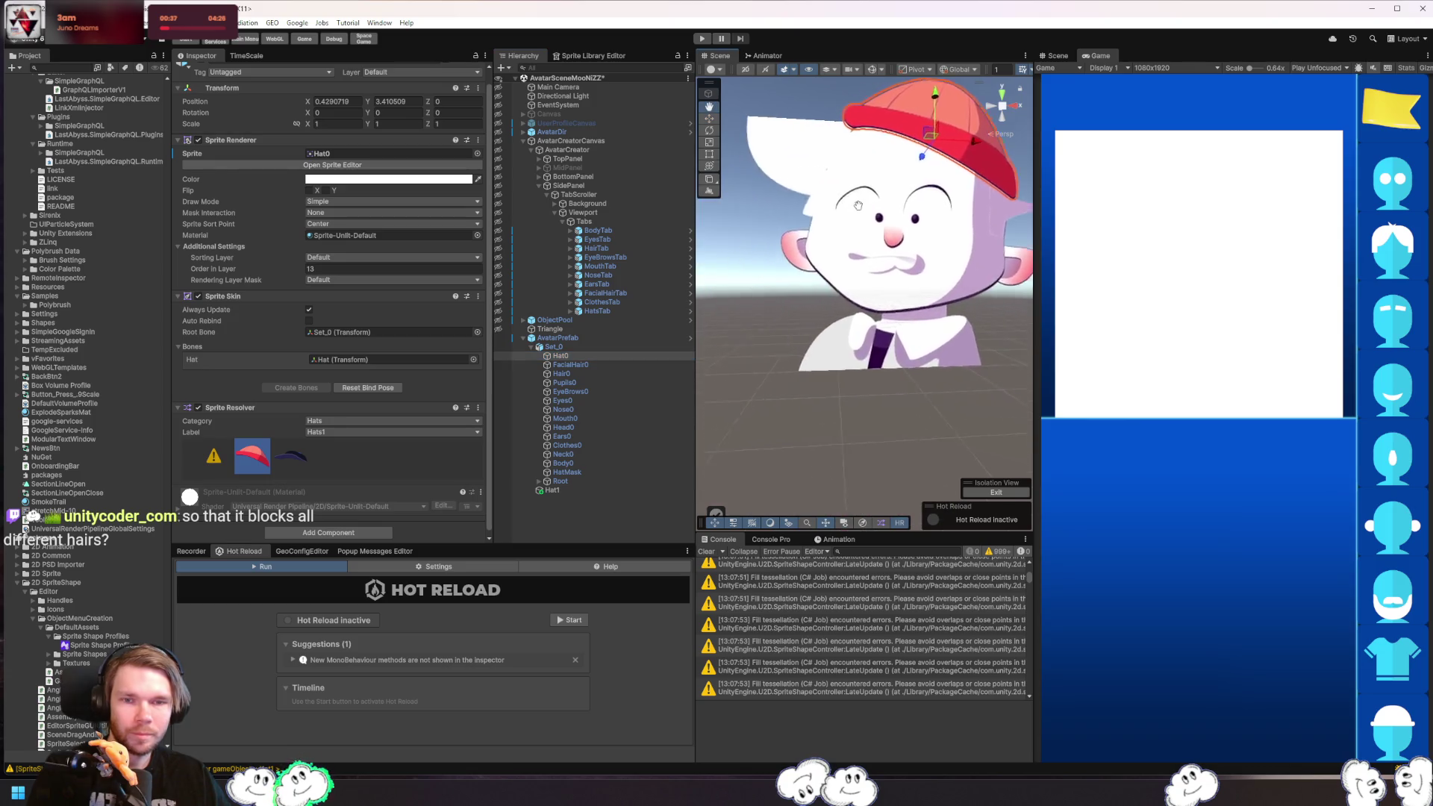
left_click(575, 491)
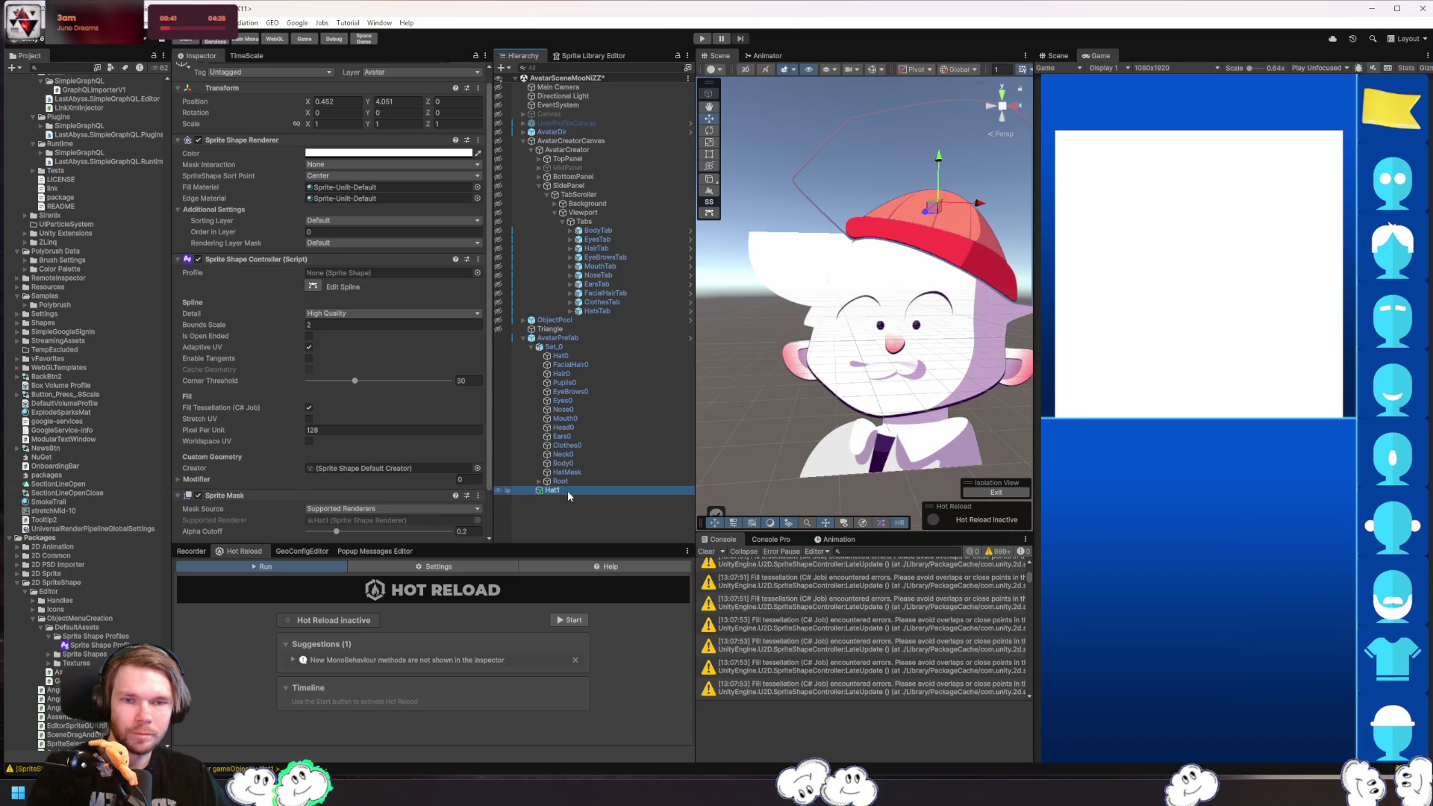
left_click(477, 273)
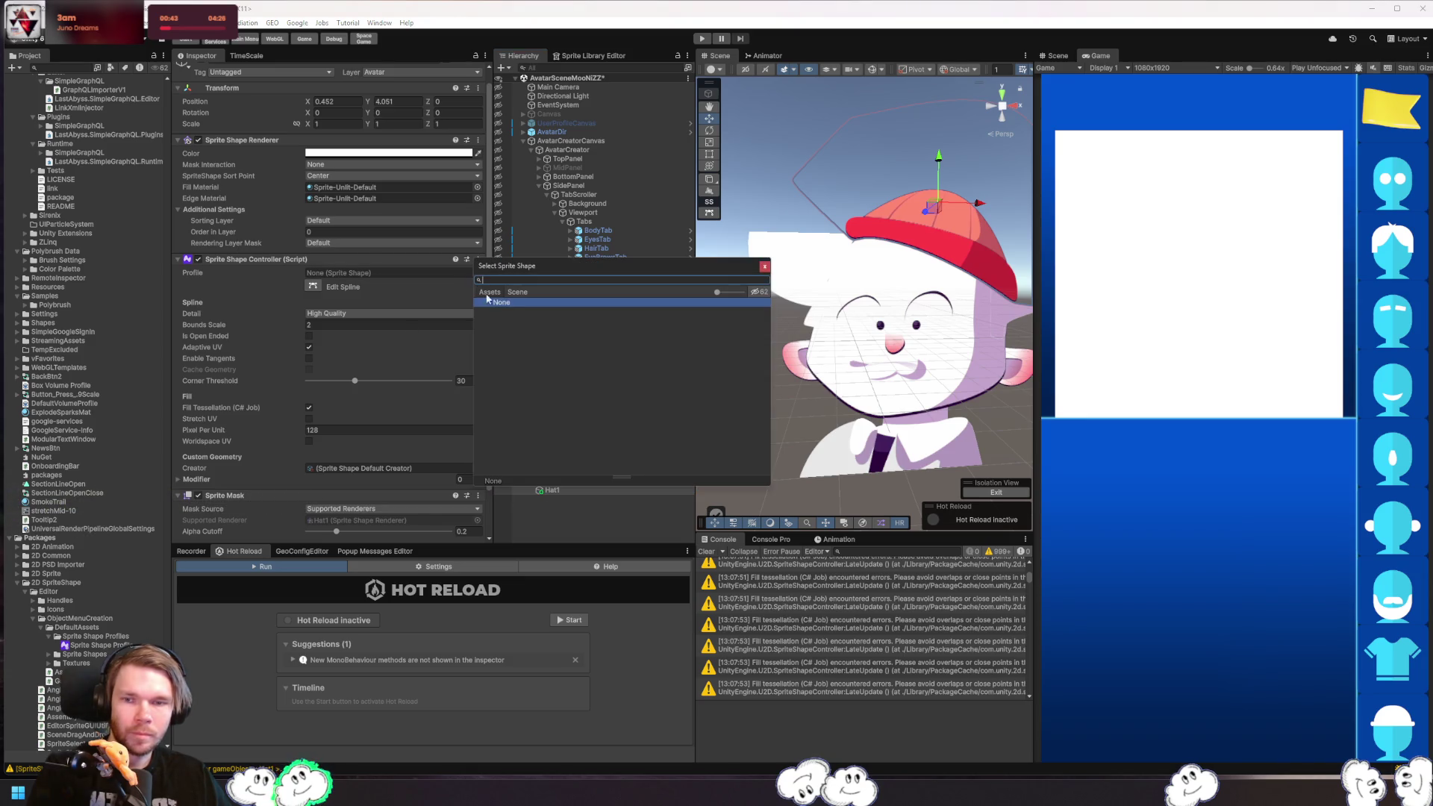
- Close the profile picker and raise Hat1's Corner Threshold from 30 to 35.3
left_click(764, 266)
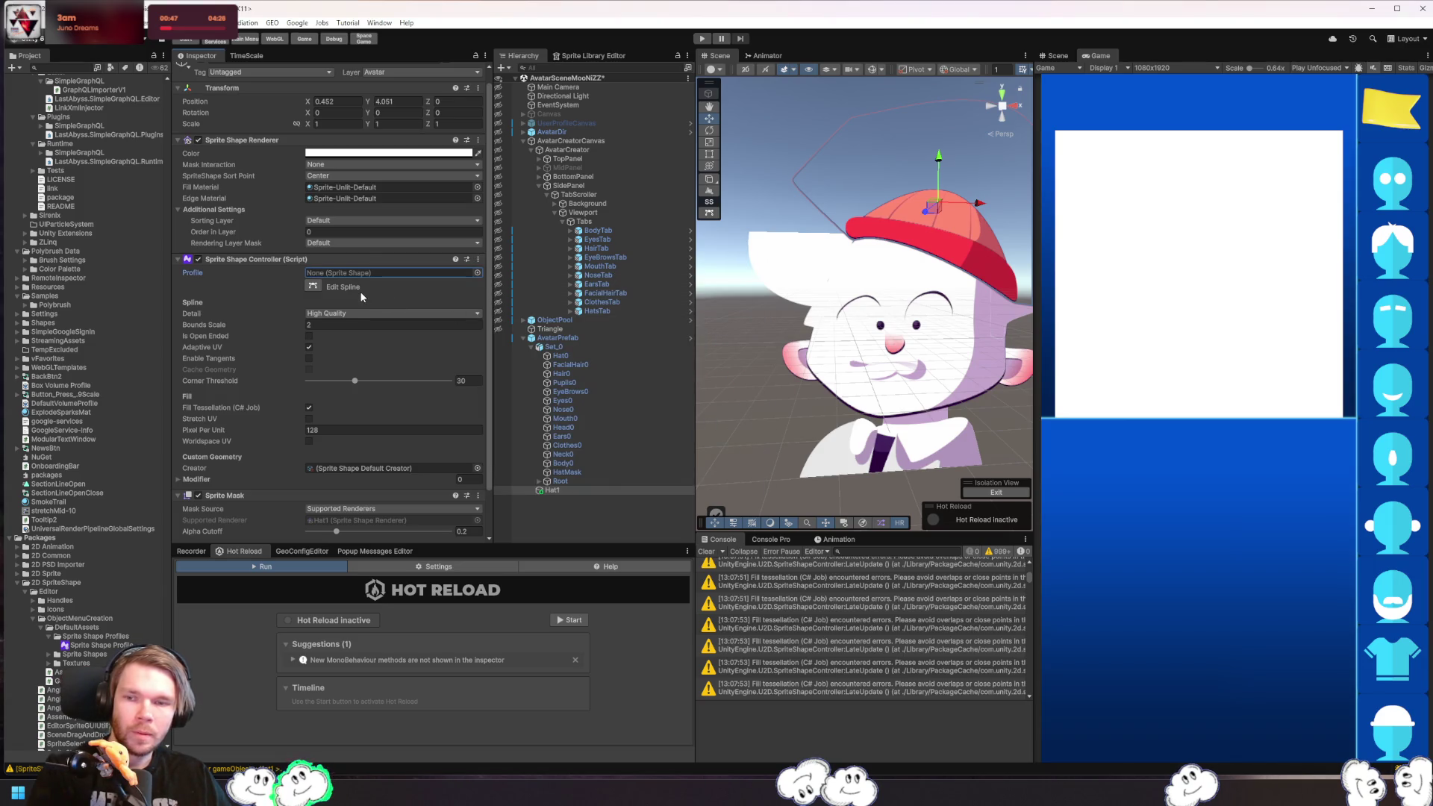
mouse_move(355, 380)
left_mouse_down()
mouse_move(329, 382)
mouse_move(364, 385)
left_mouse_up()
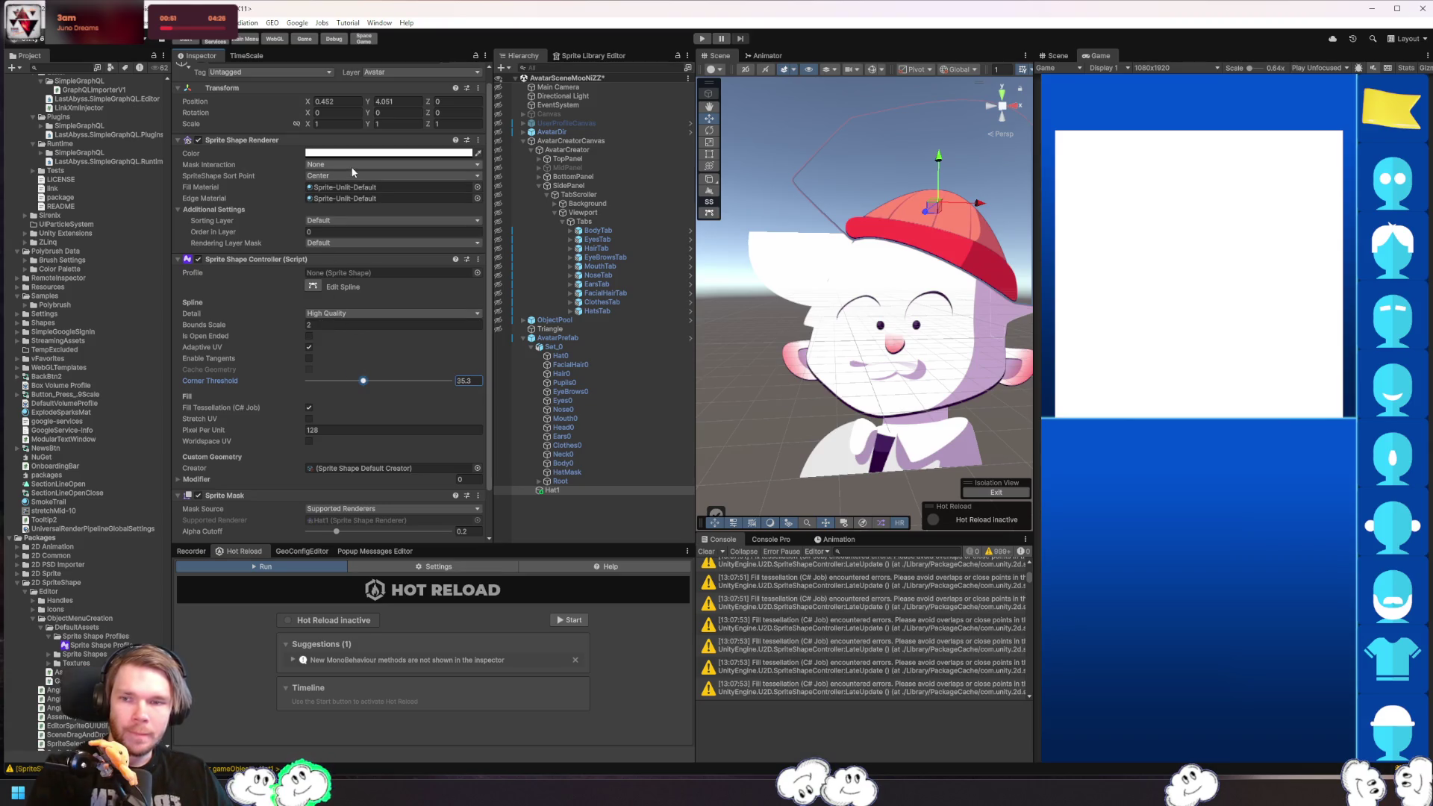
left_click_drag(880, 344, 776, 365)
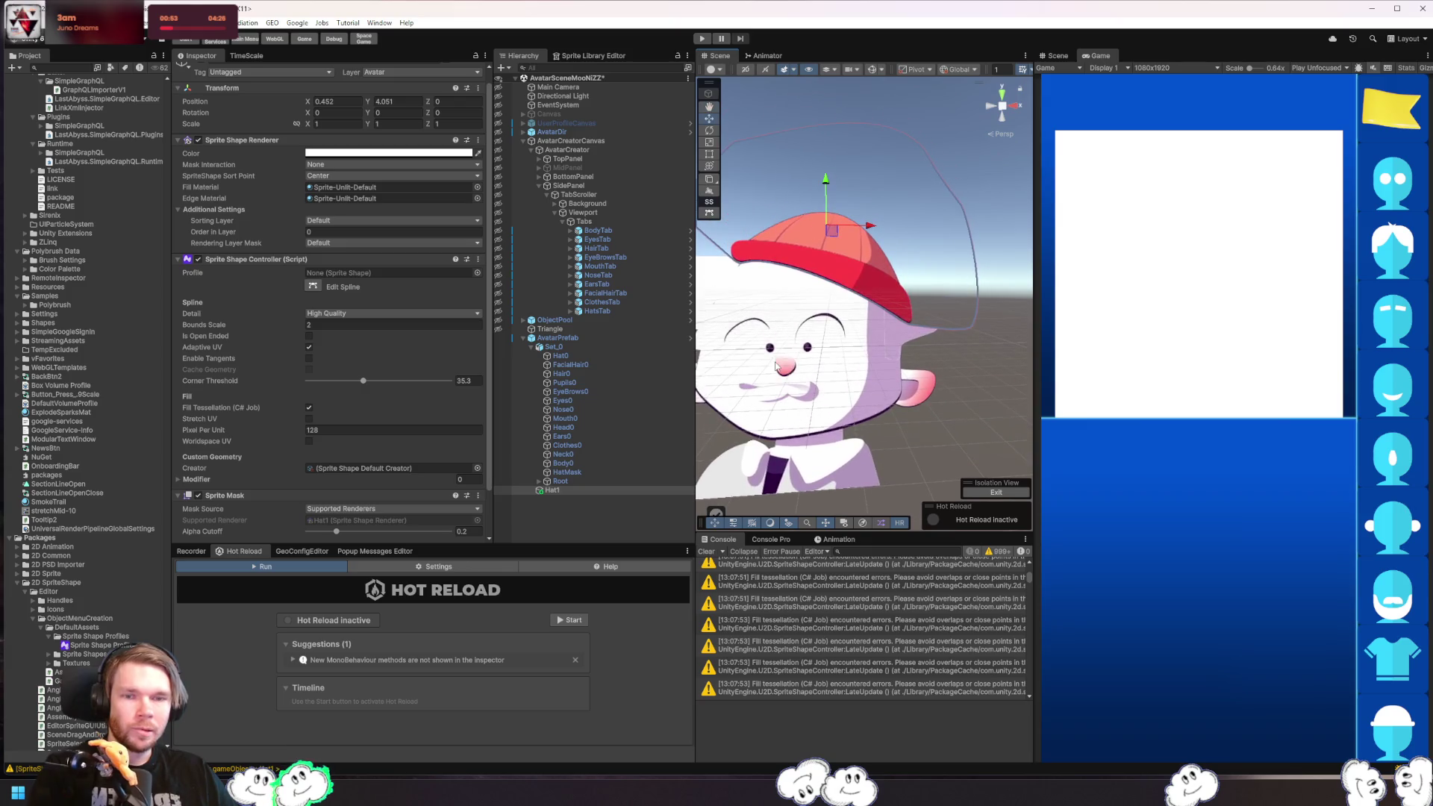
mouse_move(933, 338)
left_mouse_down()
mouse_move(896, 351)
mouse_move(918, 364)
left_mouse_up()
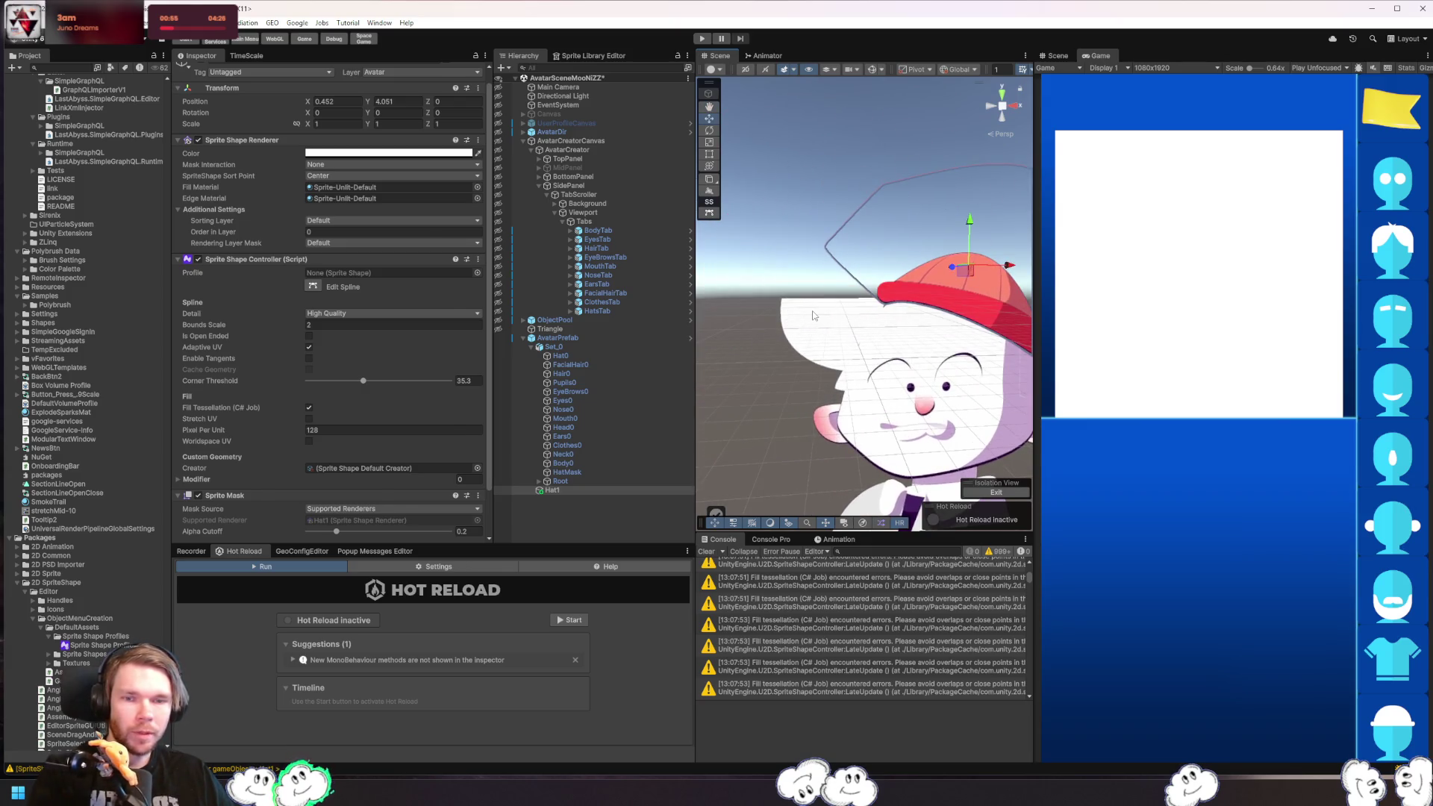
- Frame the avatar with F, reselect Hat1, and start editing its Bounds Scale
left_click(815, 329)
left_click(754, 285)
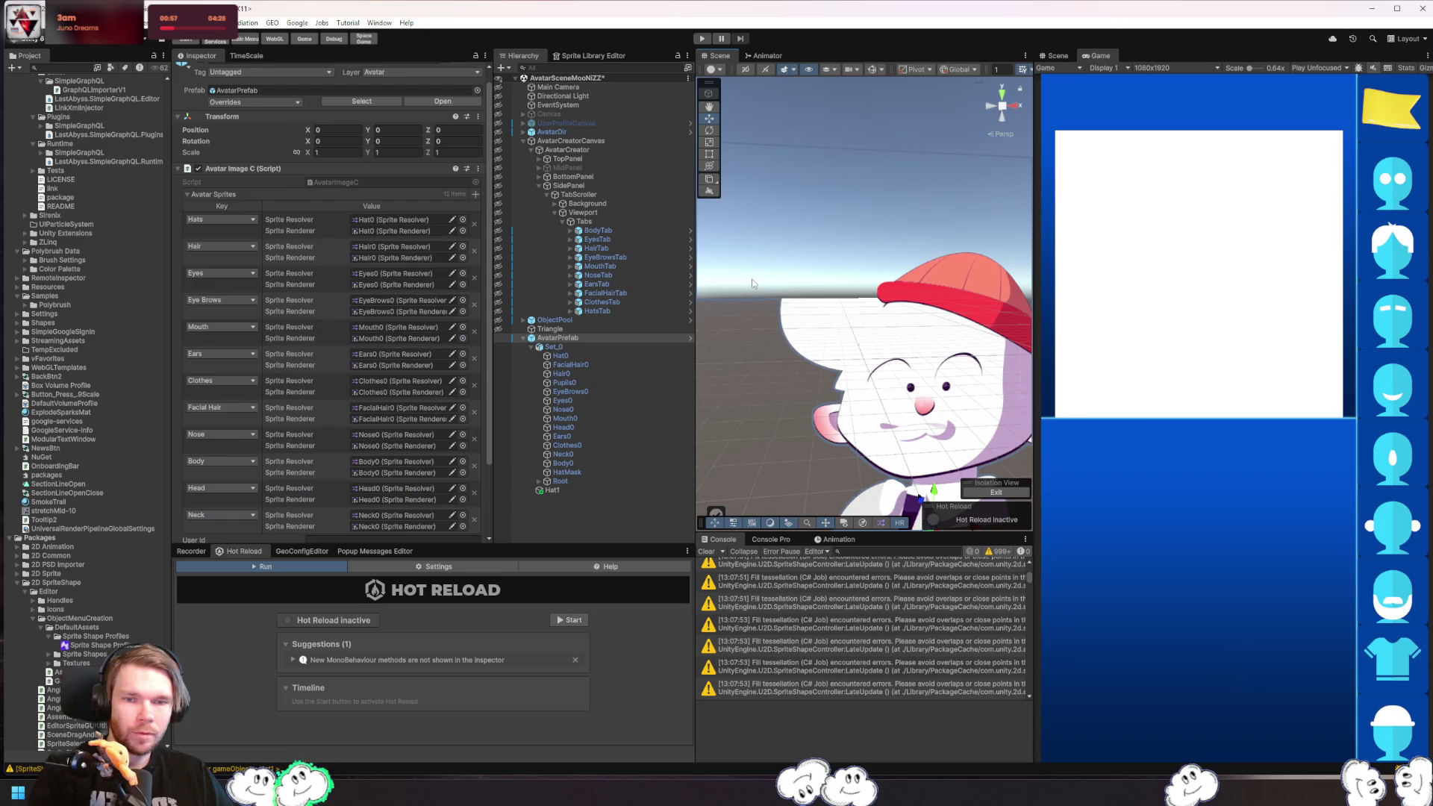
scroll(847, 267, "down", 5)
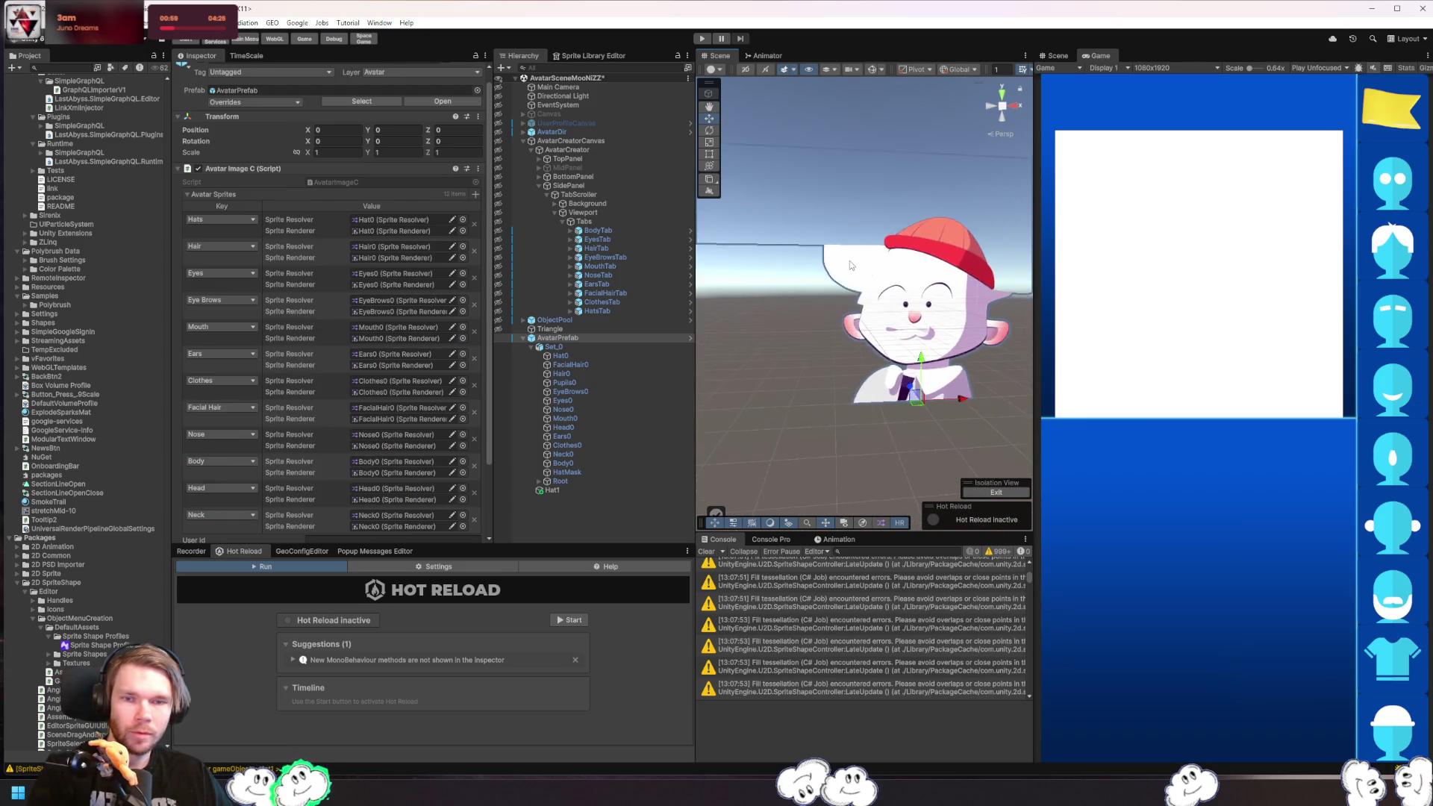
scroll(847, 267, "down", 2)
left_click_drag(836, 333, 807, 280)
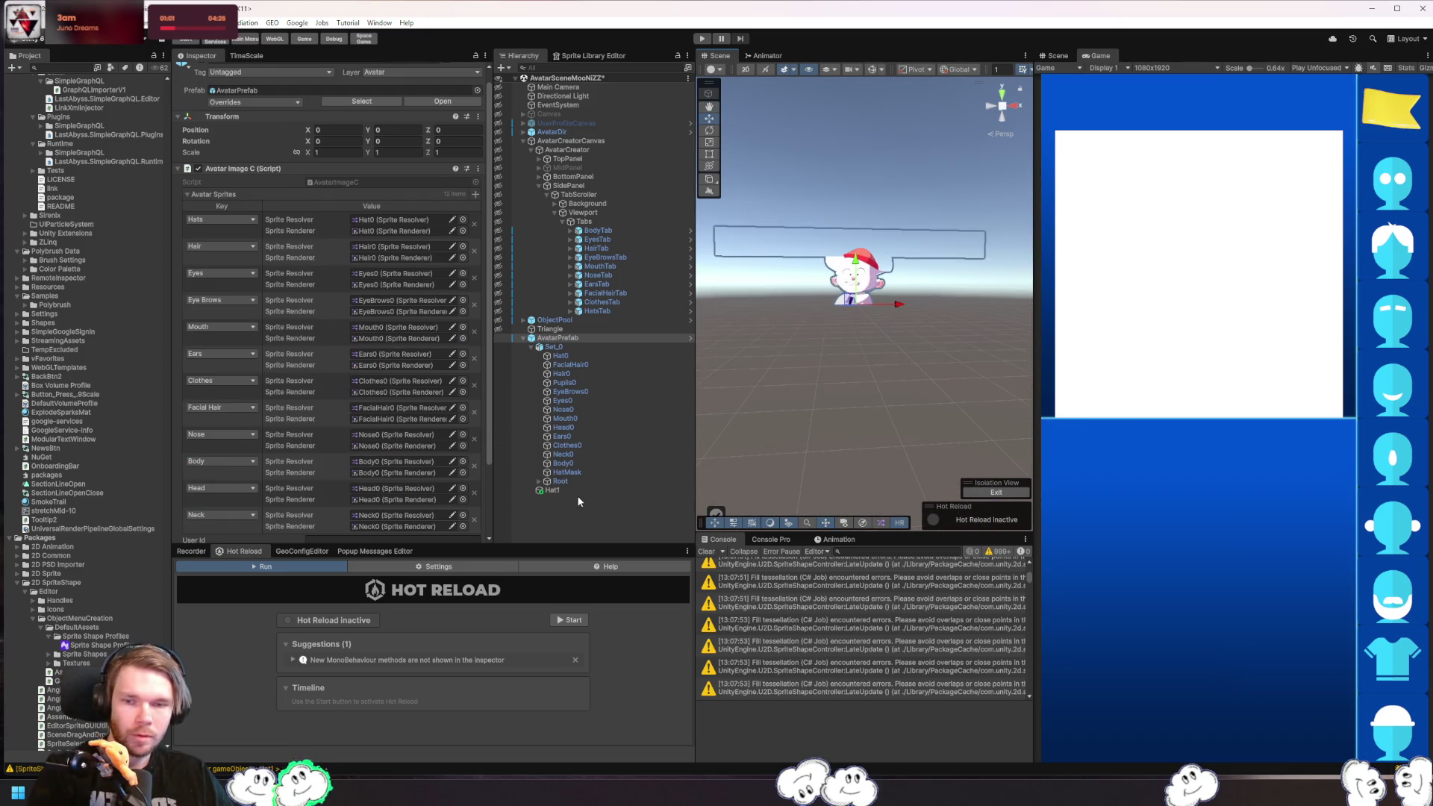
left_click(552, 490)
left_click(558, 338)
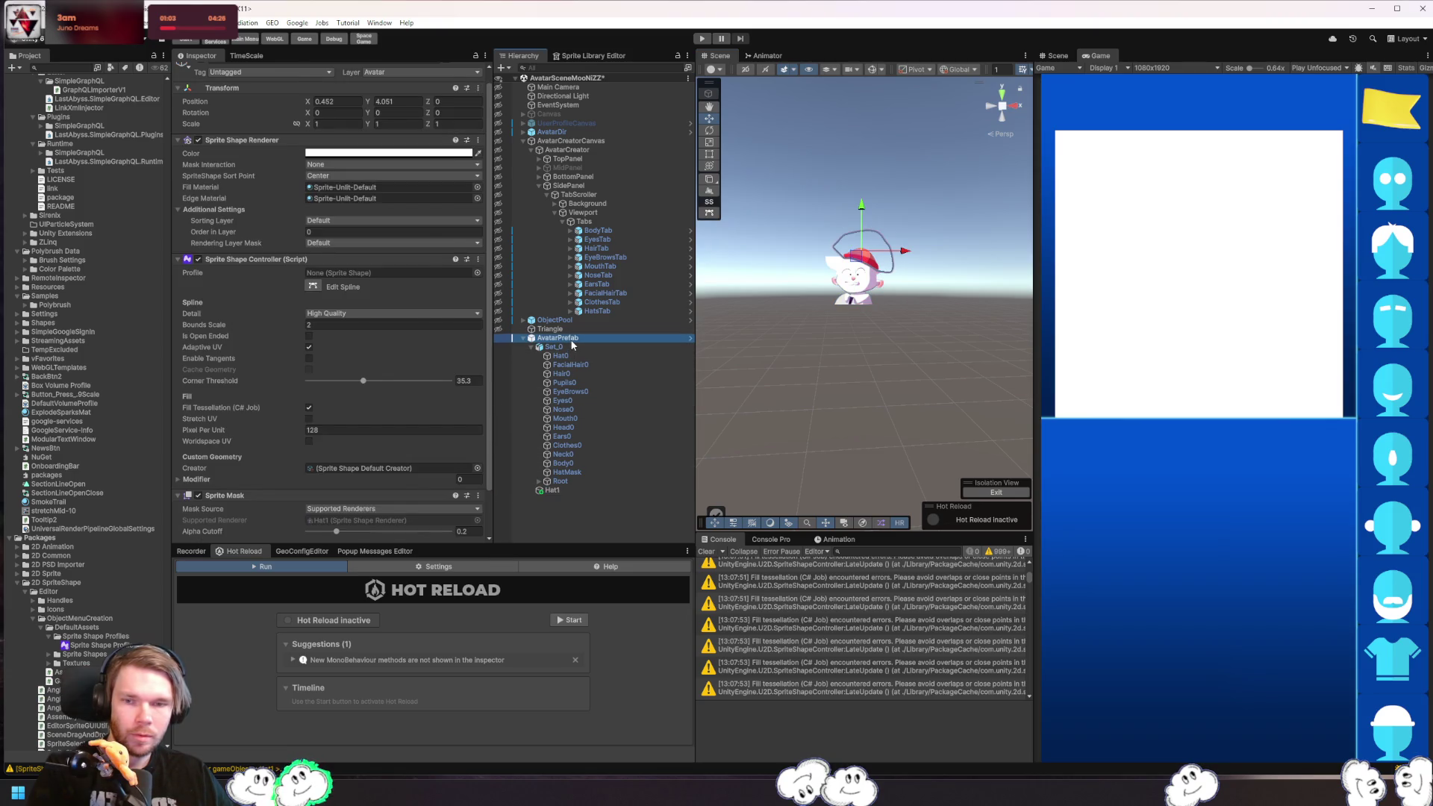
key("f")
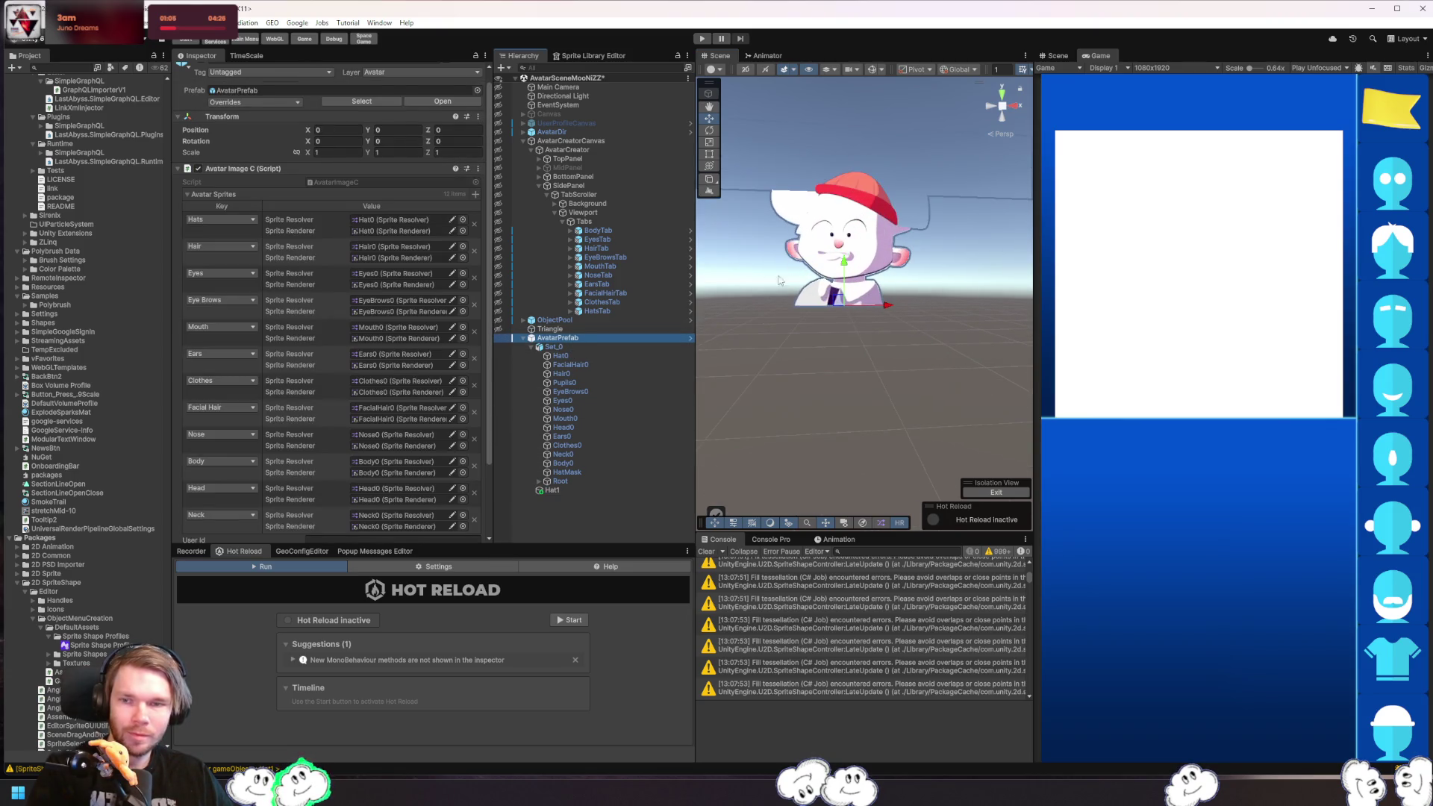
left_click(553, 490)
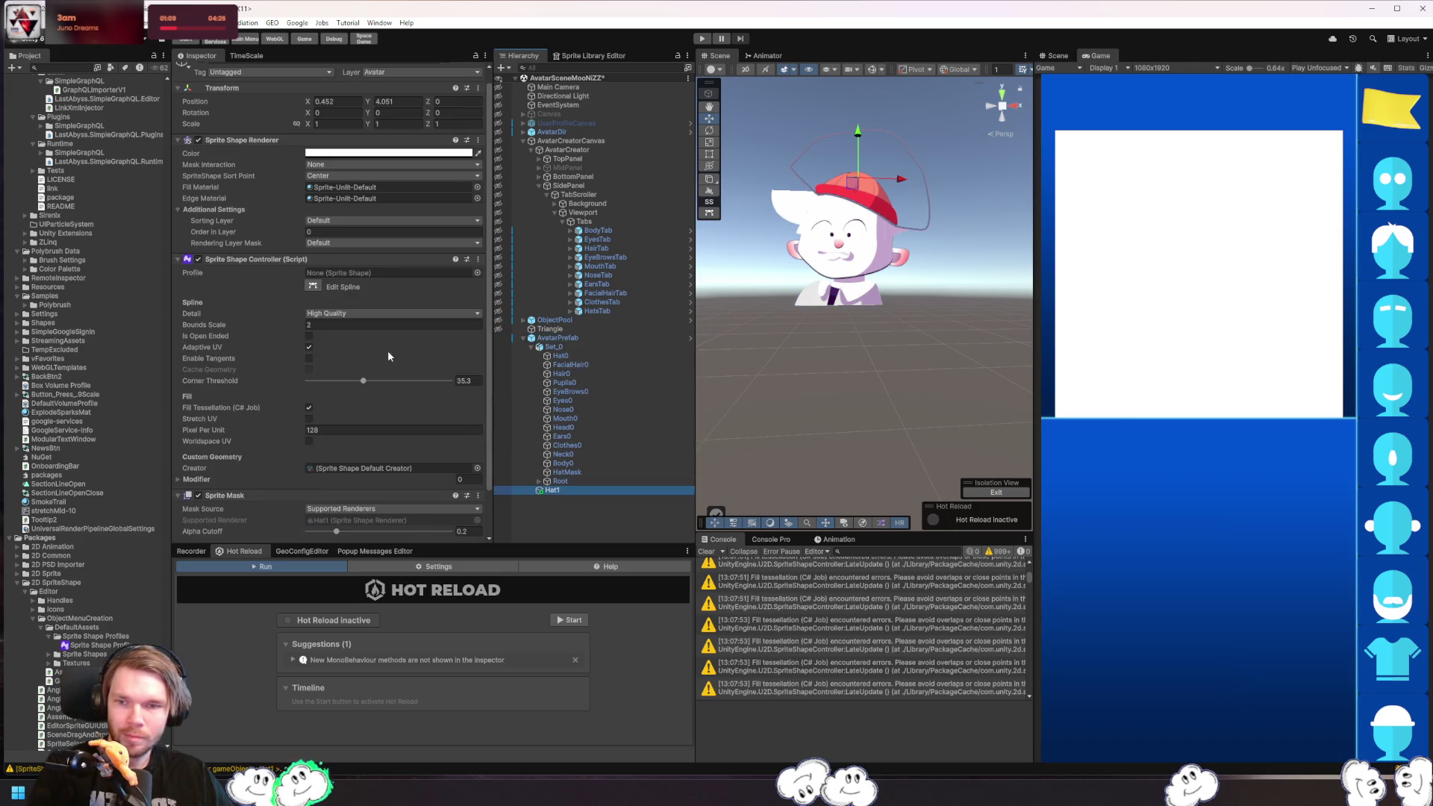
left_click(342, 327)
type("4")
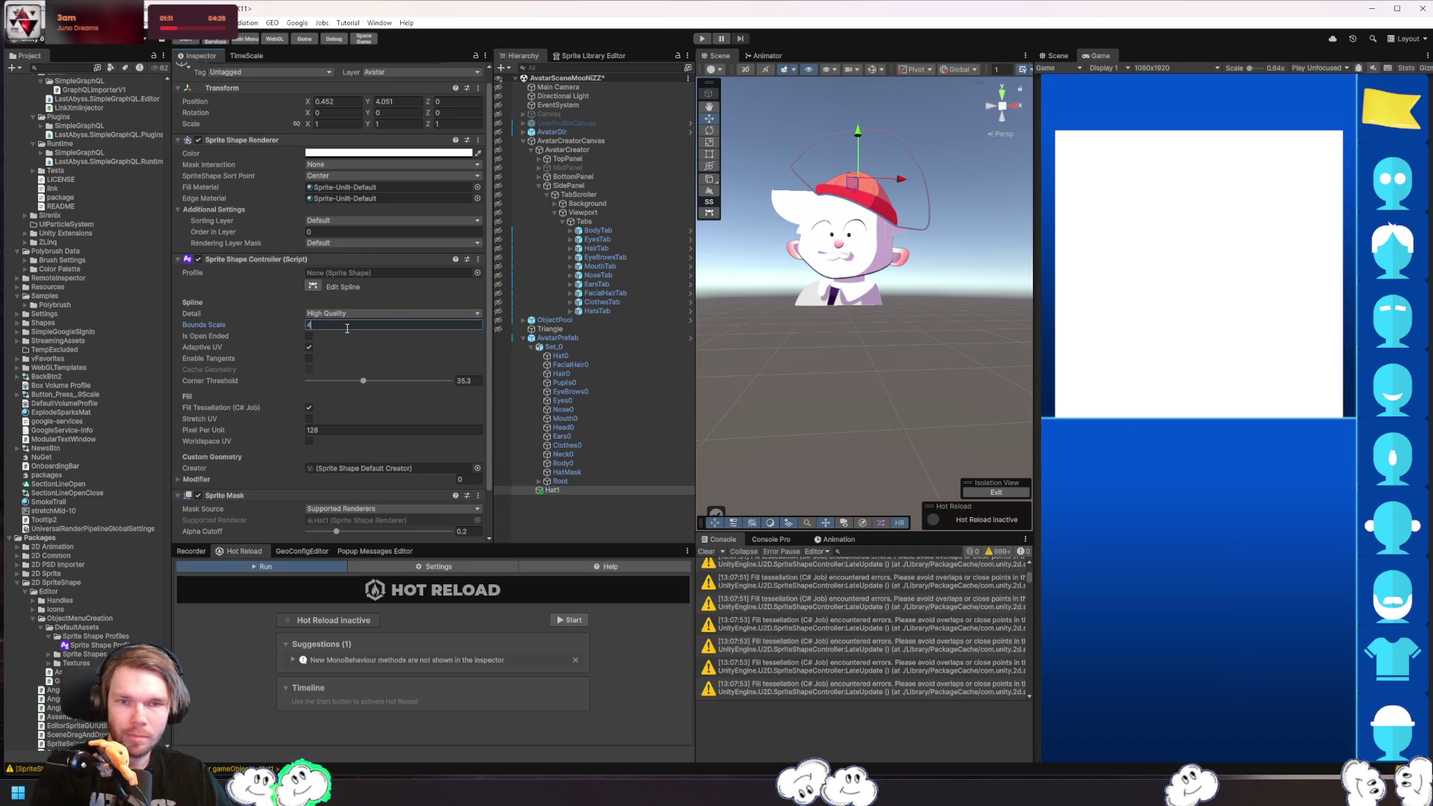
- Commit Bounds Scale 4, then add and remove an empty Modifier element
key("Return")
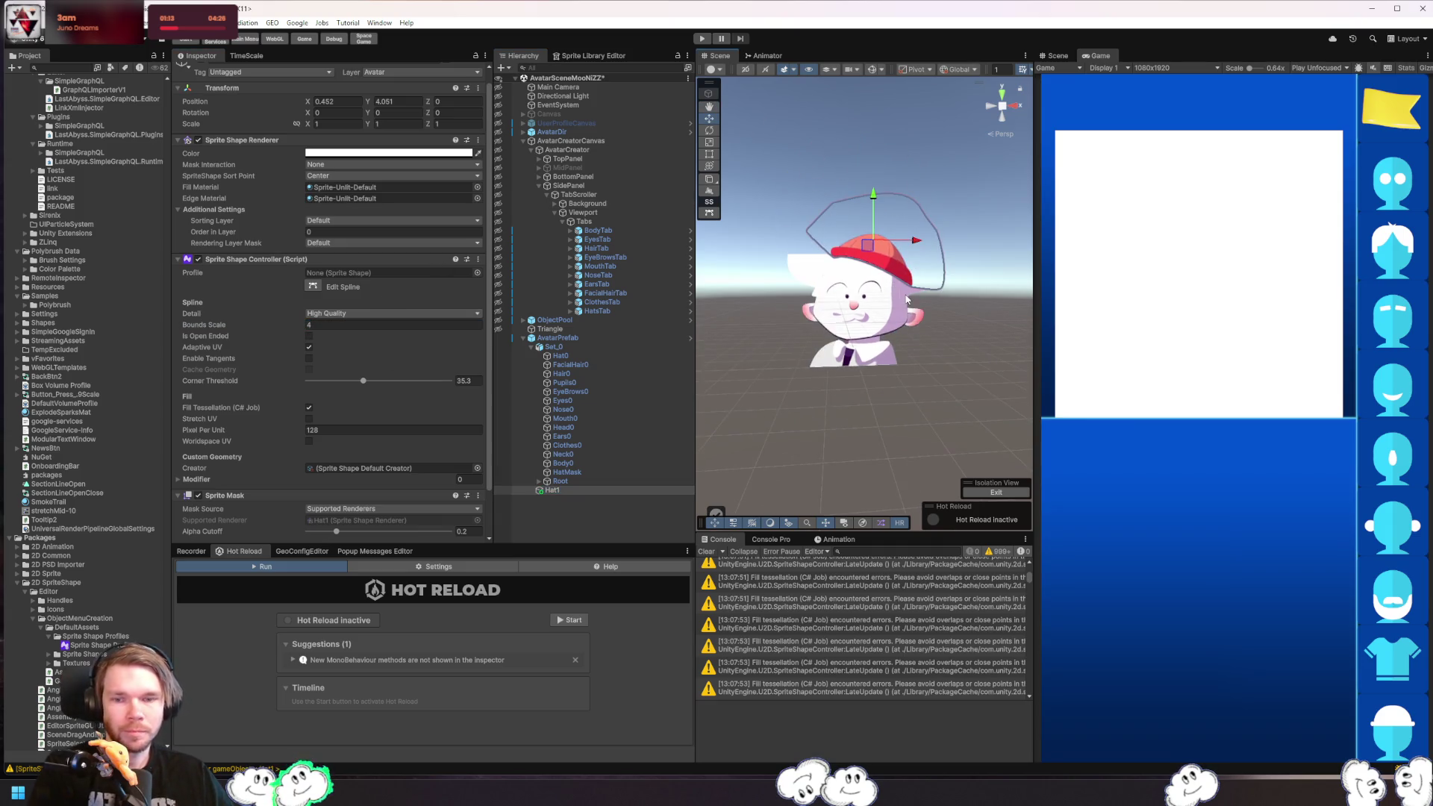
scroll(381, 468, "down", 3)
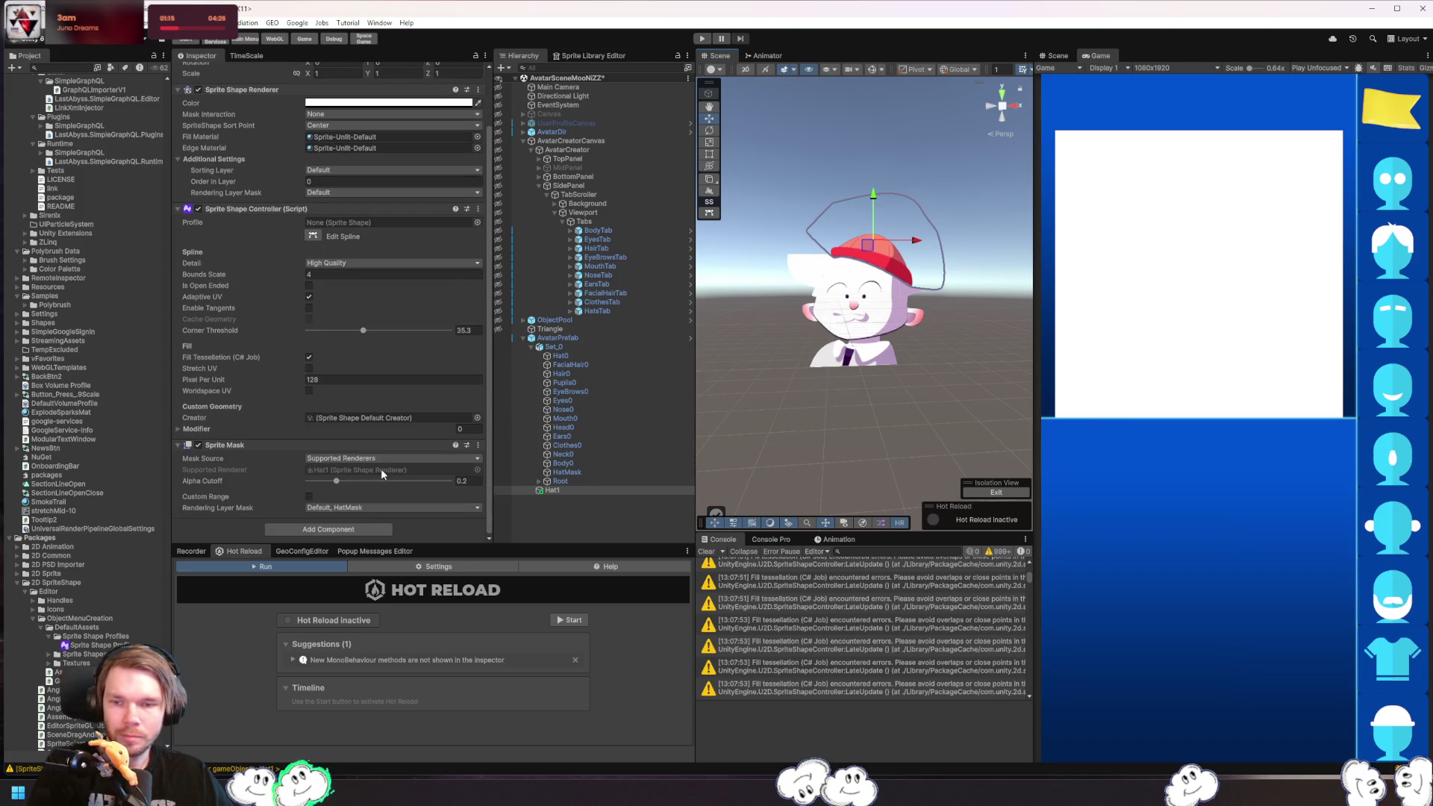
left_click(290, 429)
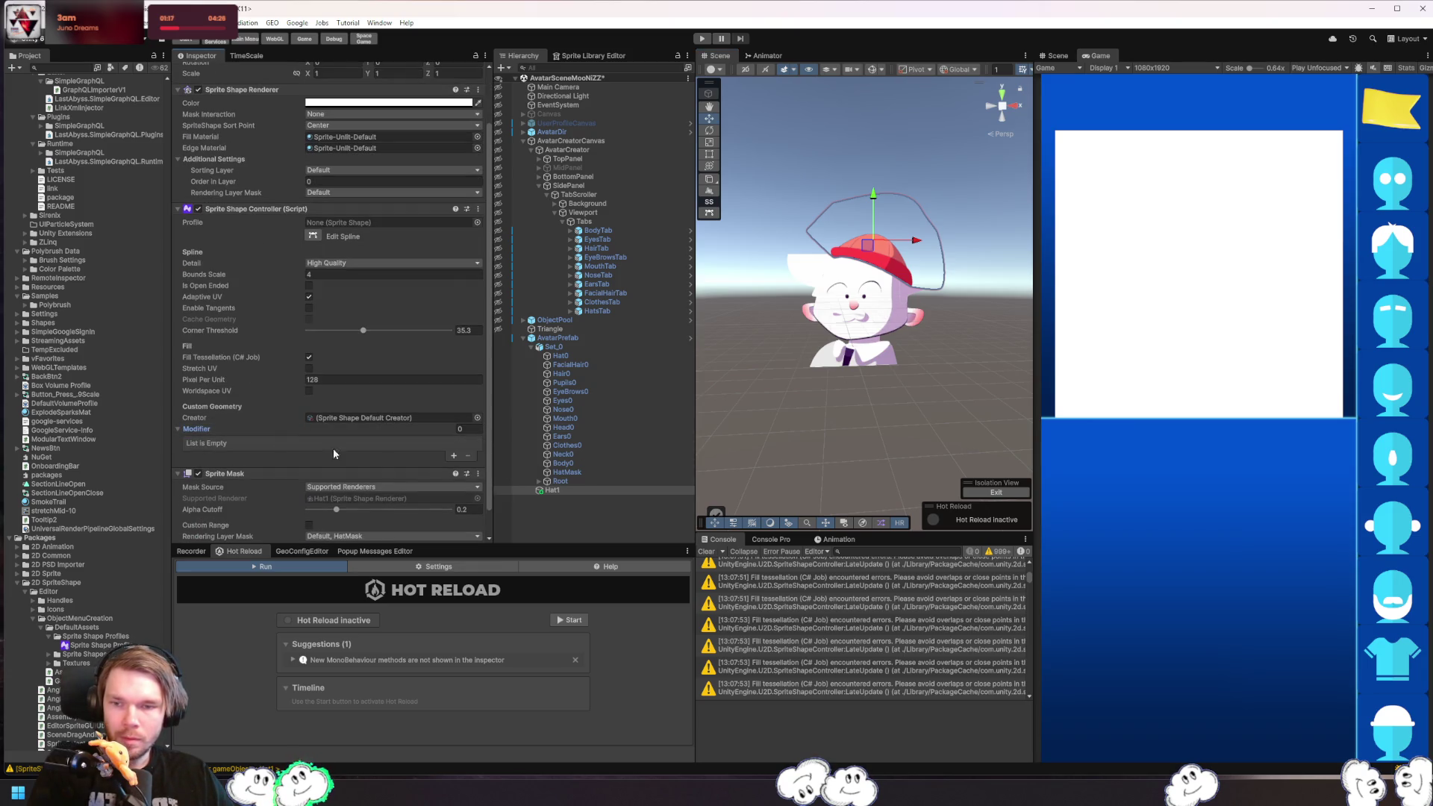
left_click(454, 455)
left_click(473, 442)
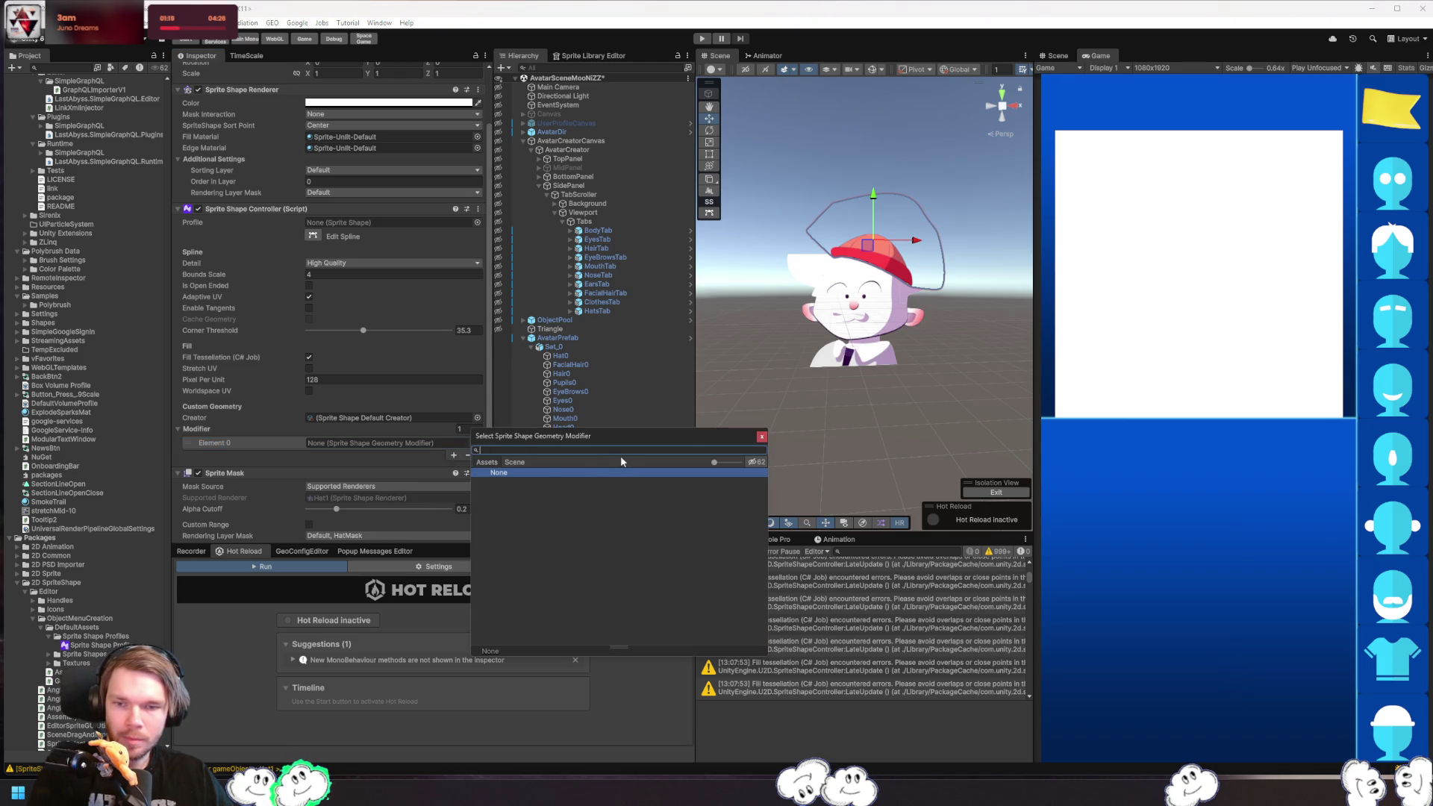
left_click(369, 441)
left_click(468, 455)
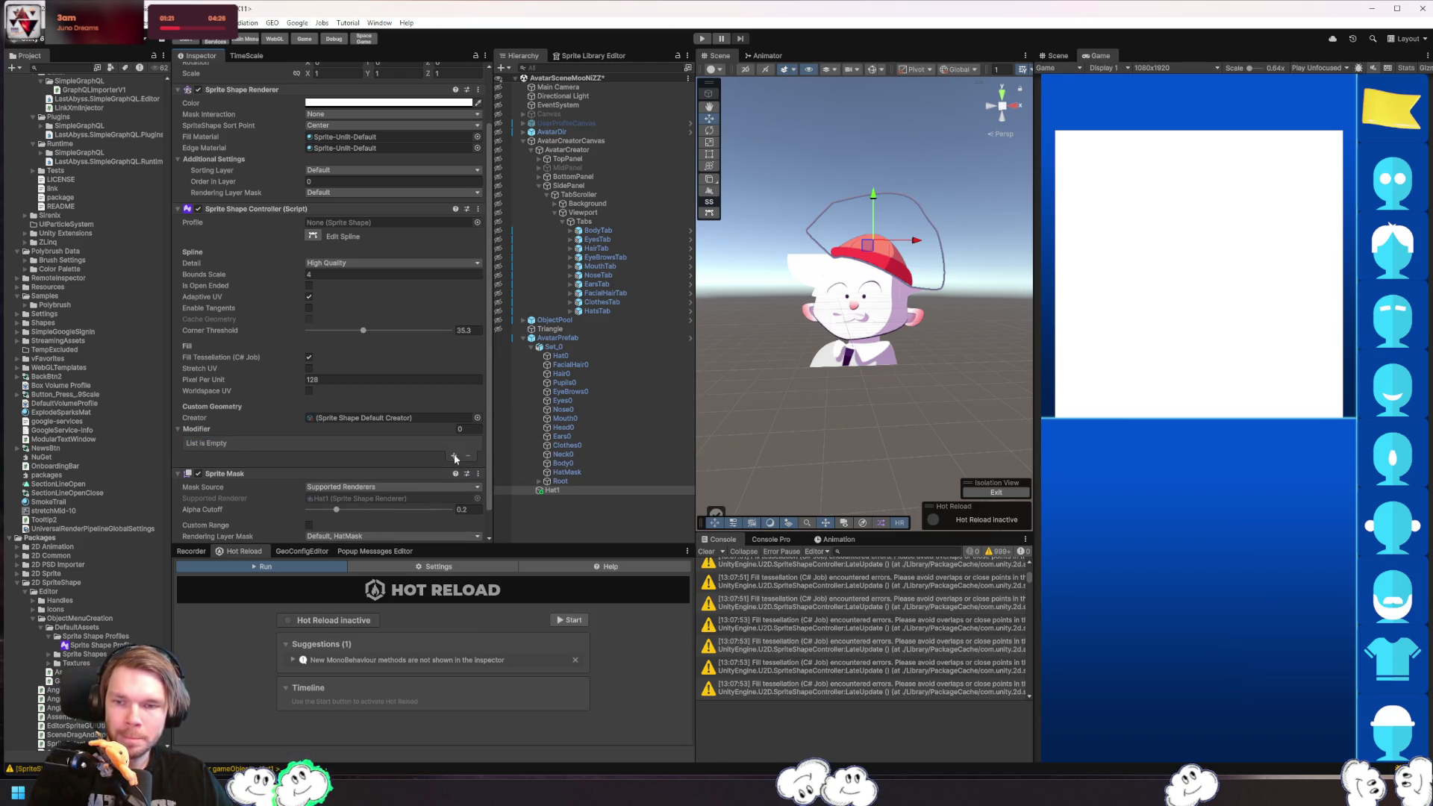
- Leave Stretch UV off and set the Corner Threshold to 28.2
left_click(310, 369)
left_click(315, 369)
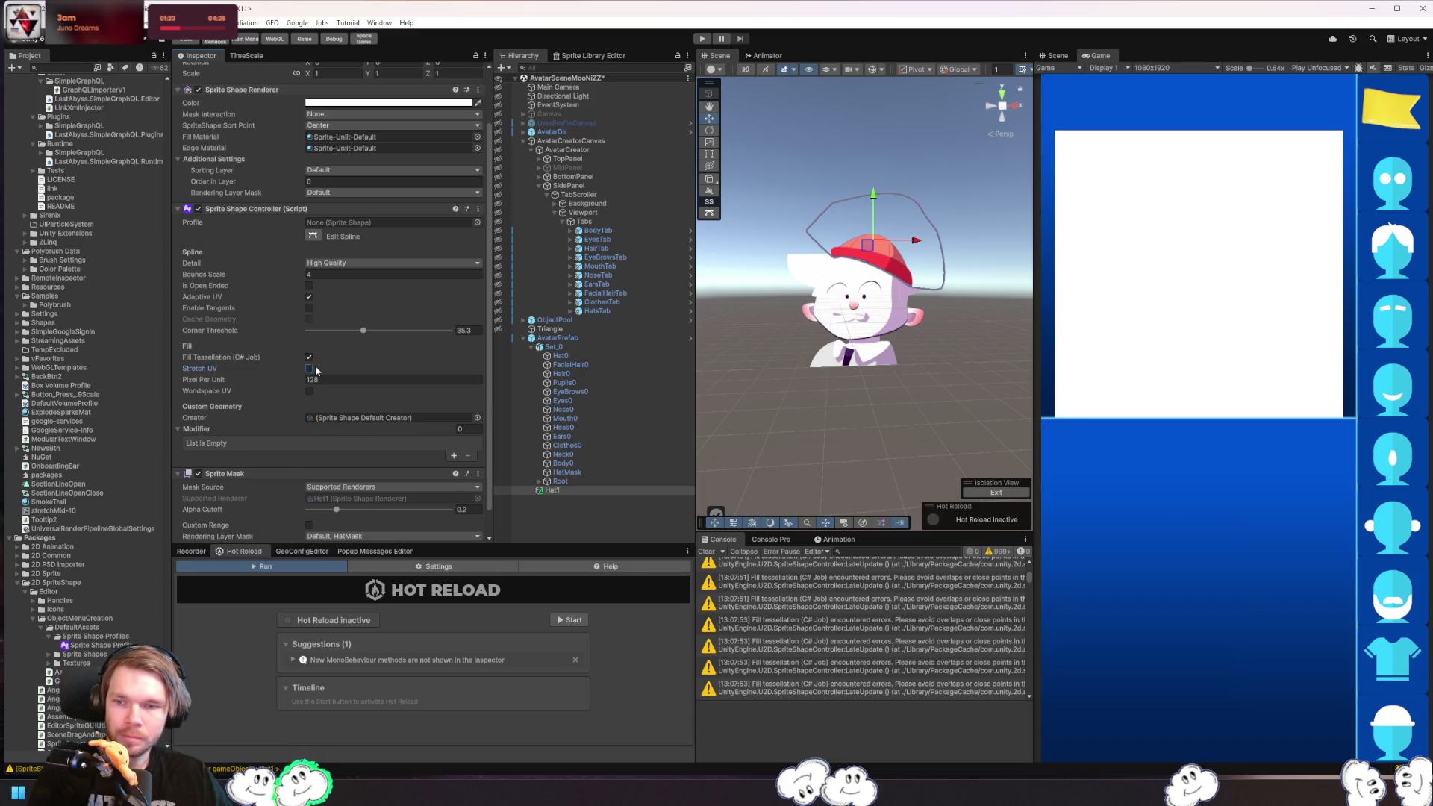
left_click_drag(364, 335, 278, 341)
left_click_drag(376, 337, 365, 338)
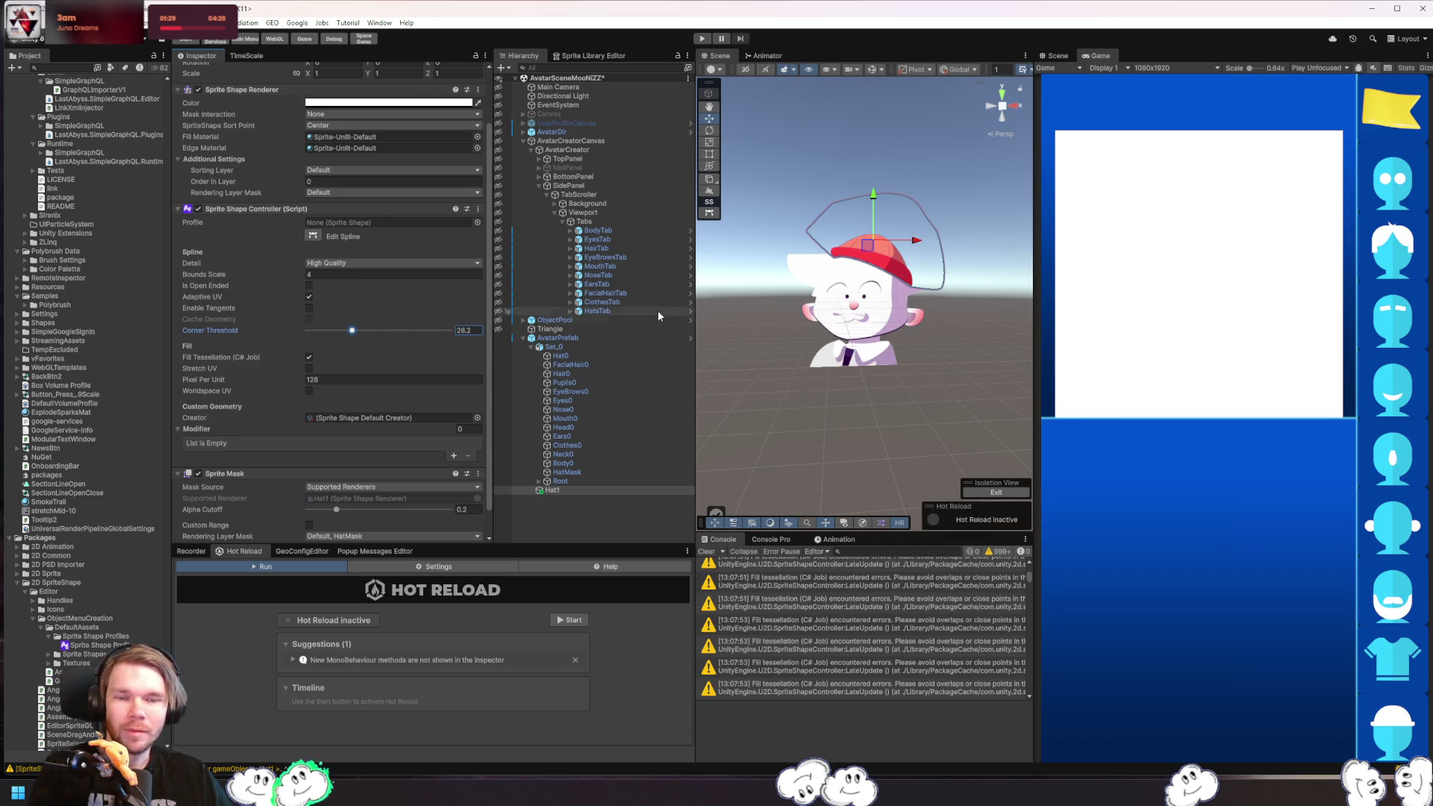
left_click(808, 271)
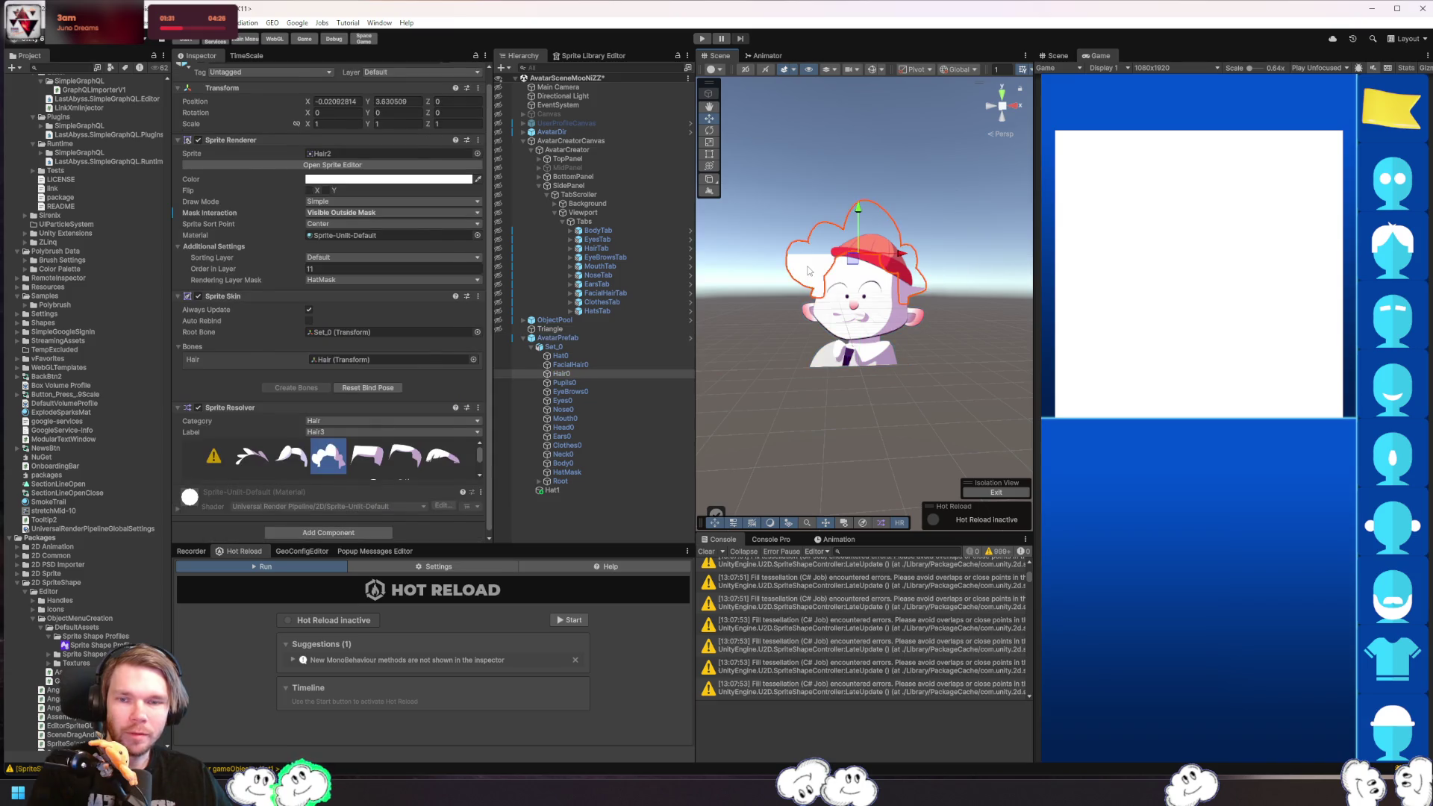
- Step from Hat0 down Set_0's children to HatMask and delete it
left_click(565, 355)
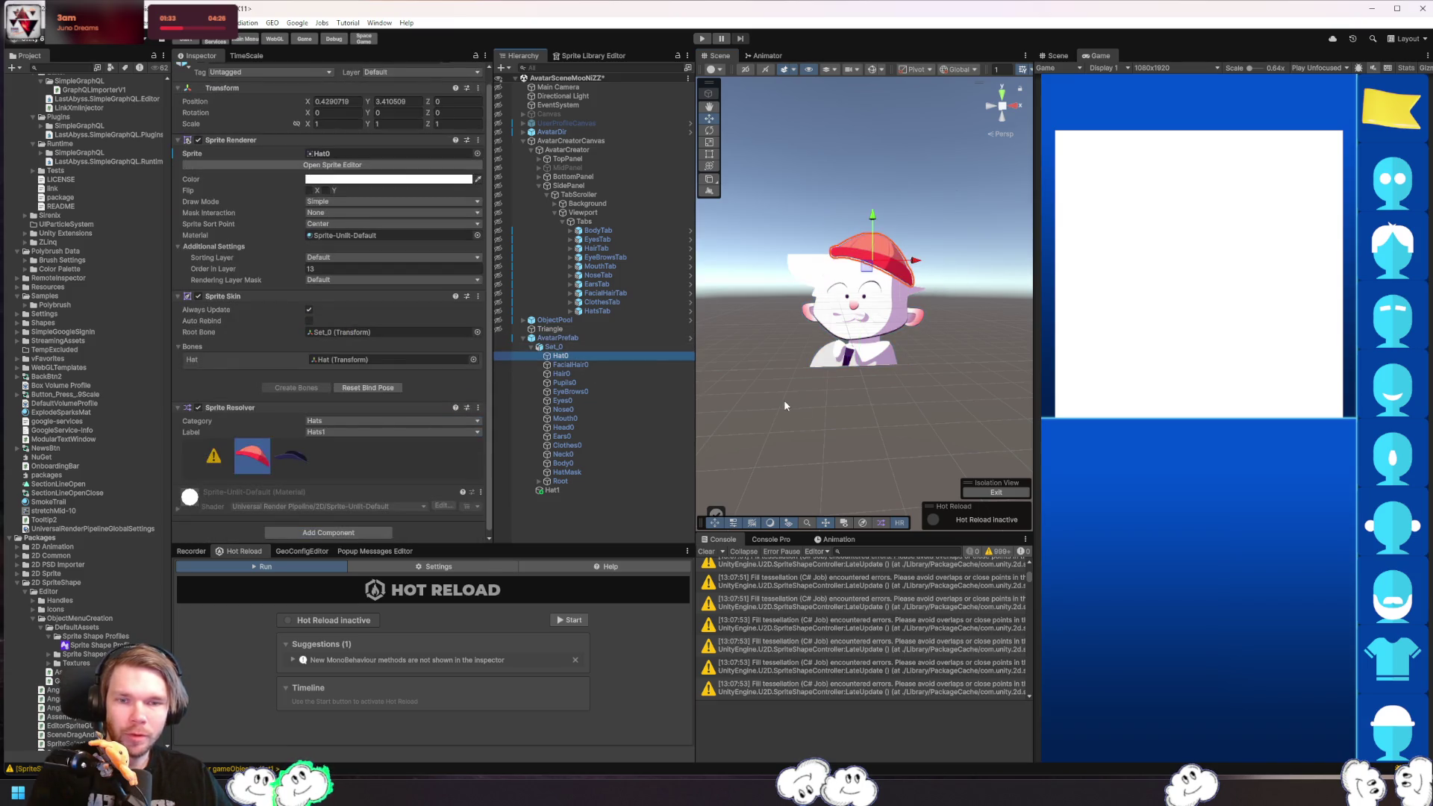
key("Down")
key("Down")
key("Down")
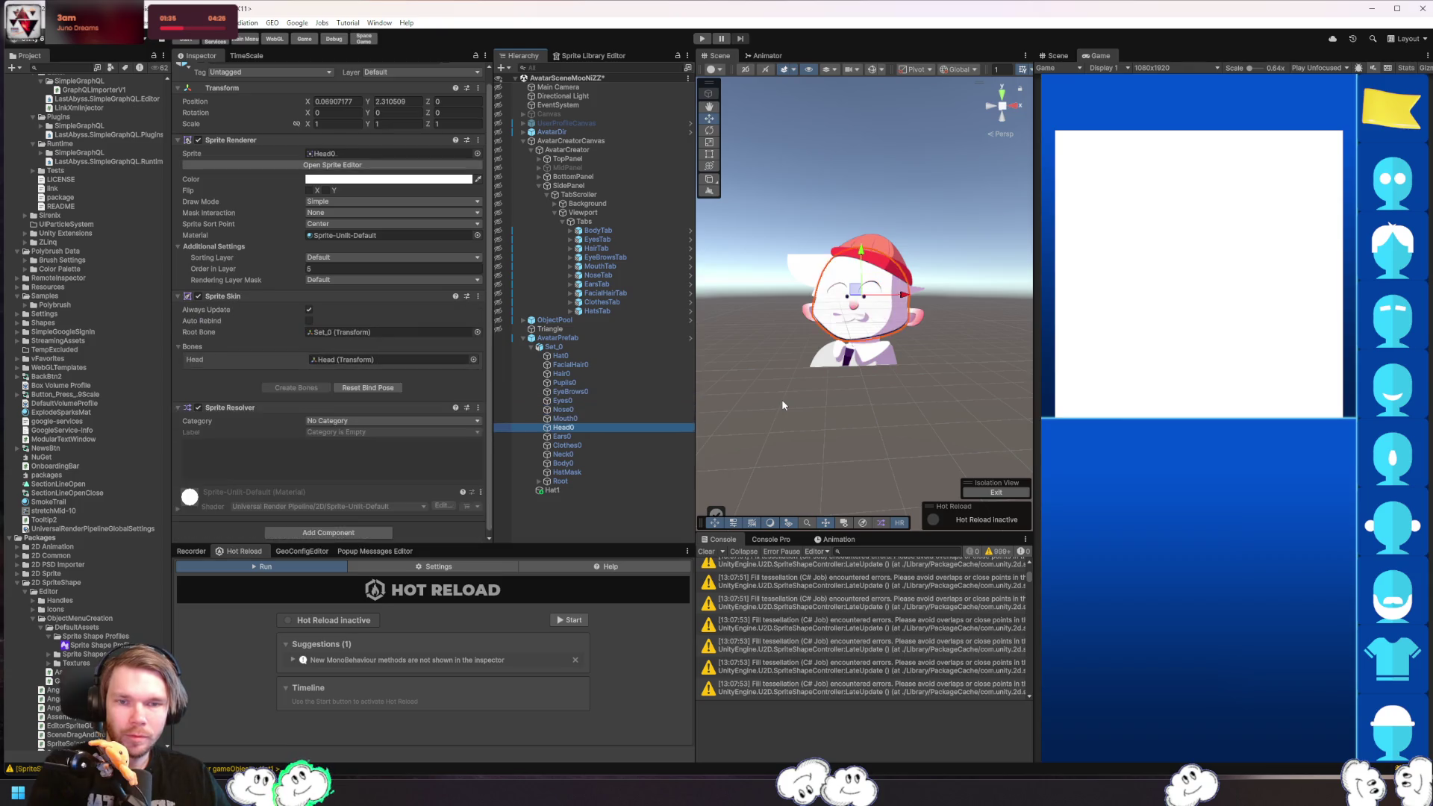
key("Down")
key("Down")
key("Down")
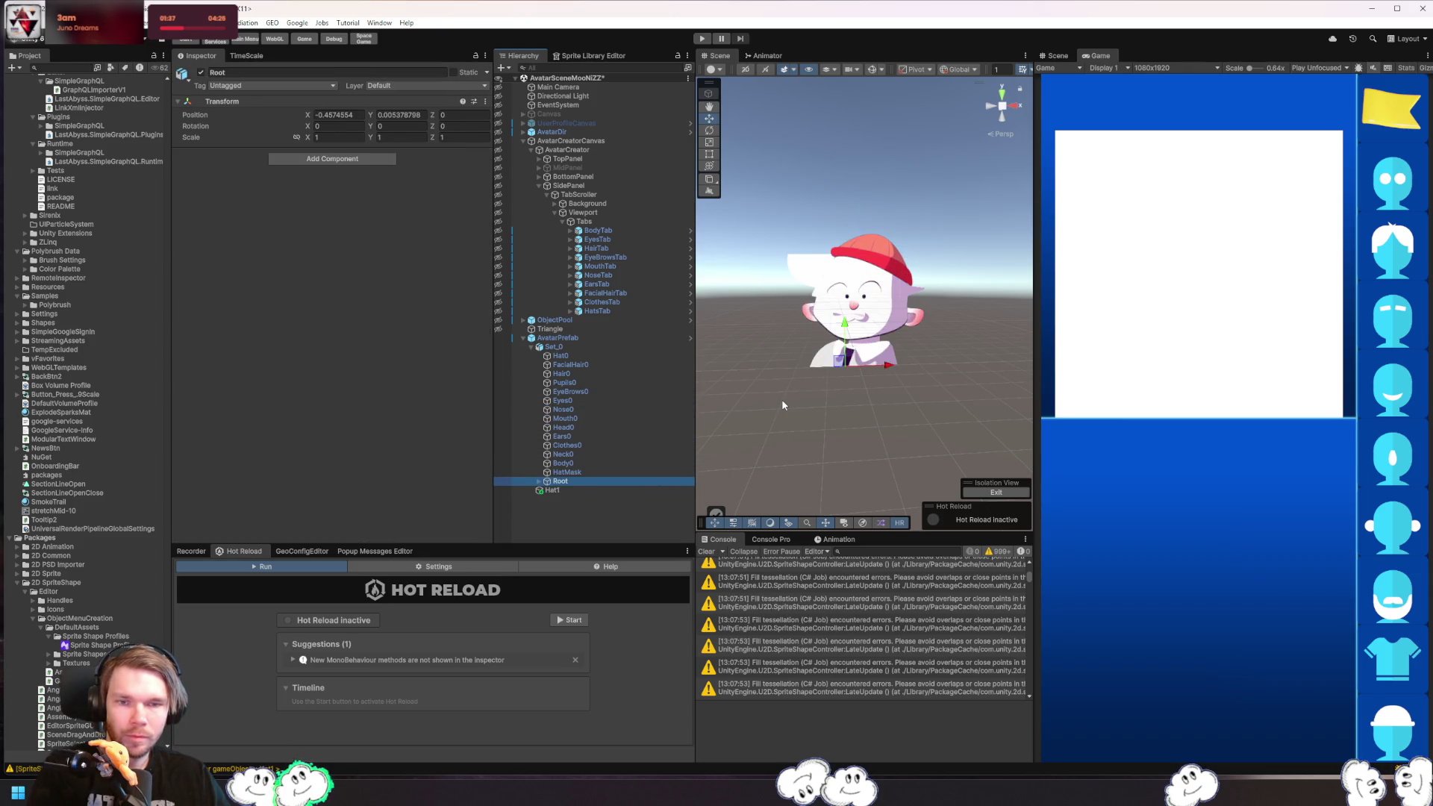
key("Up")
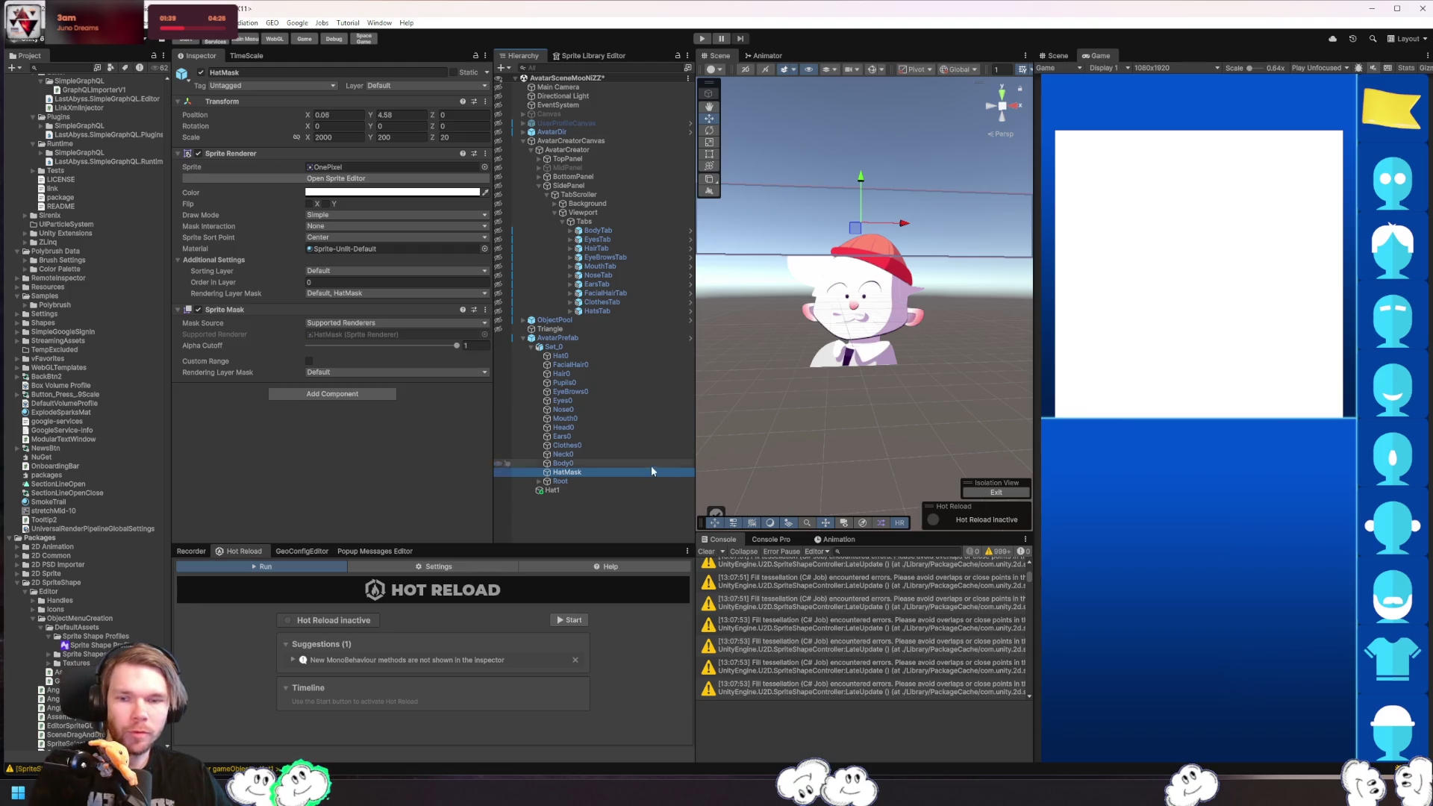
key("Delete")
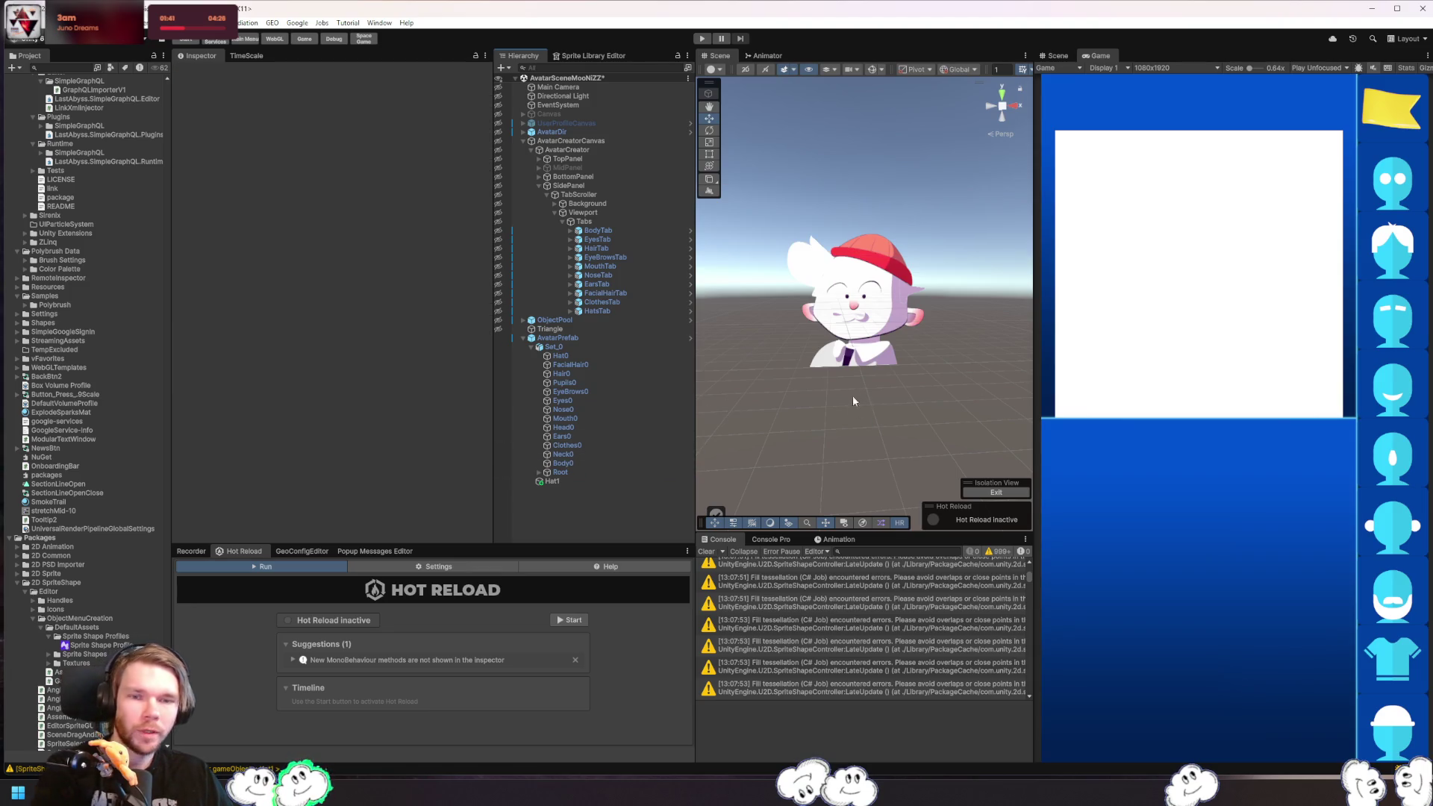
- Recentre the Scene view on the character, select Hair0, then the Hat1 mask shape
scroll(856, 297, "up", 5)
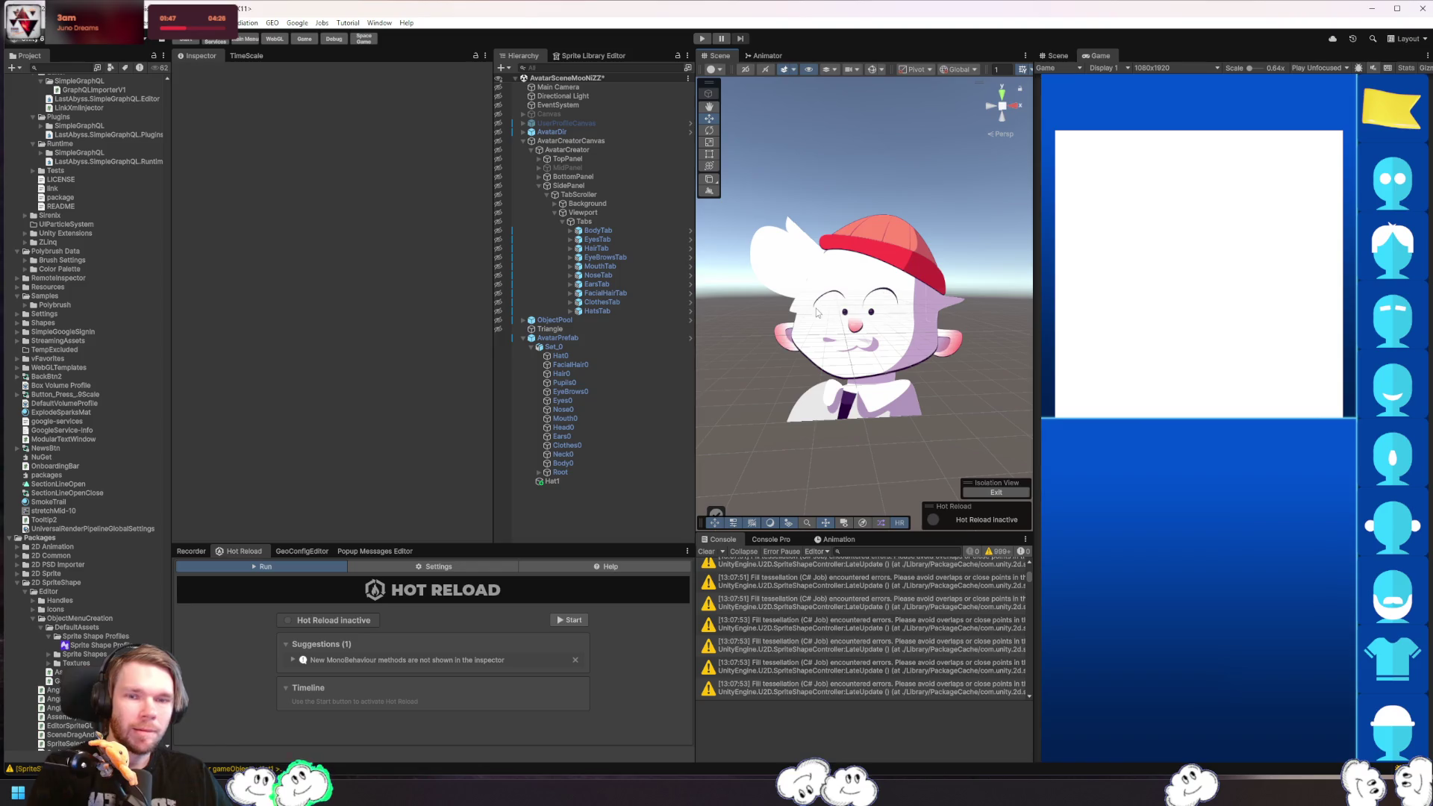
scroll(850, 264, "up", 8)
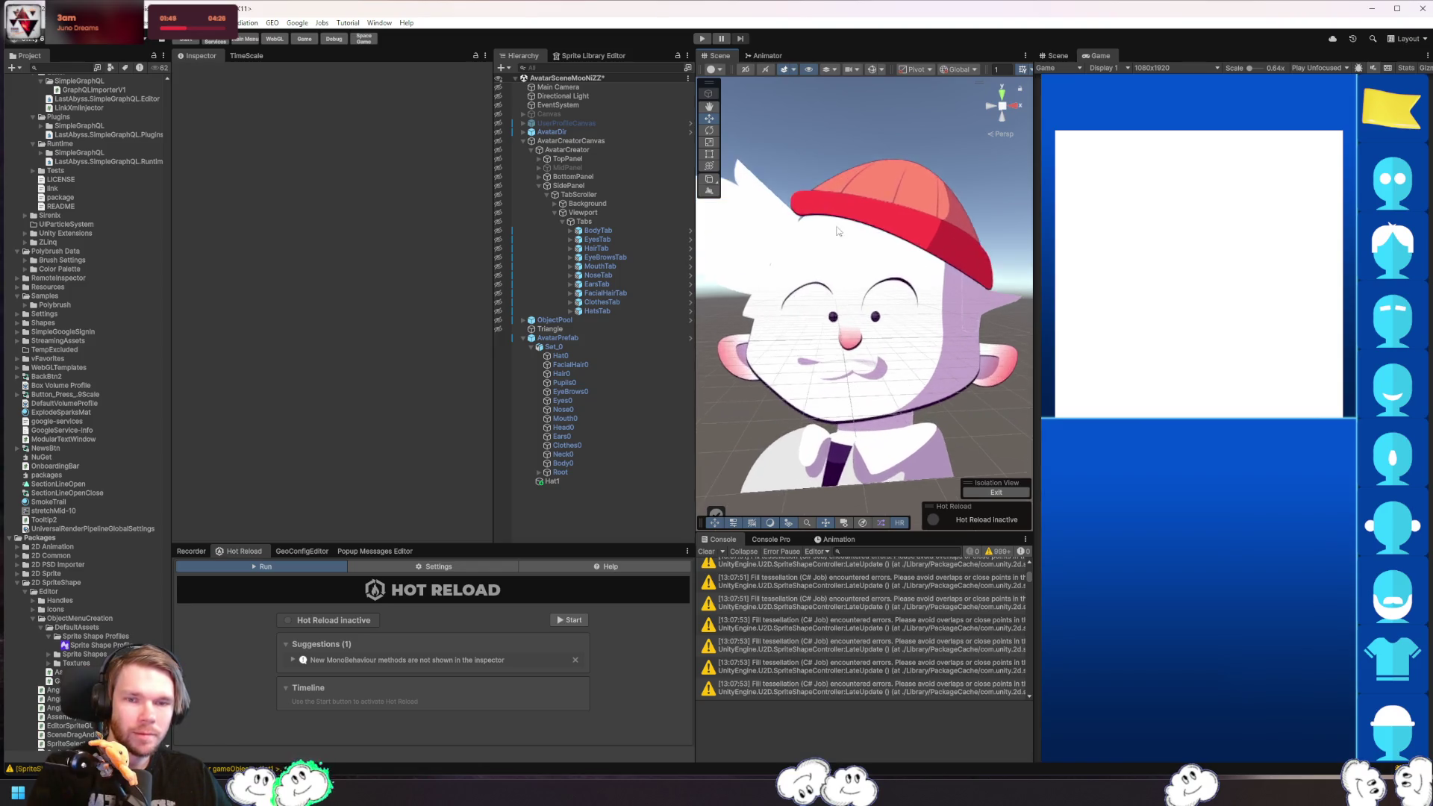
scroll(915, 351, "down", 5)
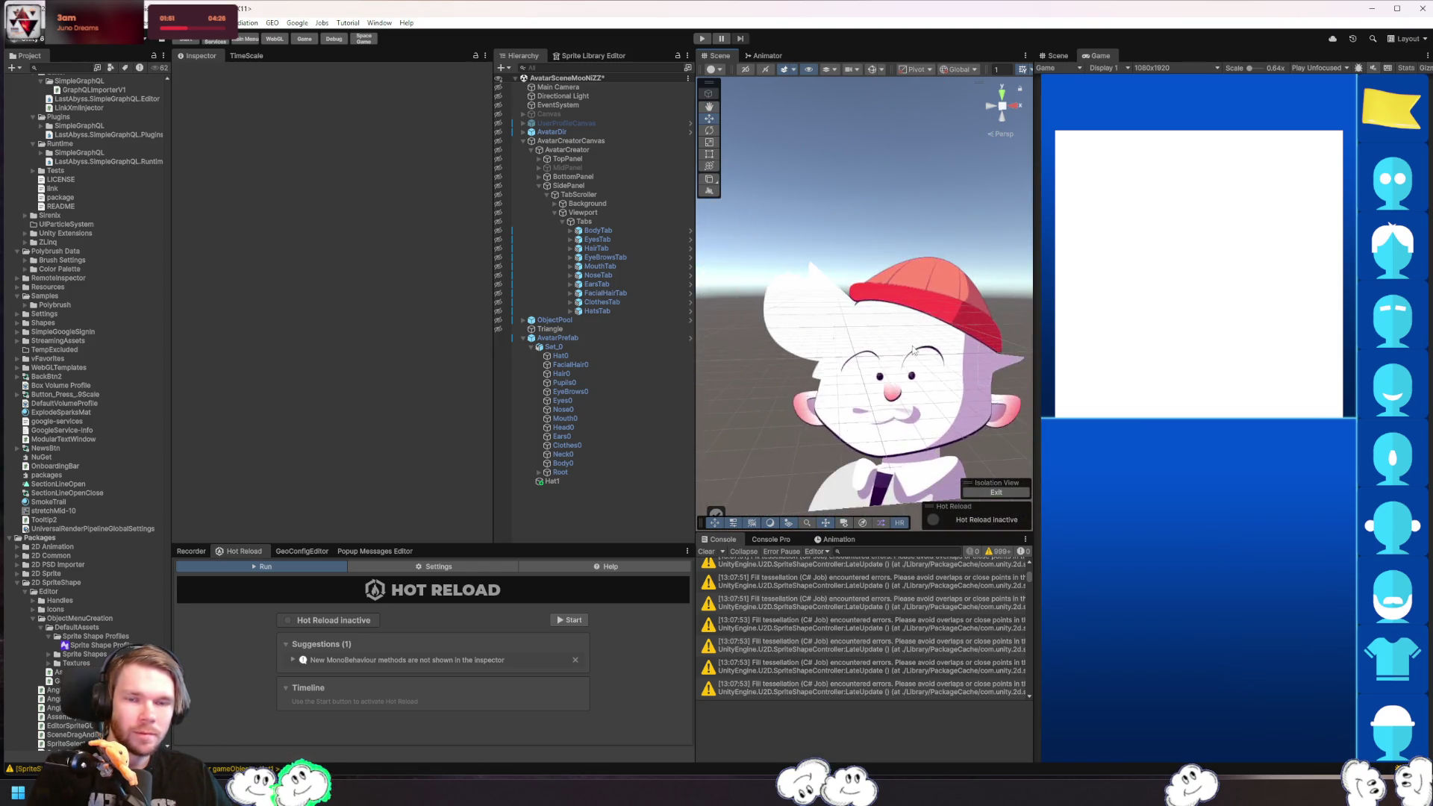
left_click_drag(899, 355, 882, 315)
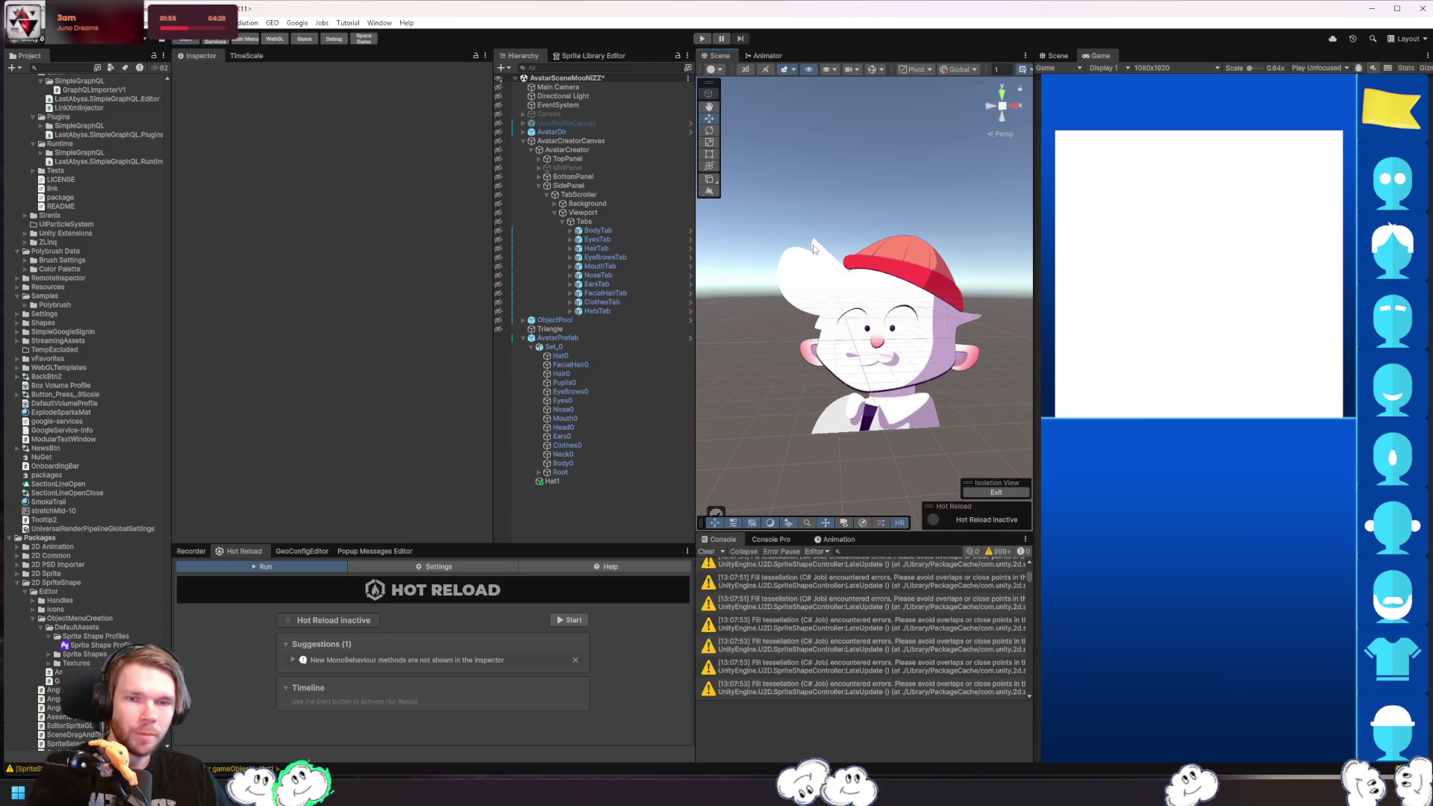
left_click(812, 275)
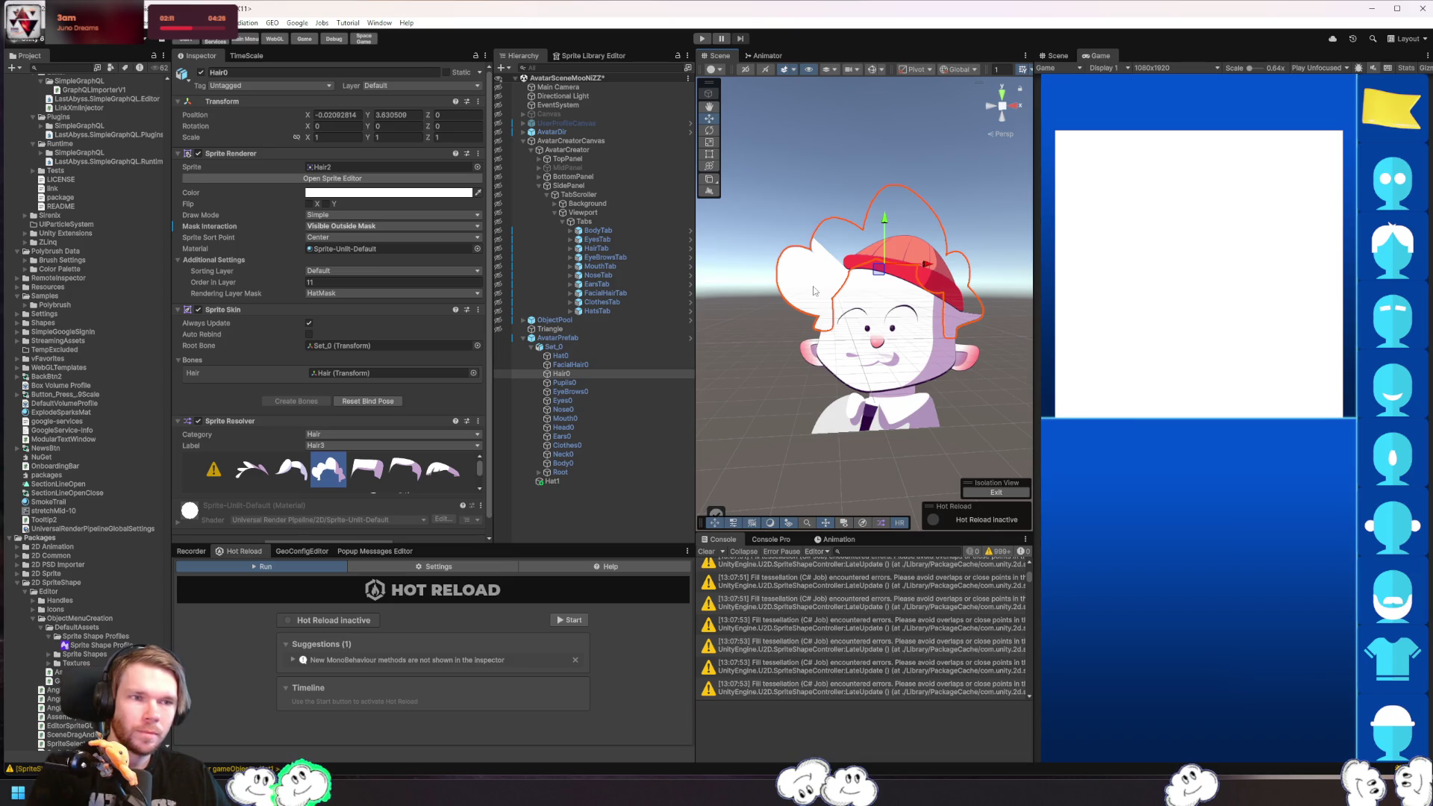
left_click(874, 299)
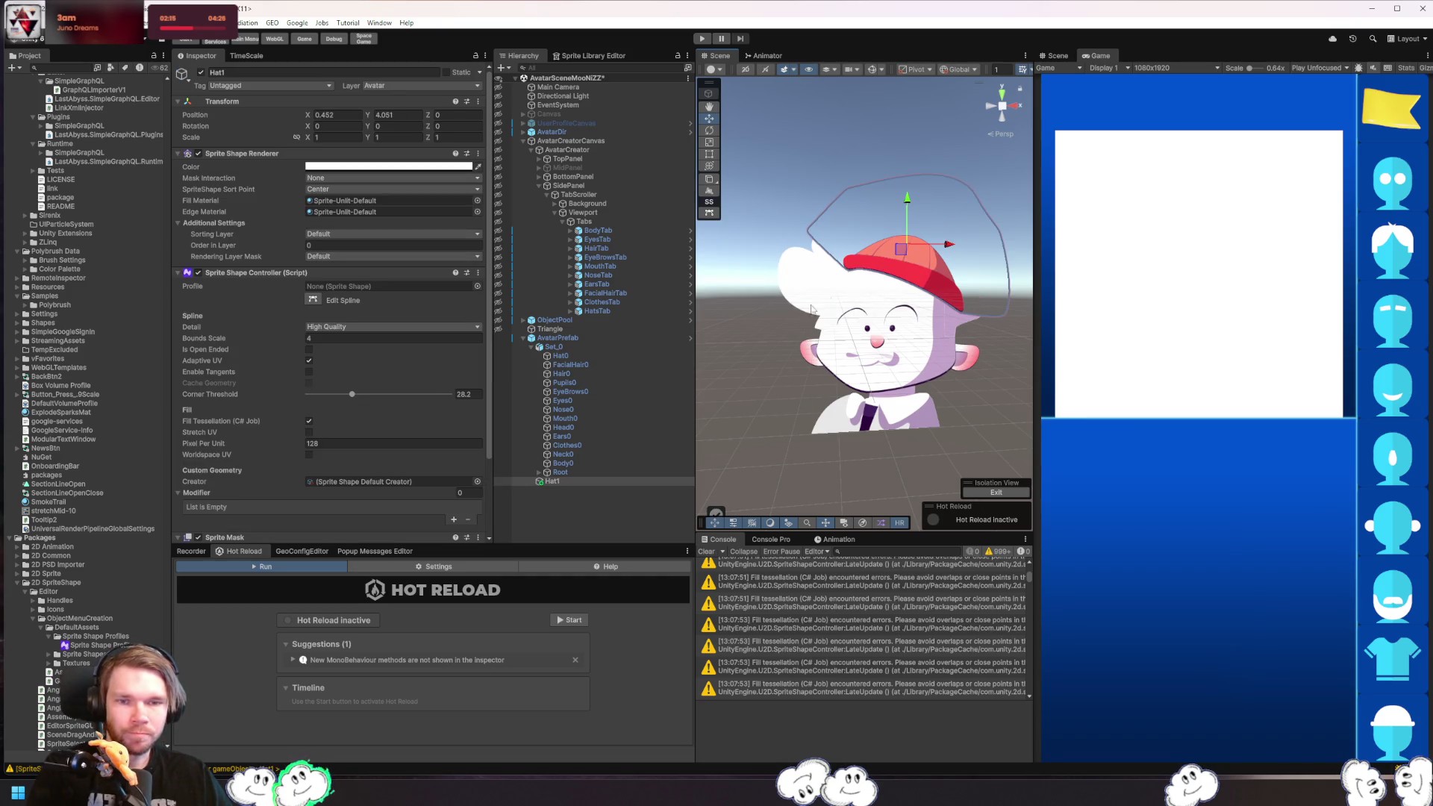
- Enter Hat1's spline editing and drag its left point up and outward
left_click(571, 482)
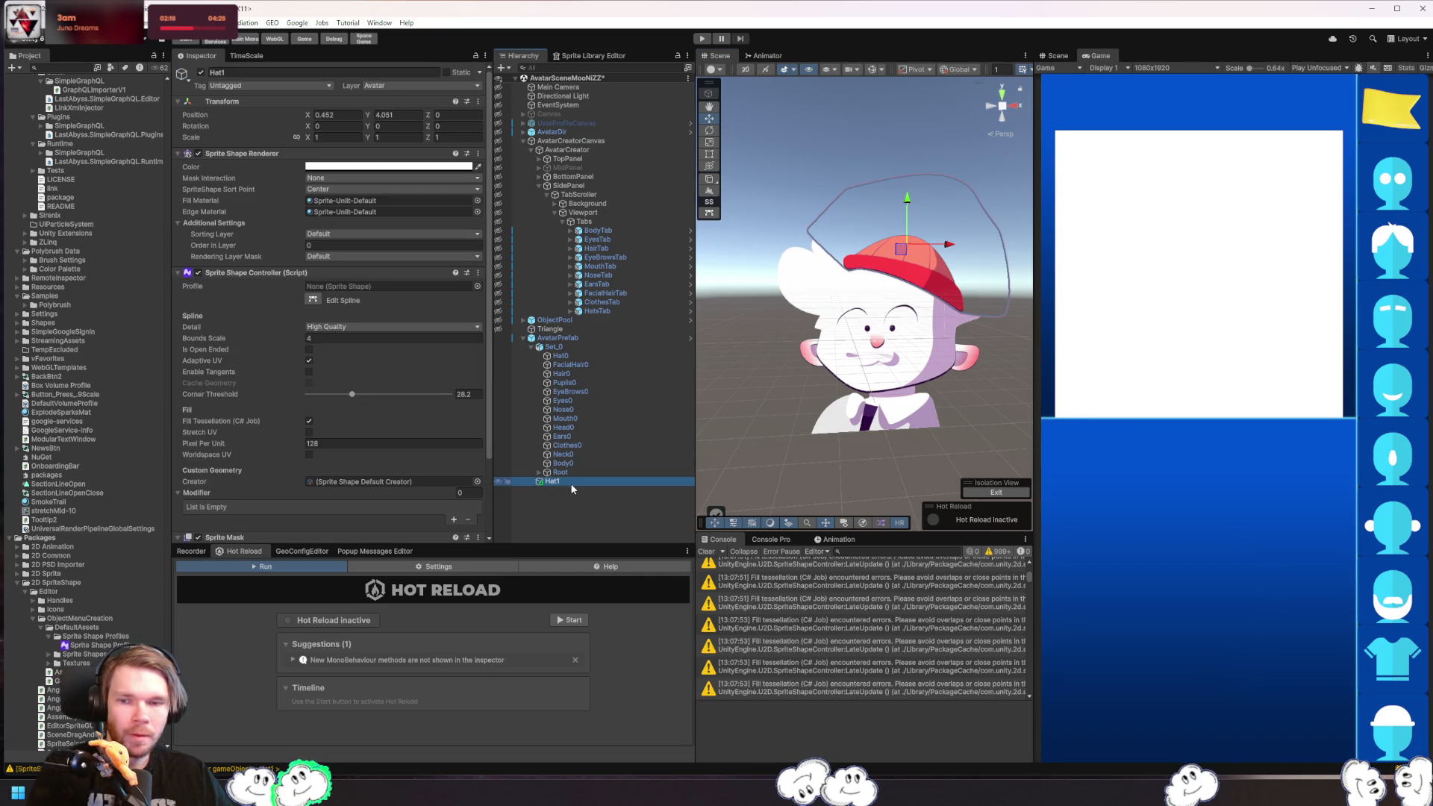
left_click(317, 300)
scroll(783, 298, "up", 5)
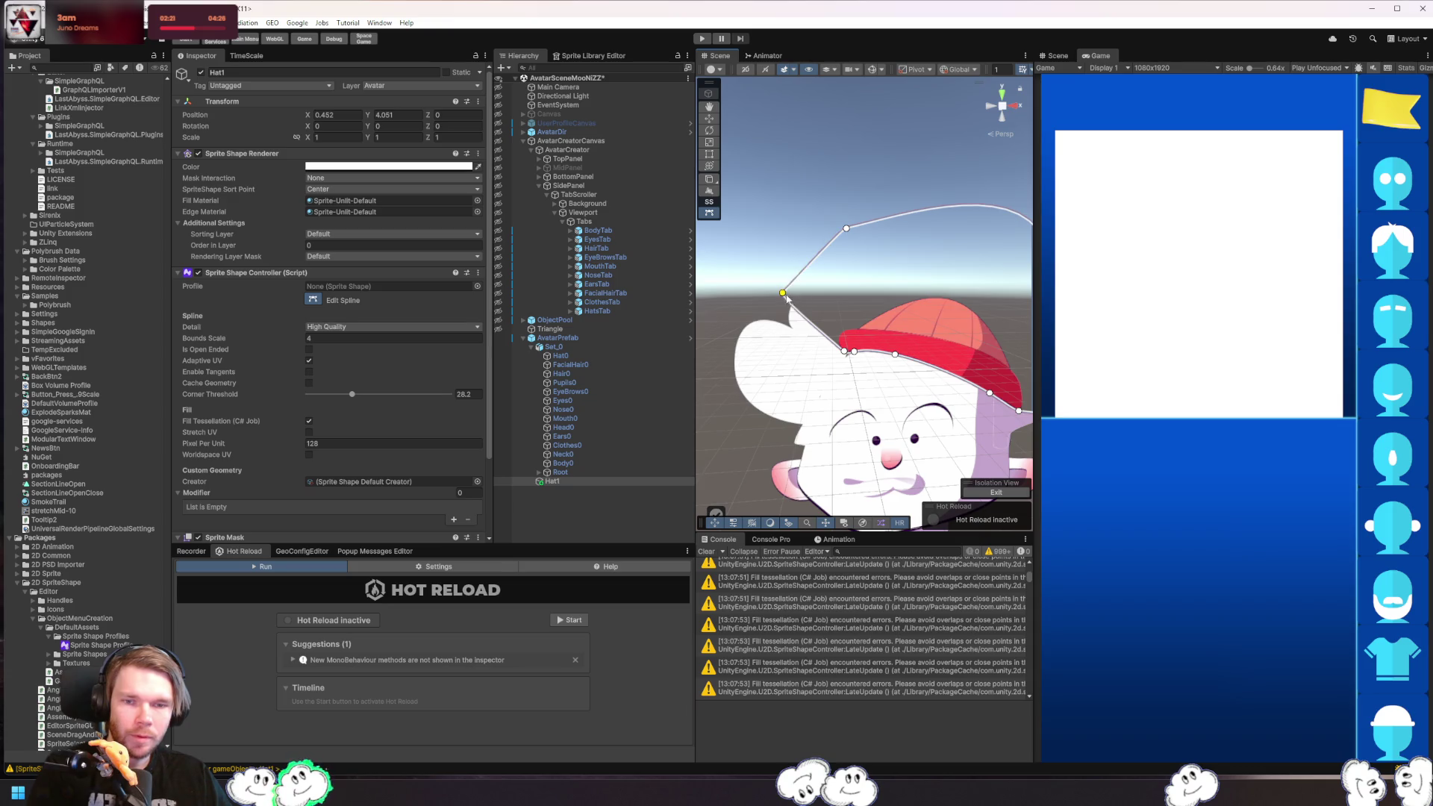
mouse_move(782, 293)
left_mouse_down()
mouse_move(817, 281)
mouse_move(844, 309)
mouse_move(821, 276)
mouse_move(829, 257)
mouse_move(831, 279)
mouse_move(786, 294)
mouse_move(802, 303)
left_mouse_up()
left_click(824, 312)
- Lengthen that point's upper tangent so the outline curves over the hair, then deselect Hat1
scroll(835, 274, "up", 5)
left_click_drag(792, 226, 788, 185)
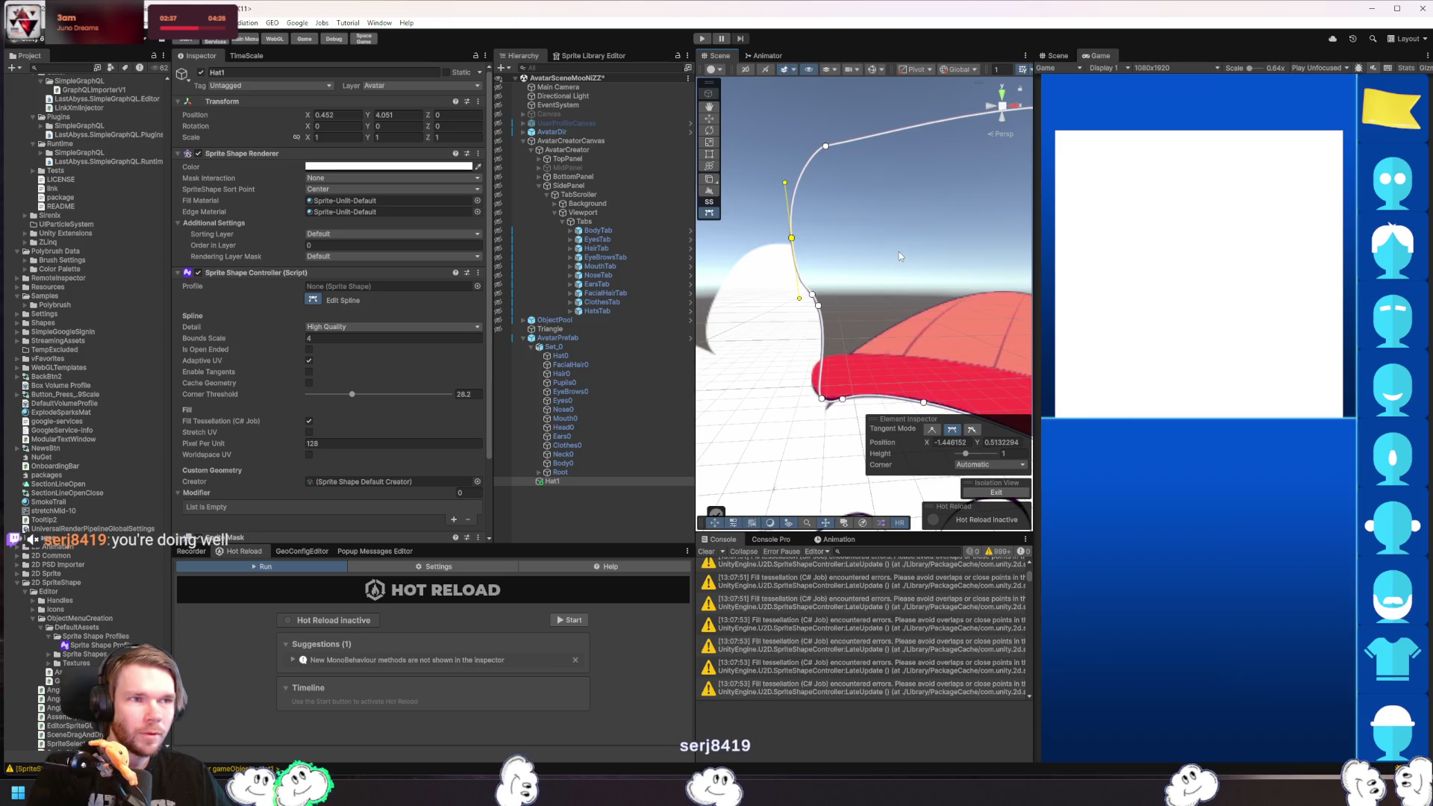
left_click(768, 167)
scroll(768, 167, "down", 5)
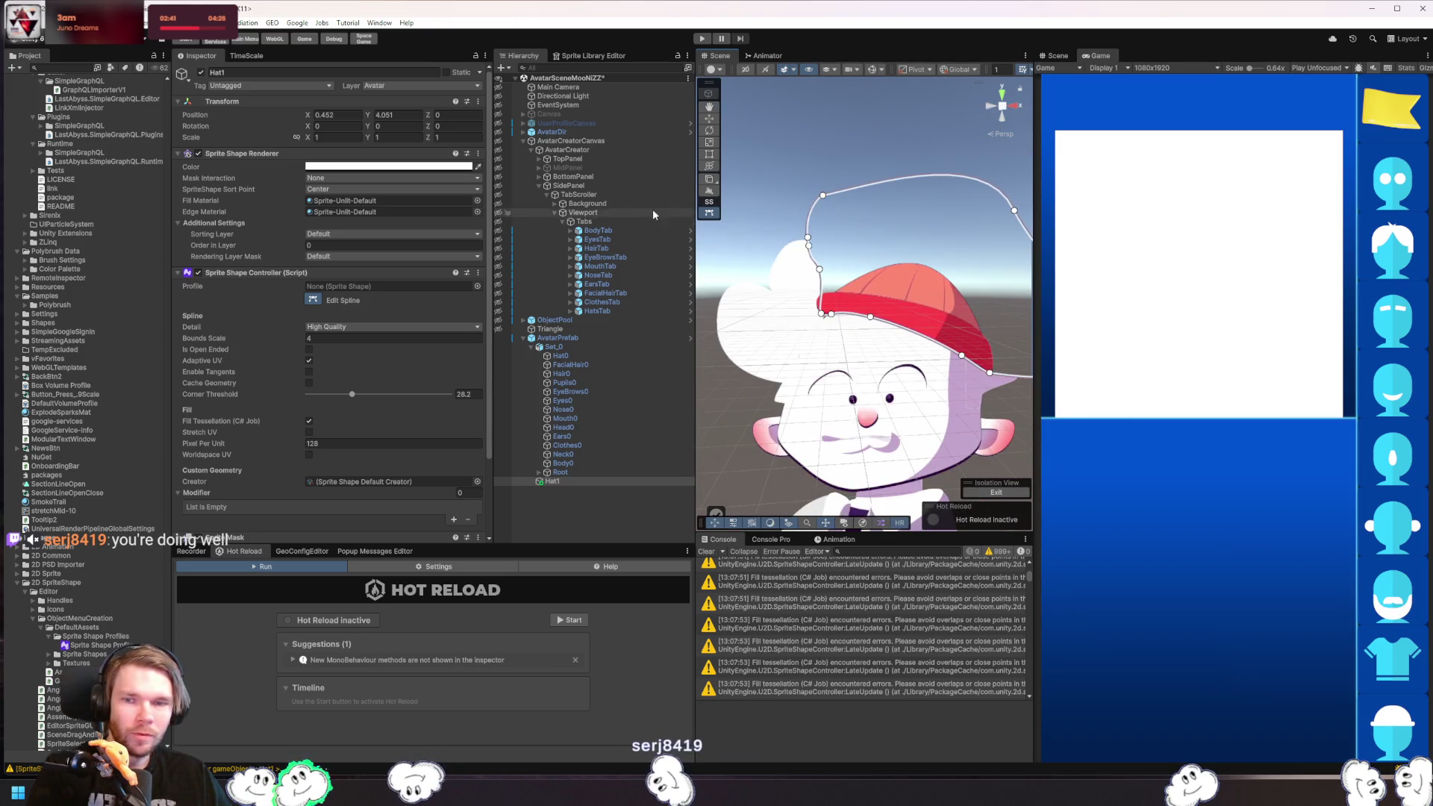
left_click(772, 203)
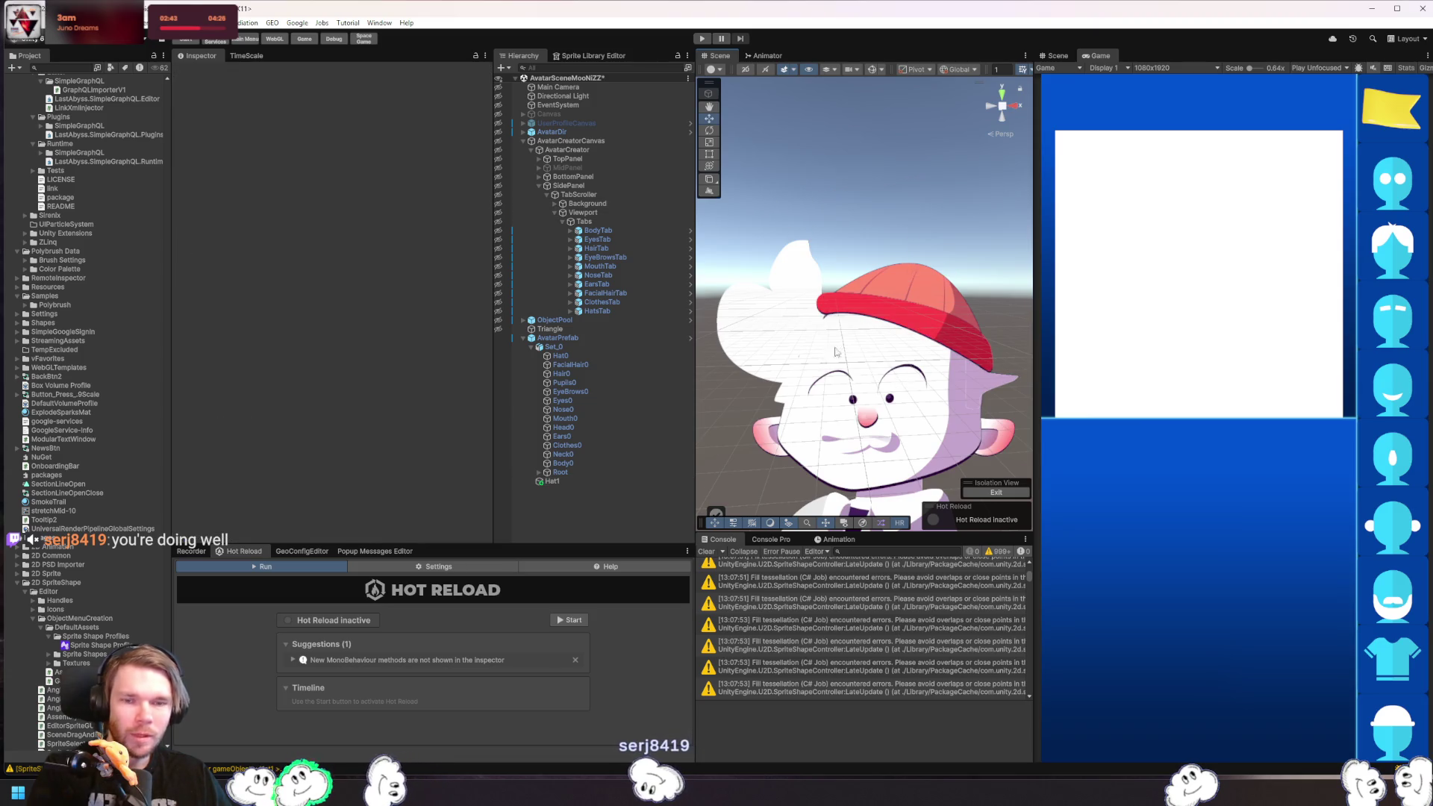
- Reselect Hat1, delete a spline point, and frame the hat in the Scene view
left_click_drag(820, 250, 893, 253)
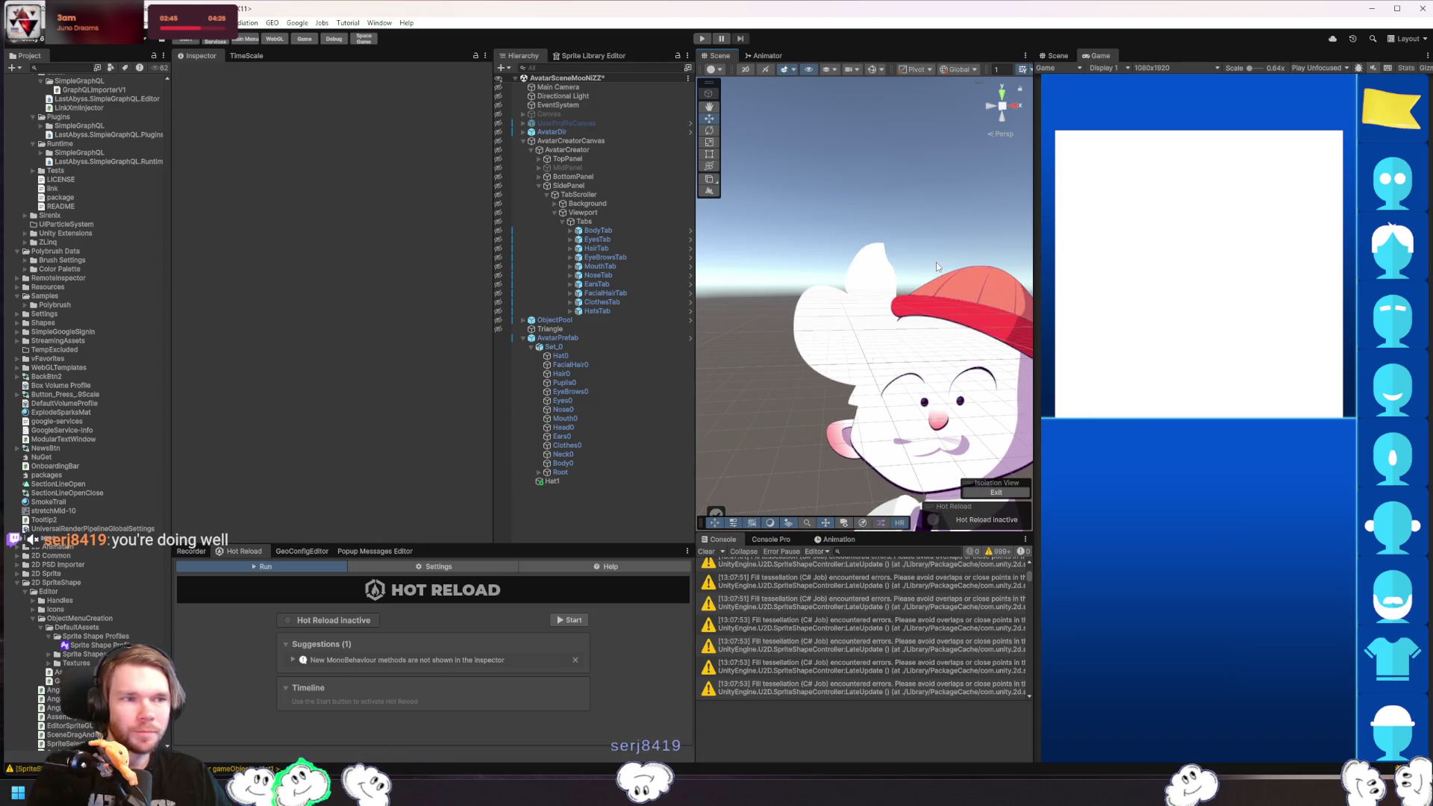
left_click(888, 214)
key("Delete")
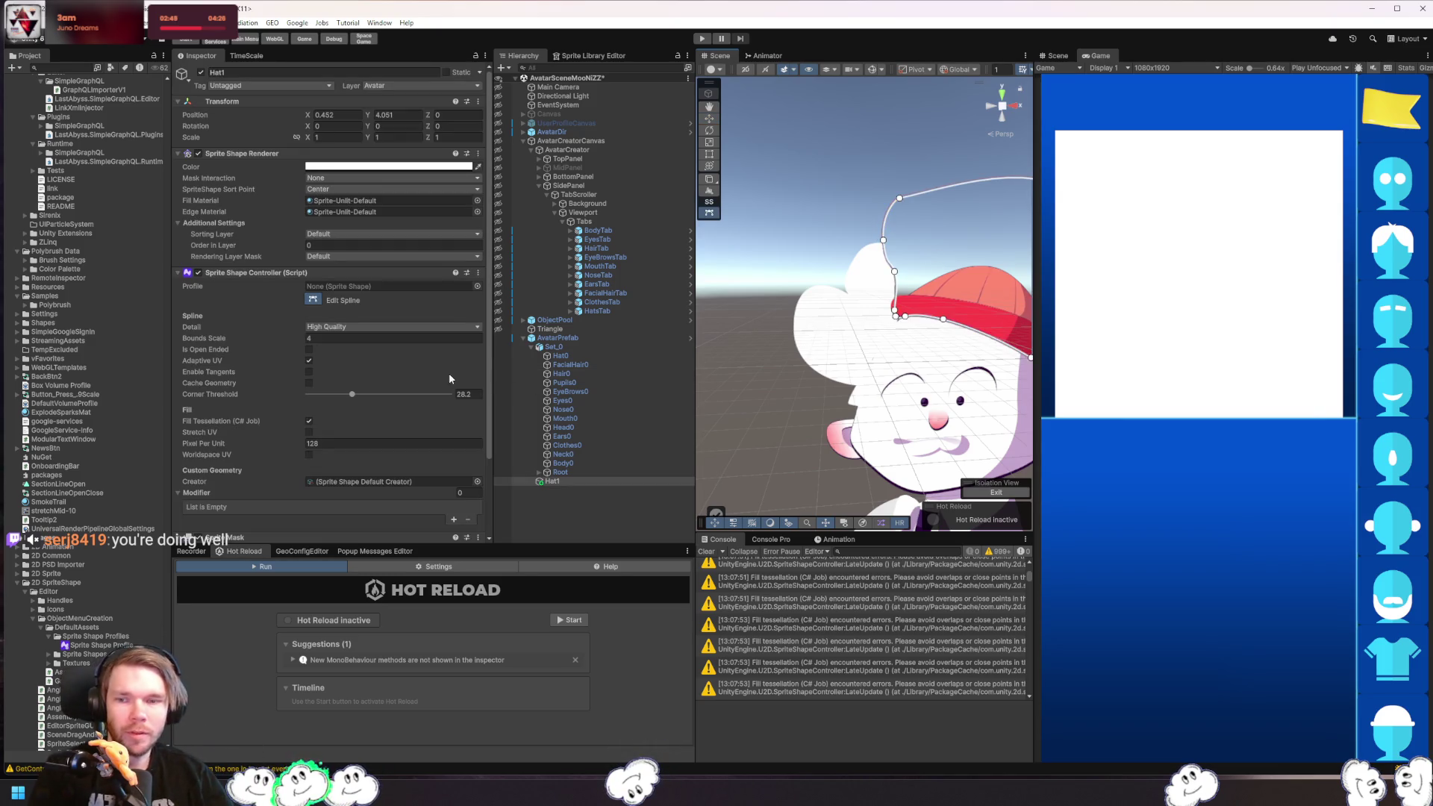
left_click(603, 357)
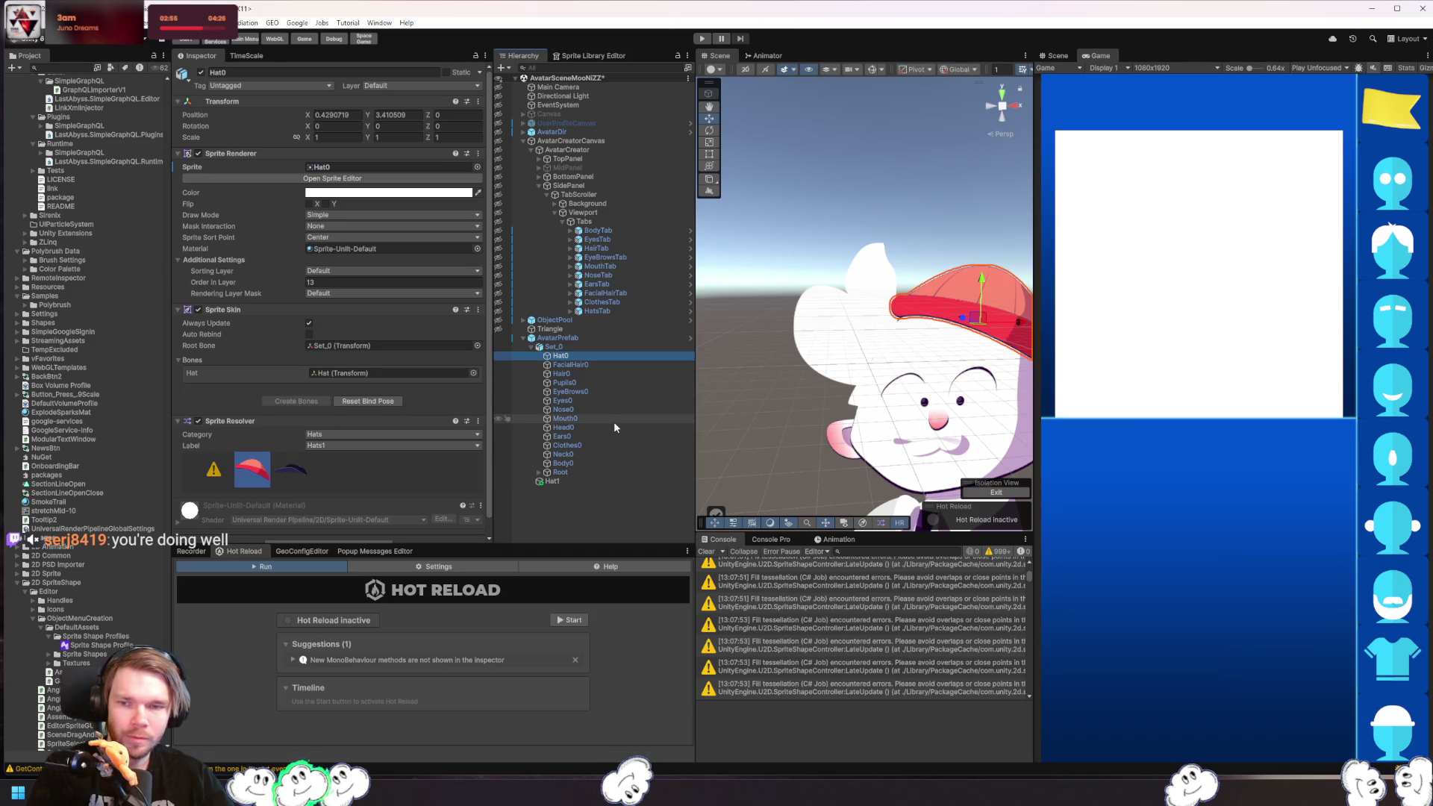
left_click(552, 481)
key("f")
- Select AvatarPrefab, then reselect Hat1 to show its Sprite Shape Controller settings
left_click(947, 420)
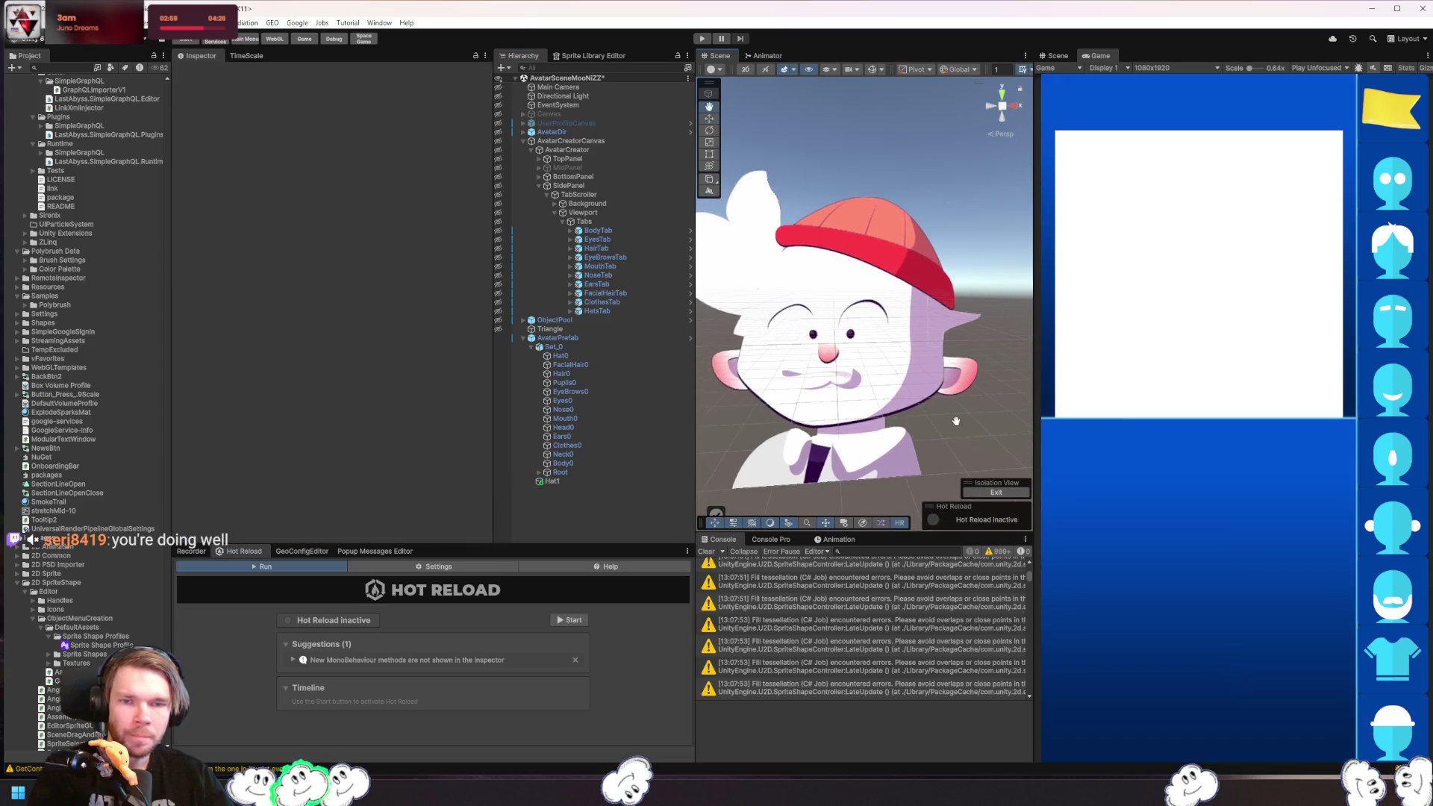
scroll(751, 285, "up", 10)
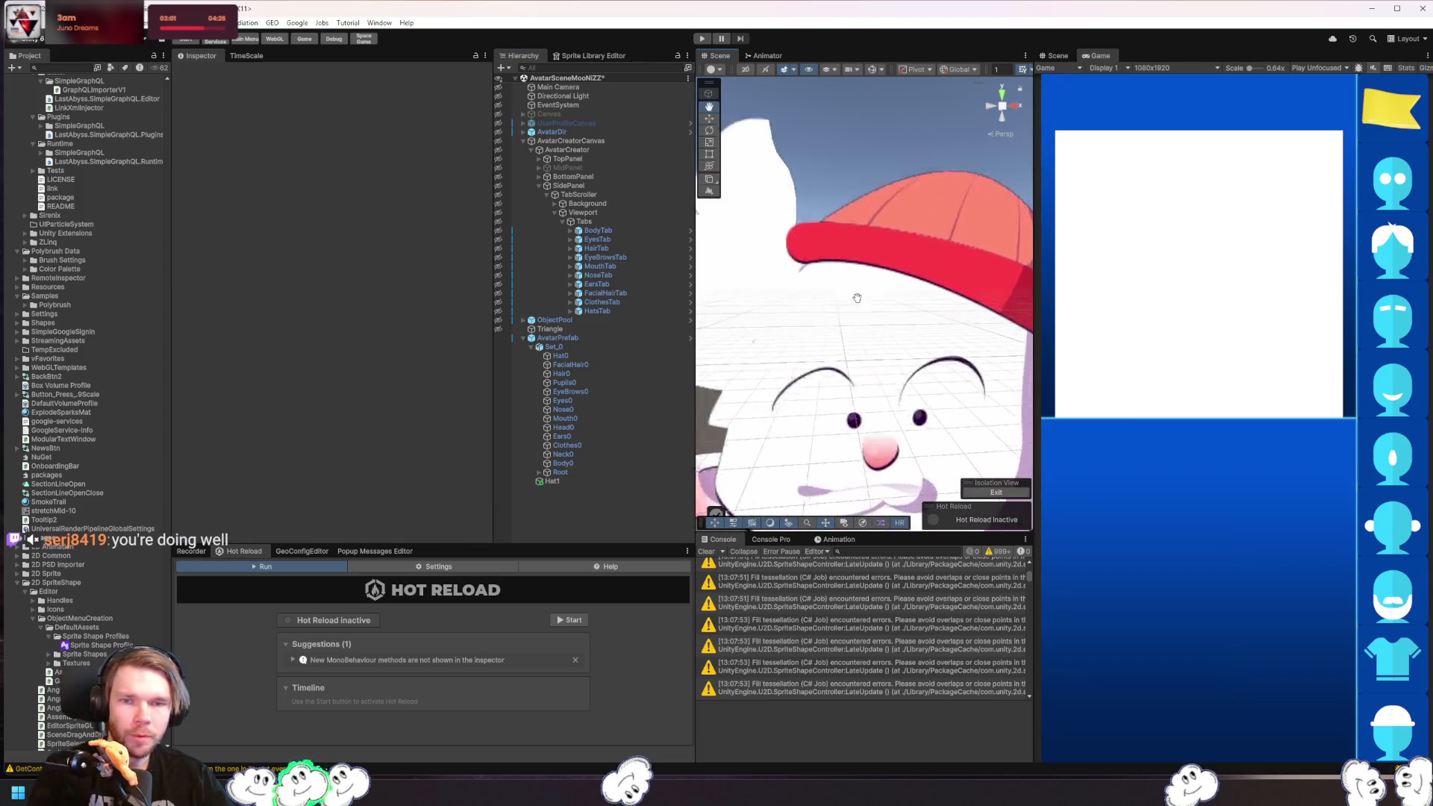
left_click_drag(962, 340, 884, 350)
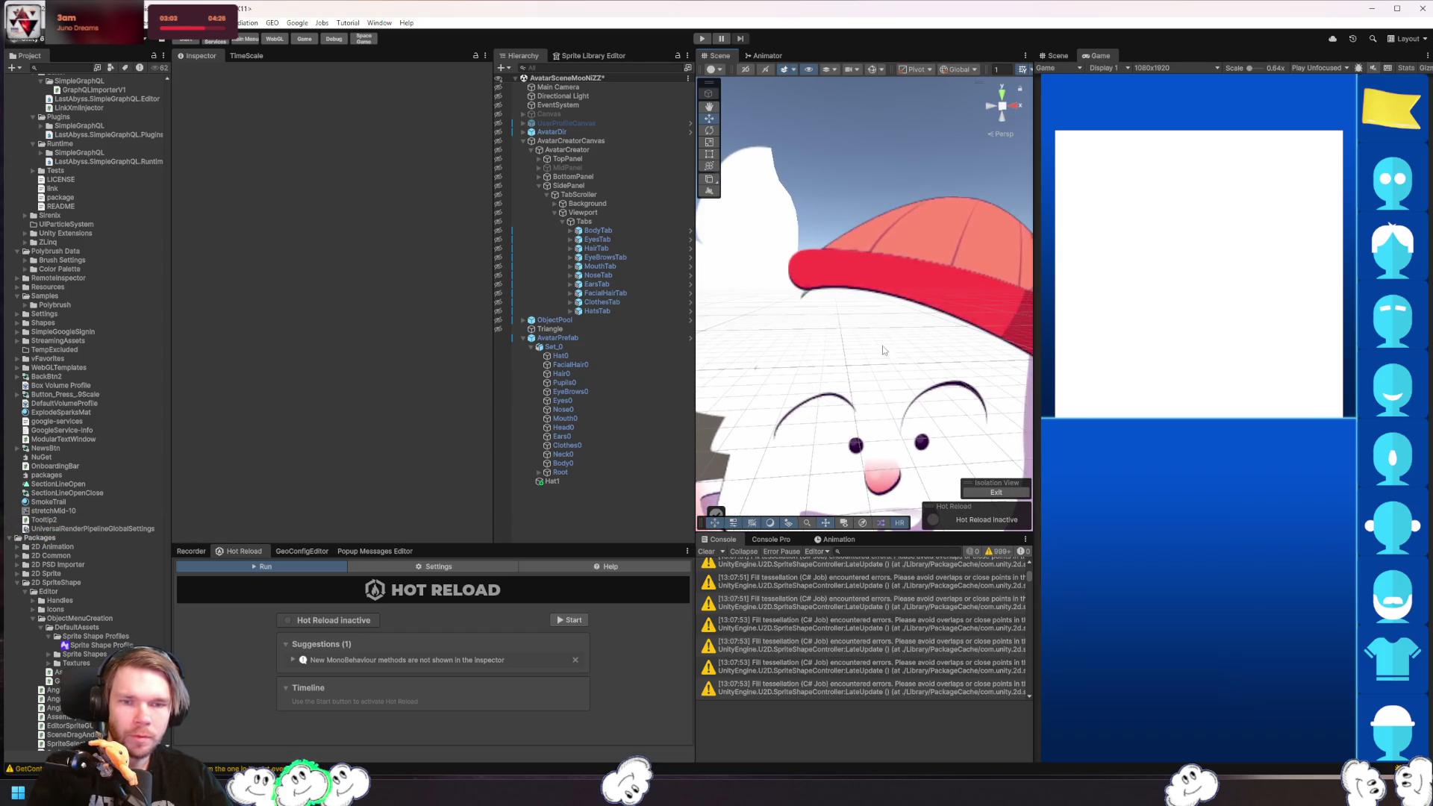
left_click(846, 282)
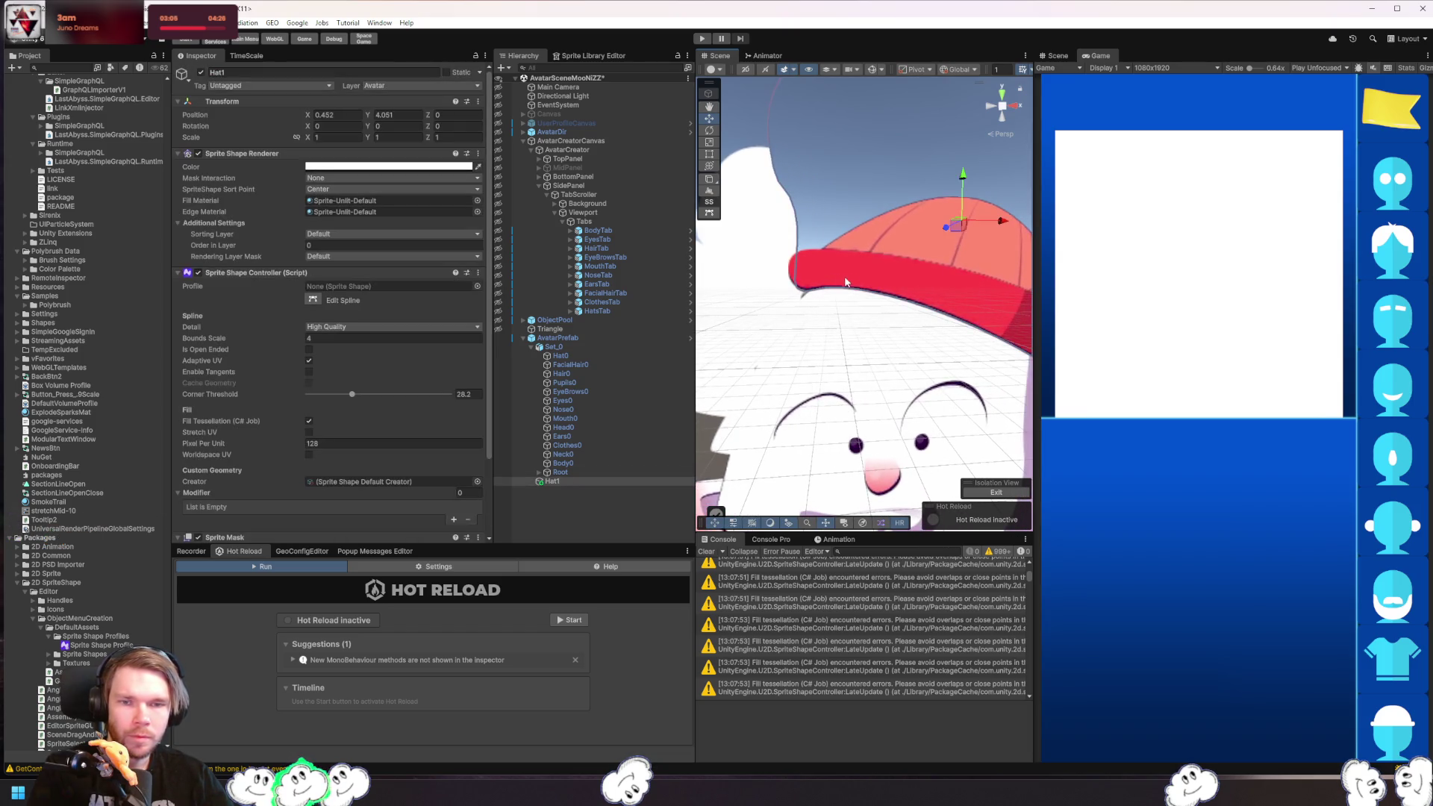
scroll(847, 338, "down", 5)
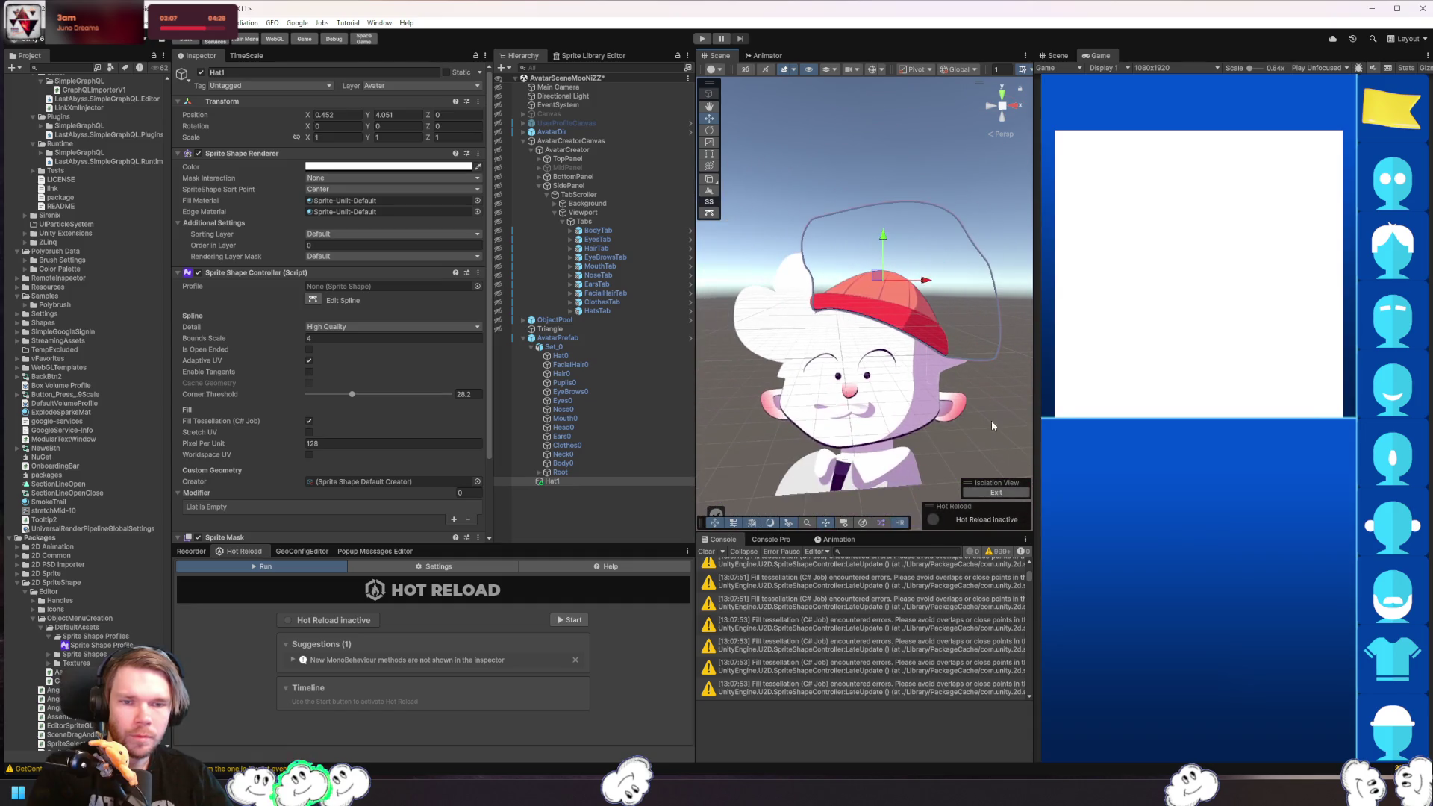
left_click(1005, 428)
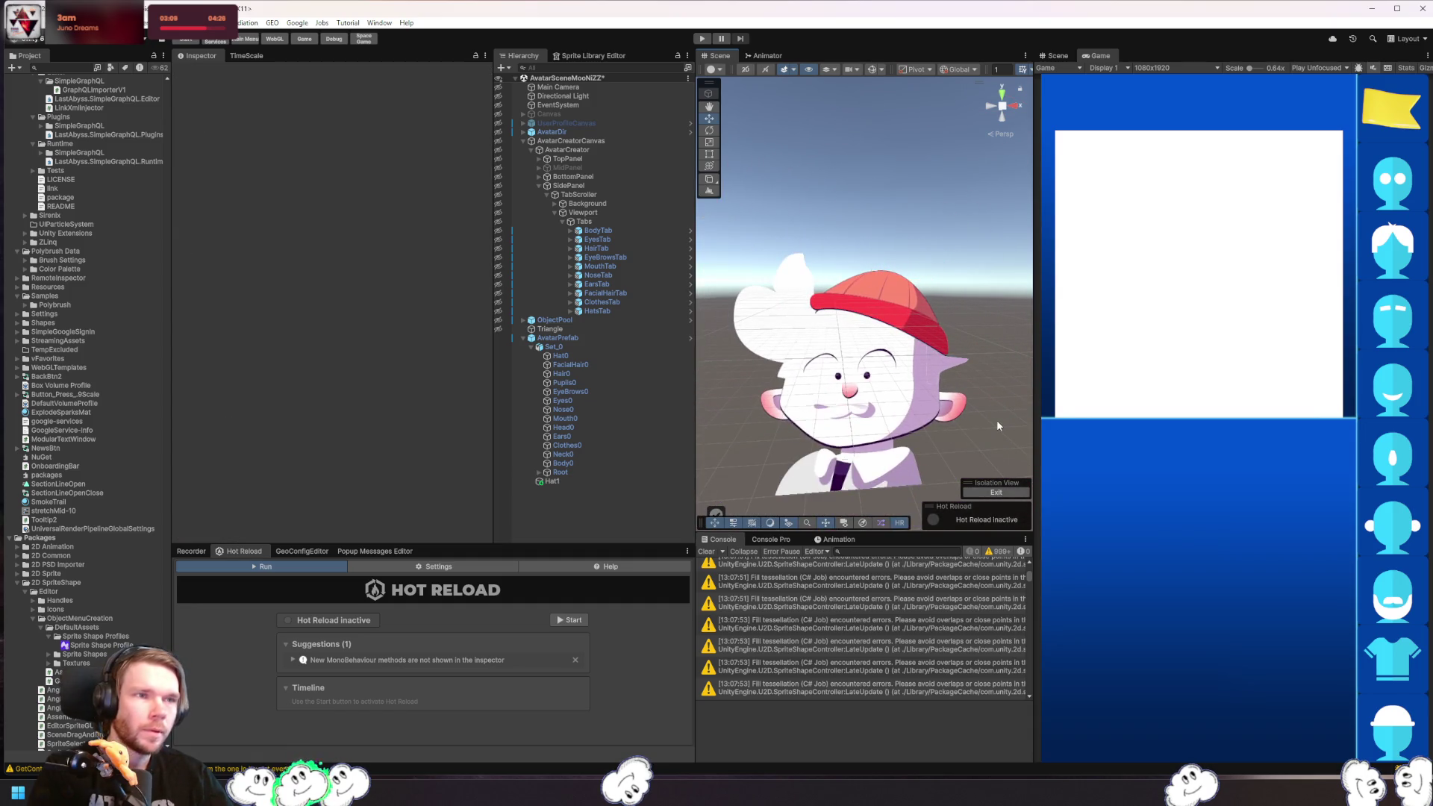
left_click(810, 289)
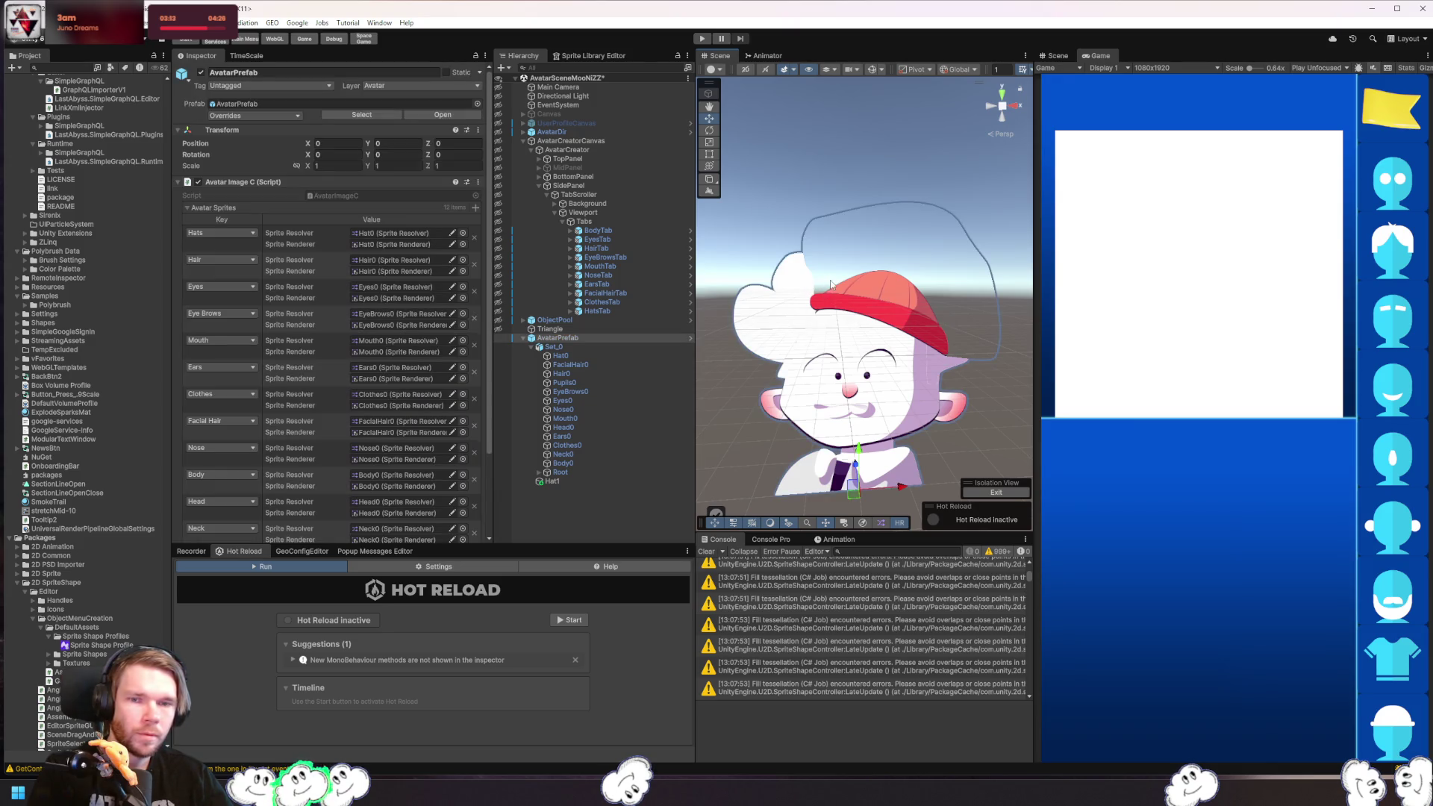
left_click(590, 481)
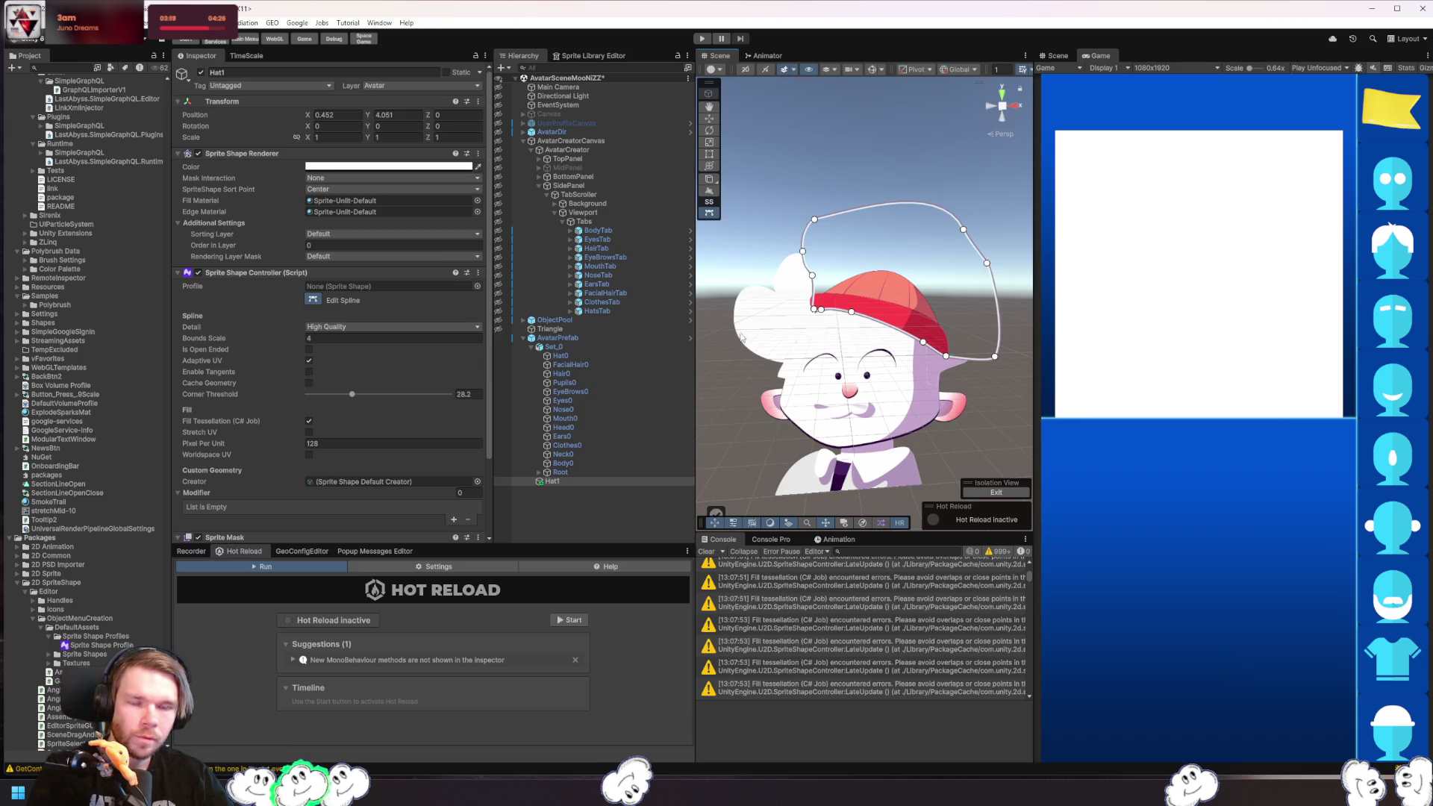
- Drop the Sprite Shape Profile asset into Hat1's Profile field and inspect that profile's settings
mouse_move(774, 422)
left_mouse_down()
mouse_move(810, 388)
mouse_move(805, 406)
left_mouse_up()
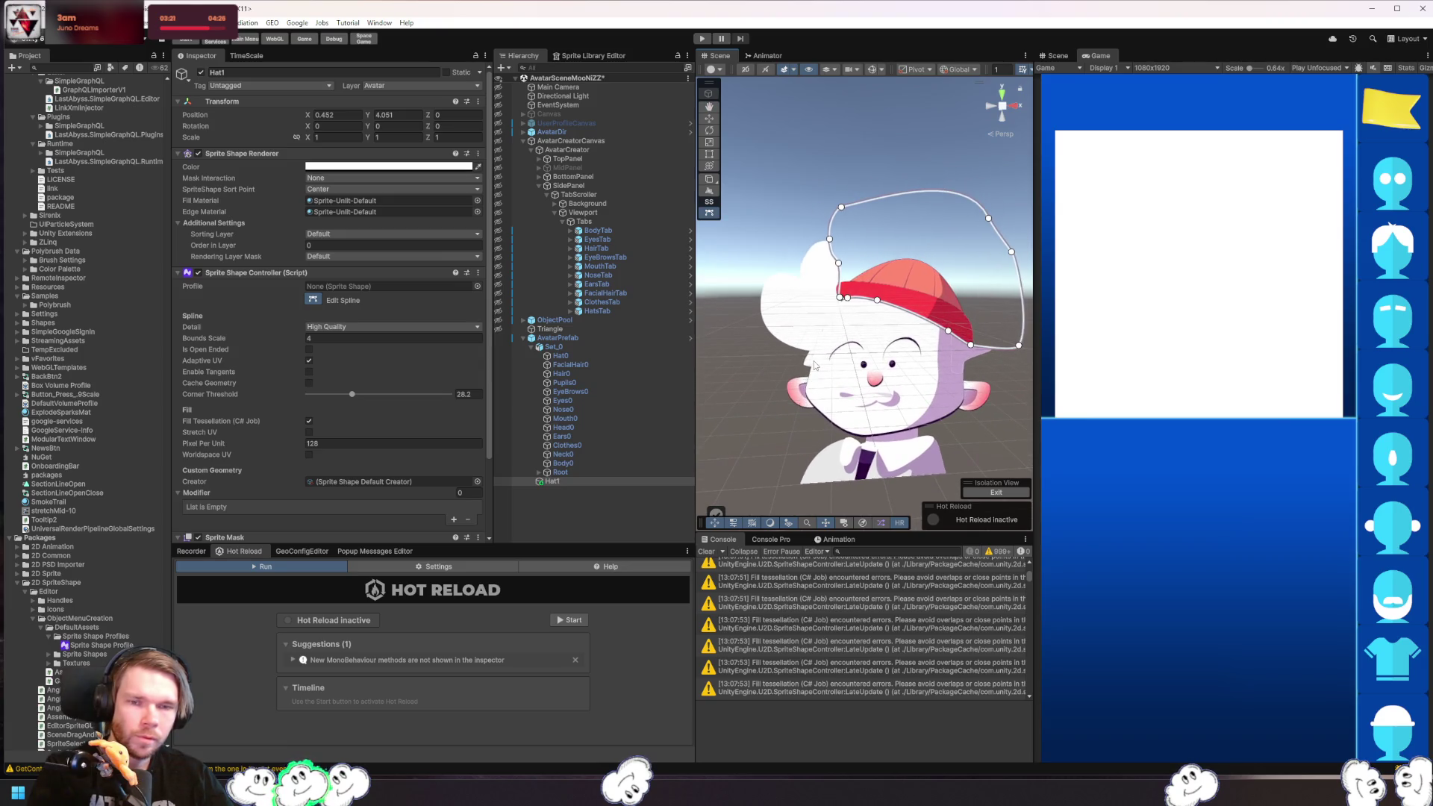
scroll(813, 347, "up", 6)
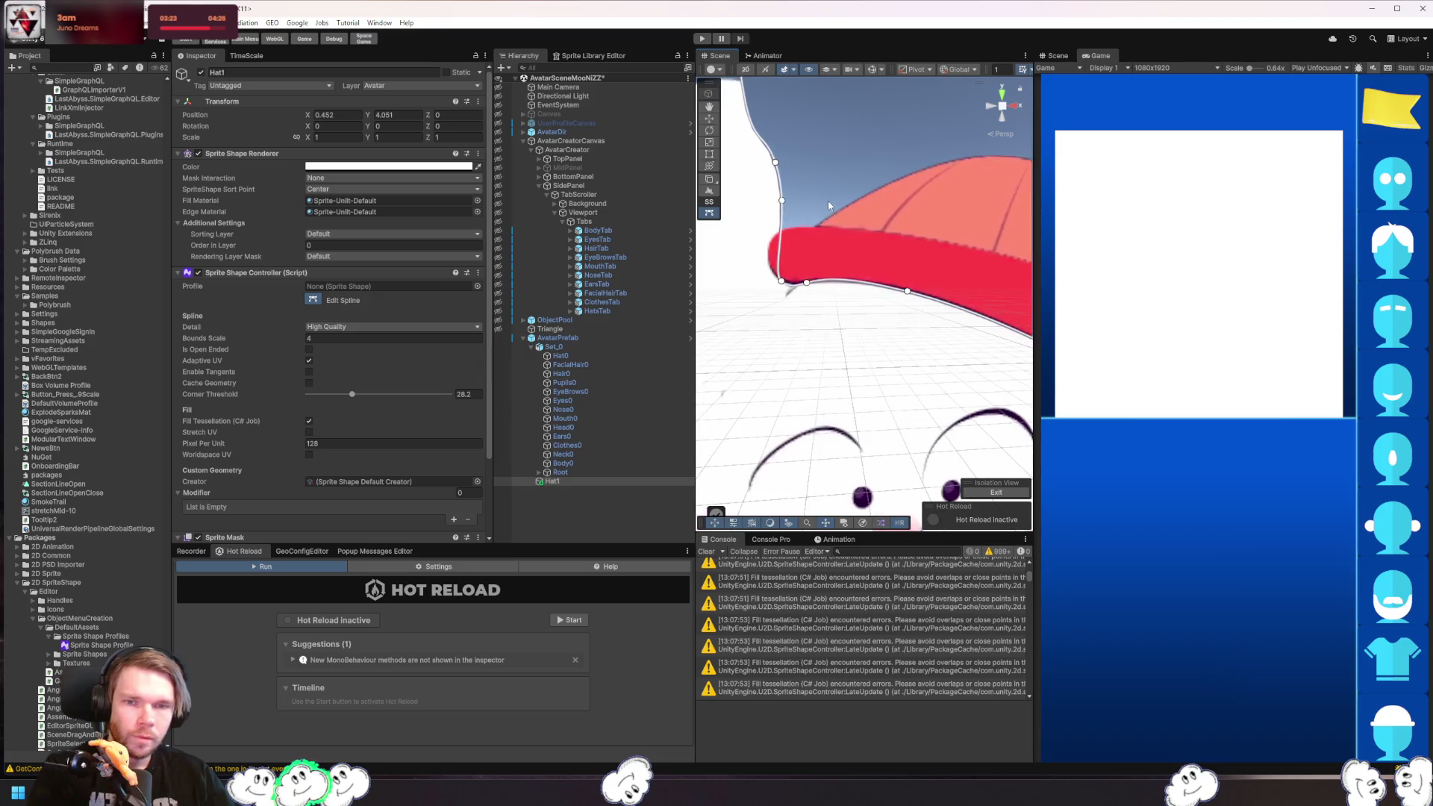
scroll(818, 301, "down", 3)
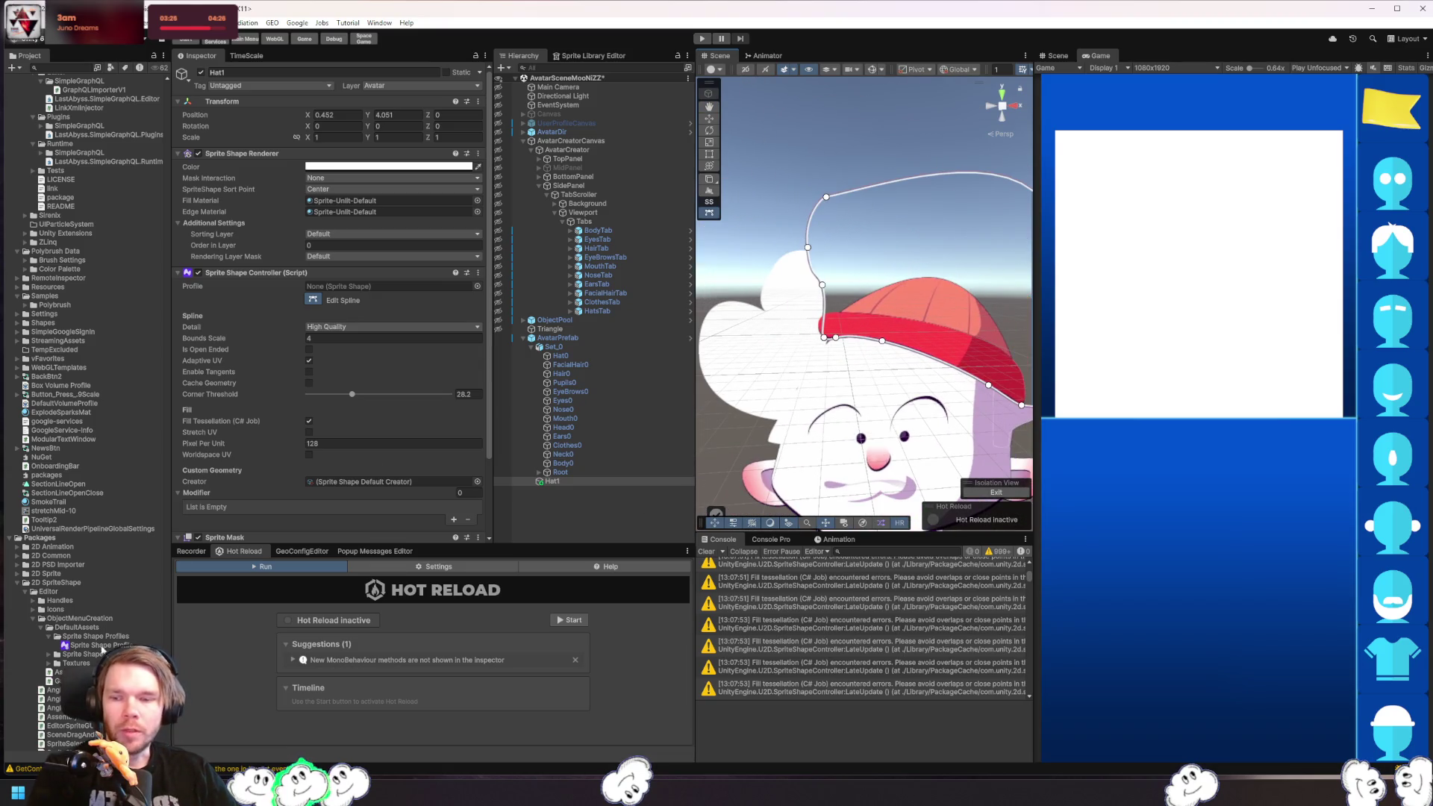
mouse_move(116, 648)
left_mouse_down()
mouse_move(246, 552)
mouse_move(358, 388)
mouse_move(388, 287)
left_mouse_up()
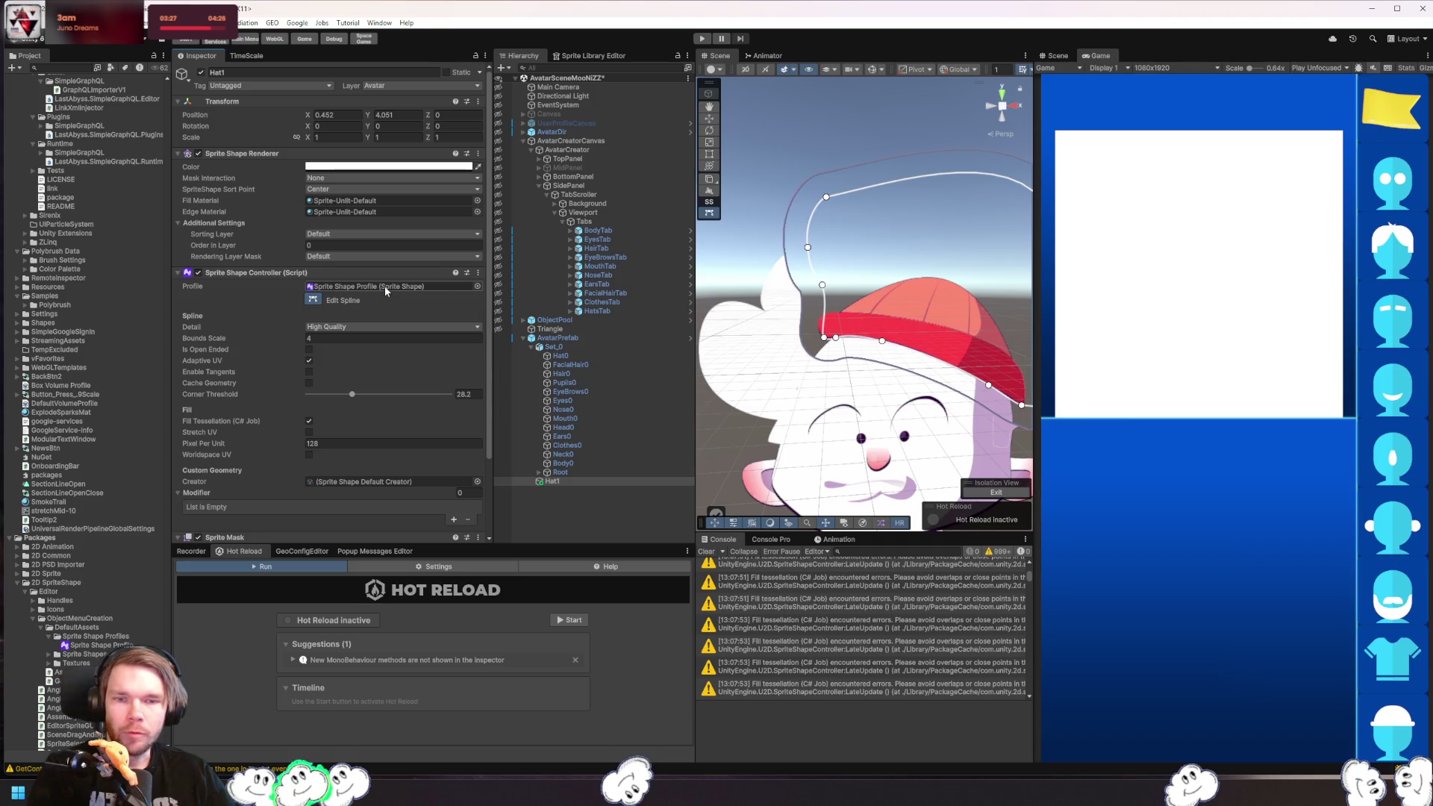
left_click(414, 287)
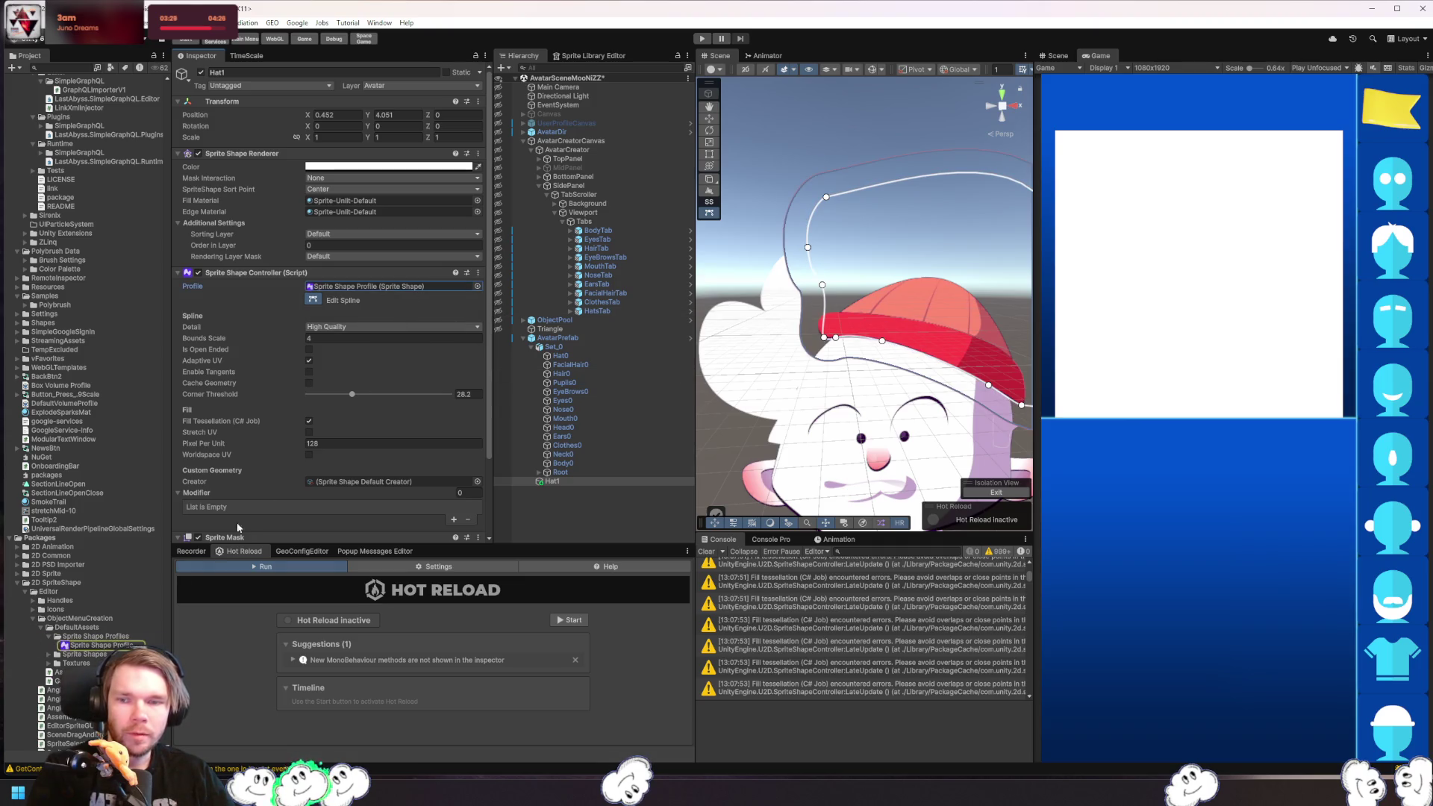
left_click(111, 649)
scroll(92, 589, "up", 15)
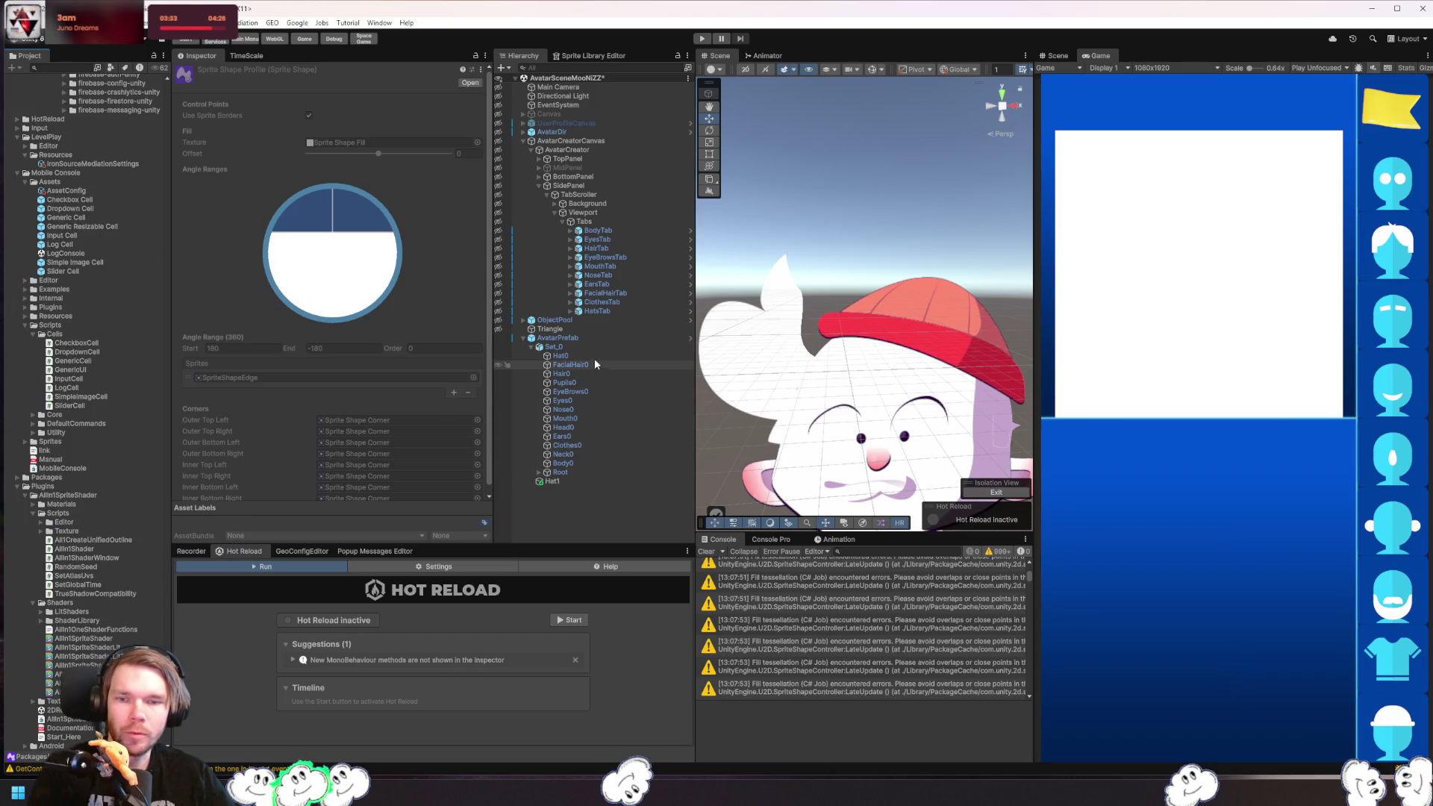
- Create a new Sprite Shape Profile in the _avatar folder via Create > 2D > Sprites
left_click(567, 338)
left_click(396, 115)
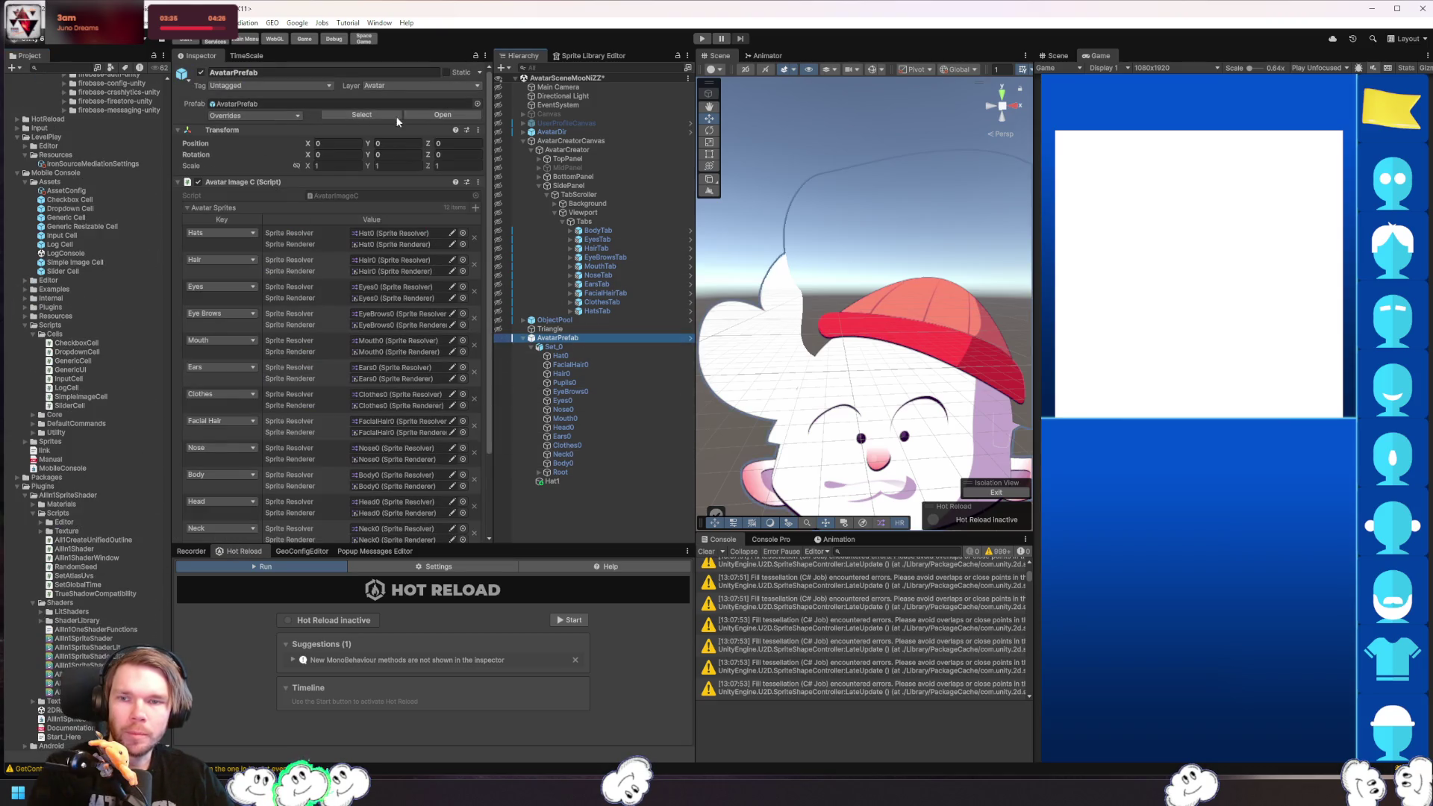
scroll(102, 160, "up", 5)
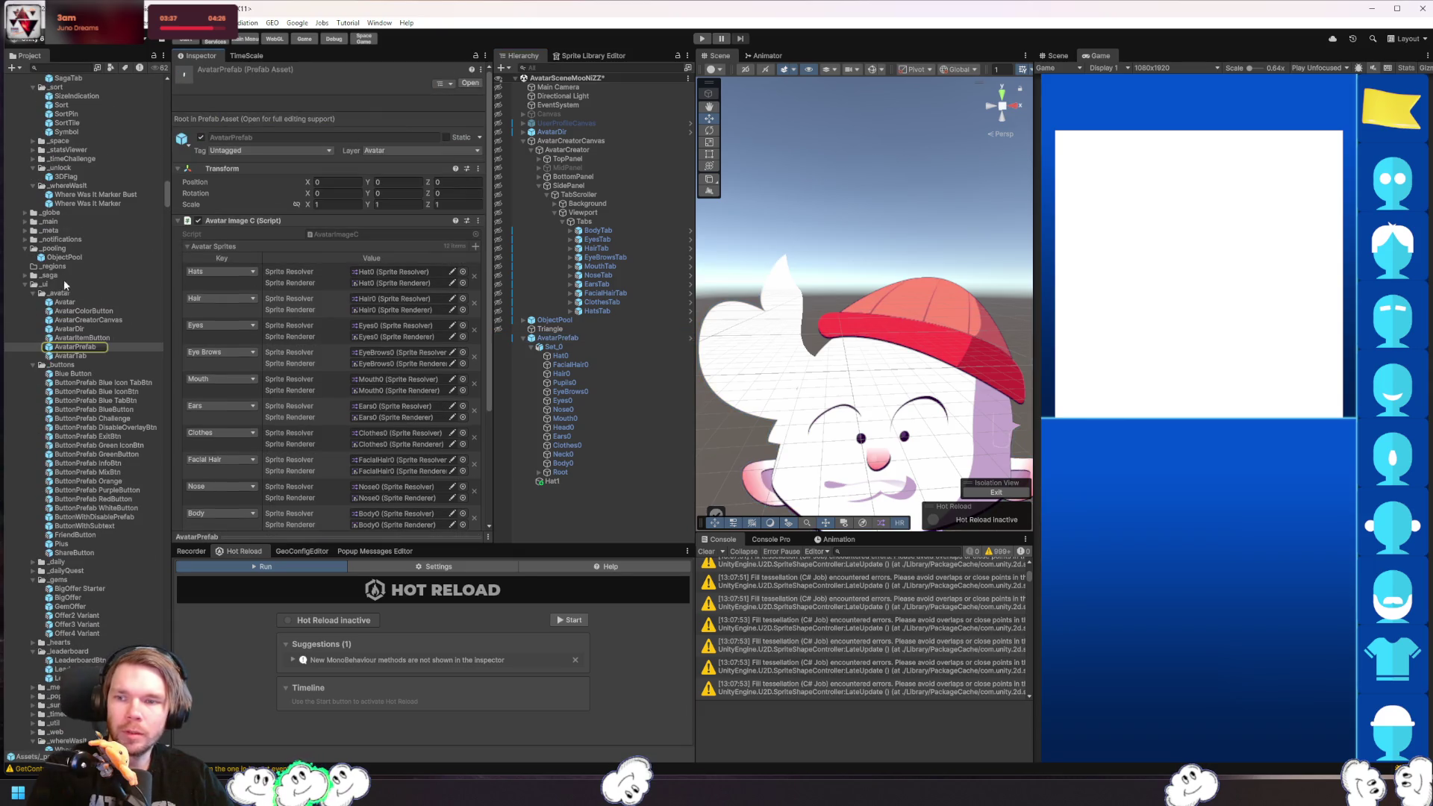
right_click(68, 293)
mouse_move(98, 300)
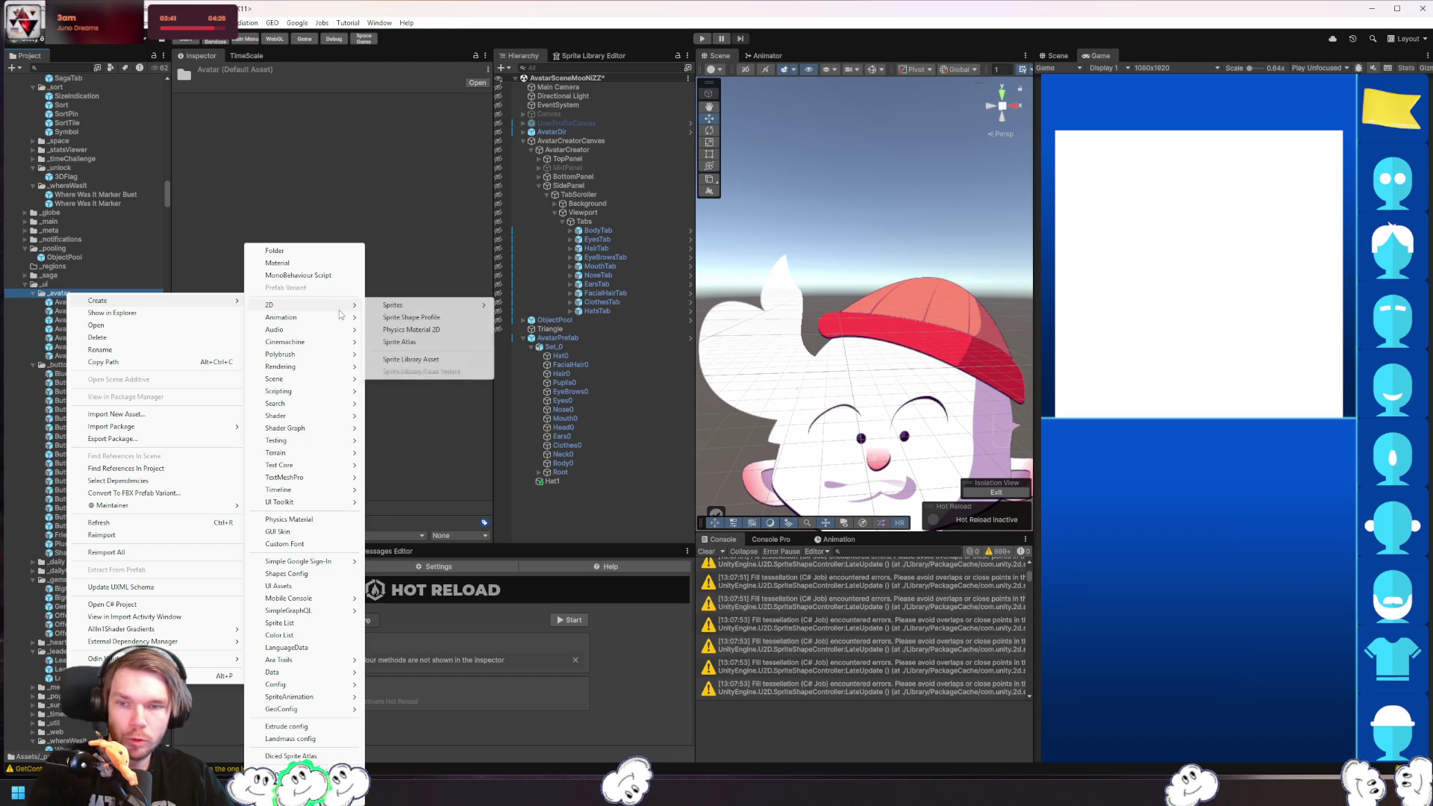
mouse_move(343, 306)
left_click(418, 317)
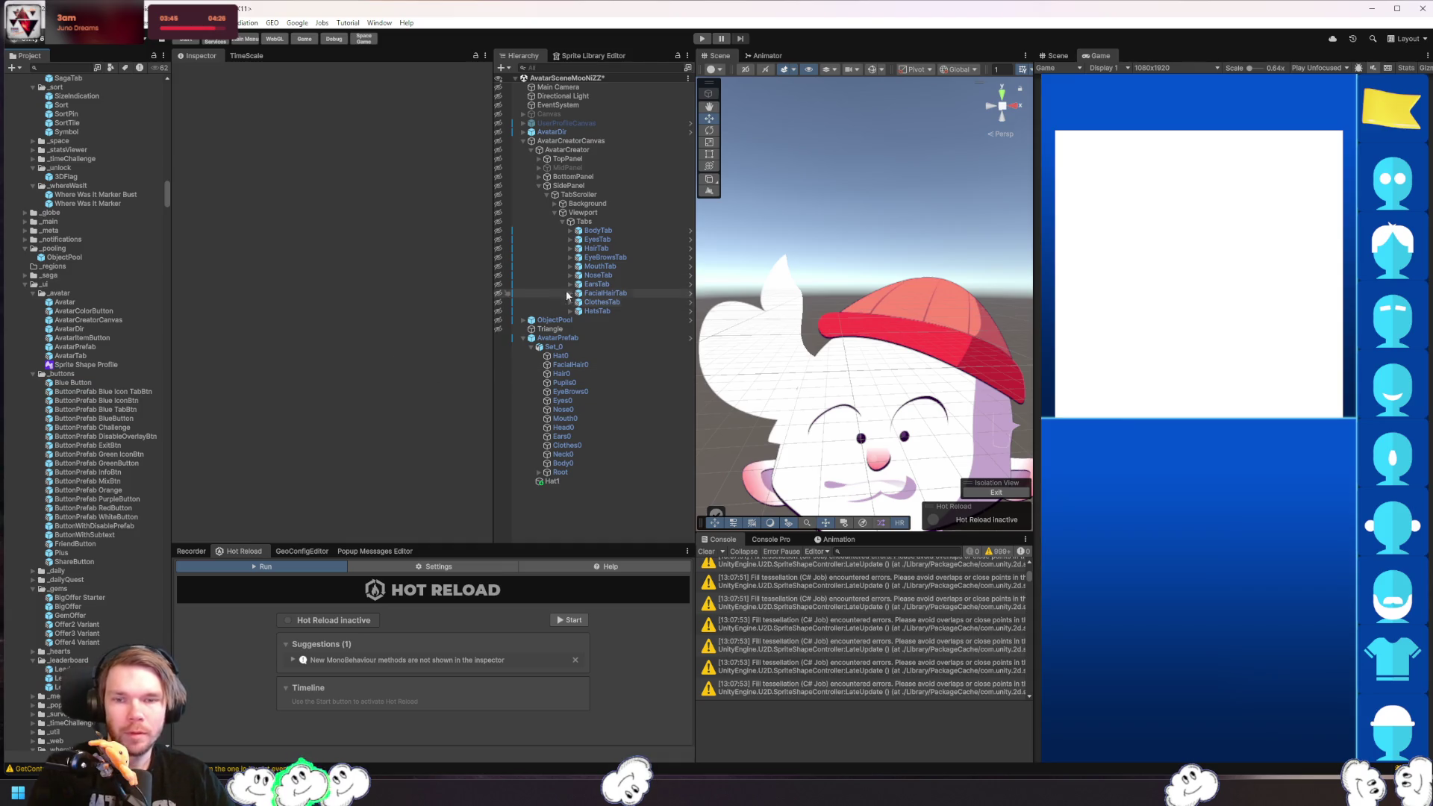
- Assign the new profile to Hat1, open it, and rotate its angle range to the upper half
left_click(558, 482)
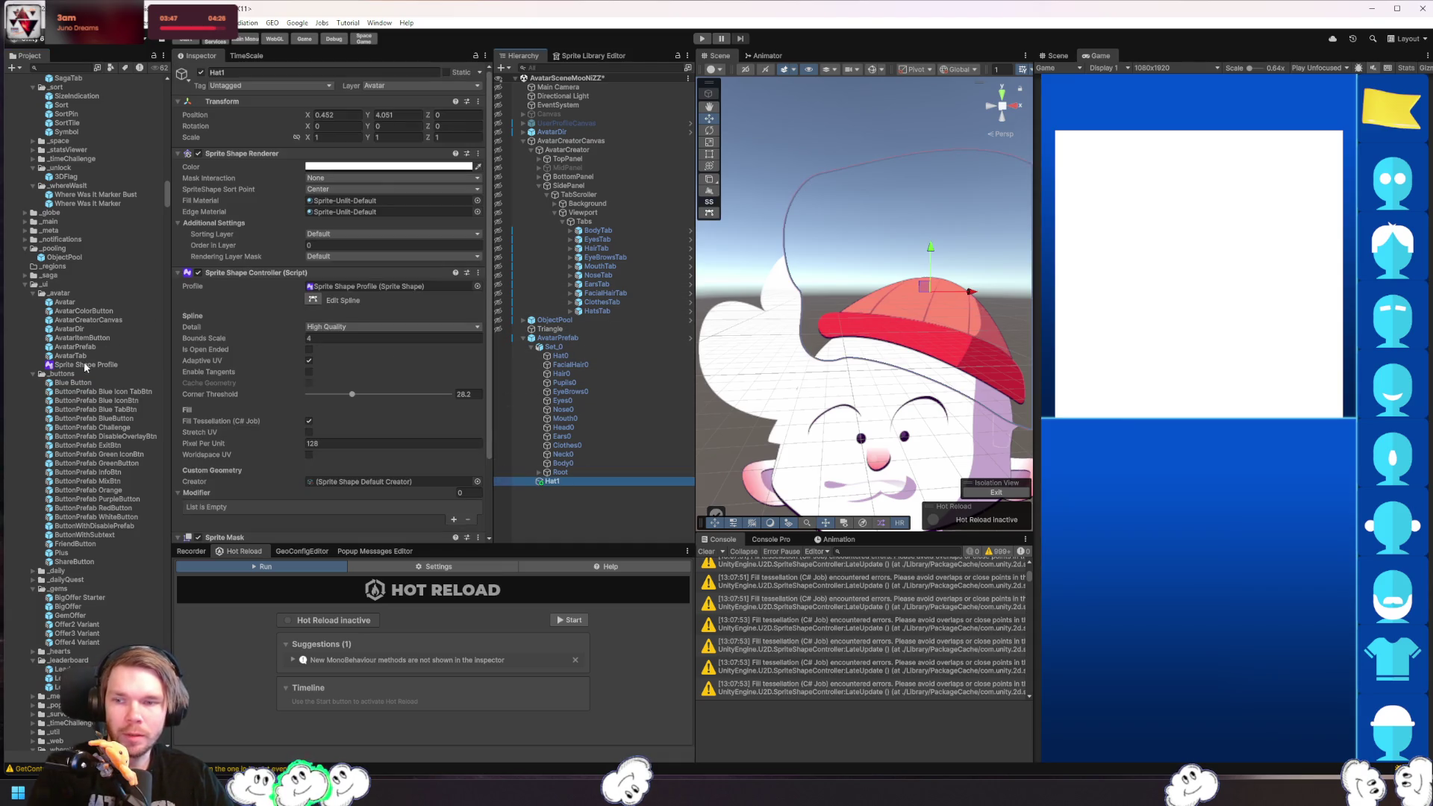
left_click_drag(84, 361, 371, 291)
double_click(371, 289)
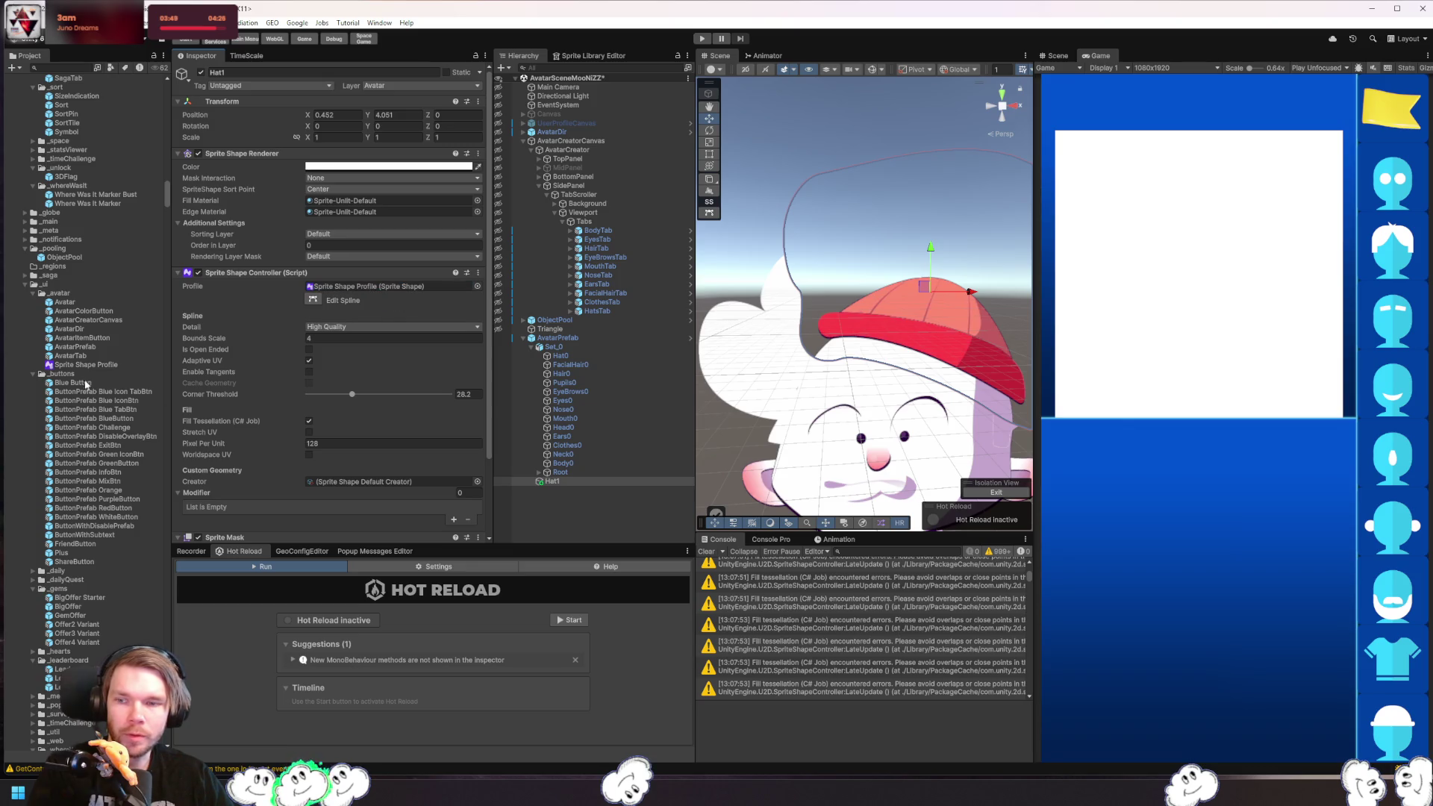
mouse_move(332, 190)
left_mouse_down()
mouse_move(381, 205)
mouse_move(400, 254)
mouse_move(385, 306)
mouse_move(446, 254)
left_mouse_up()
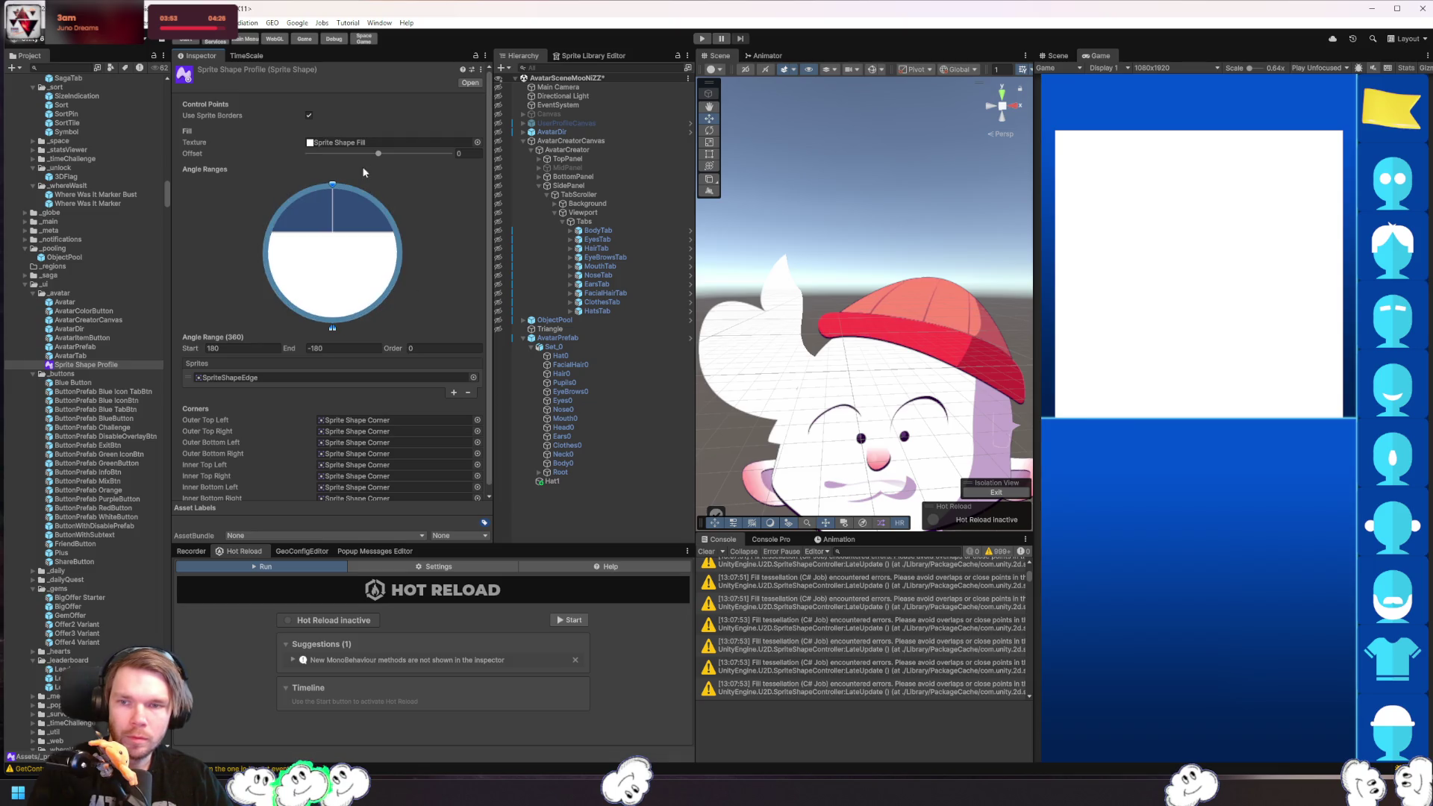
mouse_move(378, 153)
left_mouse_down()
mouse_move(272, 155)
mouse_move(499, 152)
left_mouse_up()
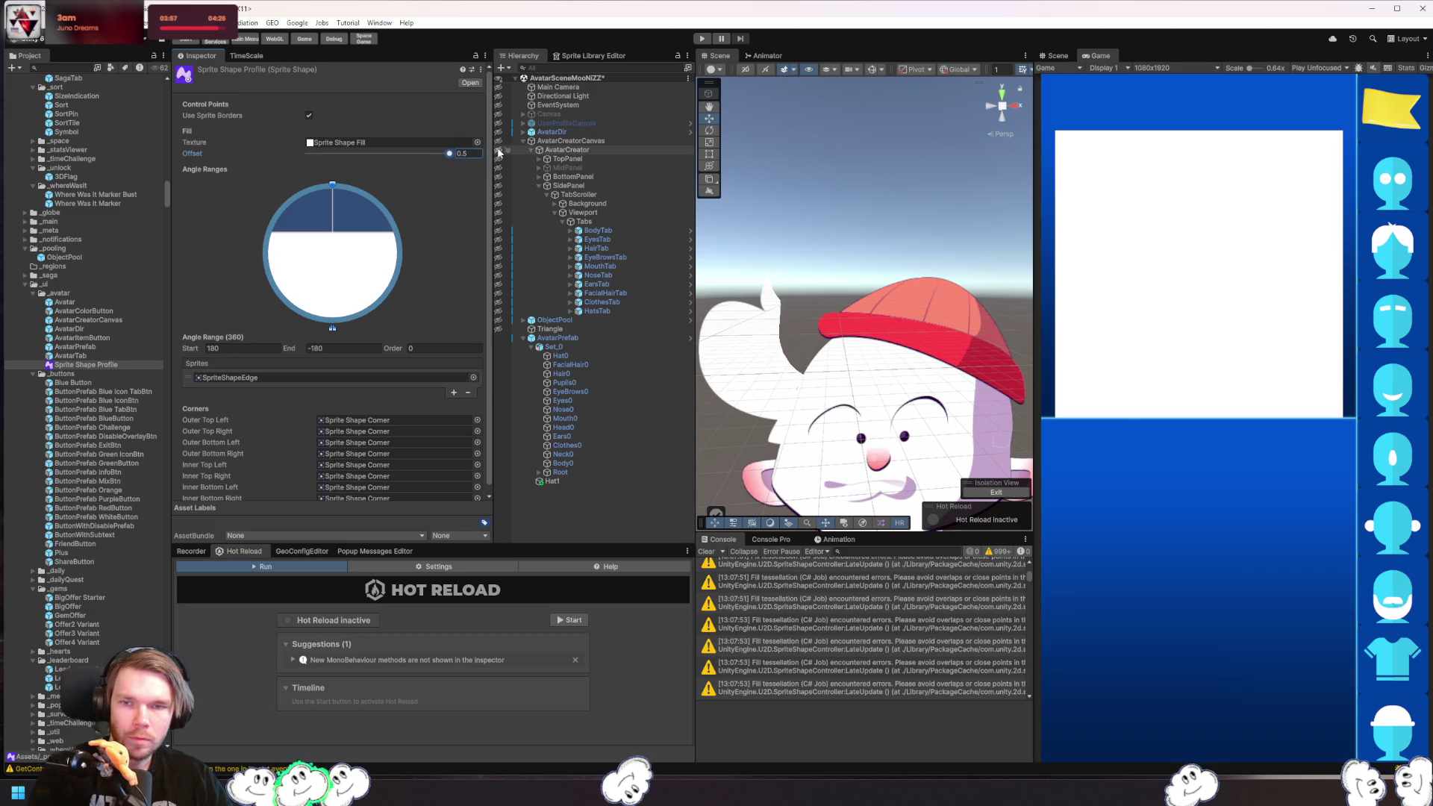
key("ctrl+z")
type("0")
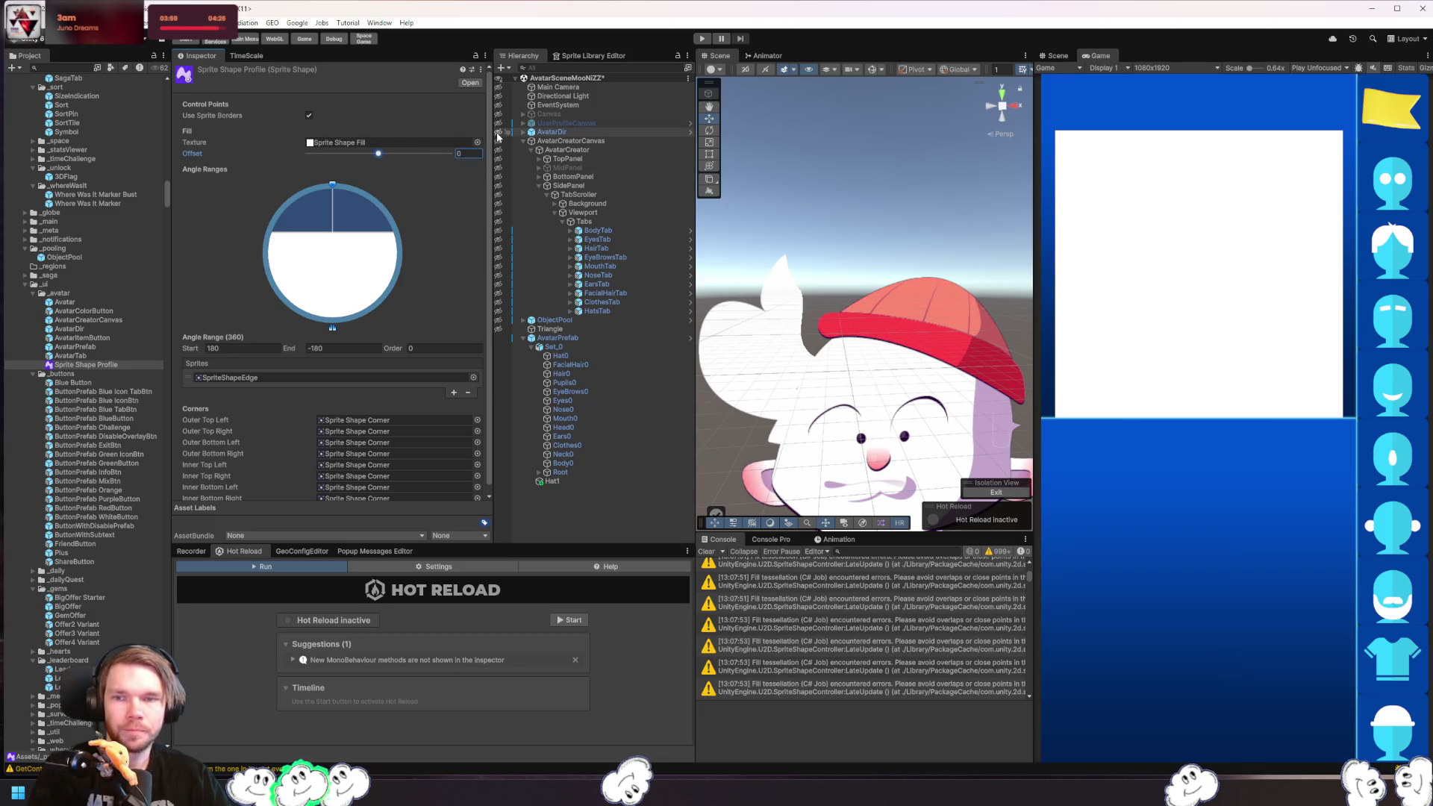
left_click(308, 117)
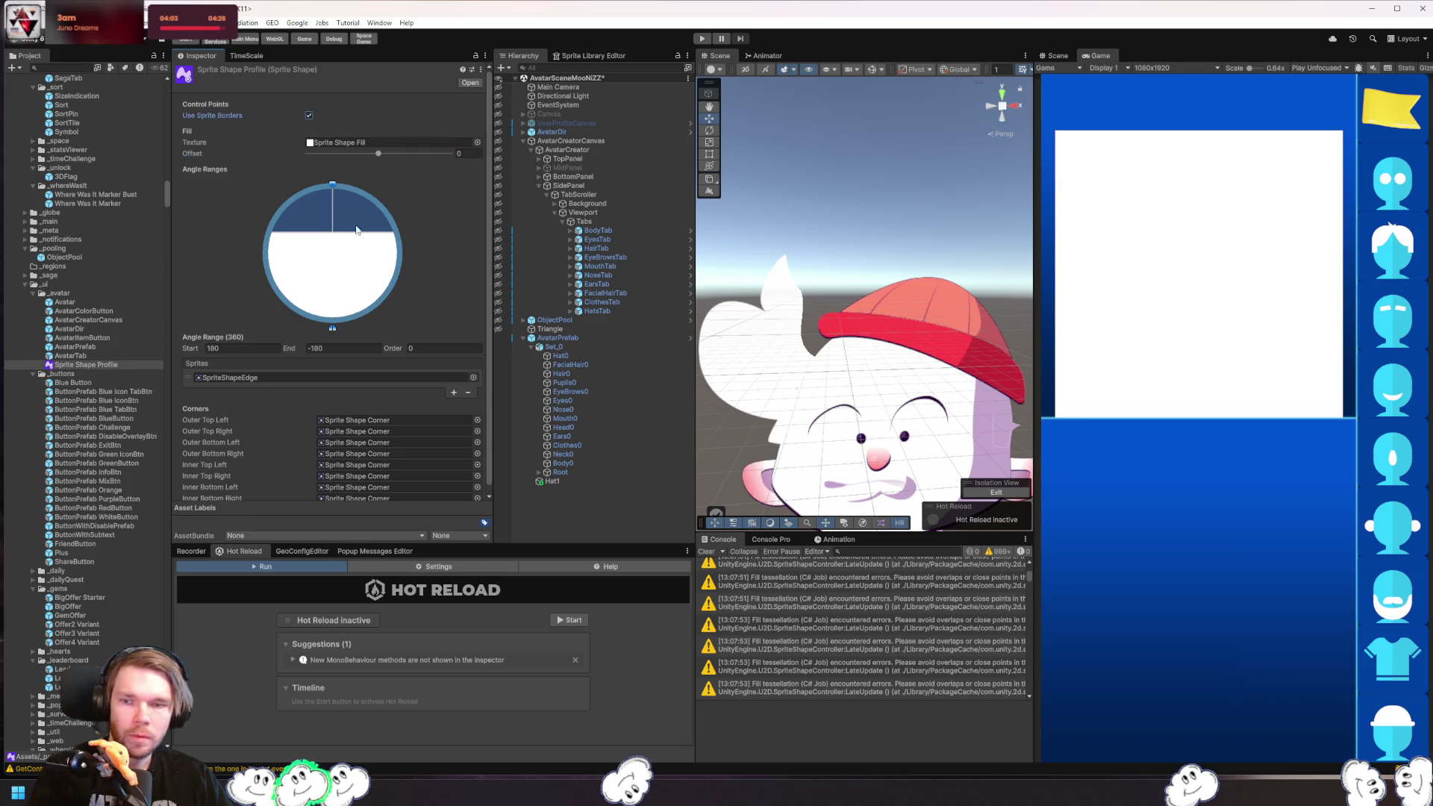
scroll(420, 302, "down", 1)
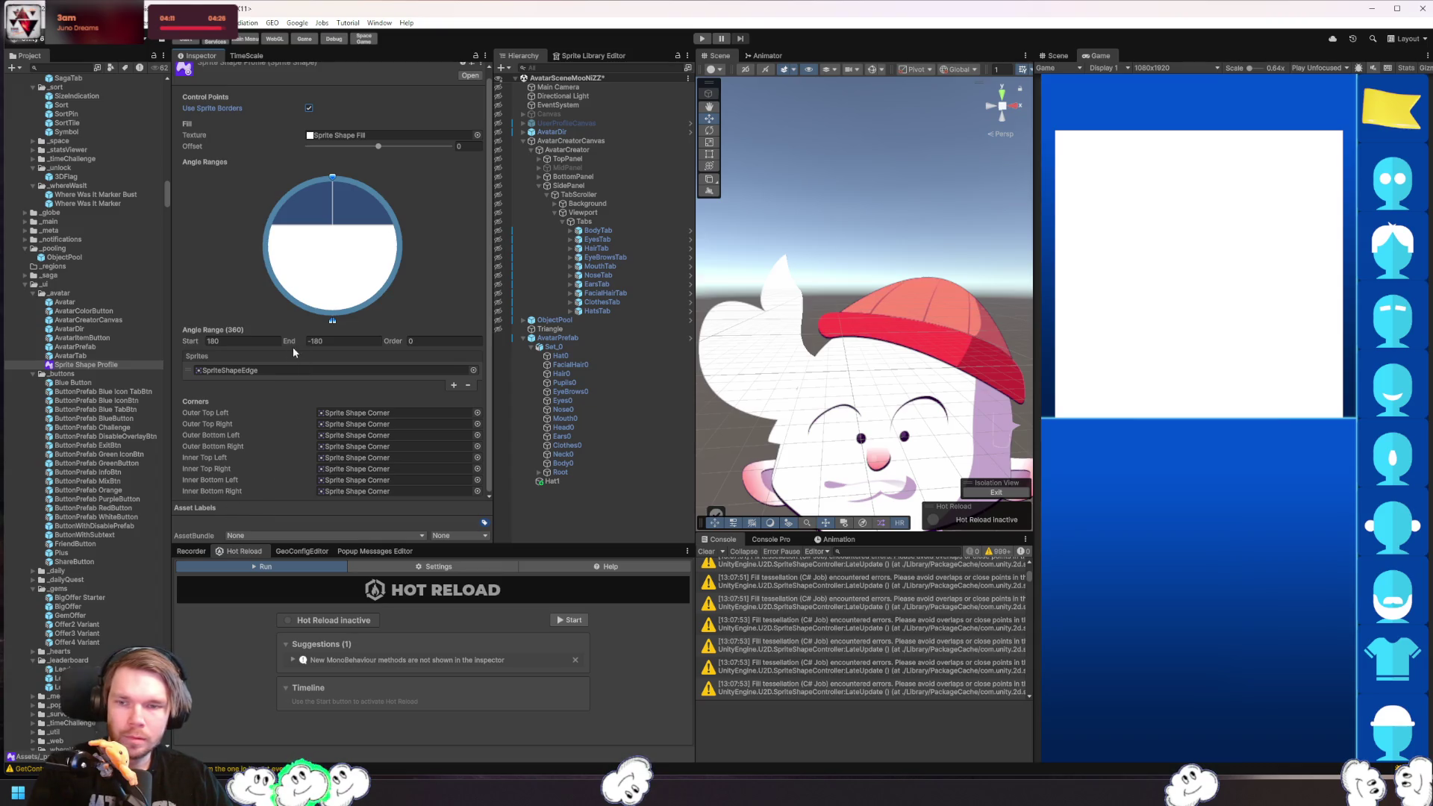
mouse_move(330, 199)
left_mouse_down()
mouse_move(353, 226)
mouse_move(322, 195)
mouse_move(347, 196)
mouse_move(331, 184)
mouse_move(270, 247)
mouse_move(362, 303)
mouse_move(343, 302)
left_mouse_up()
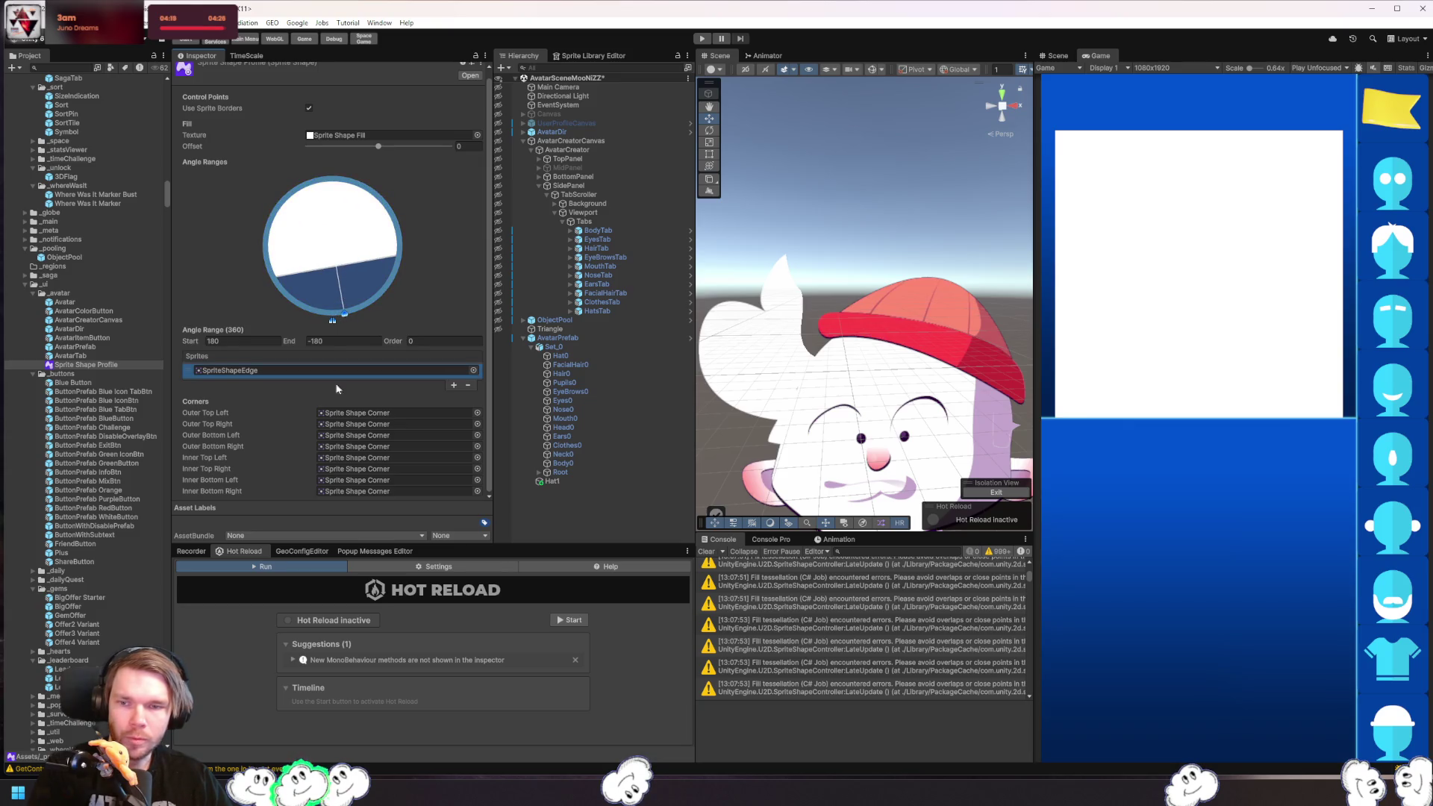
left_click_drag(193, 341, 185, 341)
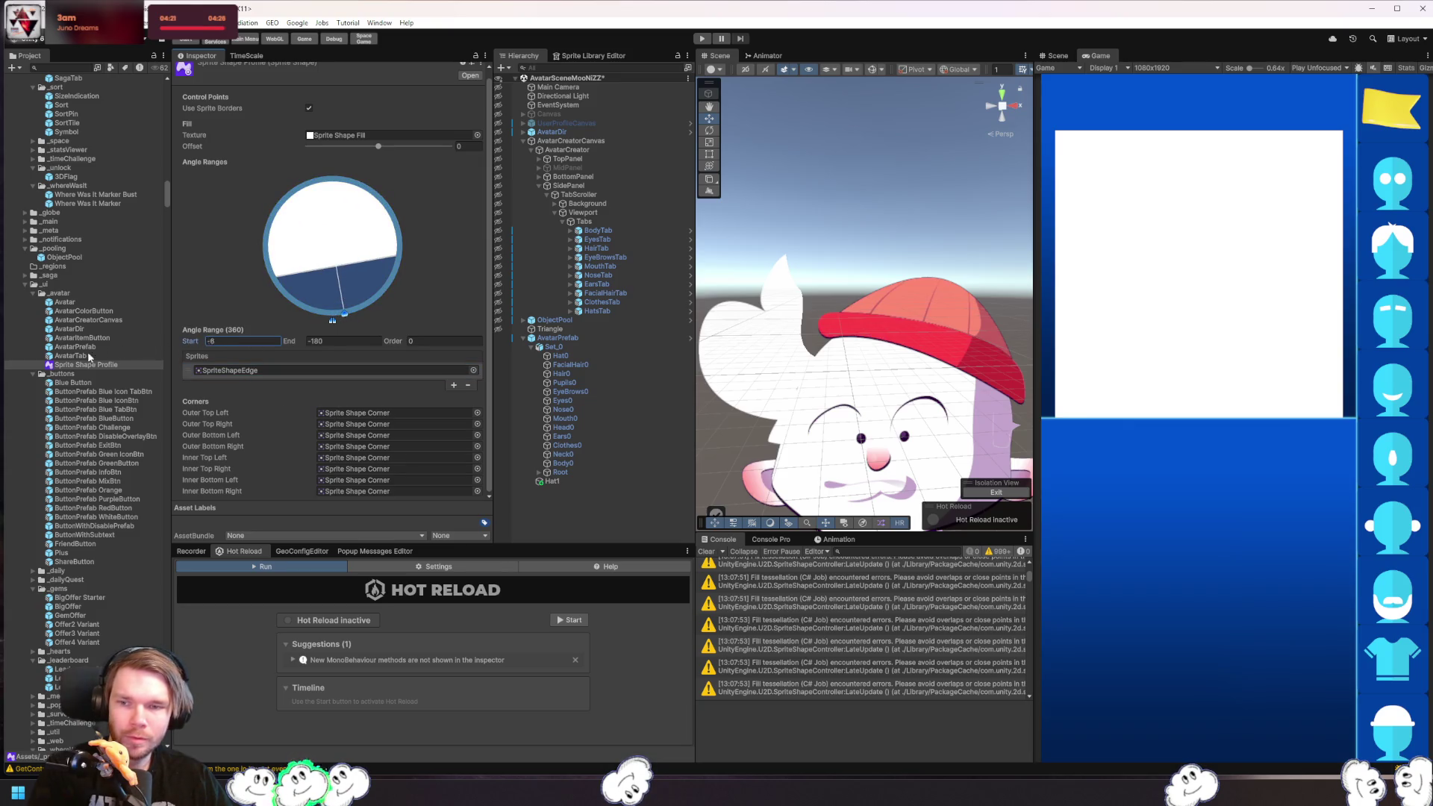
left_click_drag(89, 357, 127, 347)
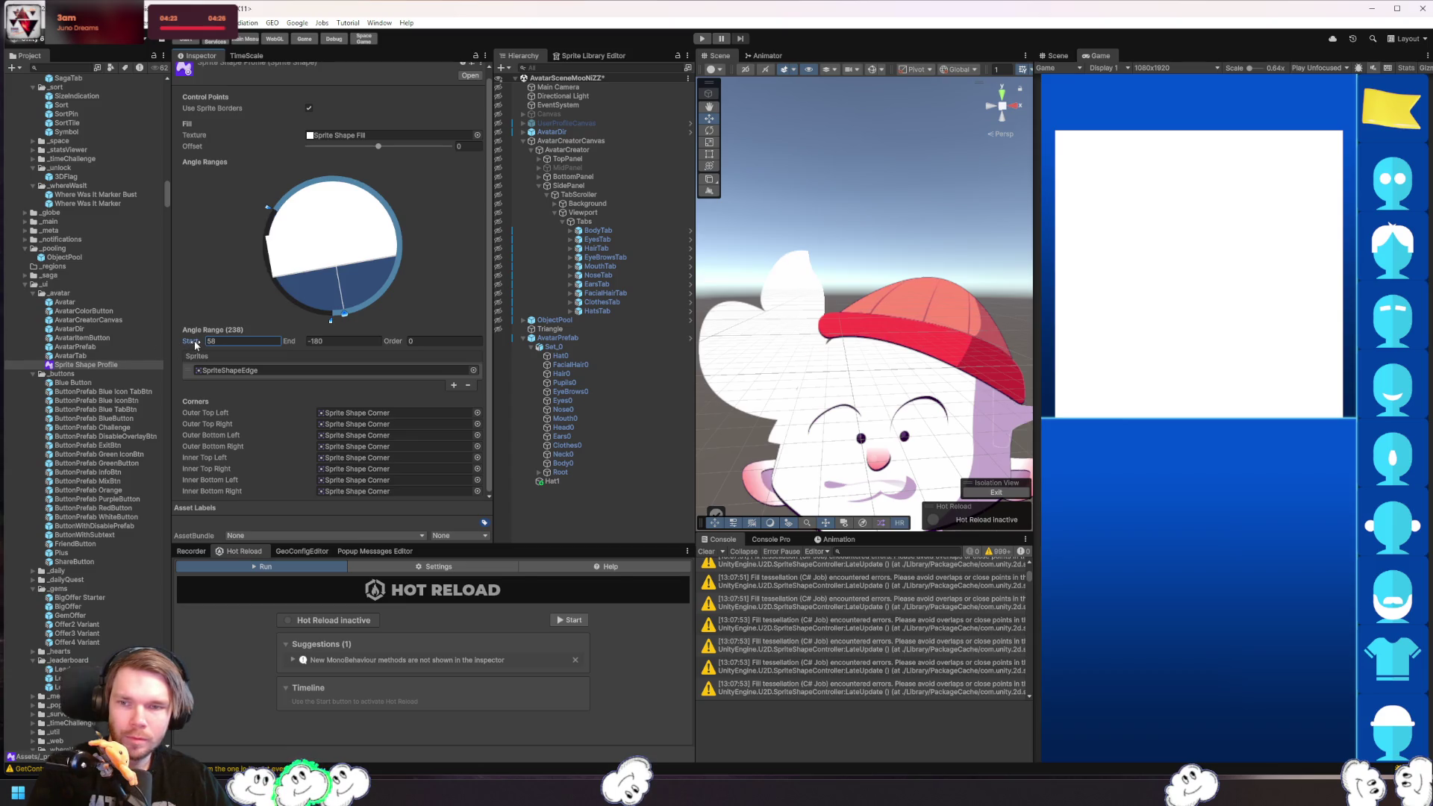
mouse_move(208, 344)
left_mouse_down()
mouse_move(232, 339)
mouse_move(207, 338)
left_mouse_up()
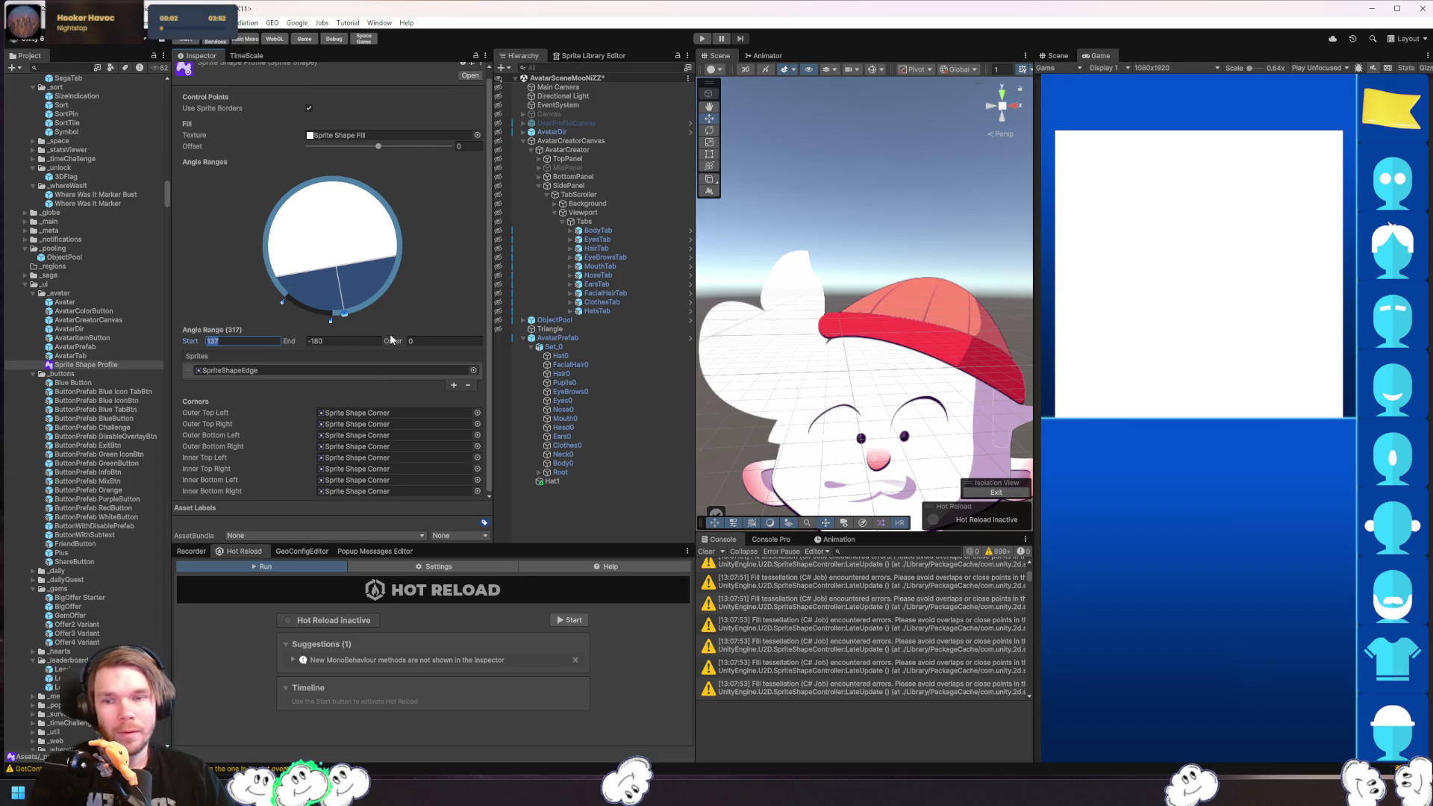
type("0")
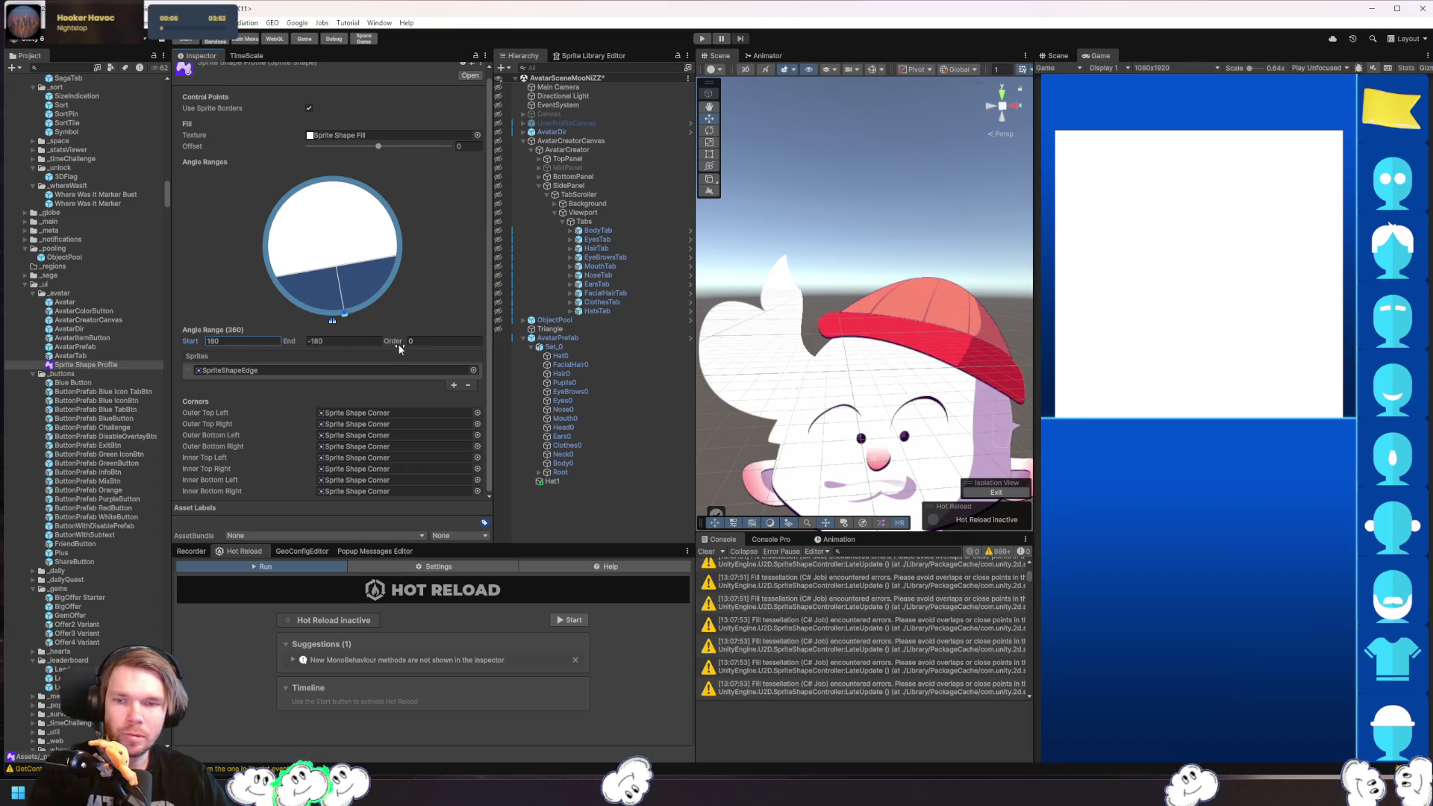
left_click_drag(399, 345, 429, 344)
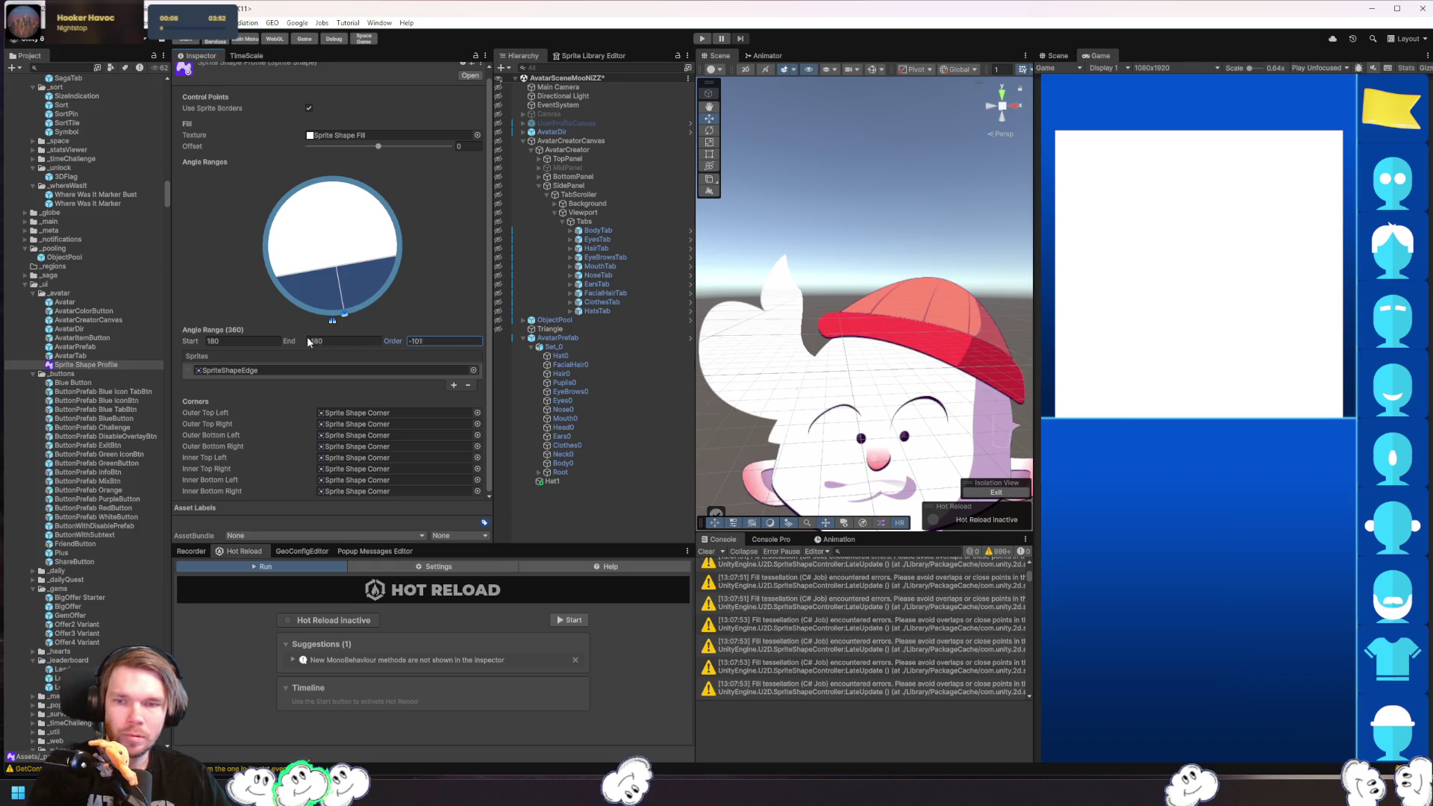
key("BackSpace")
key("BackSpace")
key("BackSpace")
type("0")
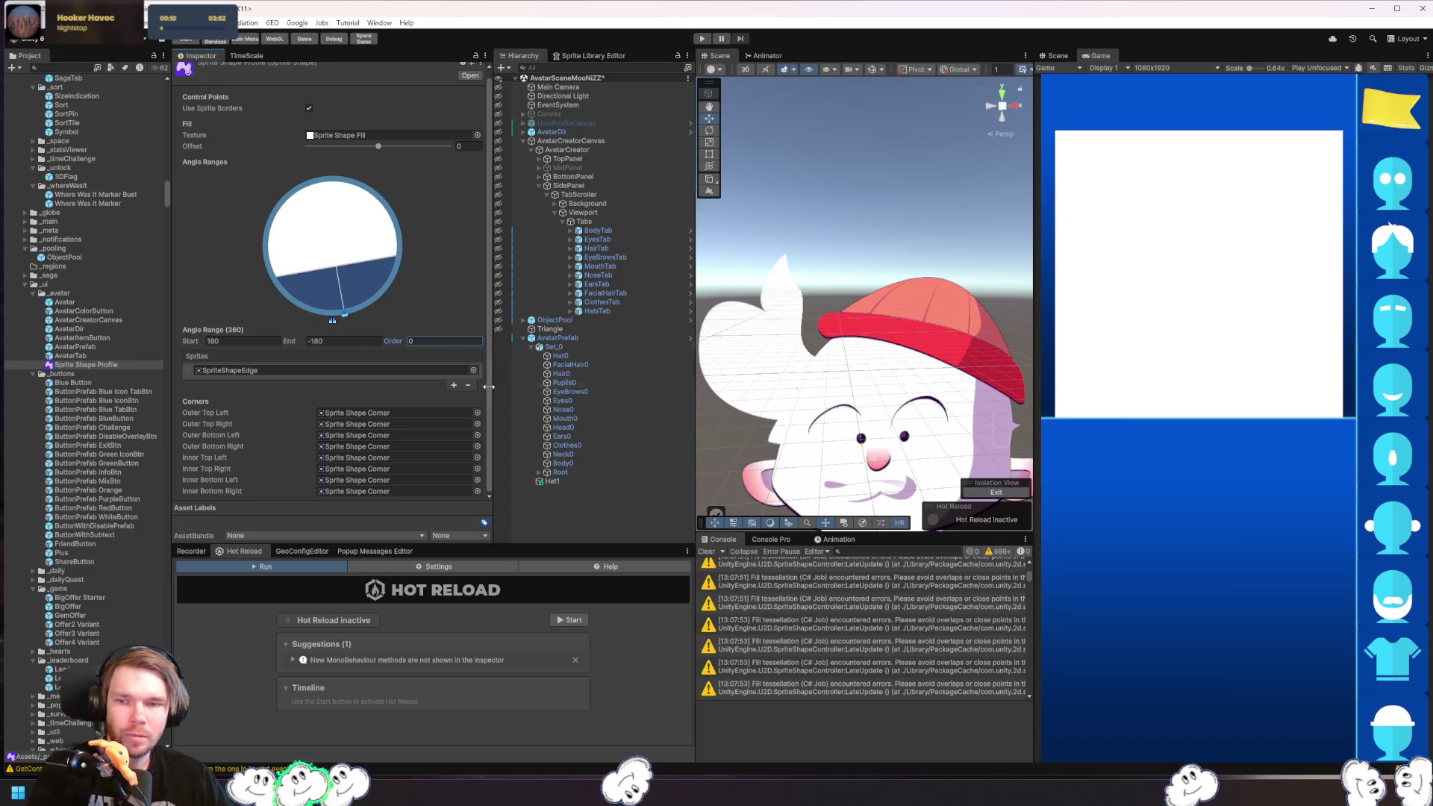
left_click(359, 371)
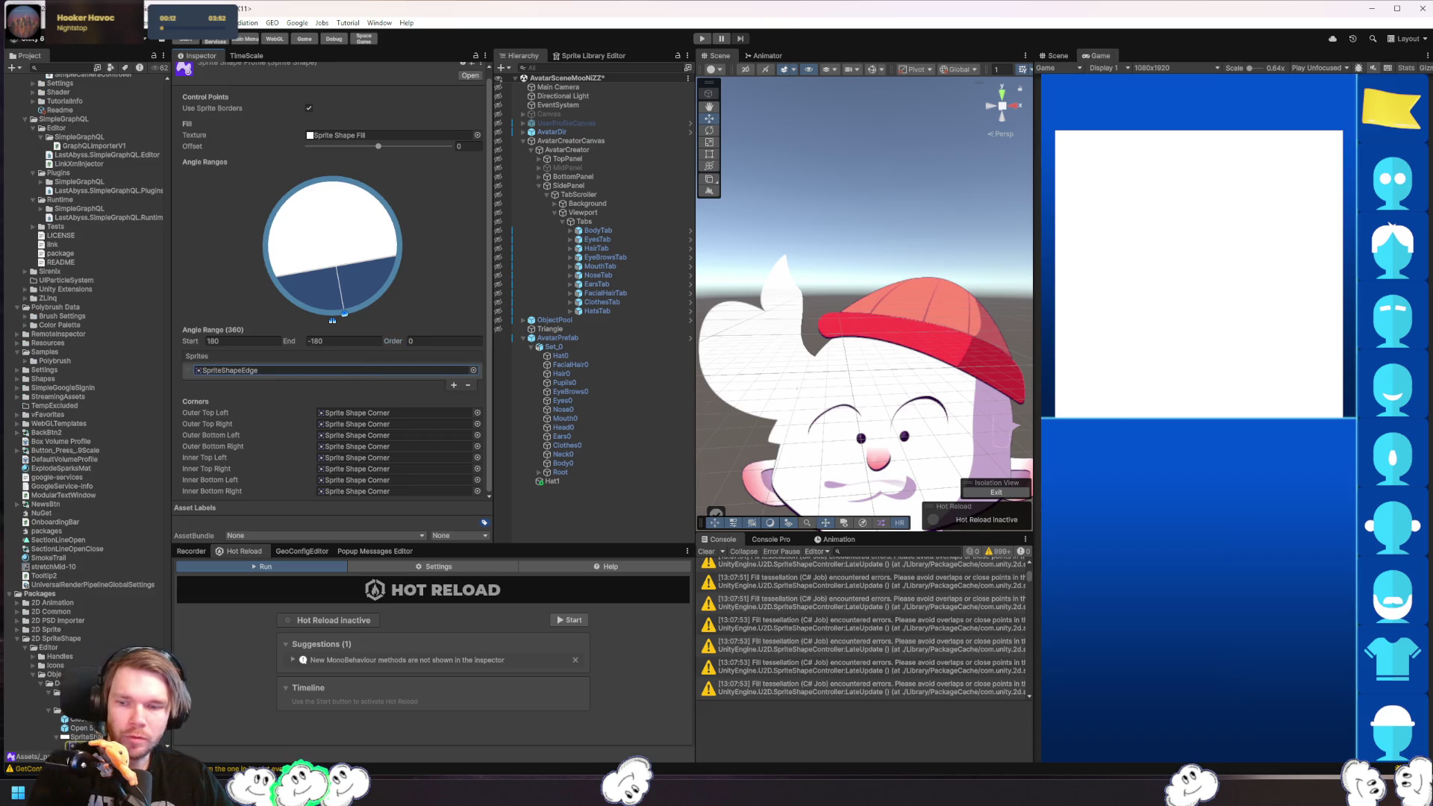
- Check the SpriteShapeEdge texture, then open the profile assigned to Hat1 from its Profile field
left_click(114, 612)
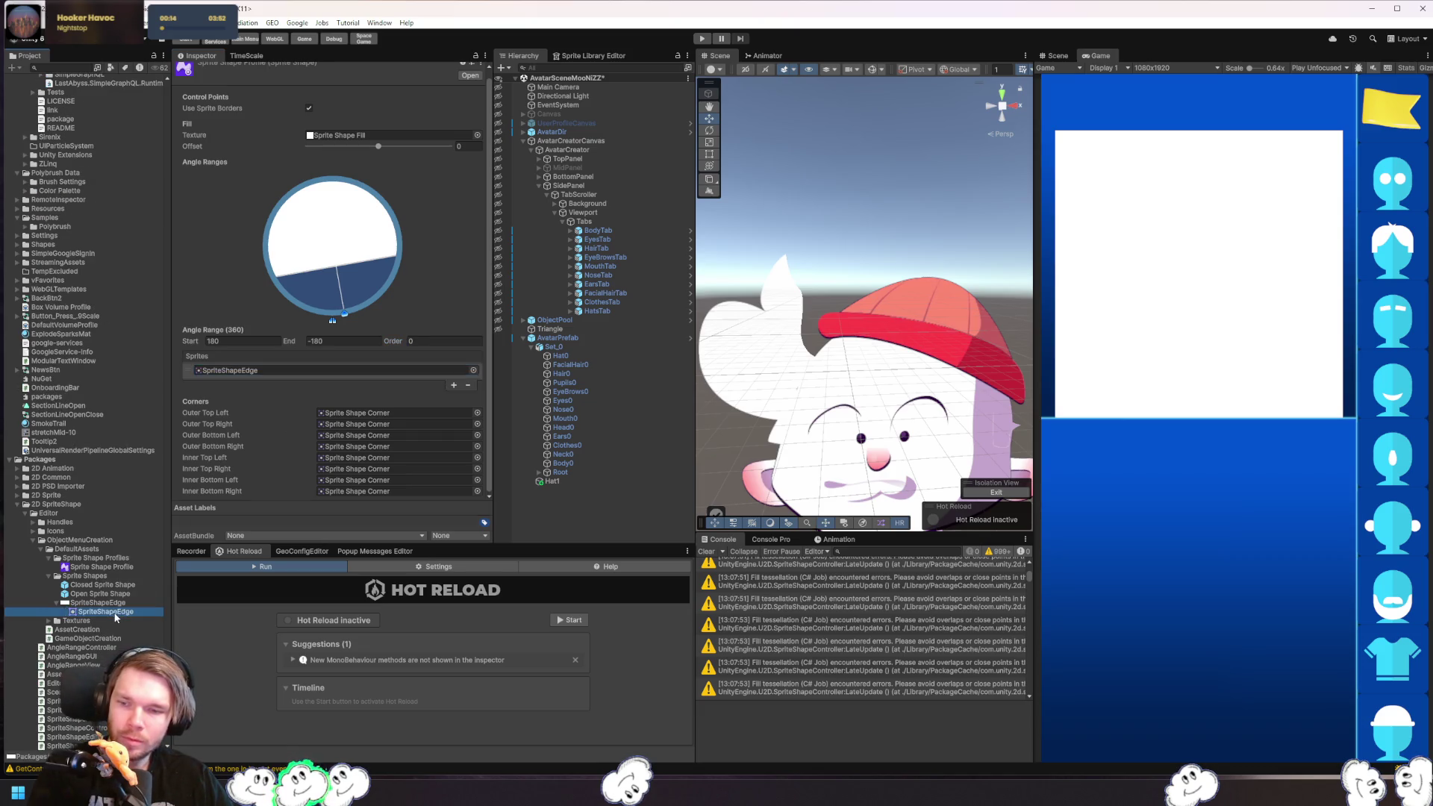
left_click(107, 604)
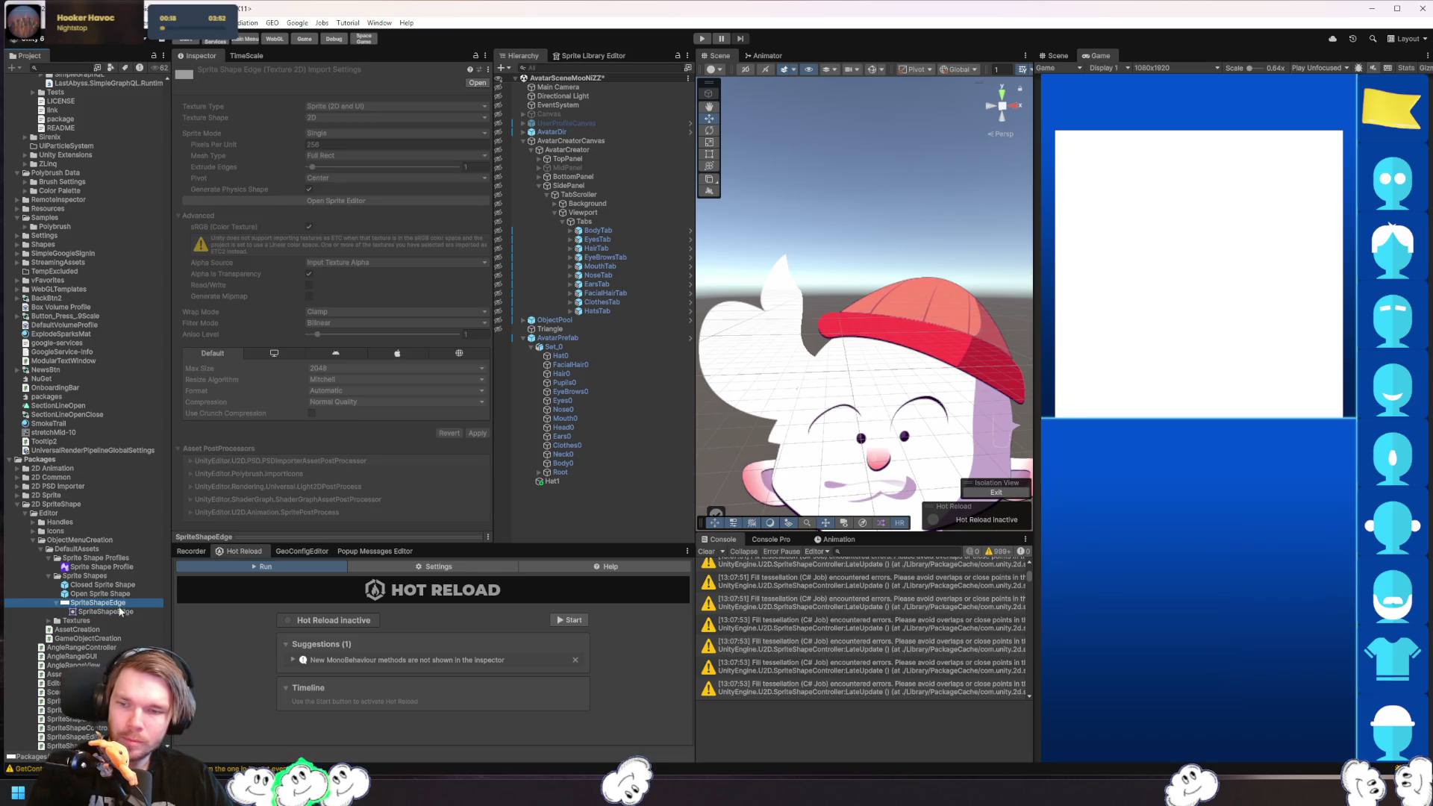
left_click(581, 482)
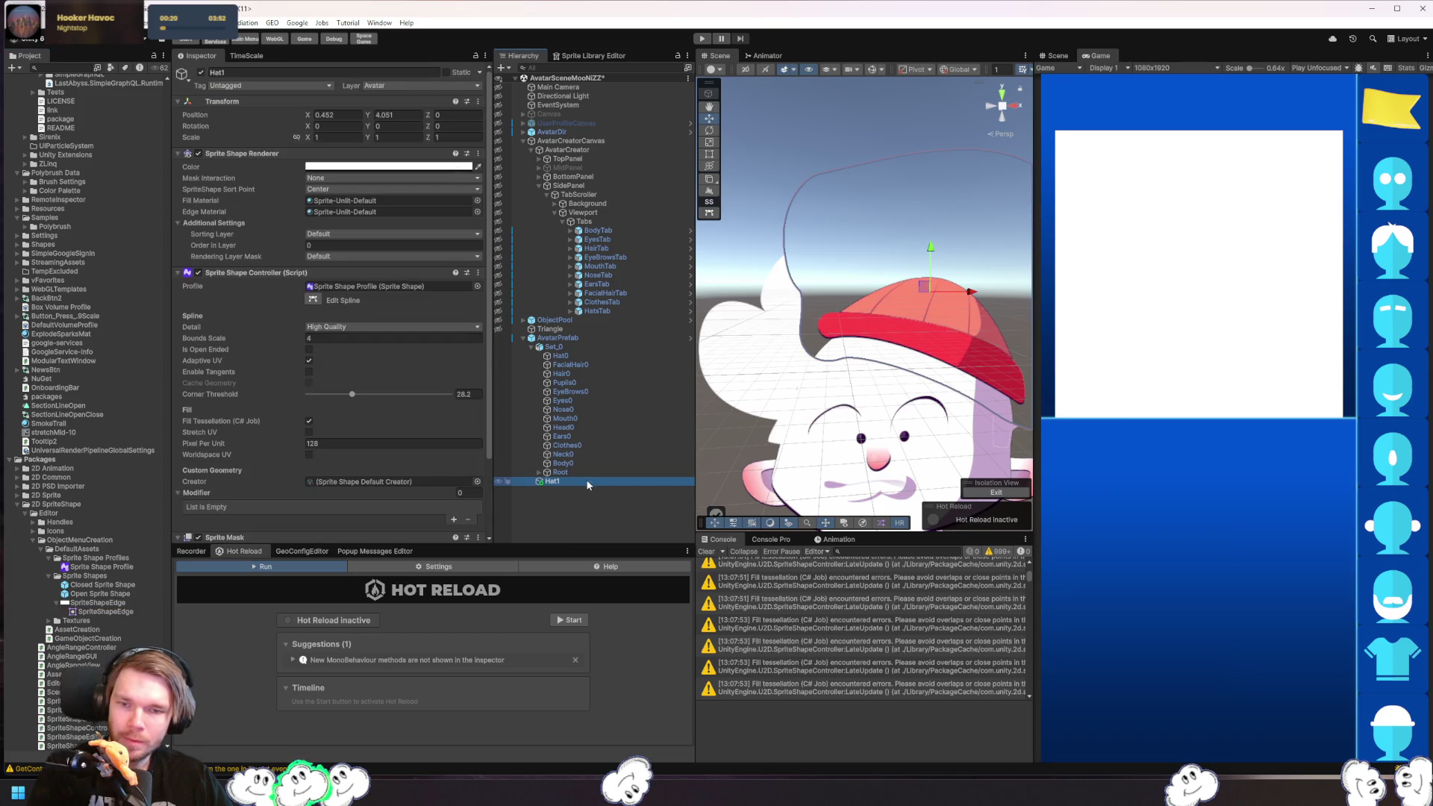
scroll(430, 470, "down", 3)
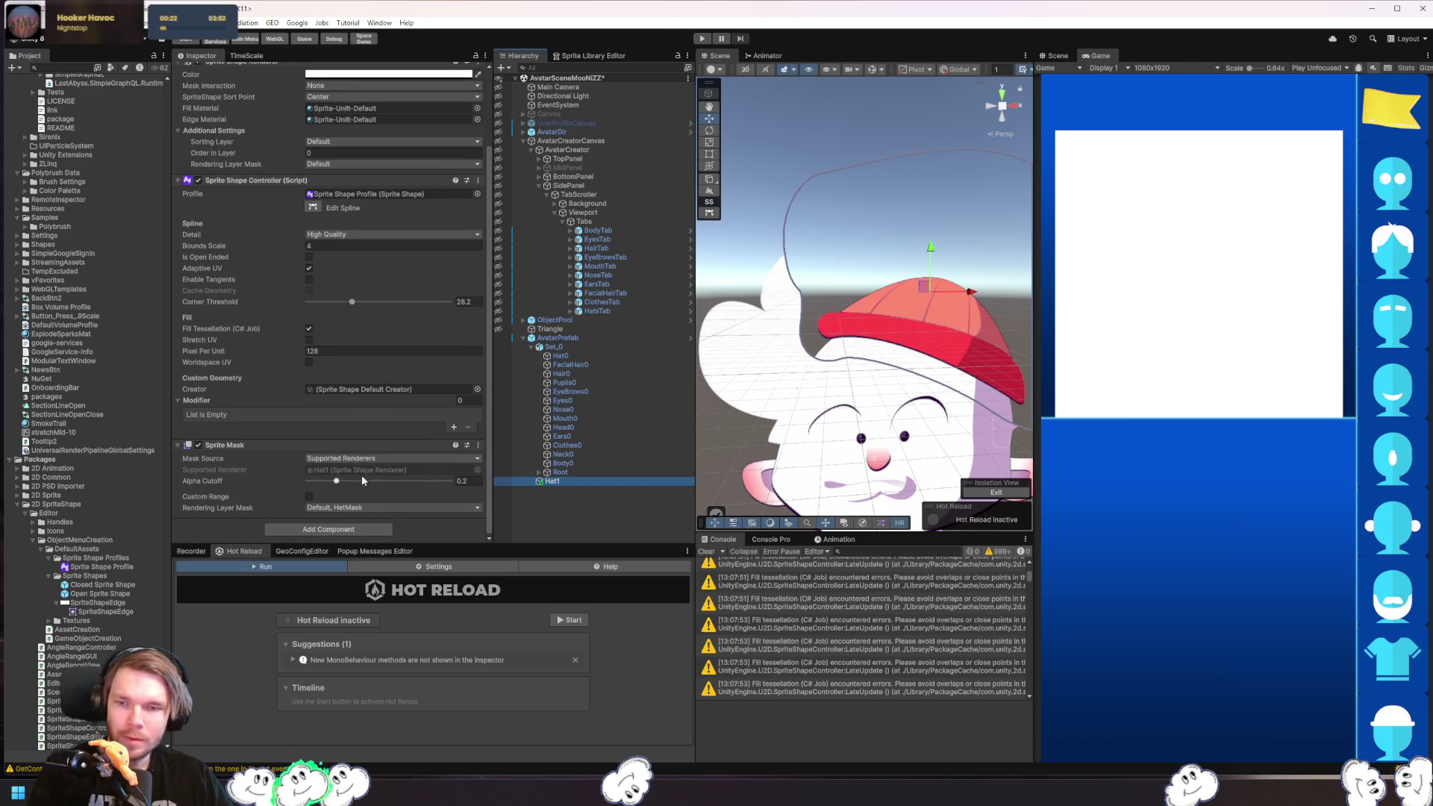
left_click(395, 194)
double_click(396, 194)
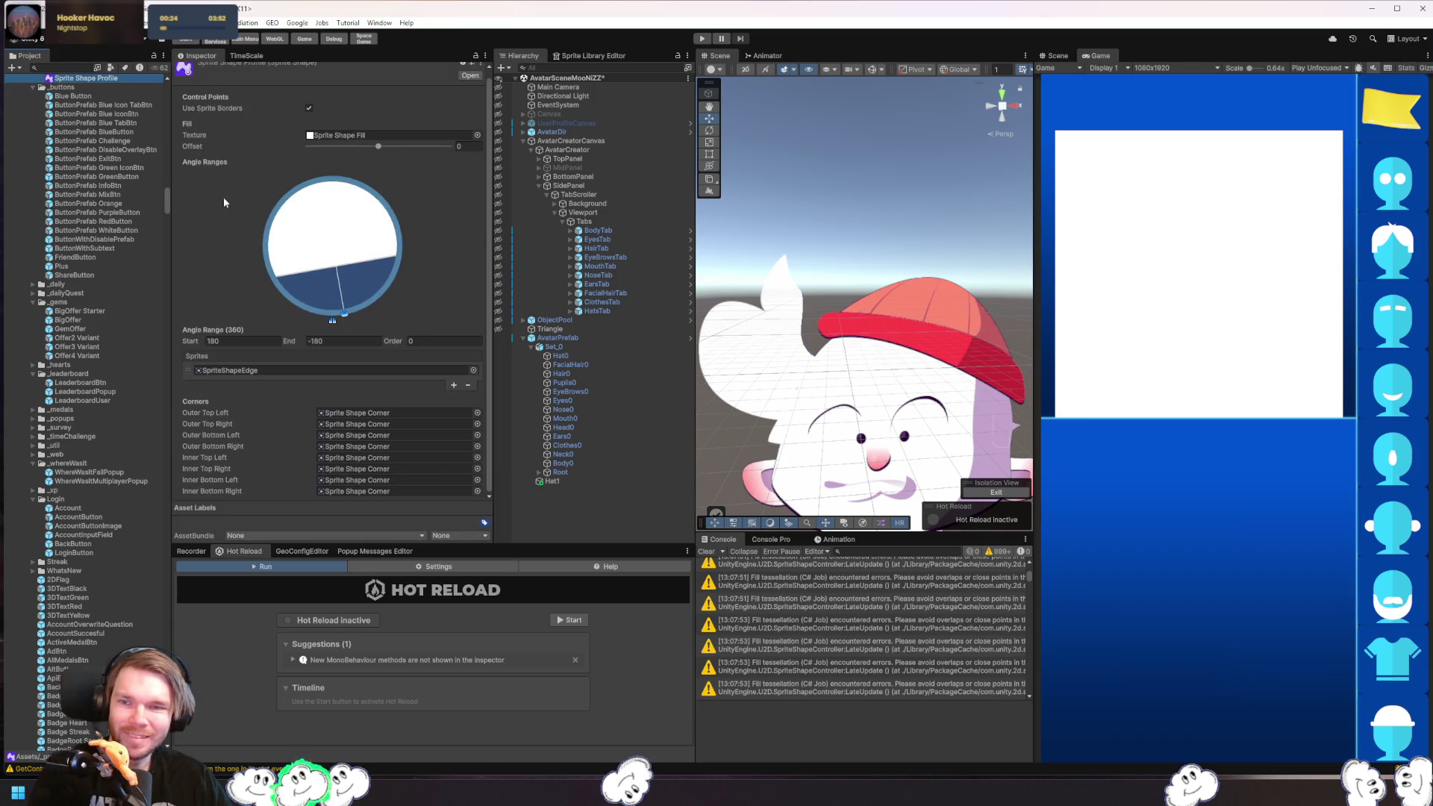
- Remove SpriteShapeEdge from the profile's Sprites list and keep Sprite Shape Fill as fill texture
left_click(388, 371)
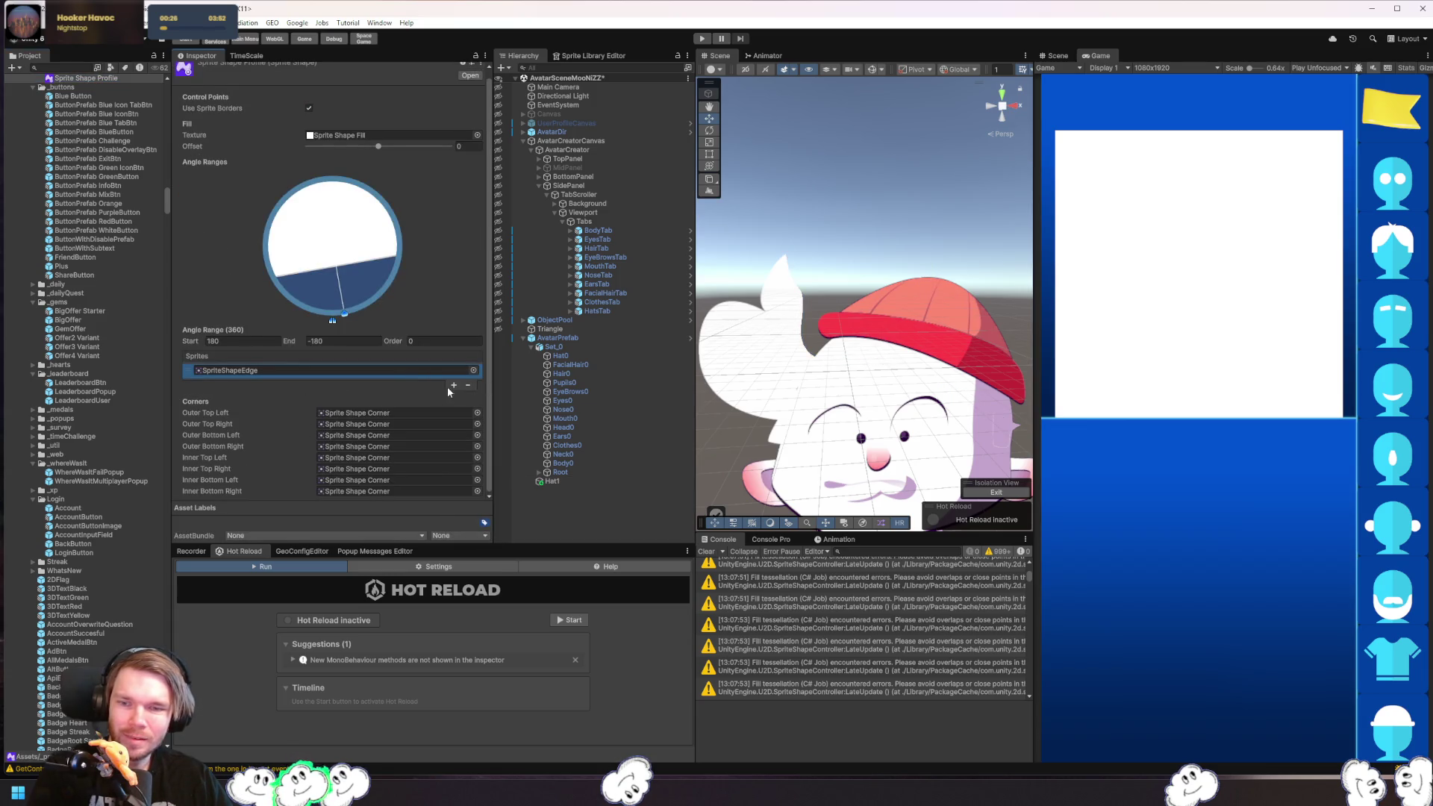
left_click(468, 385)
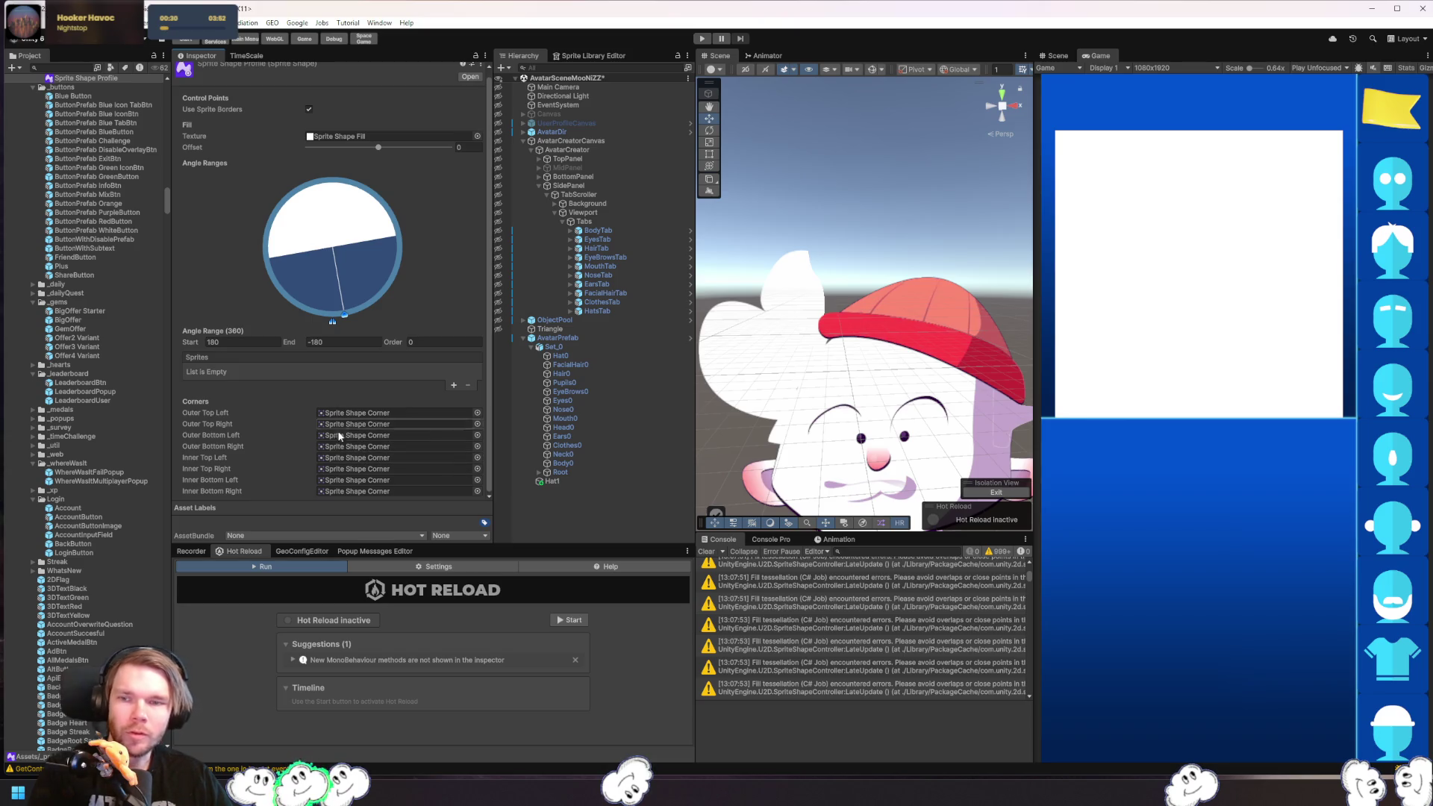
scroll(314, 482, "up", 1)
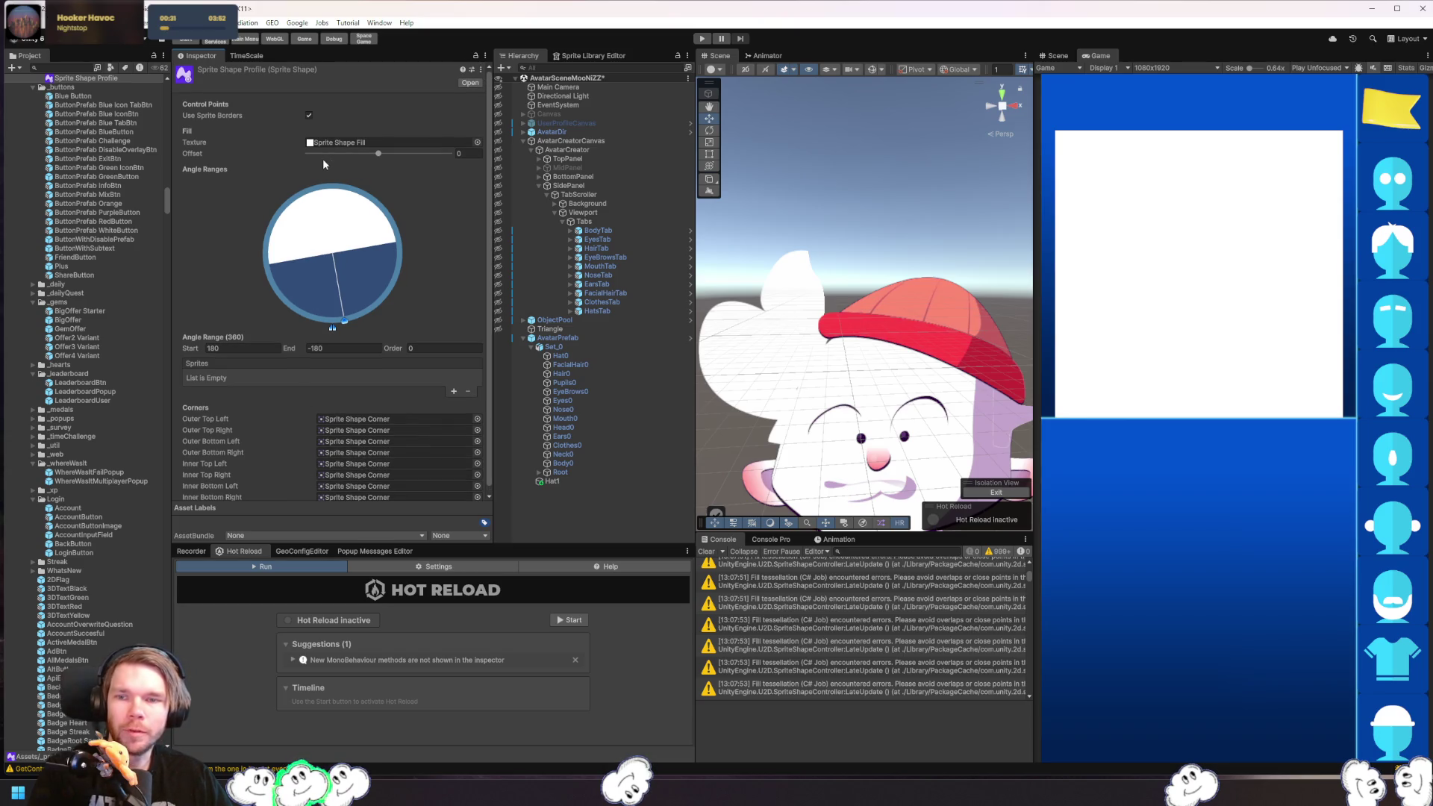
left_click(477, 142)
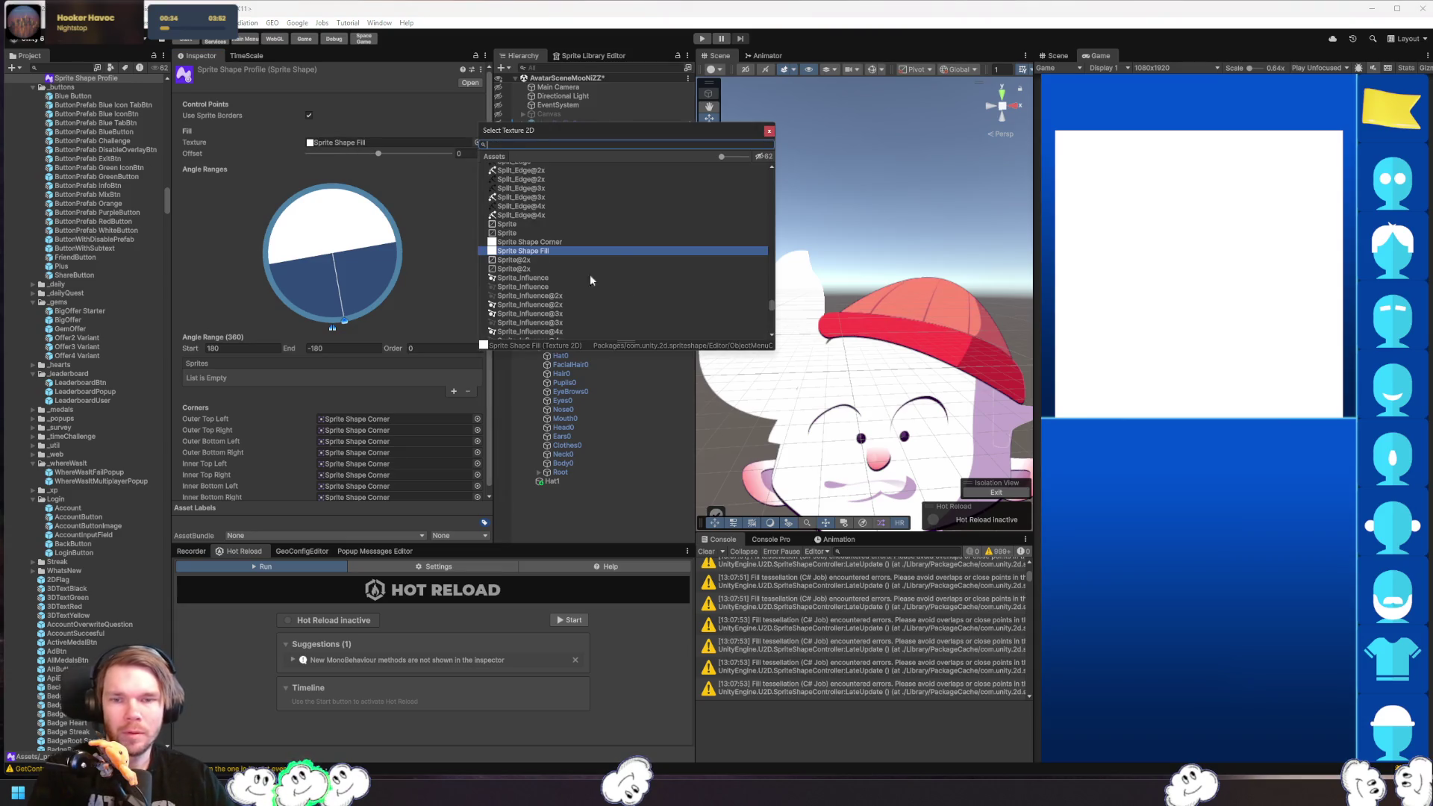
left_click(575, 242)
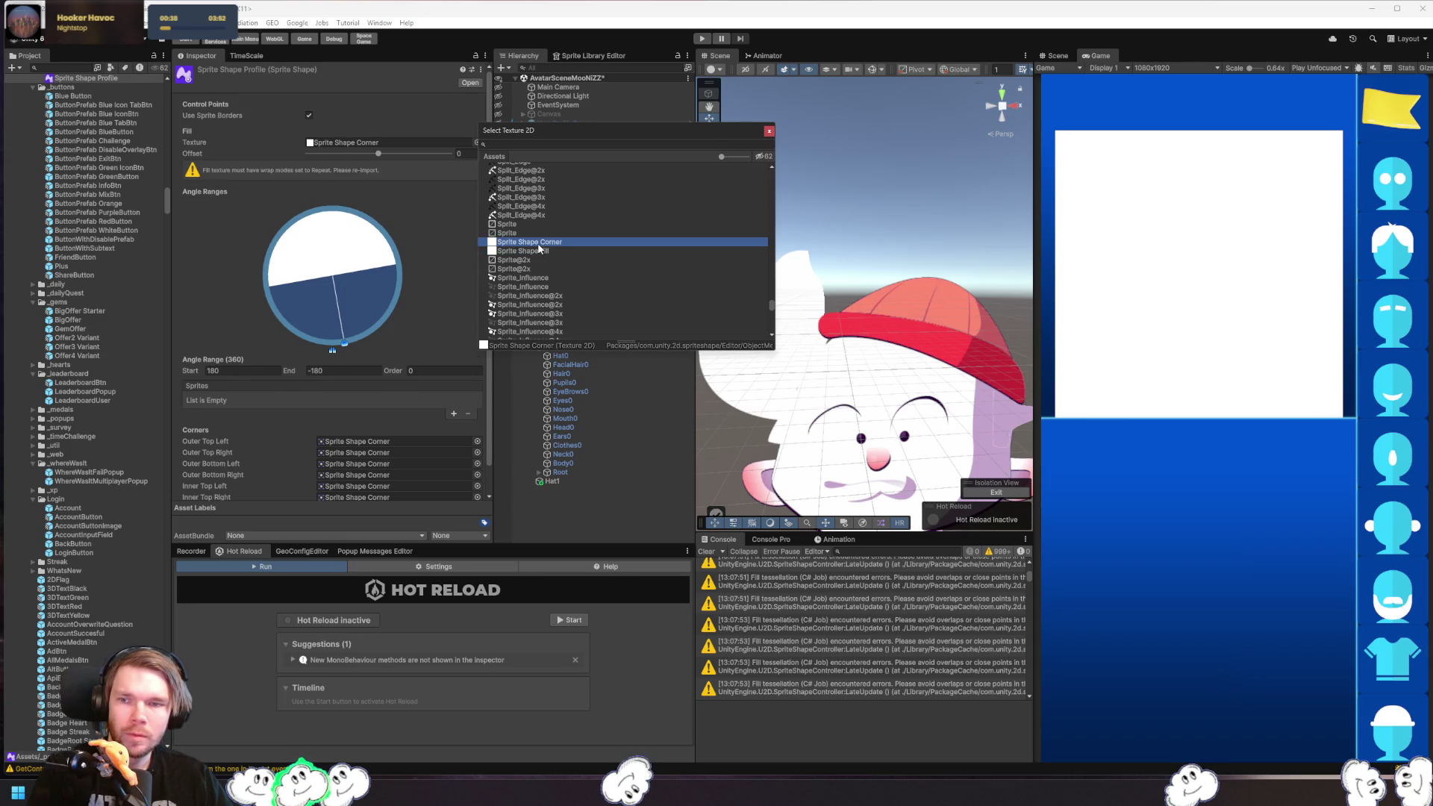
double_click(539, 250)
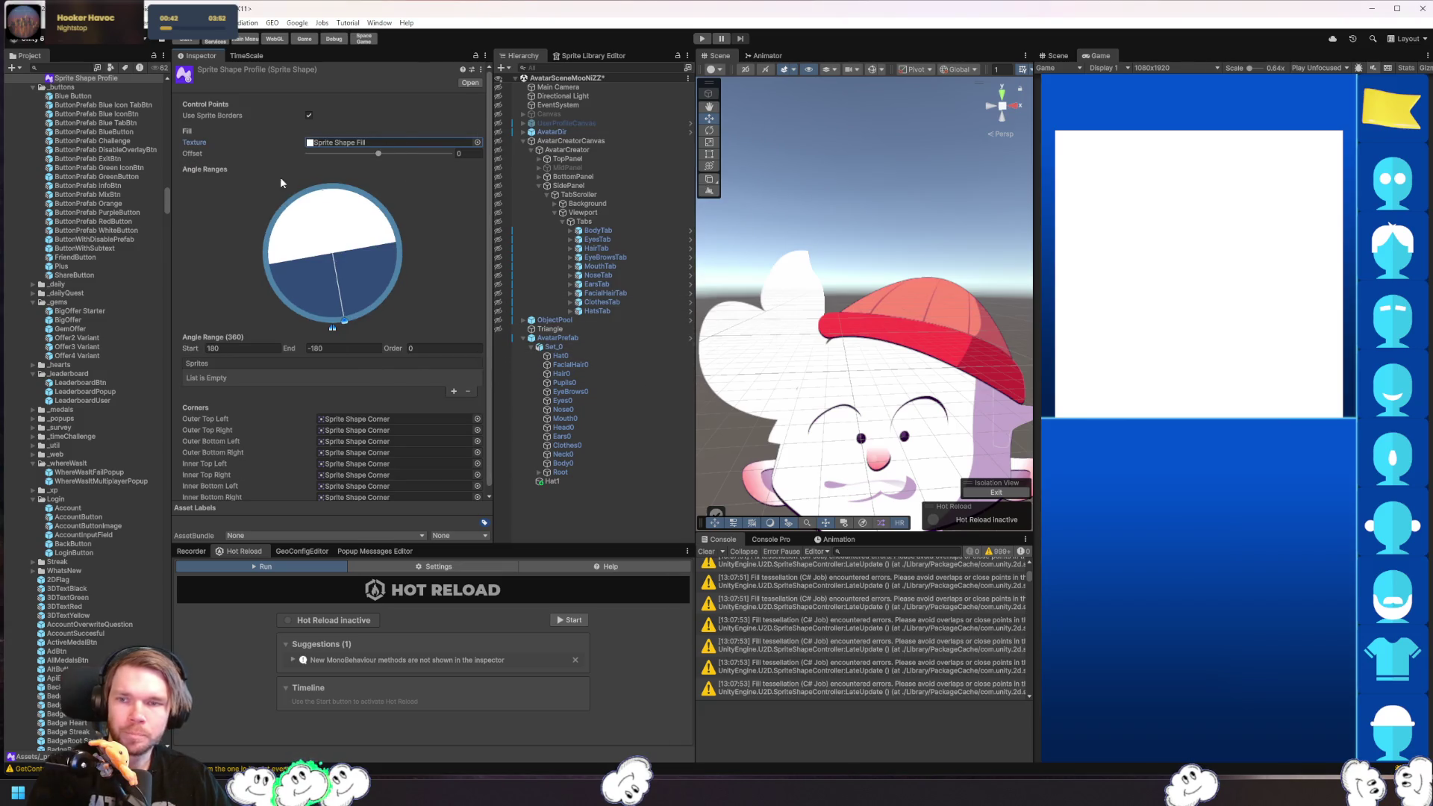
left_click(311, 113)
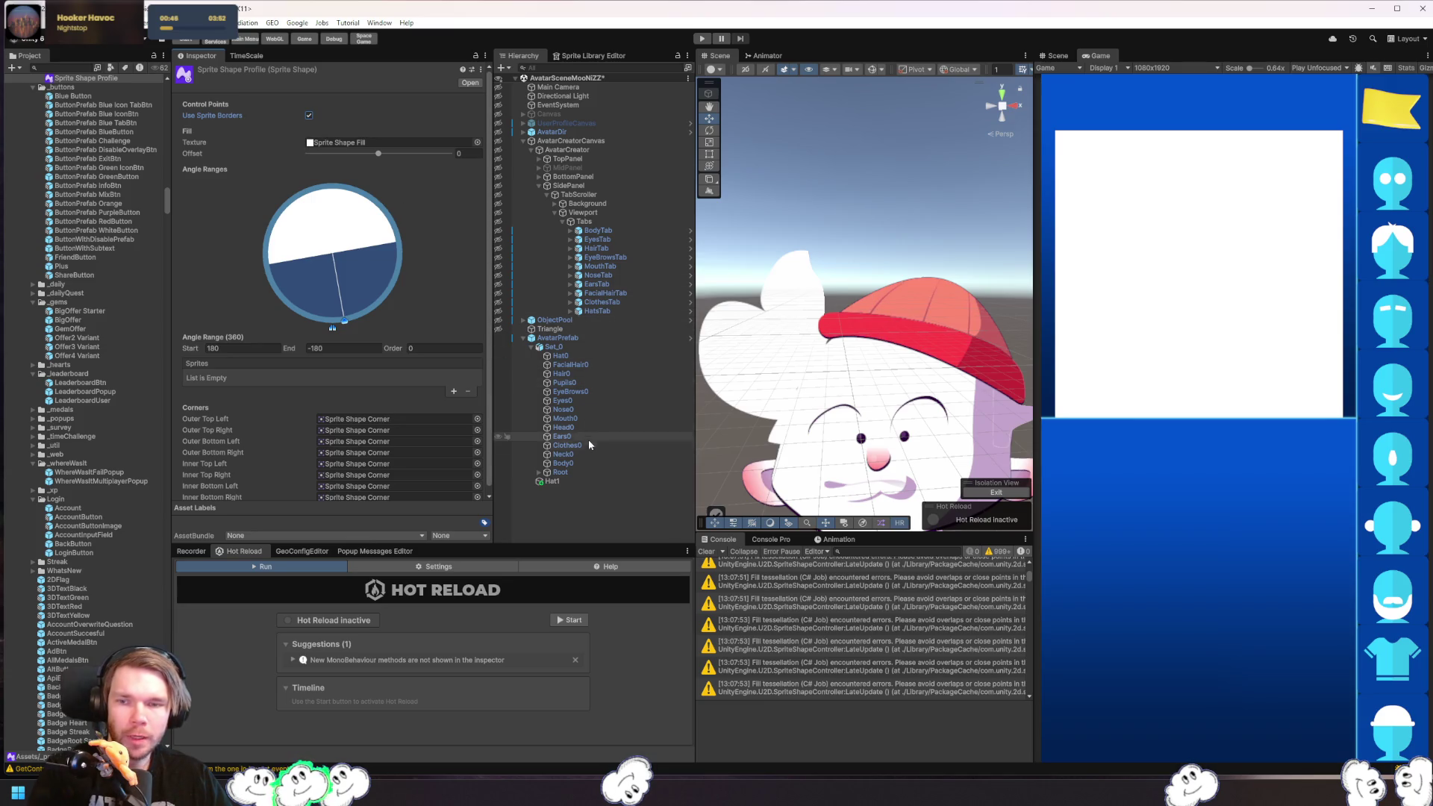
- Set Hat1's Sprite Shape Profile field to None
left_click(566, 481)
left_click(476, 287)
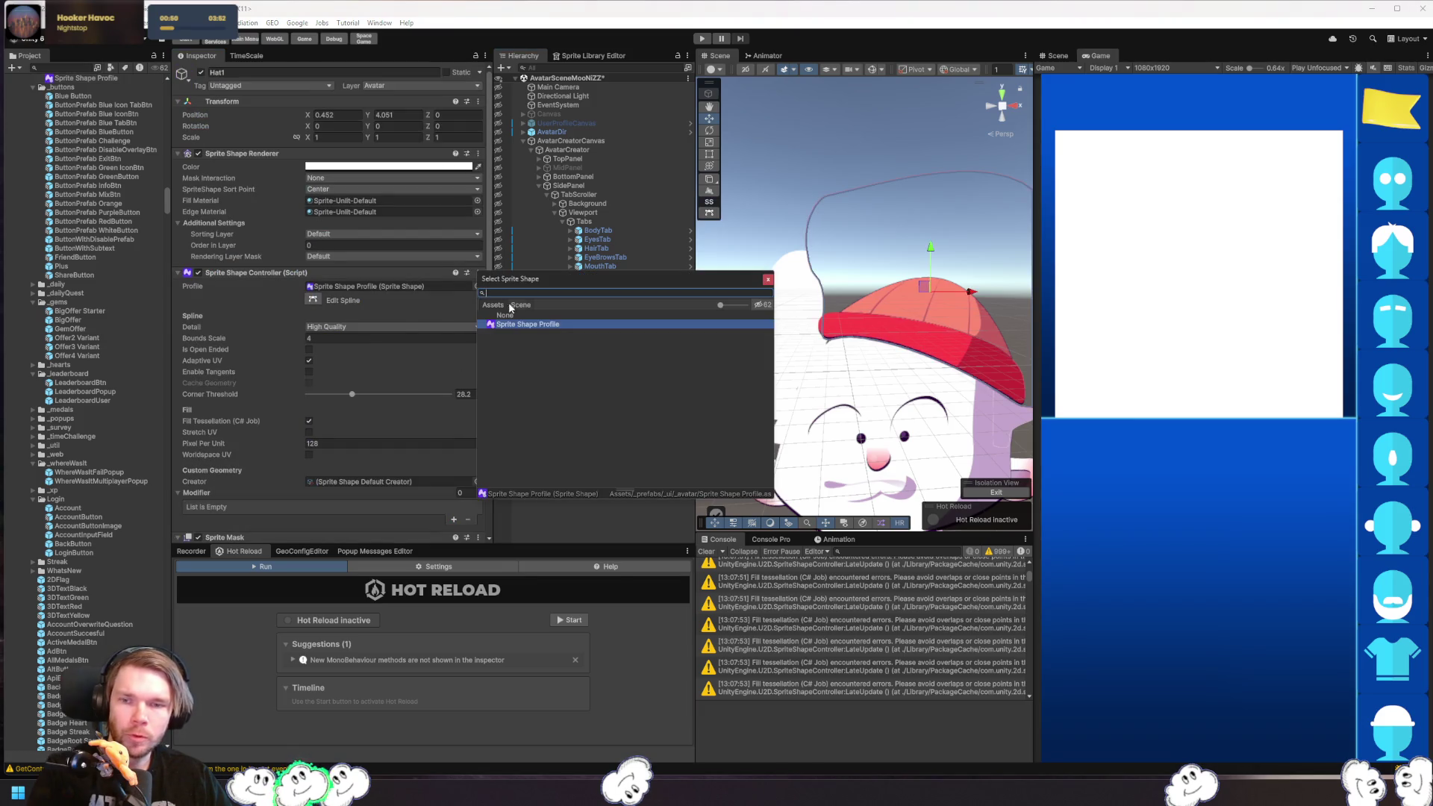
double_click(504, 315)
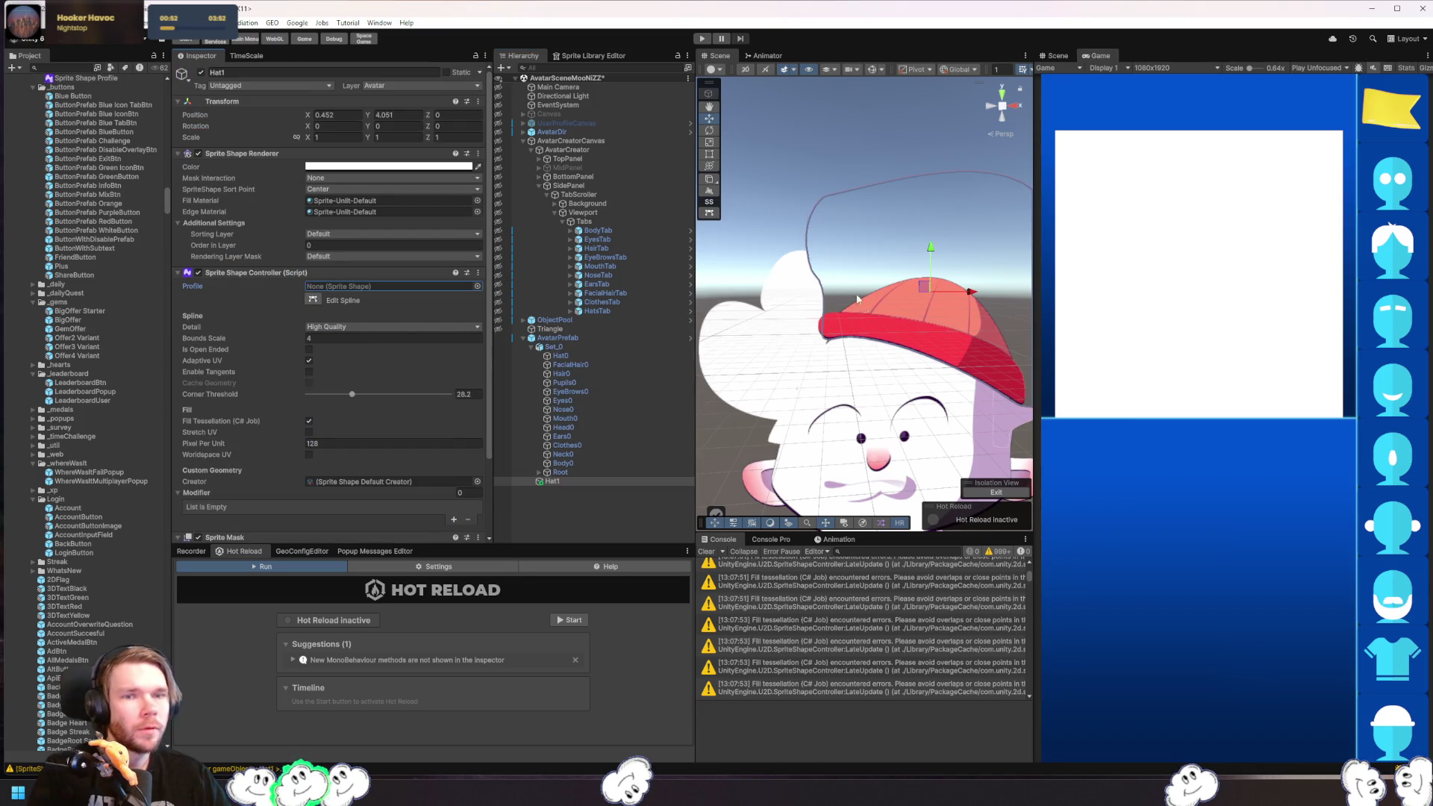
- Frame the character in the Scene view, reselect Hat1, and enter Edit Spline mode
left_click(768, 207)
left_click_drag(781, 235, 866, 271)
scroll(859, 278, "down", 5)
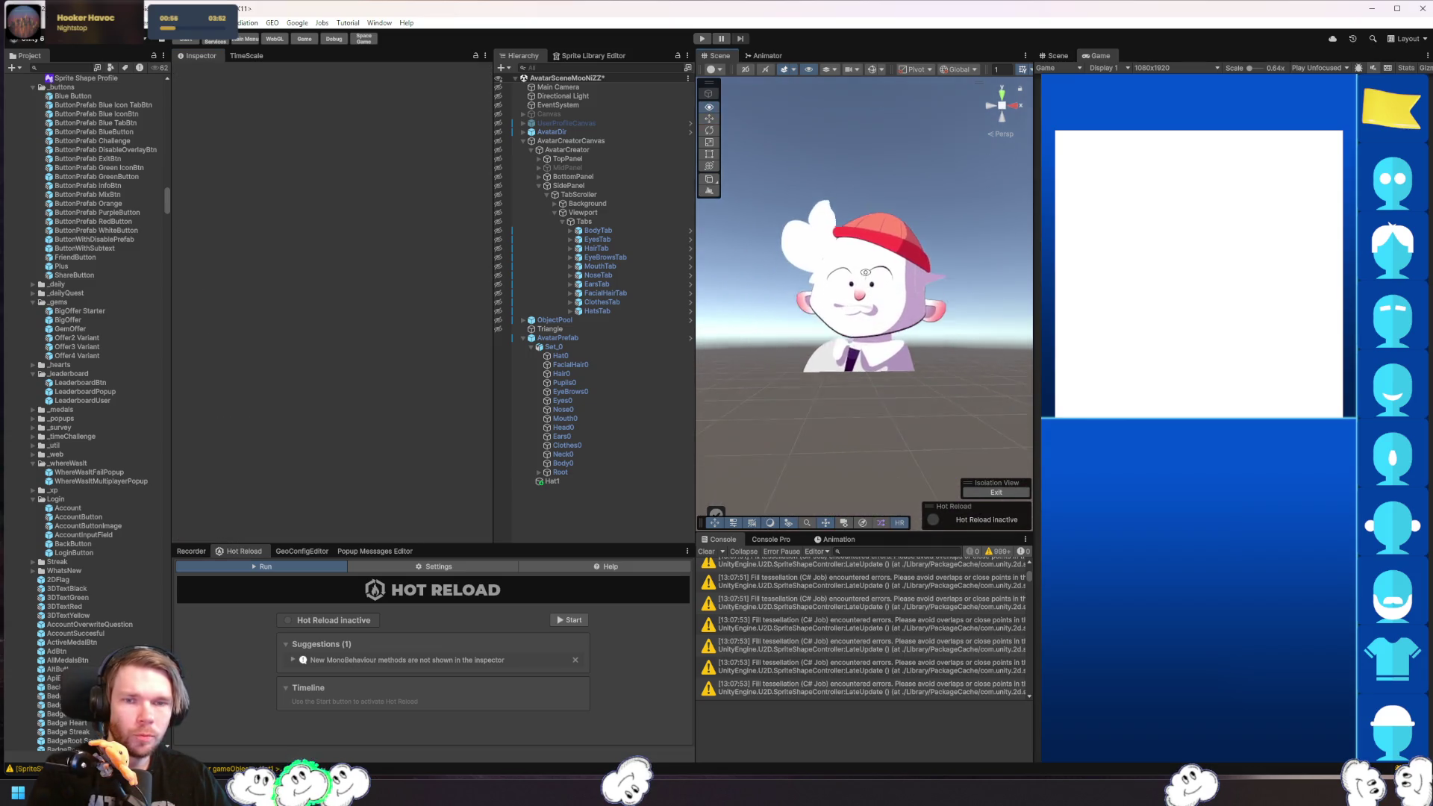
scroll(835, 262, "up", 5)
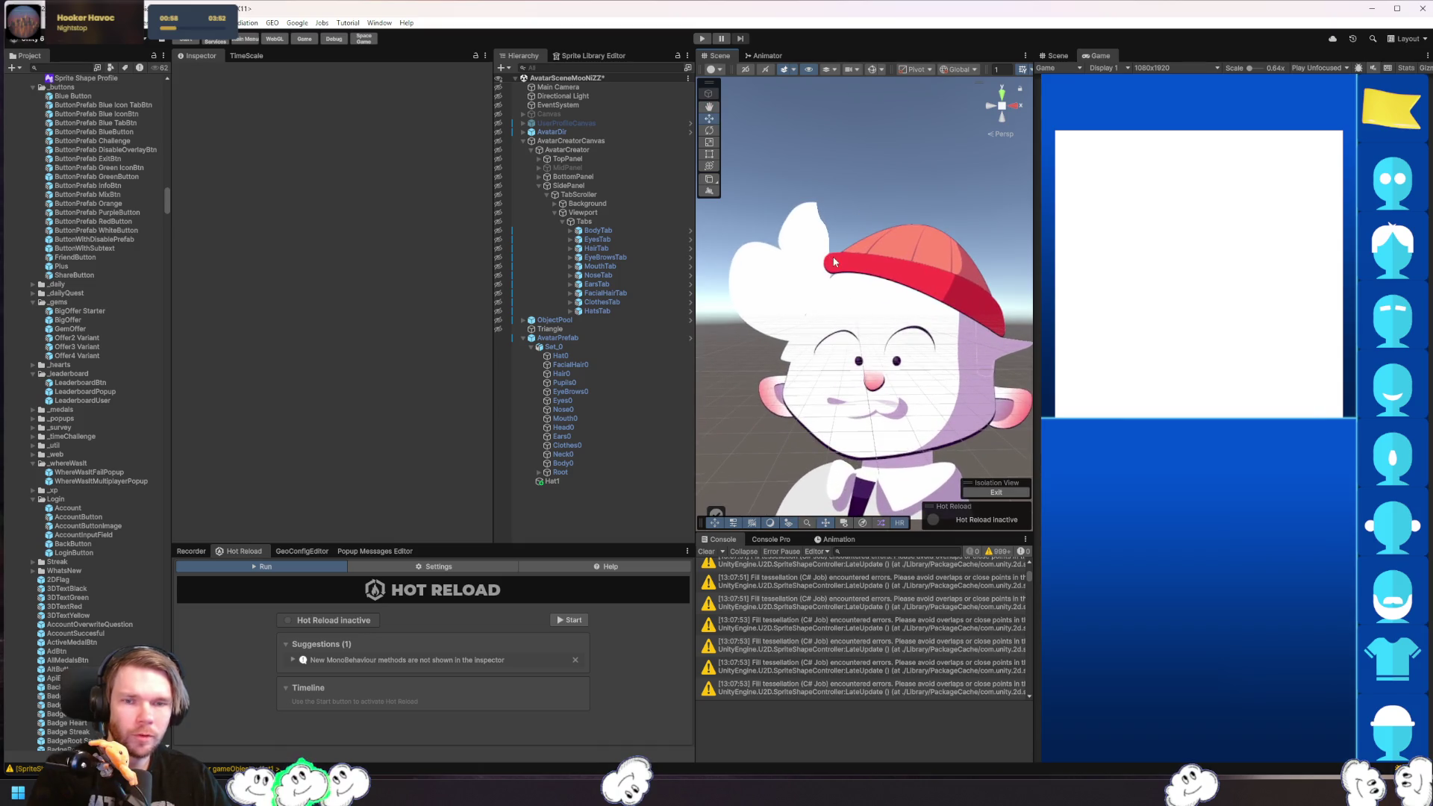
left_click(842, 254)
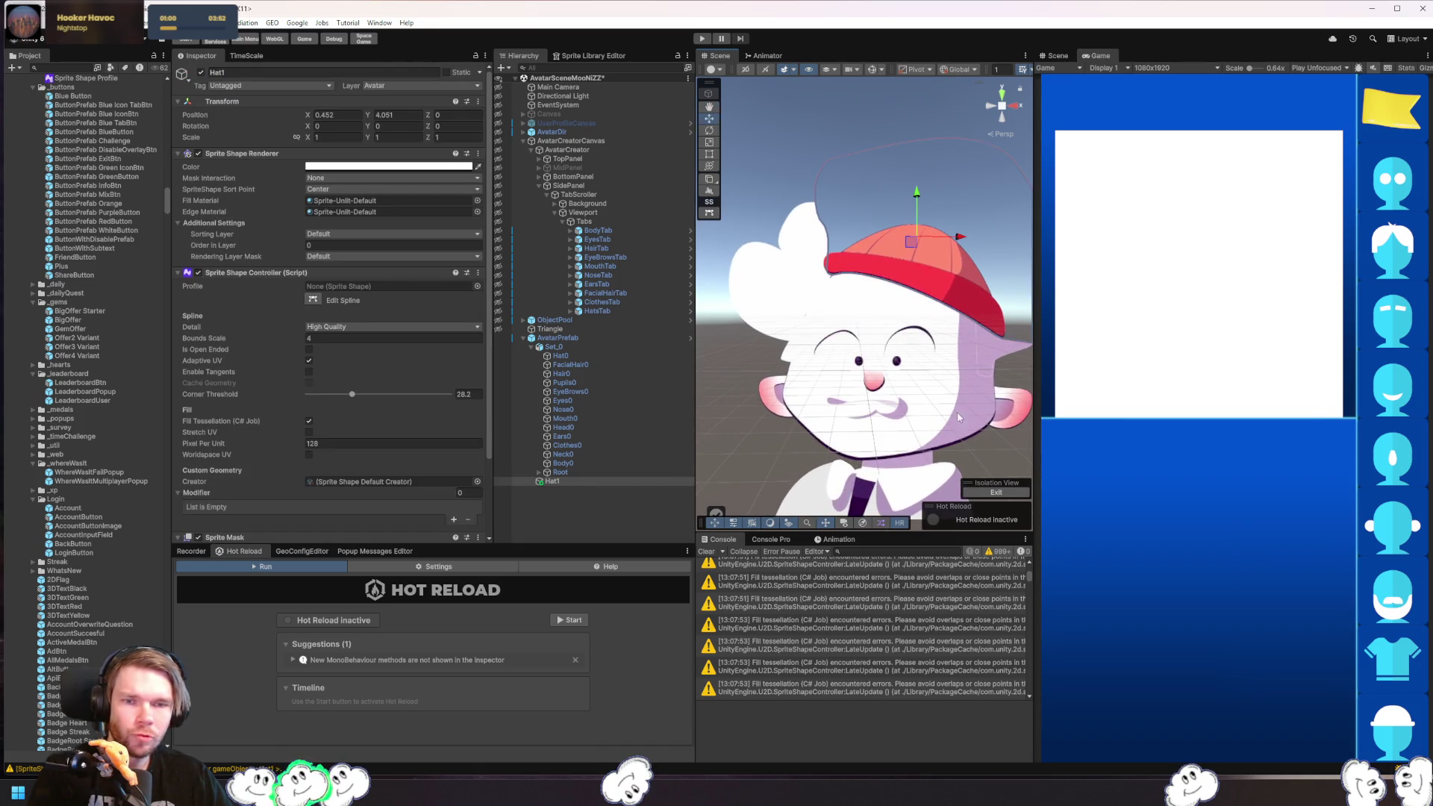
scroll(925, 384, "down", 3)
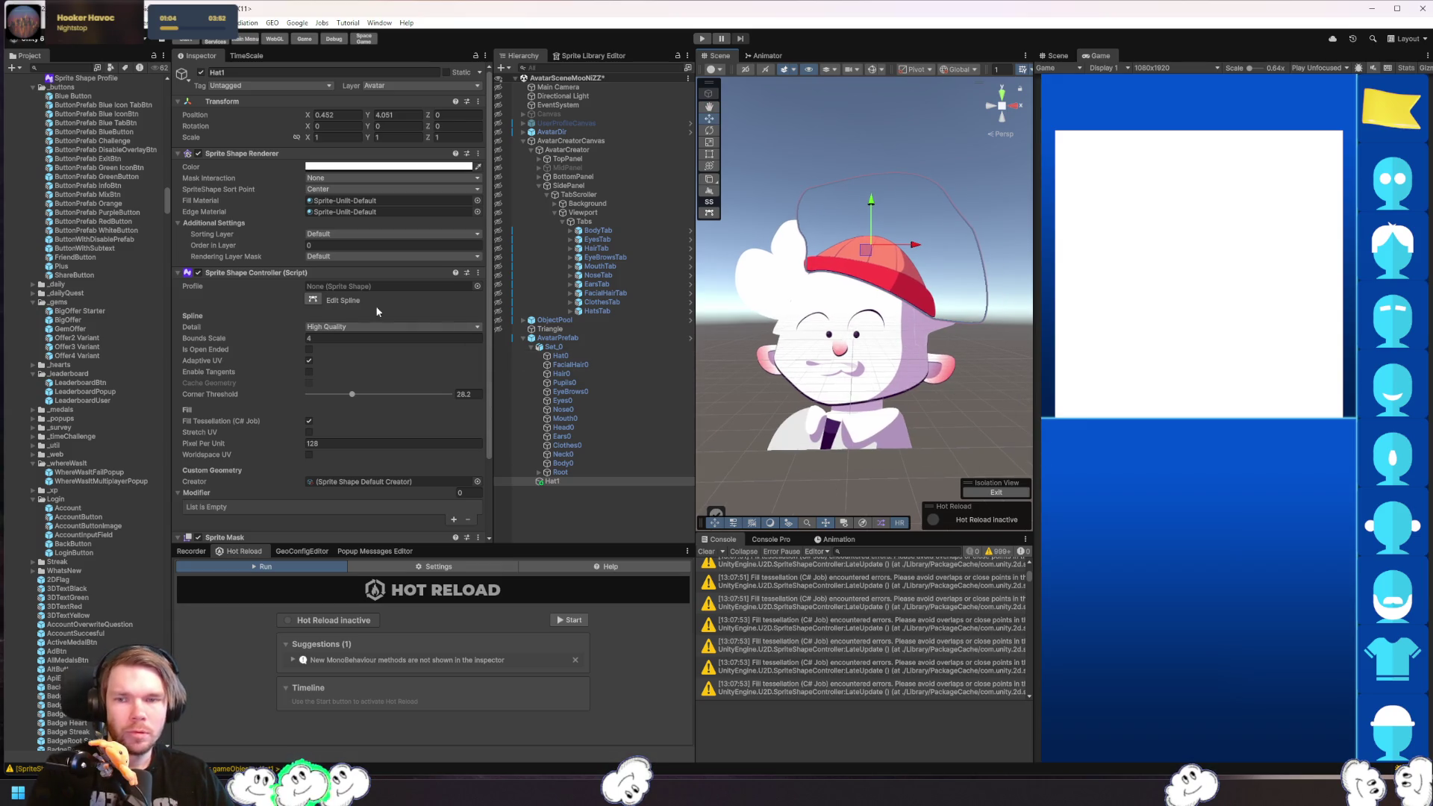
left_click(312, 299)
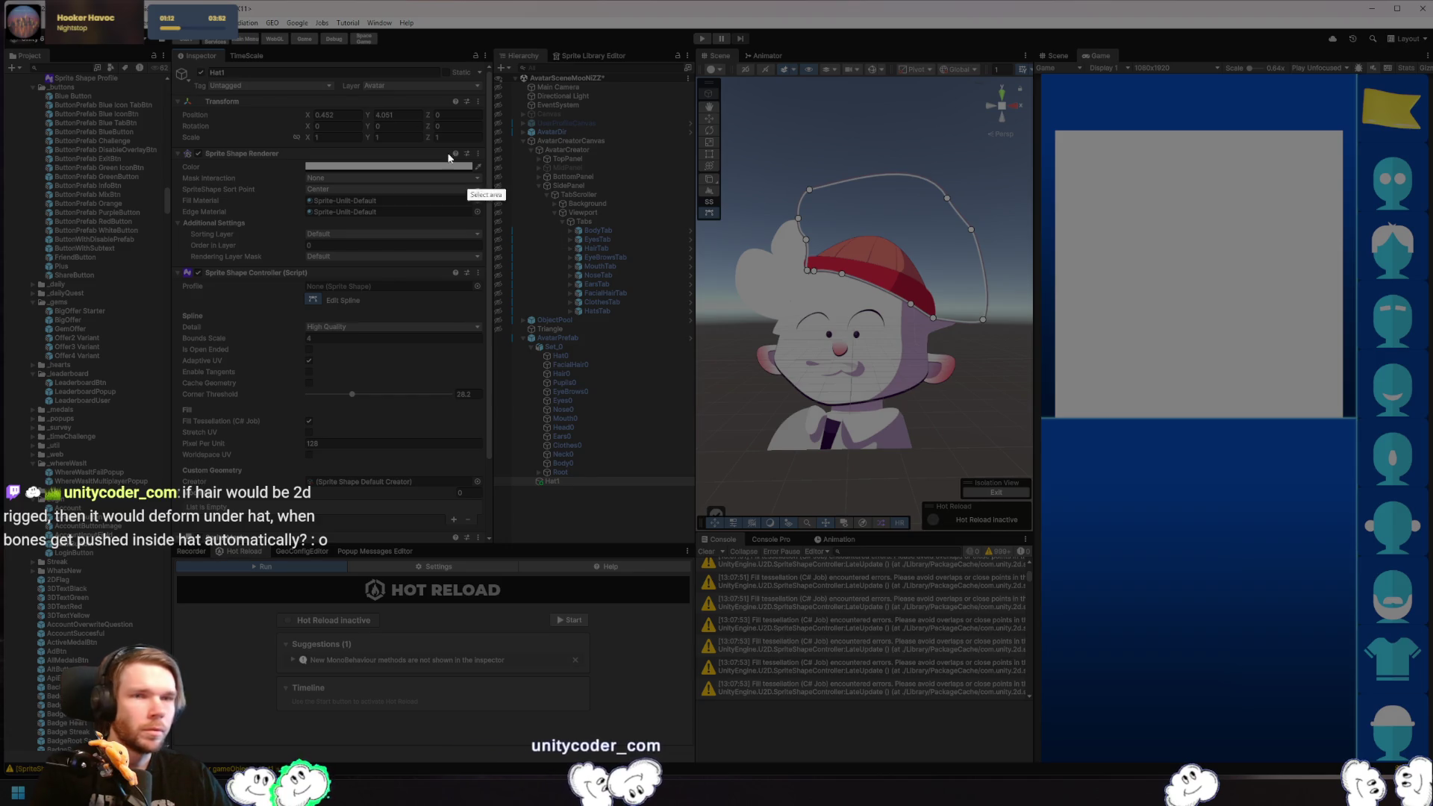
- Add a control point at the top of the hat outline and nudge a nearby point down-right
mouse_move(174, 35)
left_mouse_down()
mouse_move(320, 87)
mouse_move(1057, 741)
mouse_move(1432, 761)
left_mouse_up()
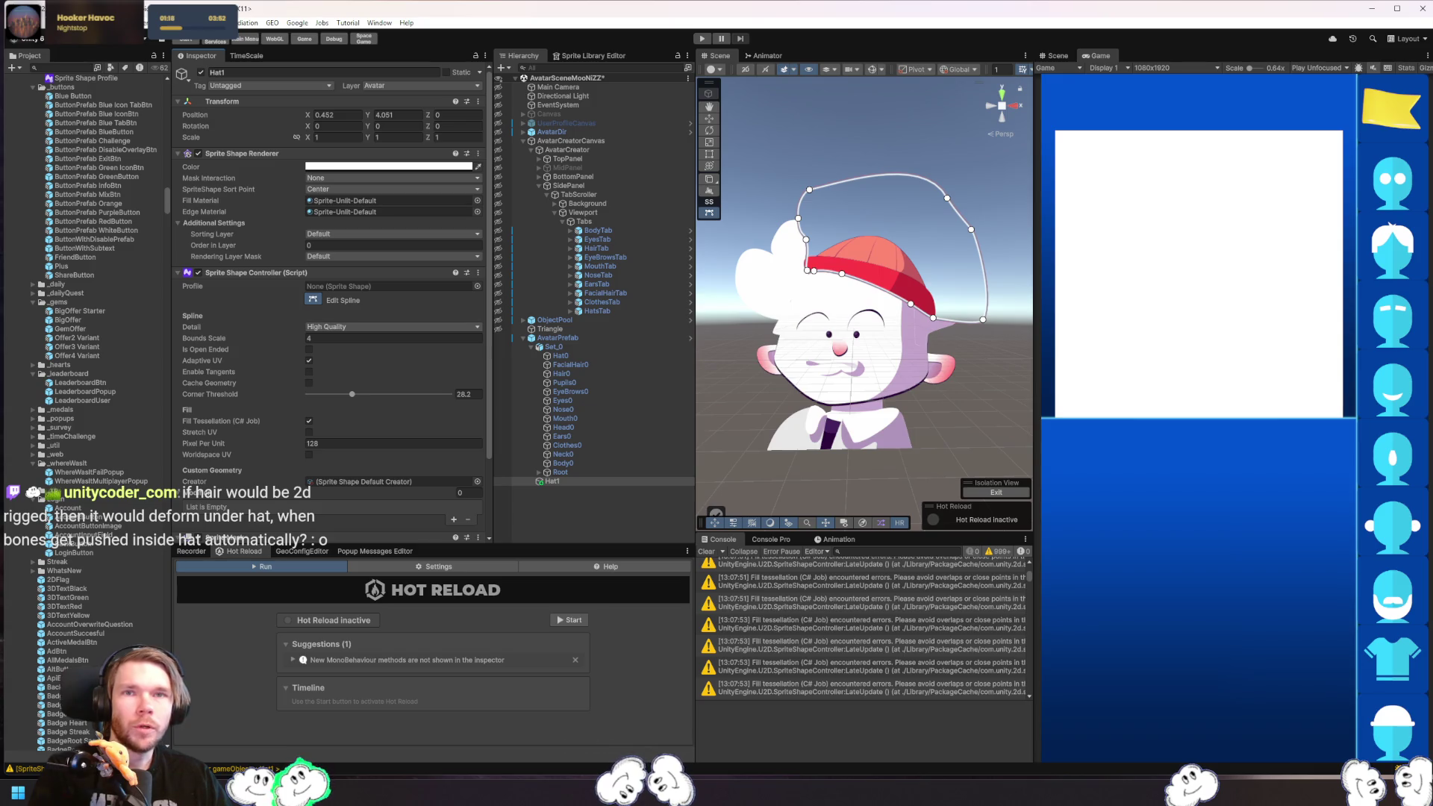
left_click(911, 175)
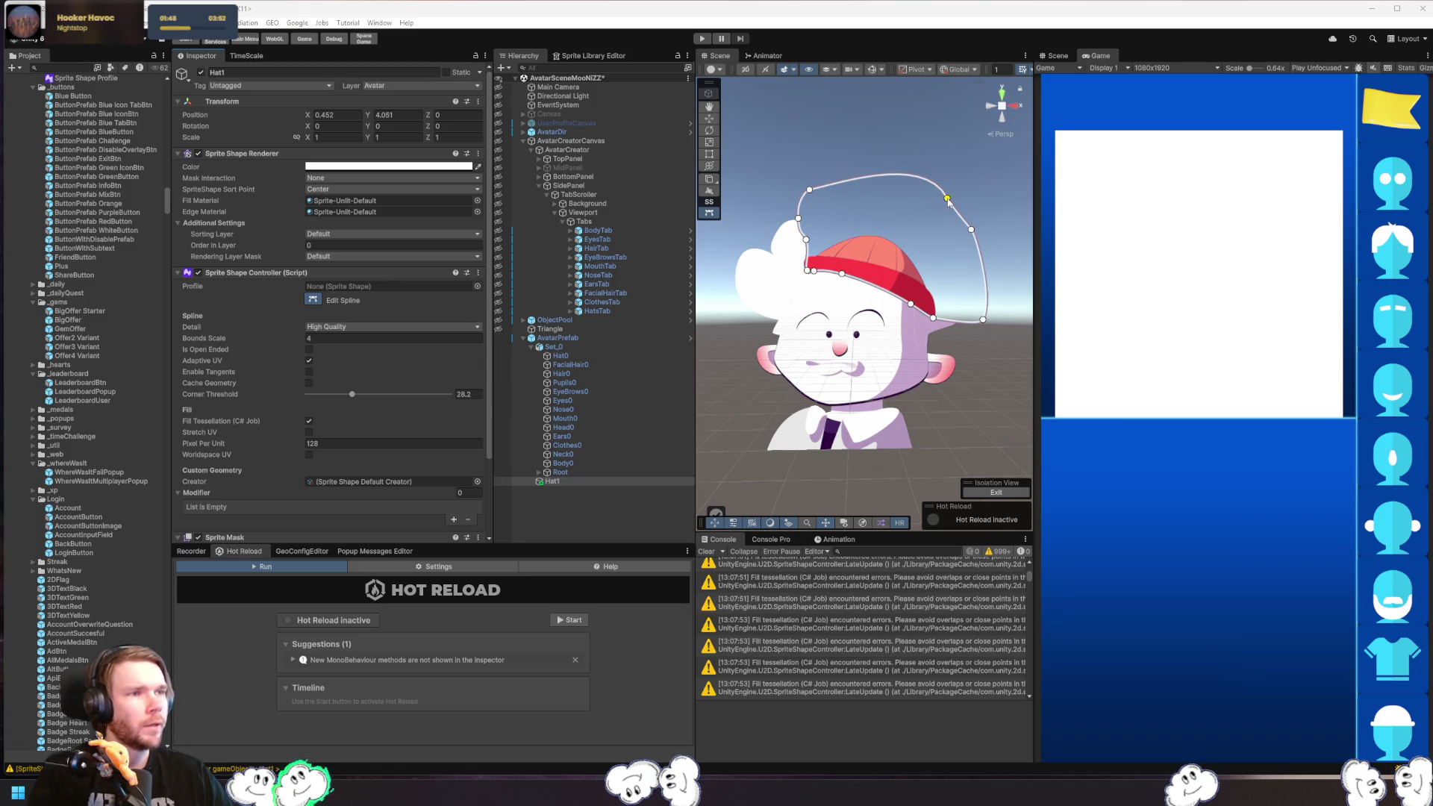
left_click_drag(931, 197, 868, 176)
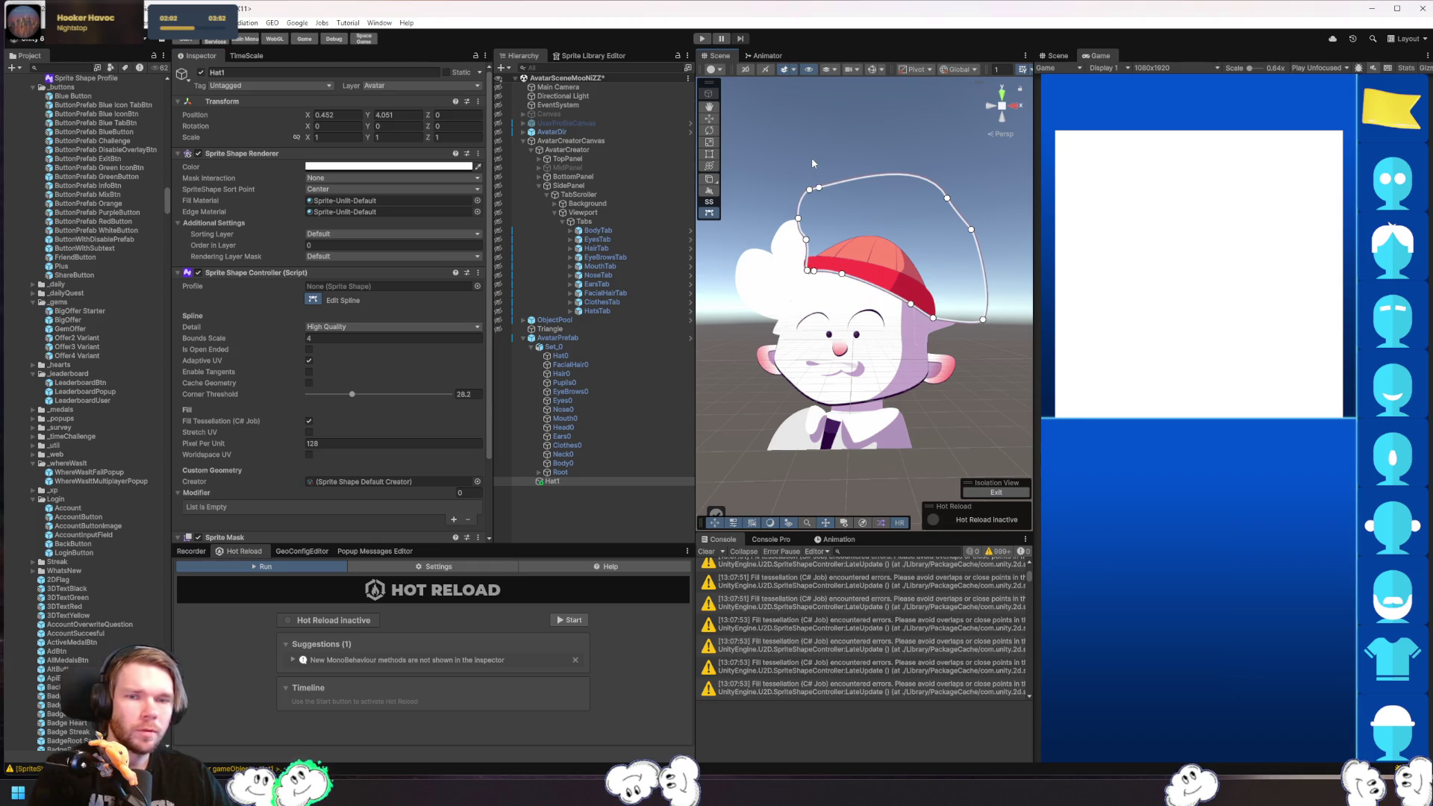
- Finish the hat spline, then open the Set_0 PSD in the Sprite Editor's Skinning Editor mode
key("w")
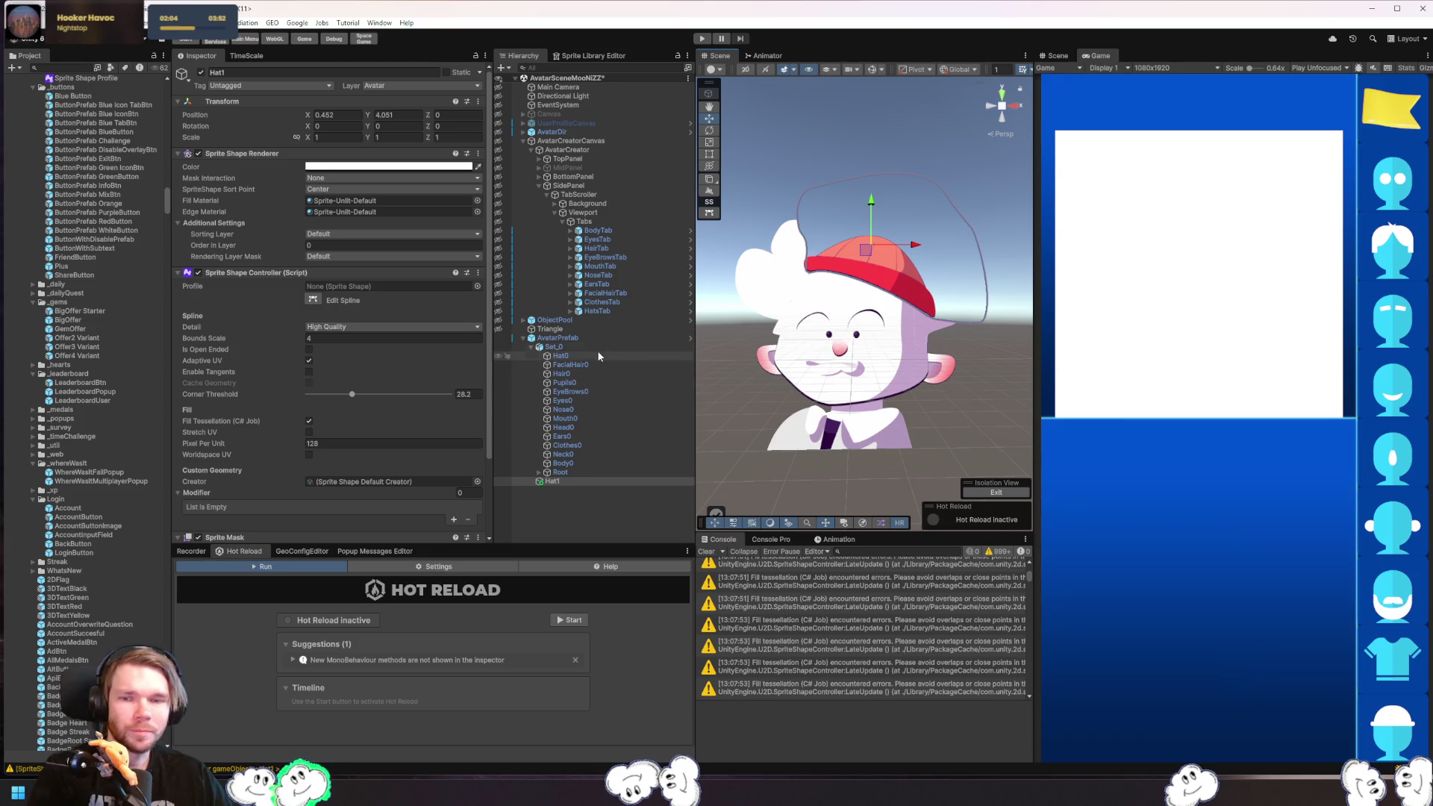
left_click(594, 338)
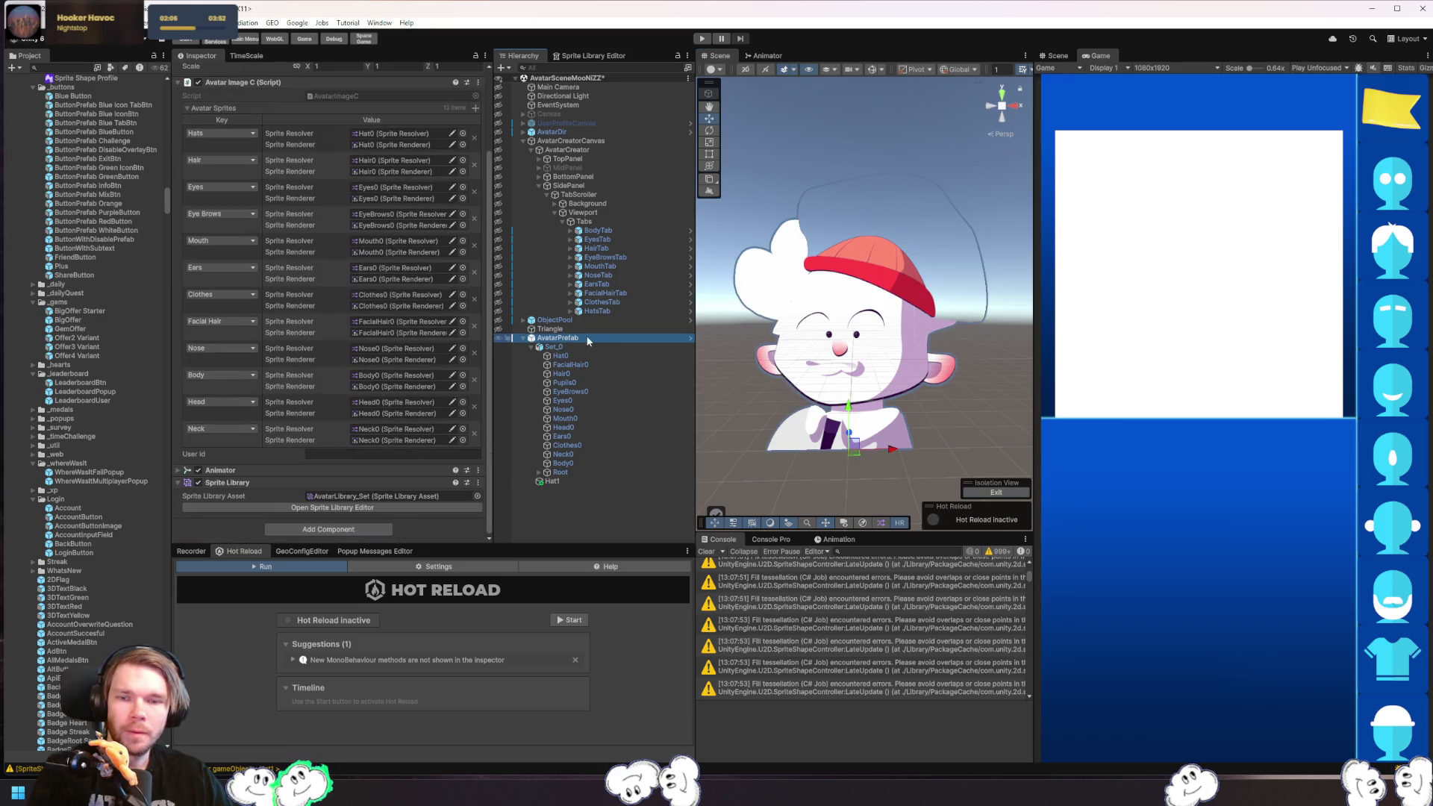
left_click(572, 347)
left_click(365, 115)
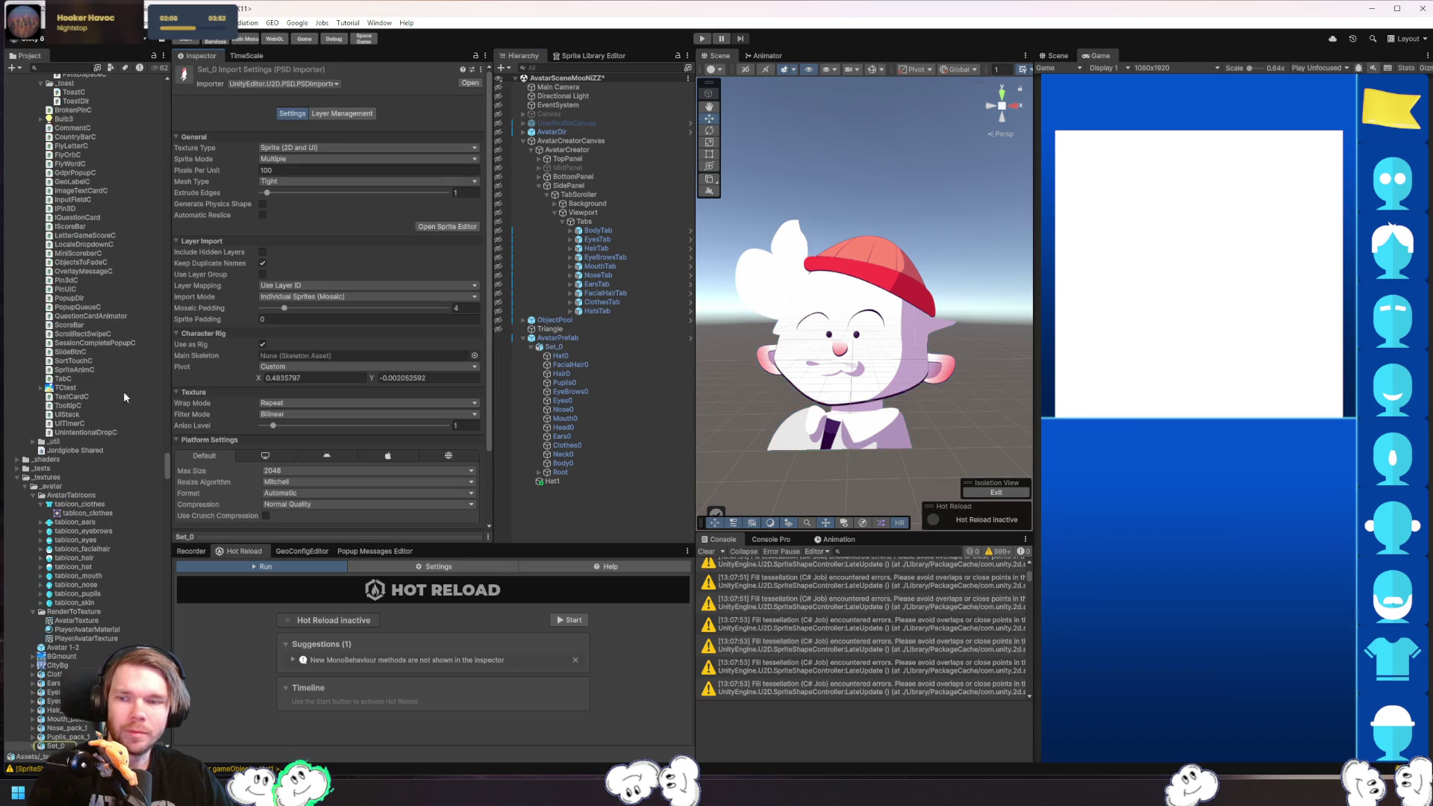
left_click(442, 226)
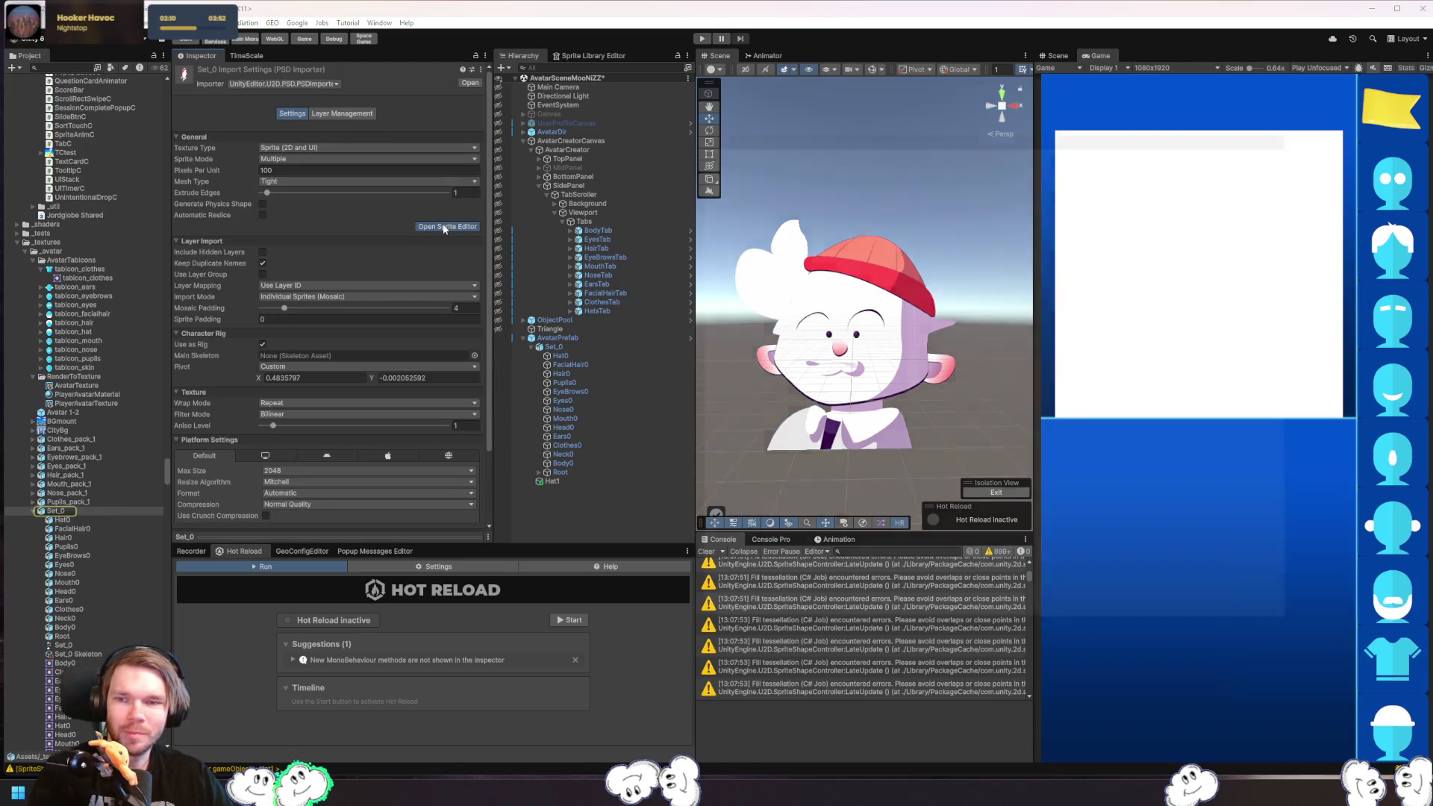
left_click(696, 190)
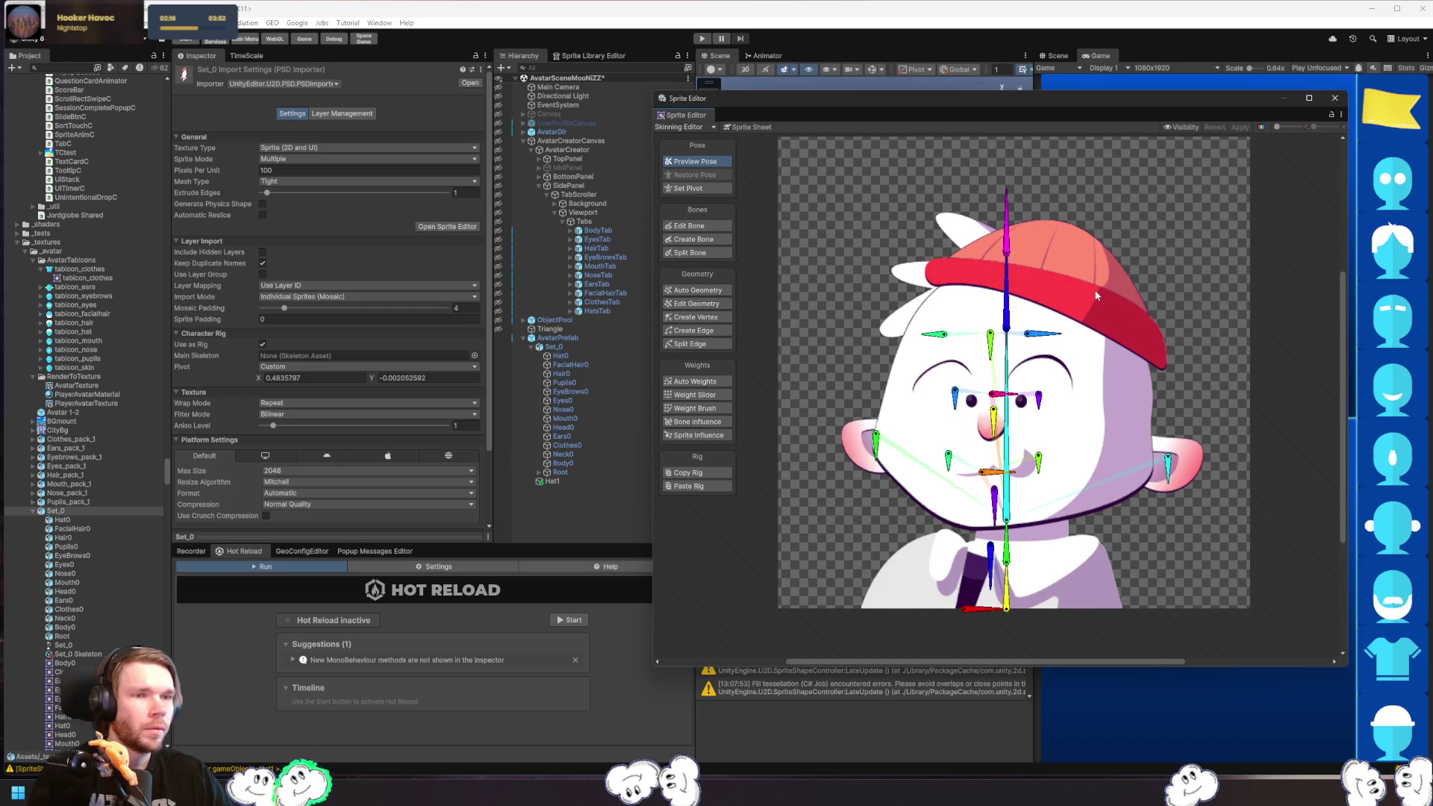
- Inspect the rig by selecting and deselecting the hat sprite in the Skinning Editor
scroll(1021, 266, "up", 5)
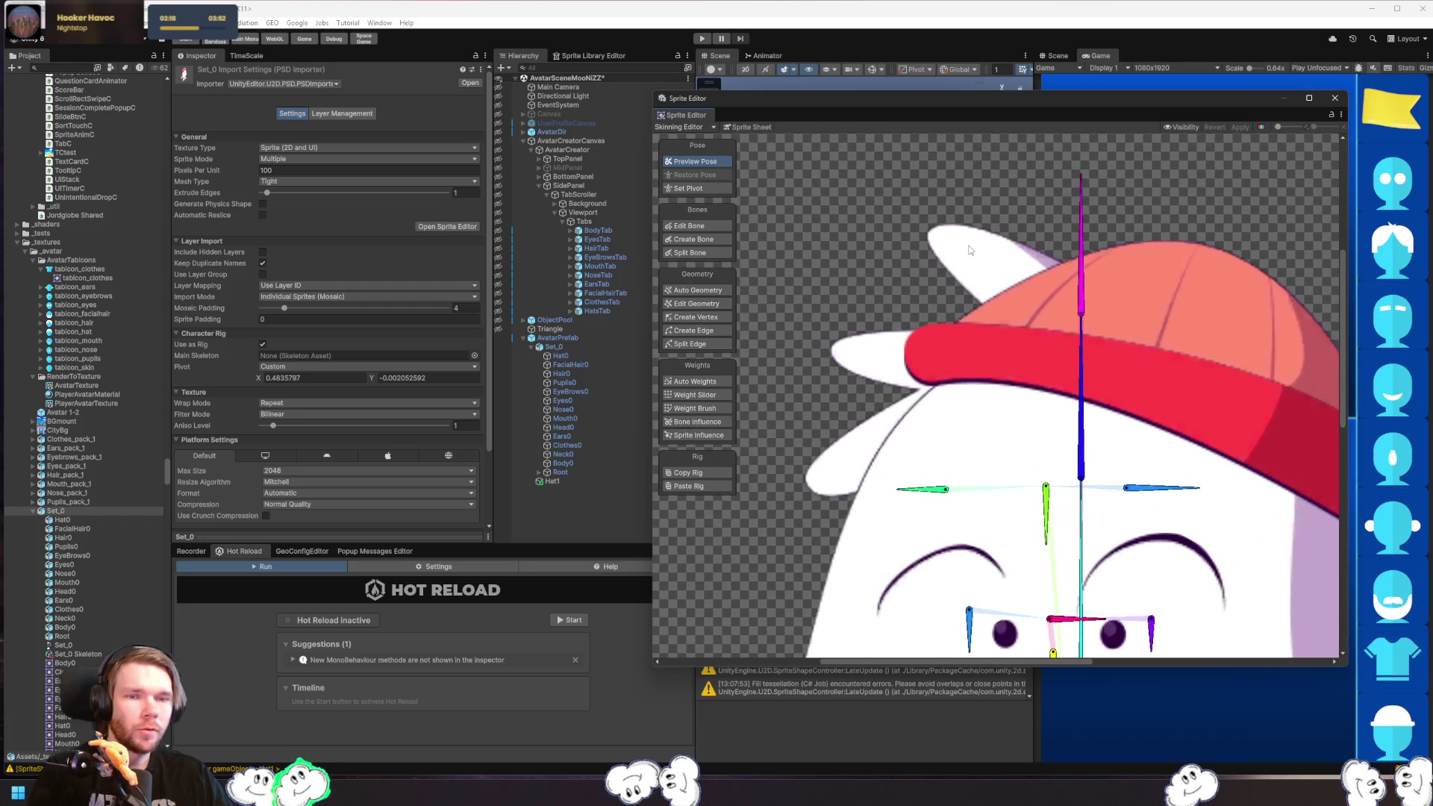
scroll(965, 254, "down", 4)
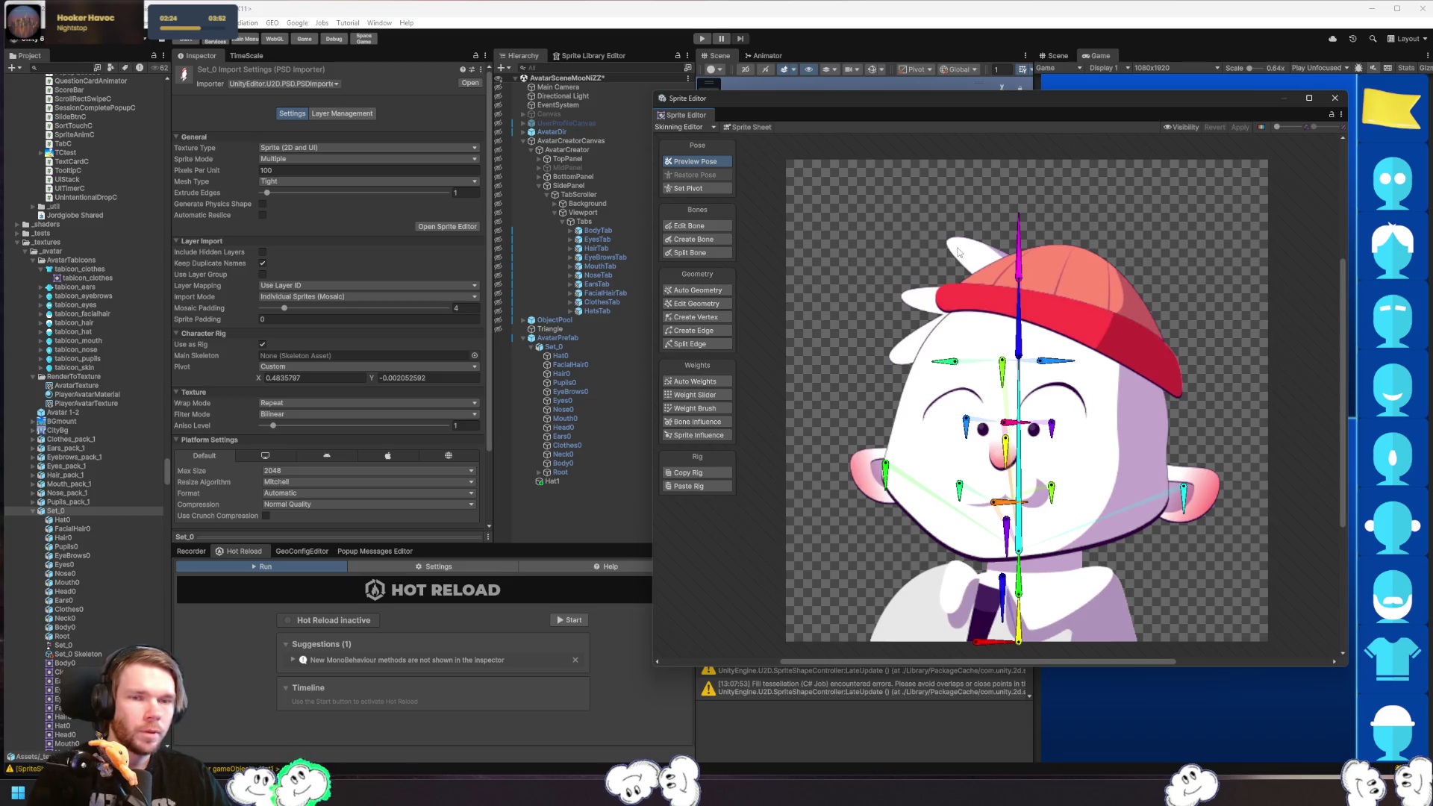
left_click(958, 256)
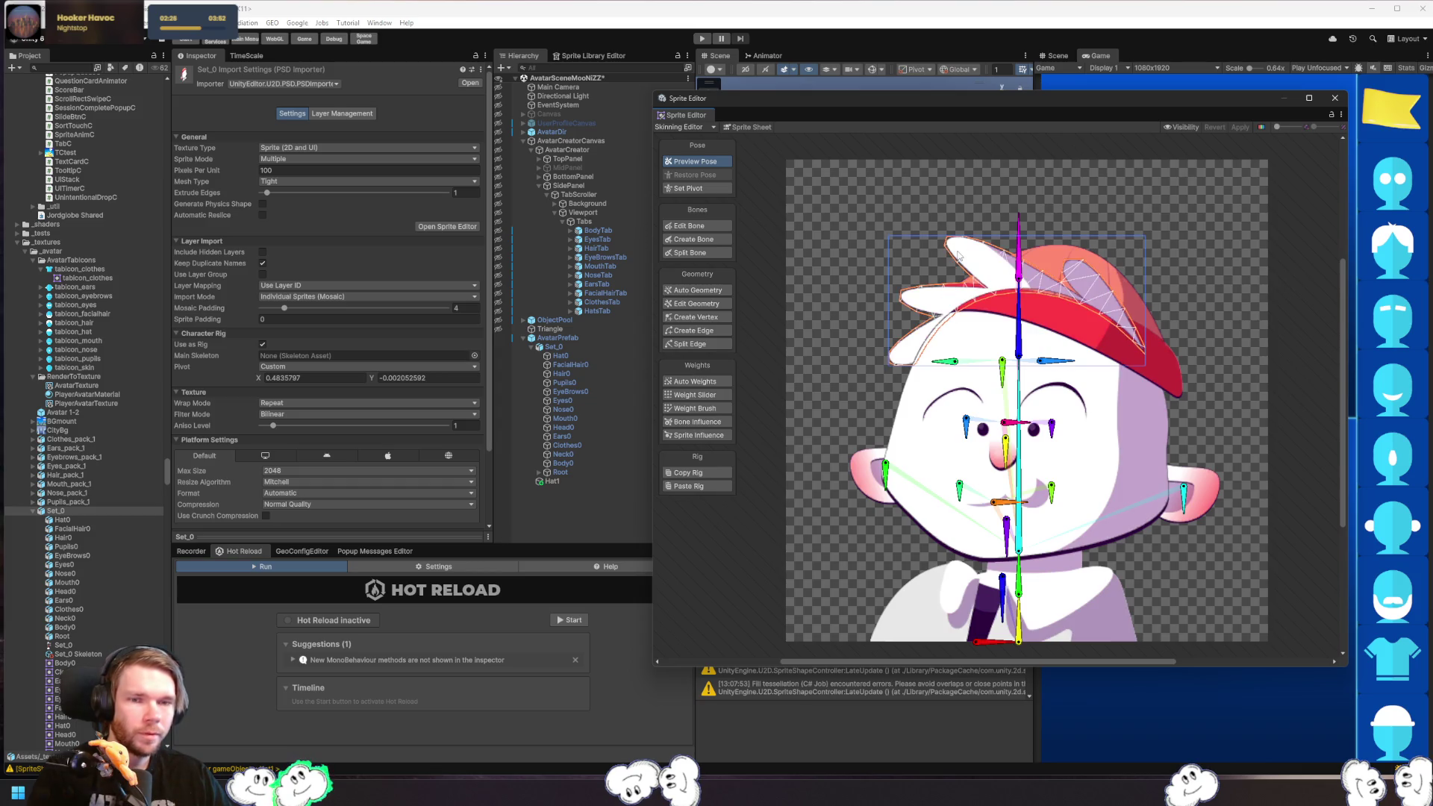
left_click(1221, 259)
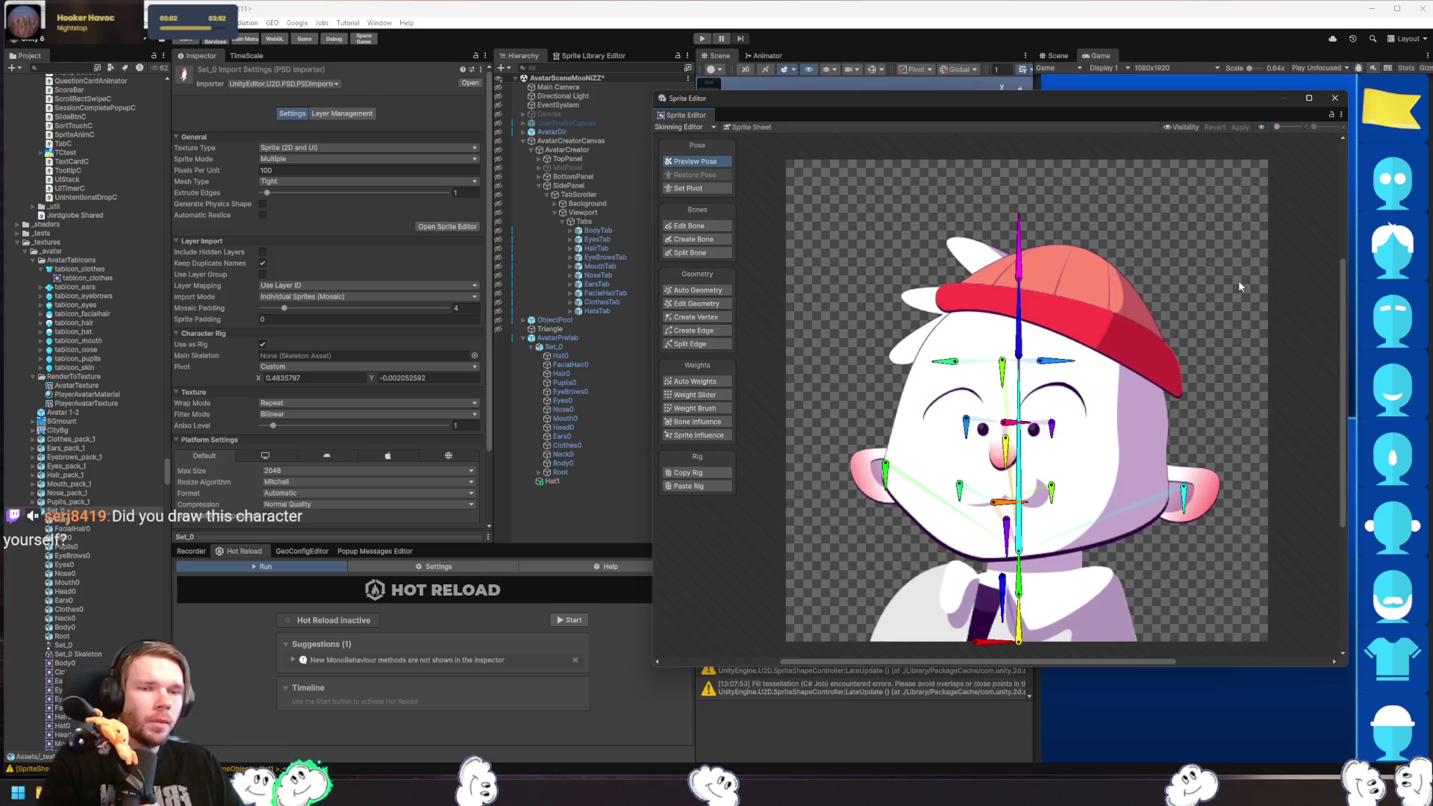
- Give the Hat bone a depth of 5
left_click(1015, 273)
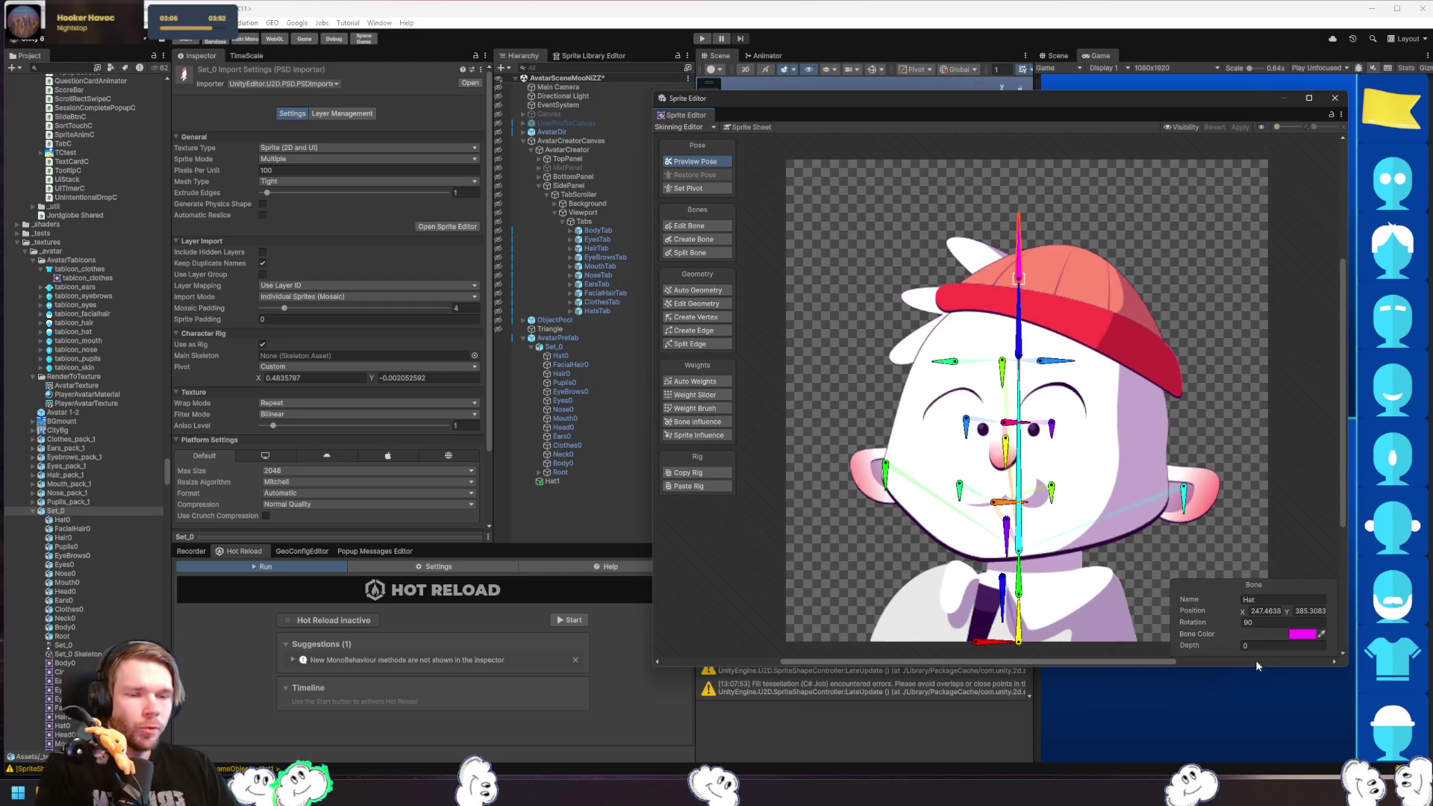
type("5")
key("Return")
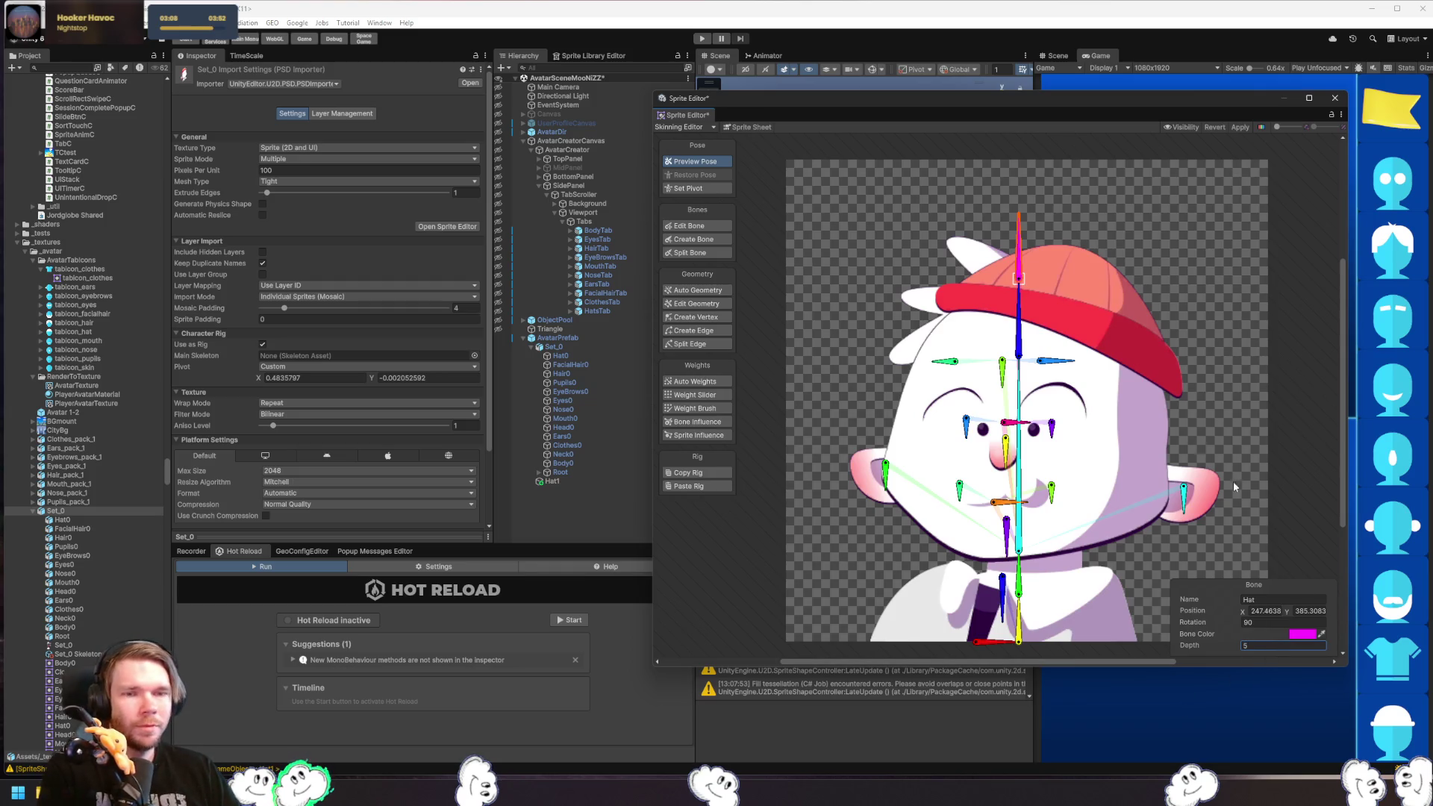
- Leave the Hair bone's depth at 0 and apply the rig changes to Set_0
left_click(982, 261)
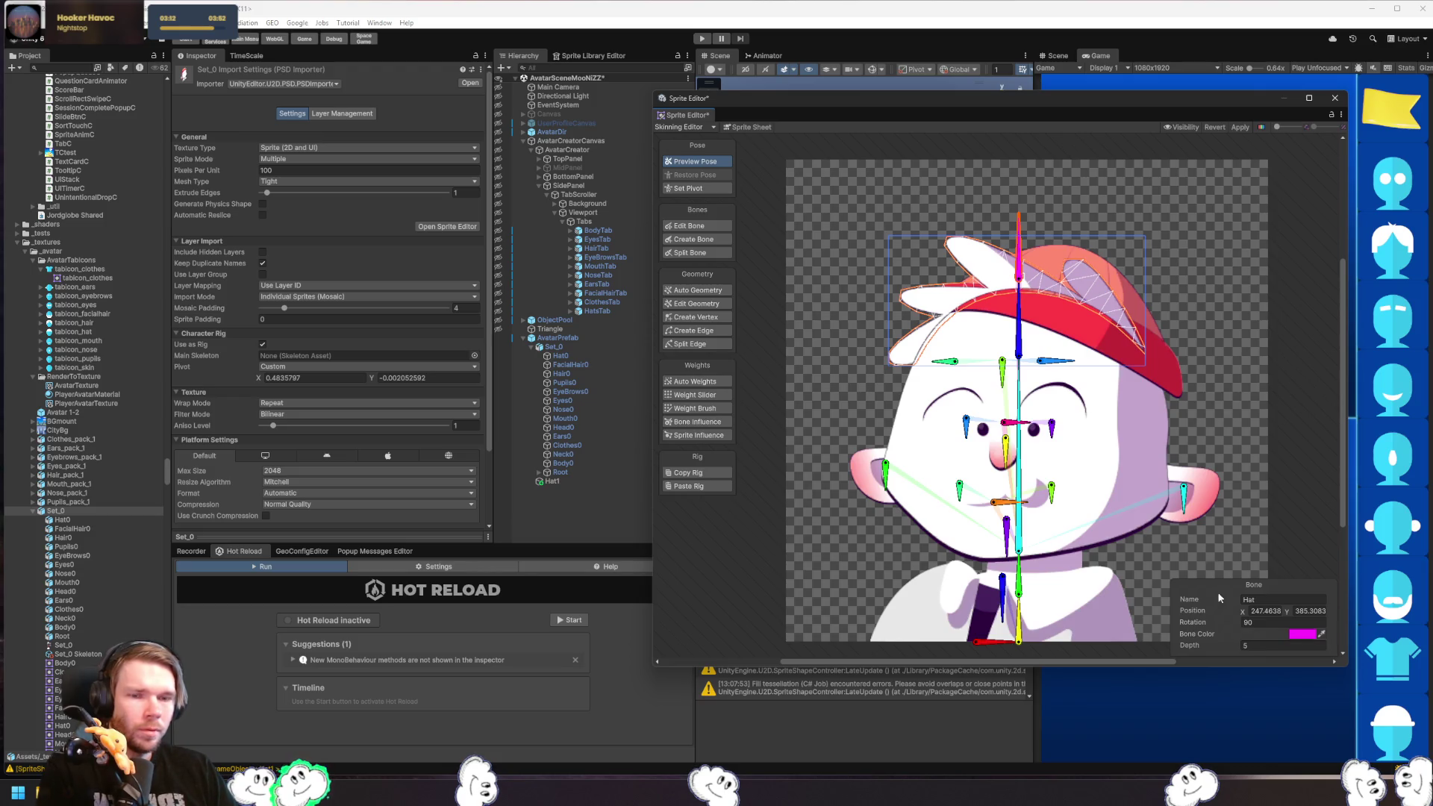
left_click(1019, 329)
left_click(1270, 646)
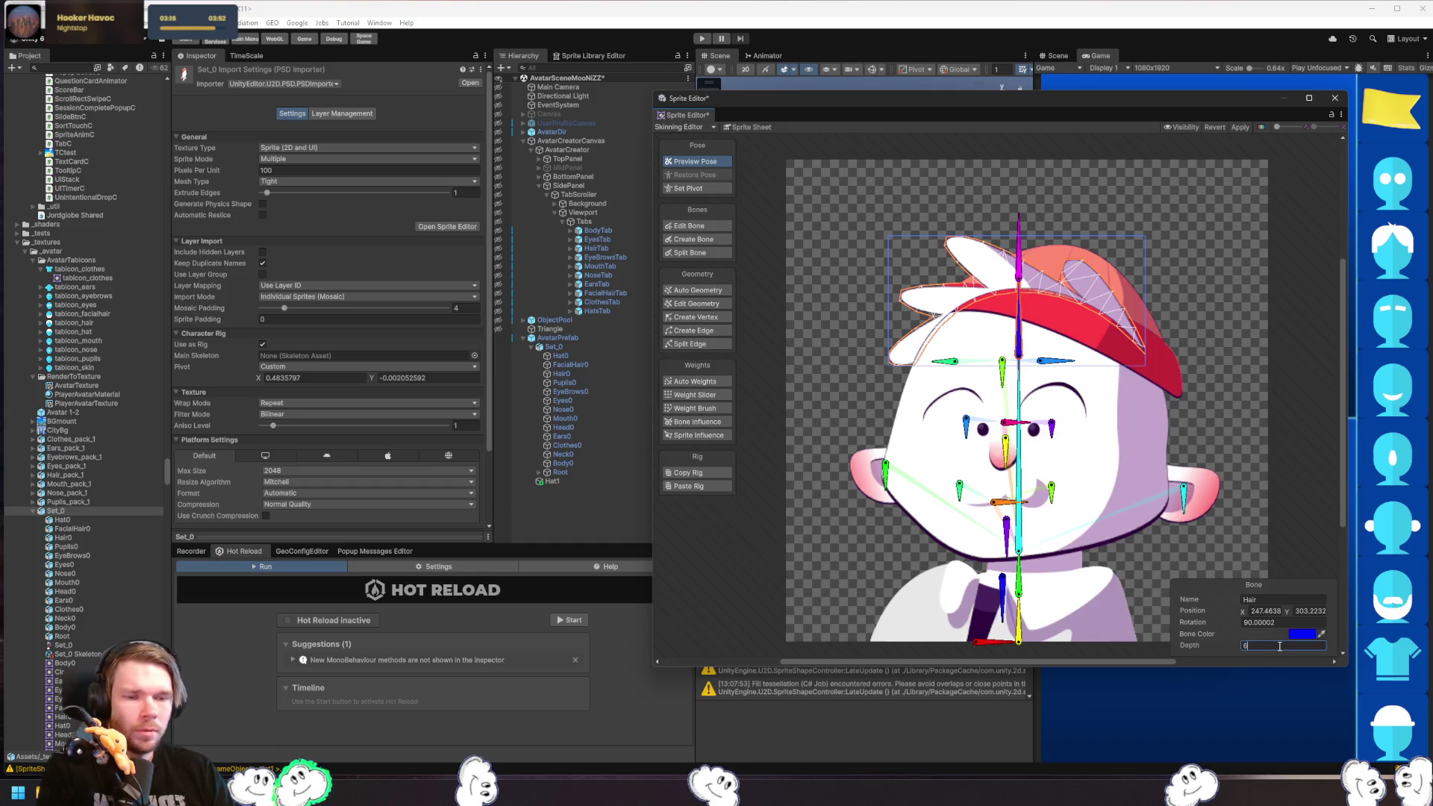
key("Return")
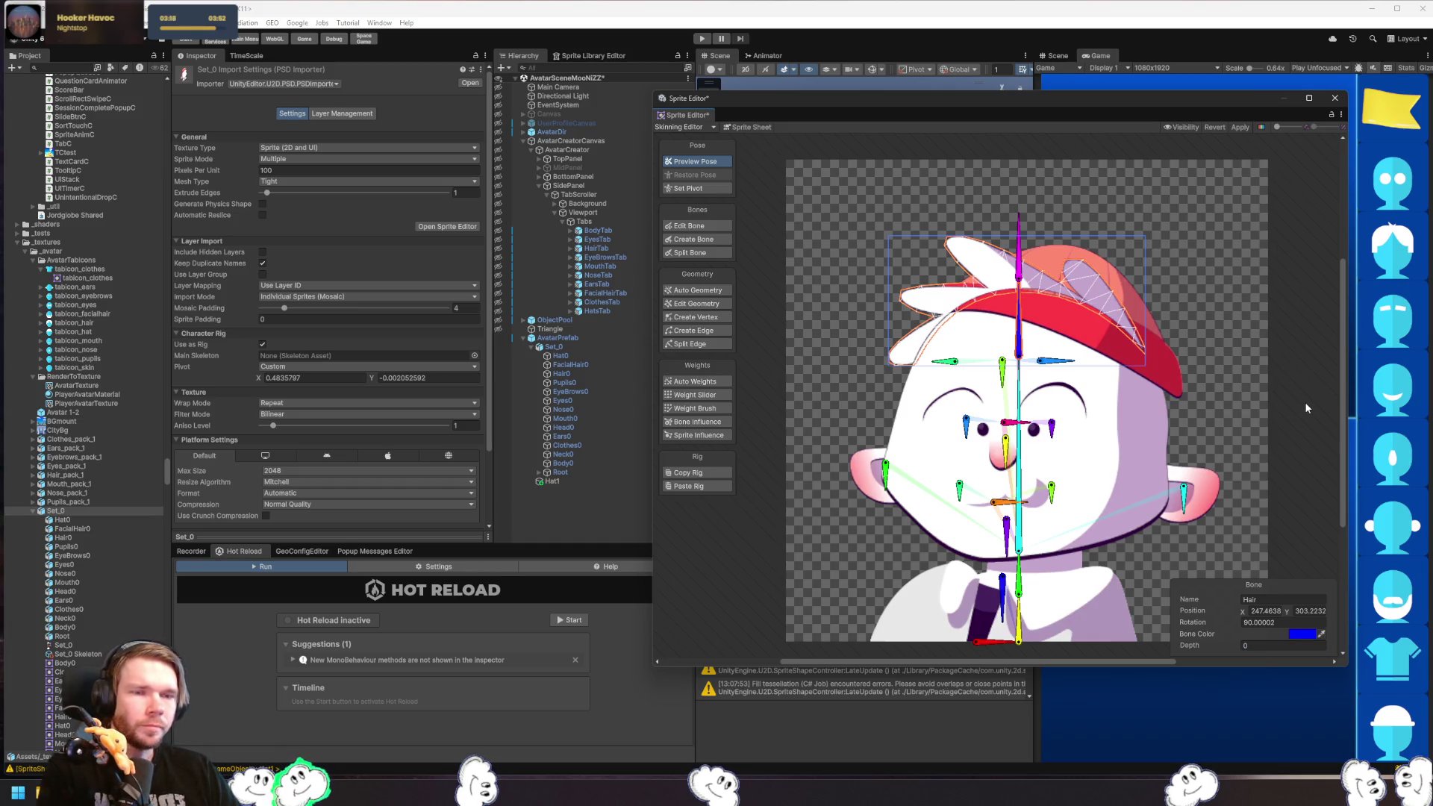
left_click(1240, 127)
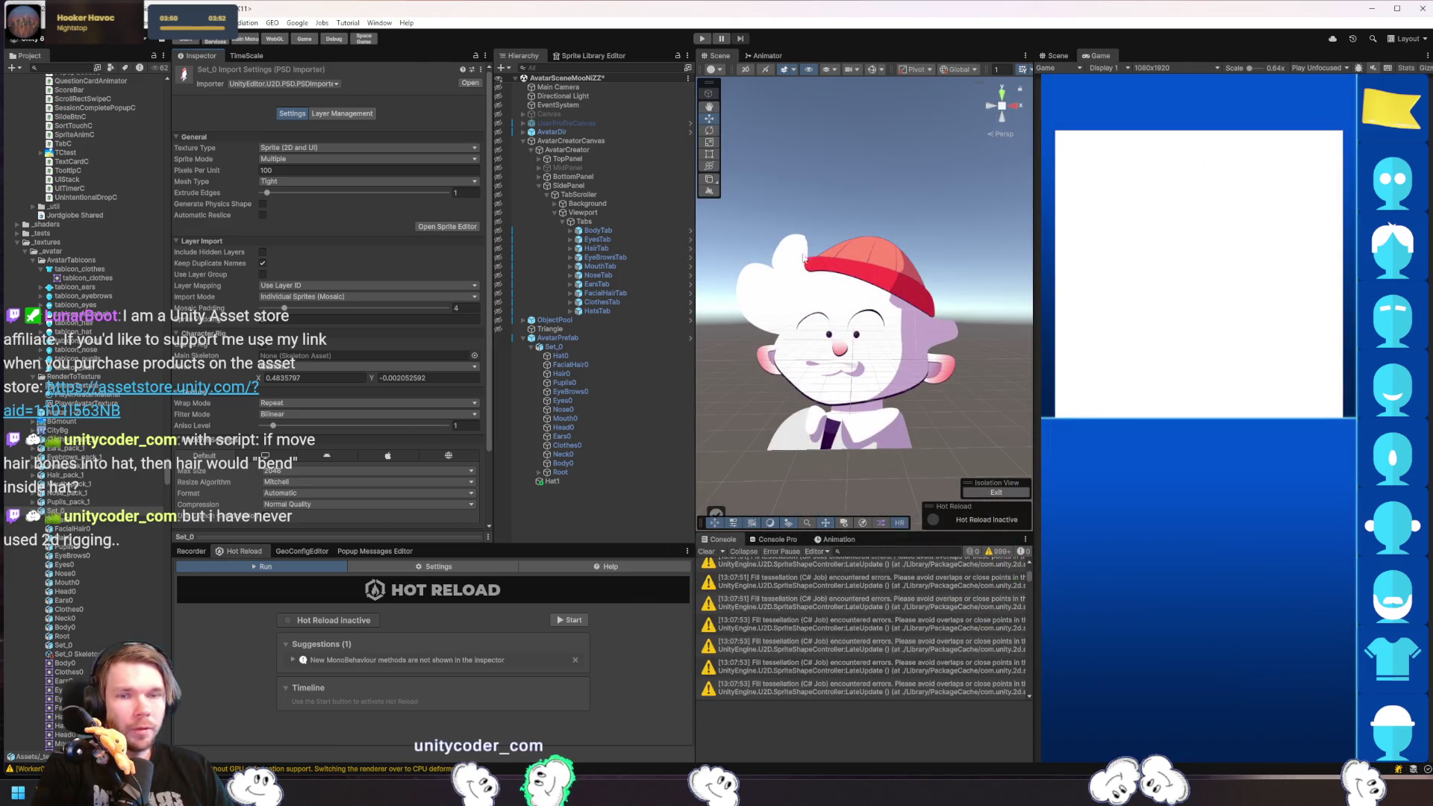
left_click(803, 259)
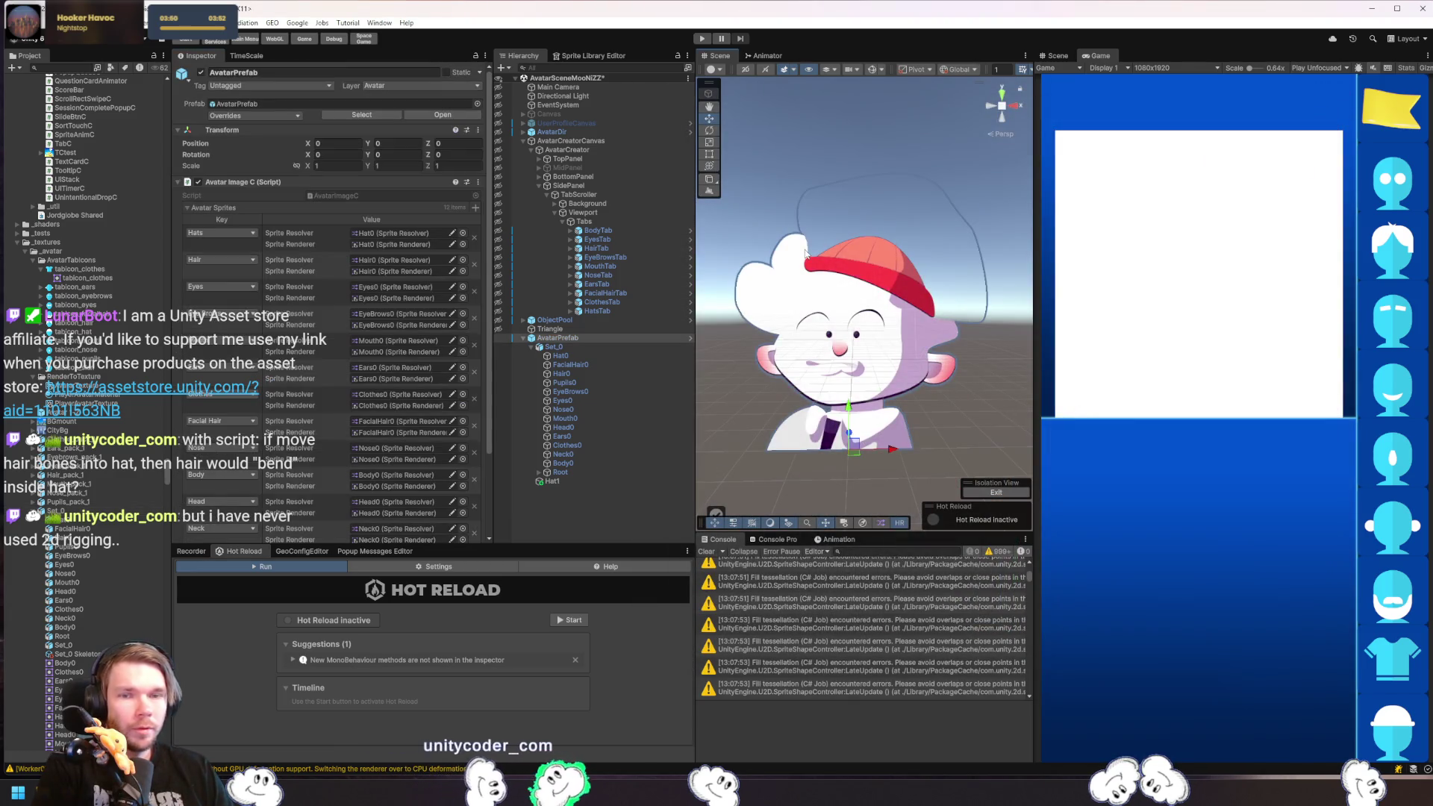
left_click(1000, 230)
scroll(773, 261, "up", 3)
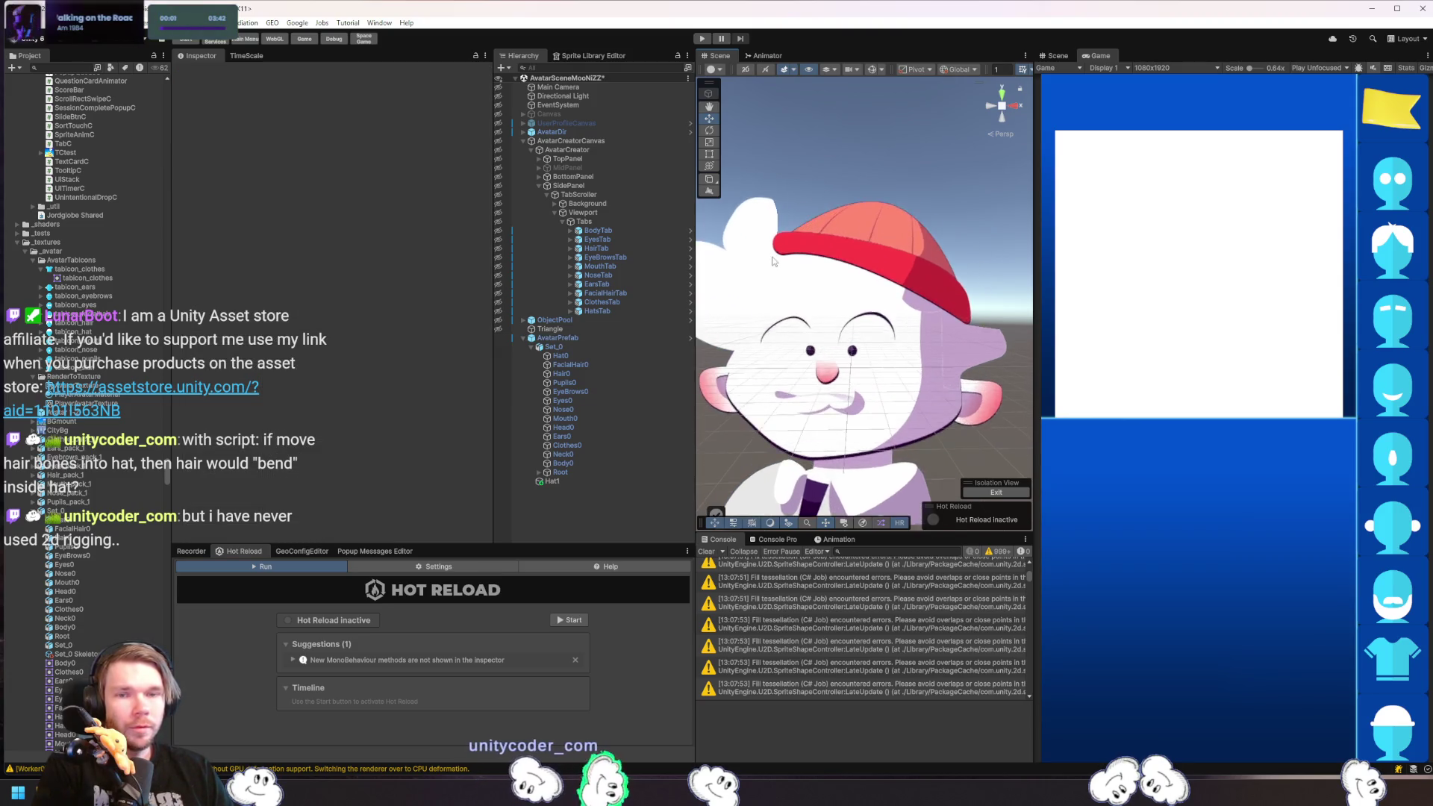
scroll(945, 235, "down", 3)
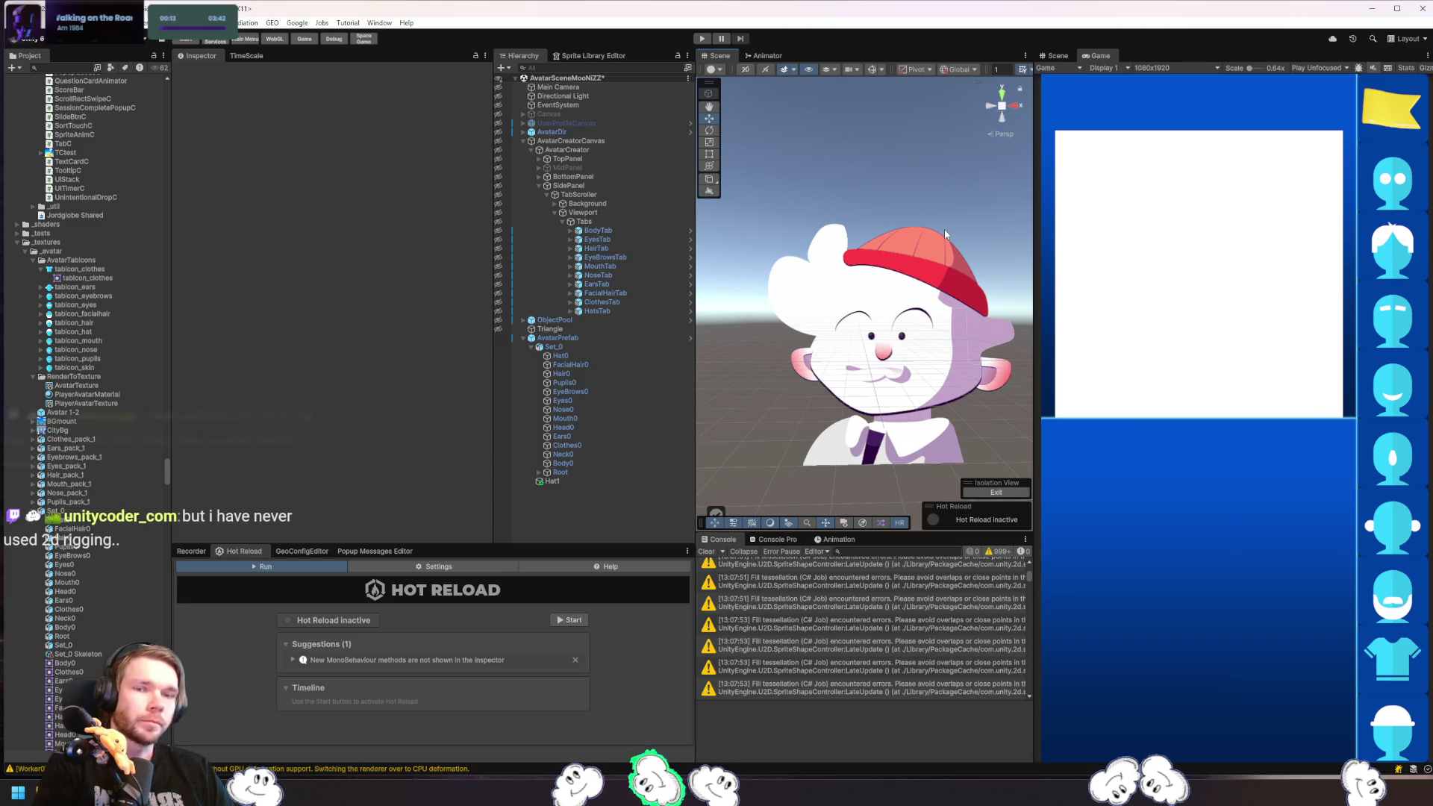
left_click(815, 261)
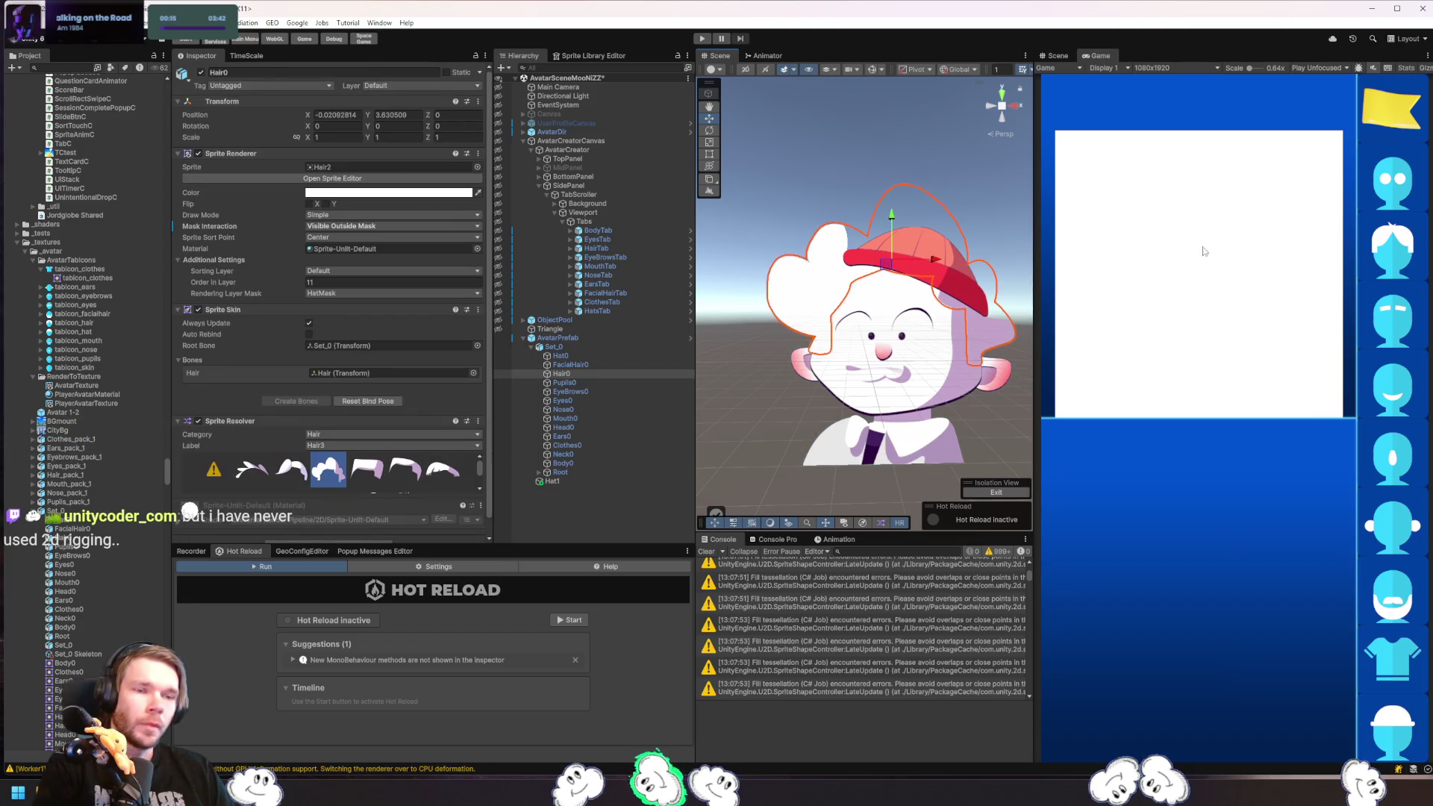
left_click(579, 345)
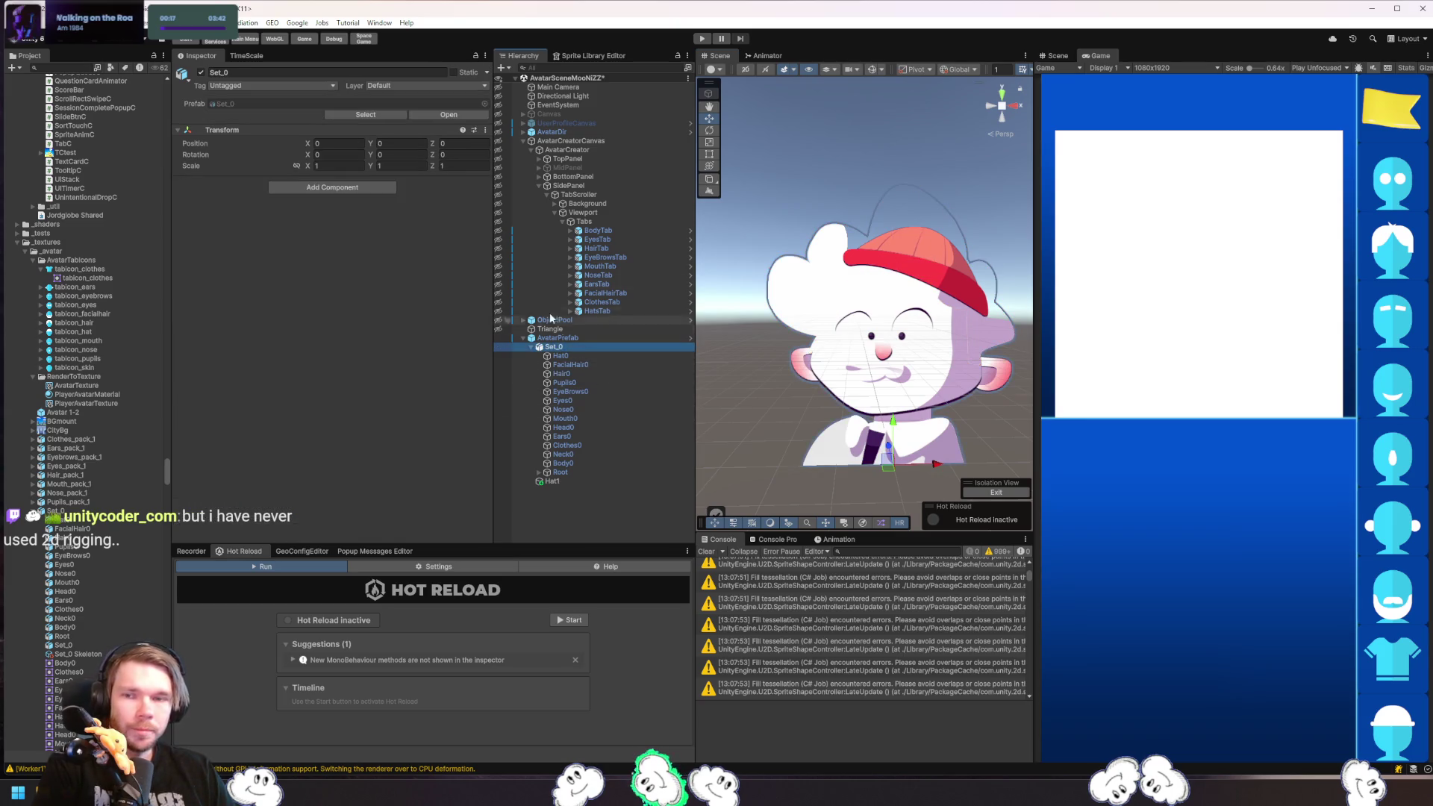
left_click(379, 115)
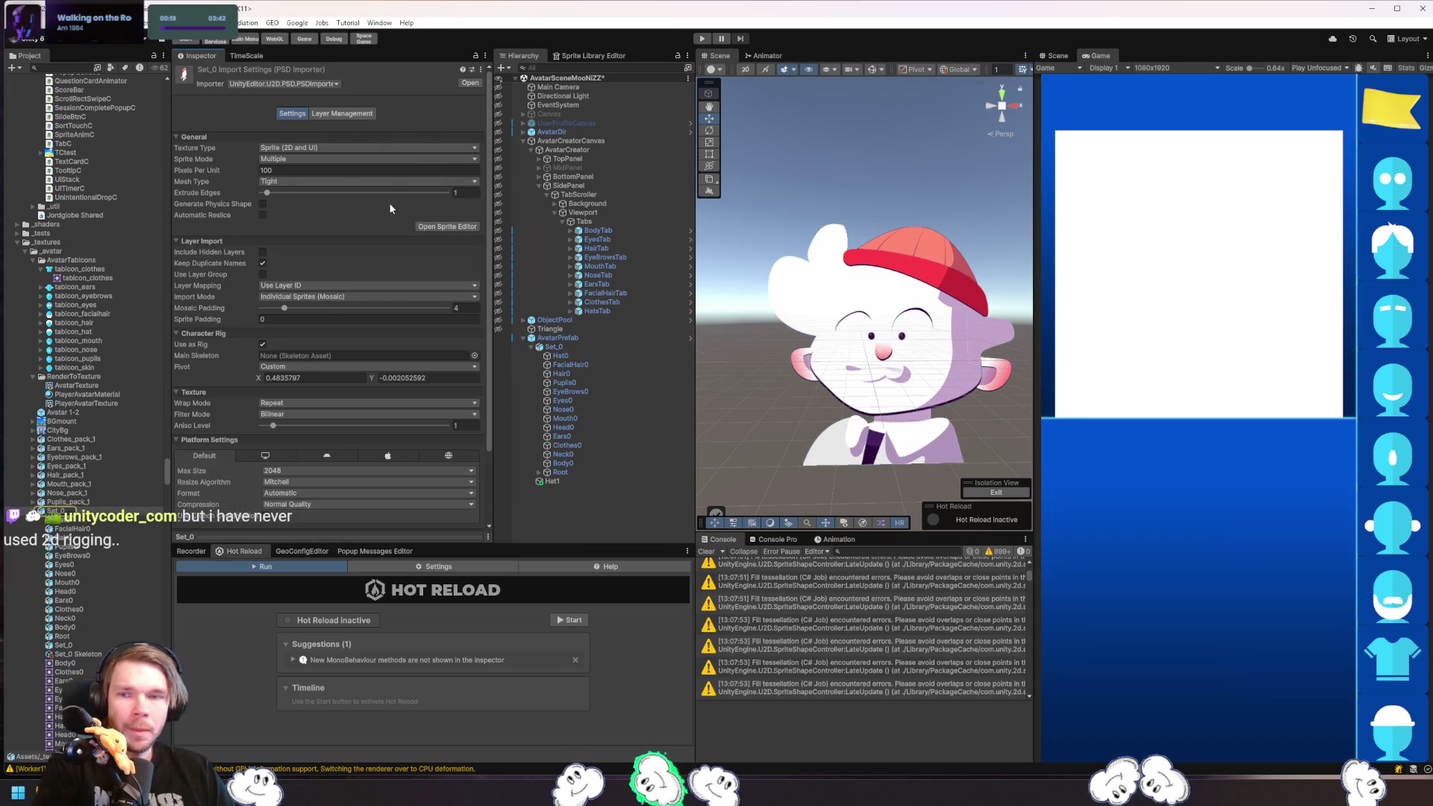
left_click(447, 227)
- Switch to the Skinning Editor and frame the cap brim and hair
left_click(683, 127)
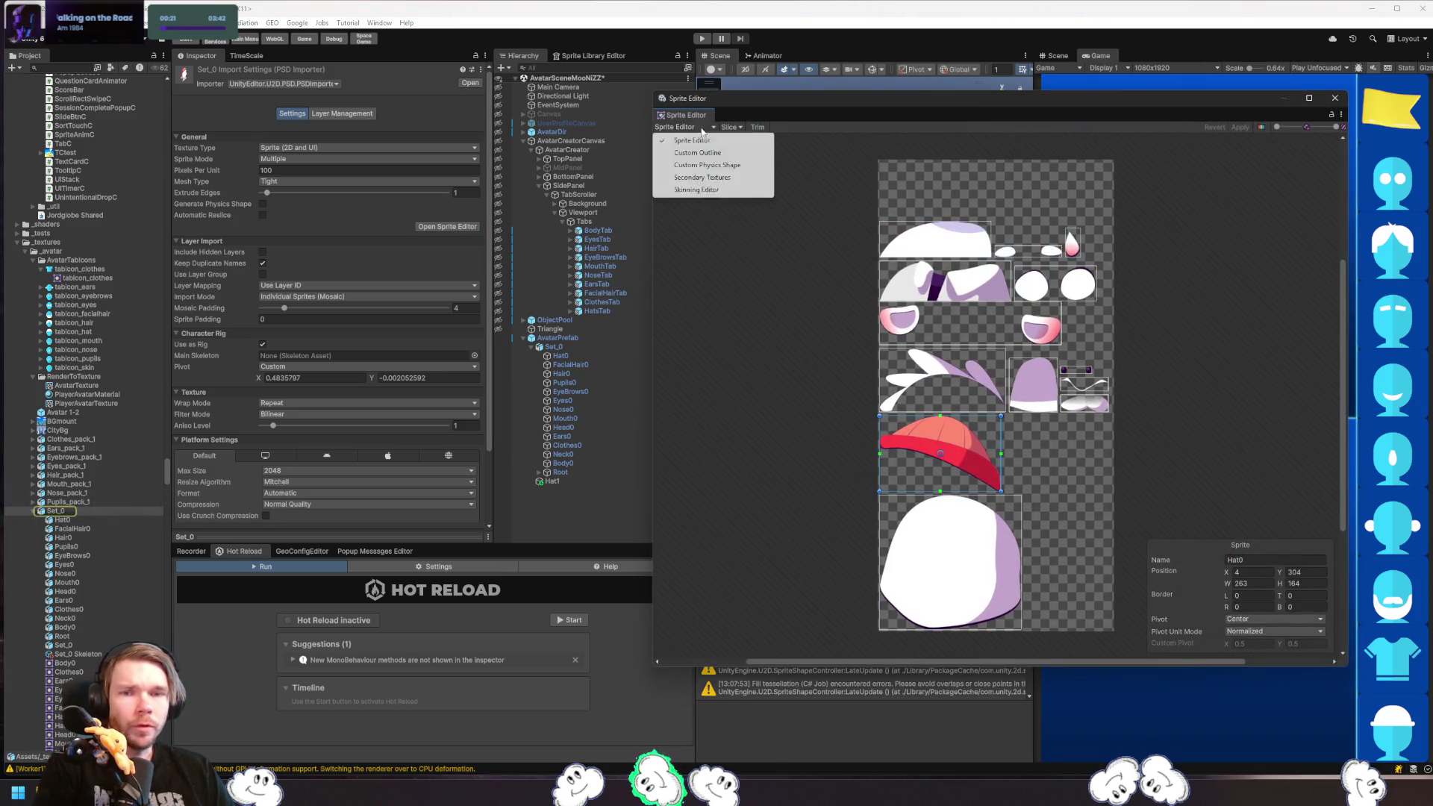
left_click(715, 191)
scroll(906, 321, "up", 3)
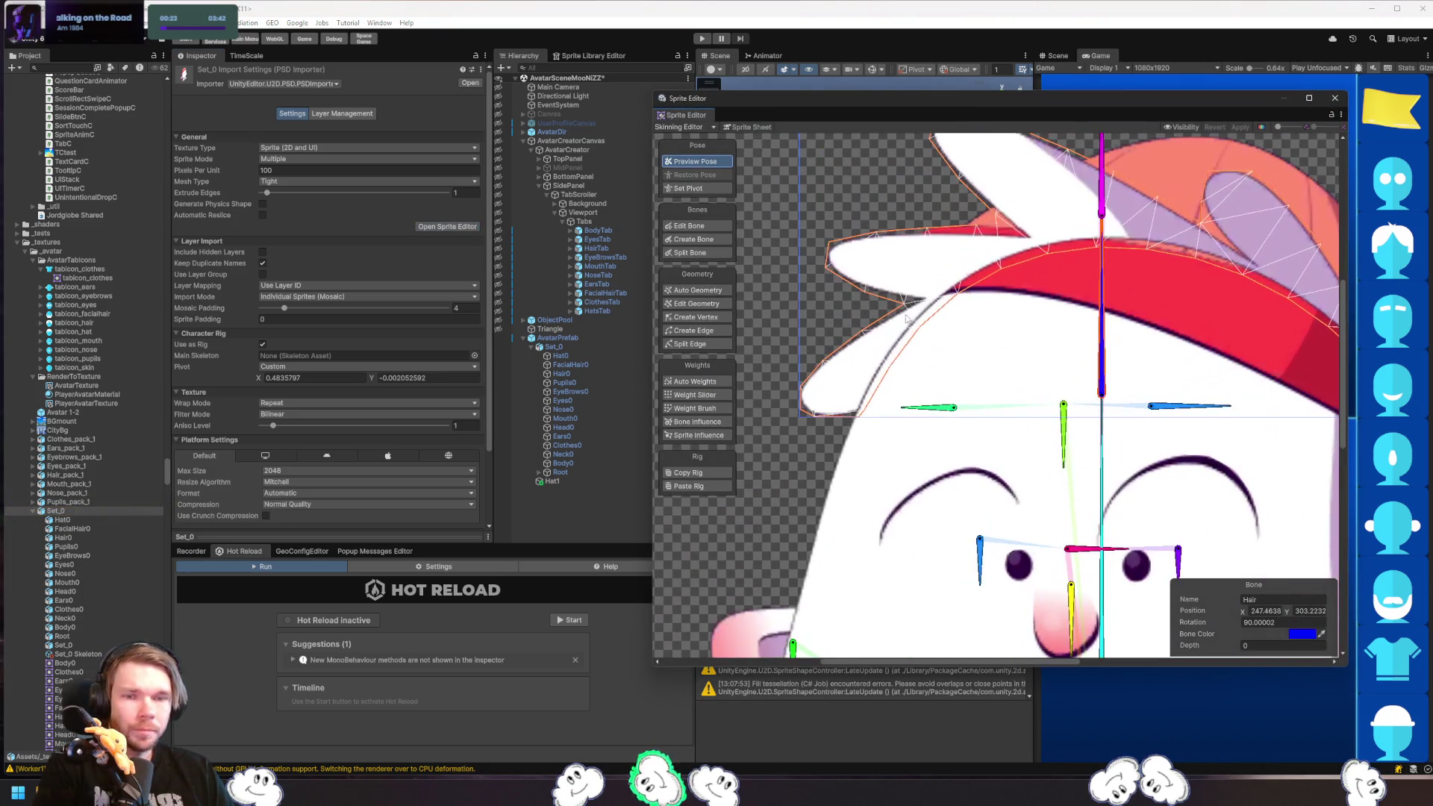
left_click_drag(1028, 328, 993, 380)
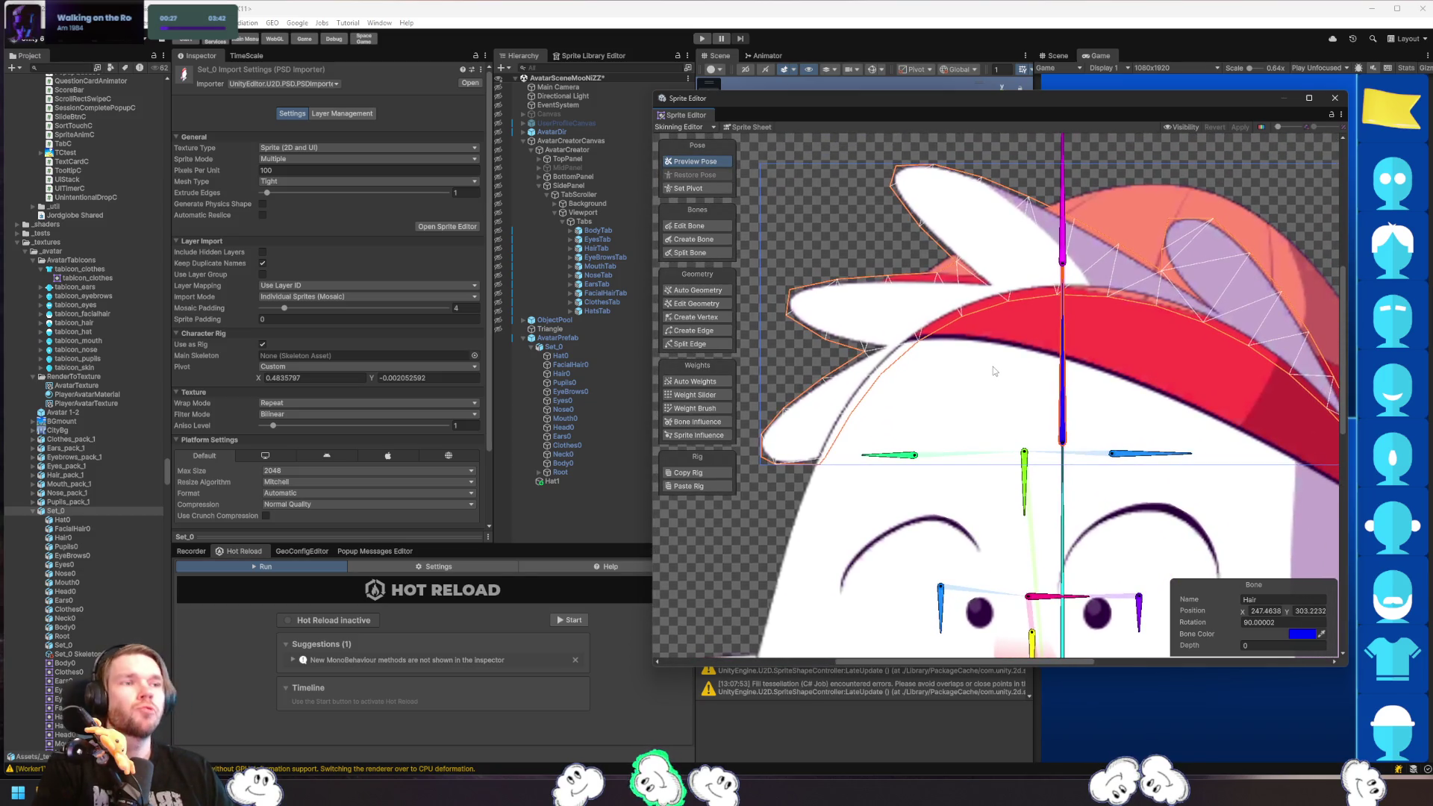
scroll(993, 366, "down", 3)
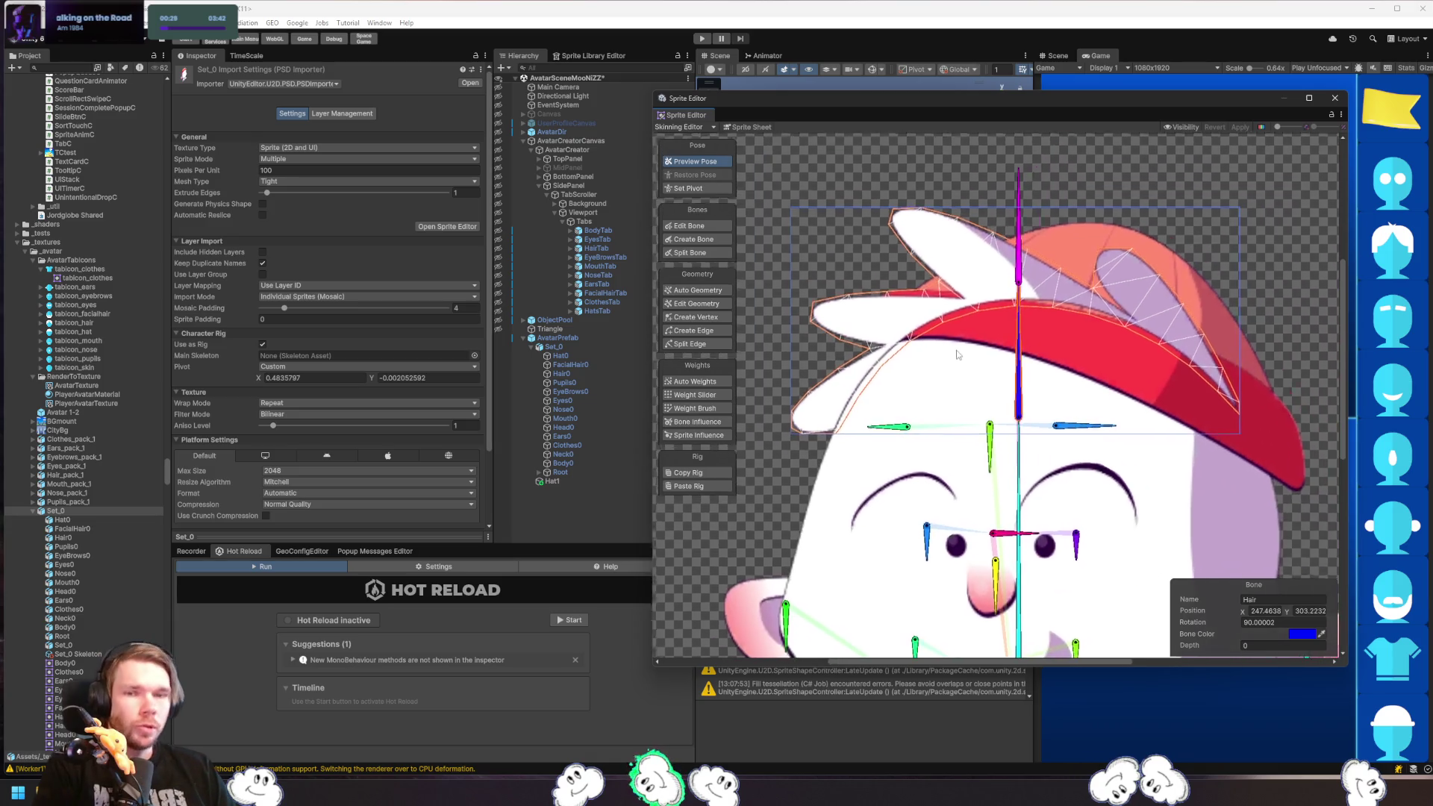
- Create a bone along the left hair tuft under the brim, then return to Preview Pose
left_click(706, 238)
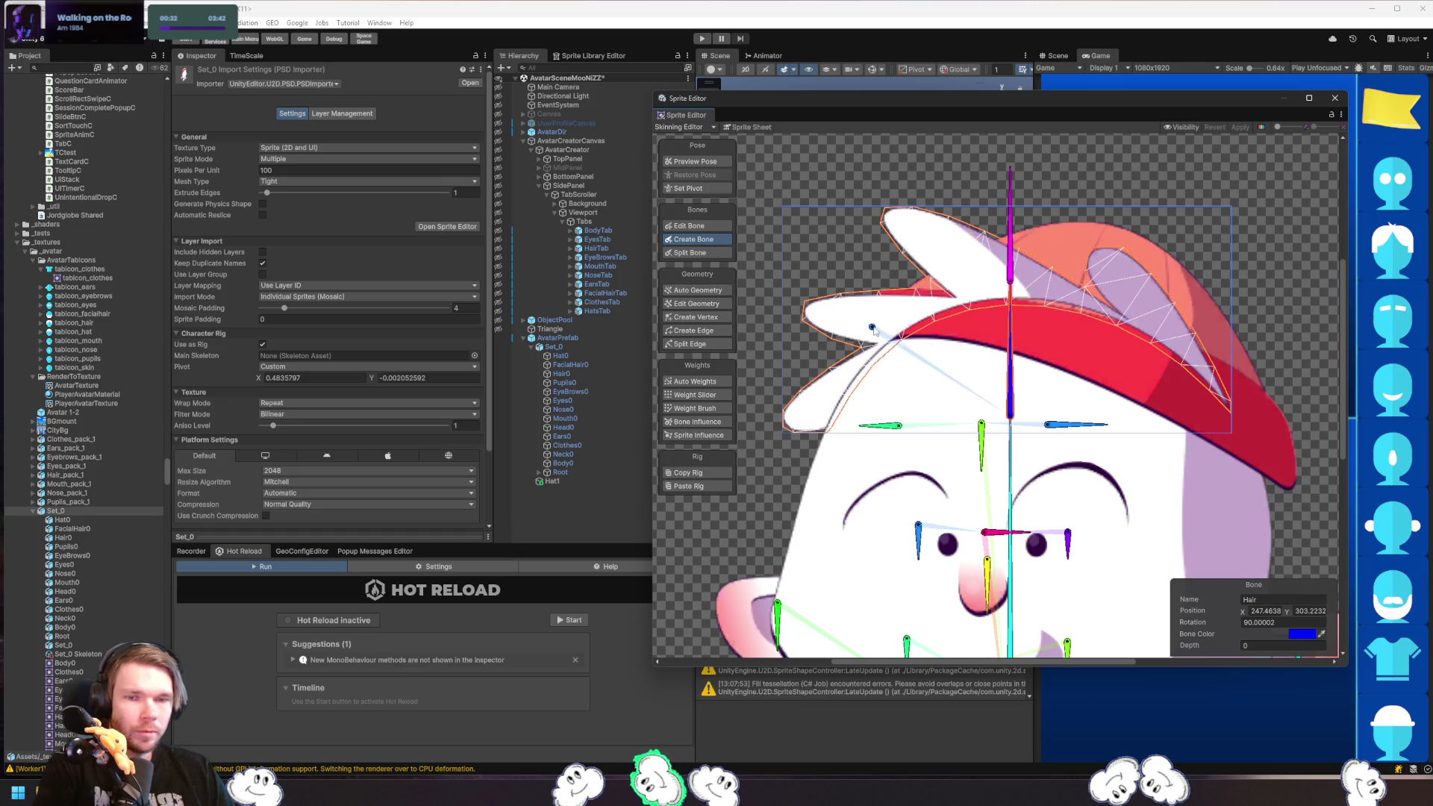
left_click(909, 321)
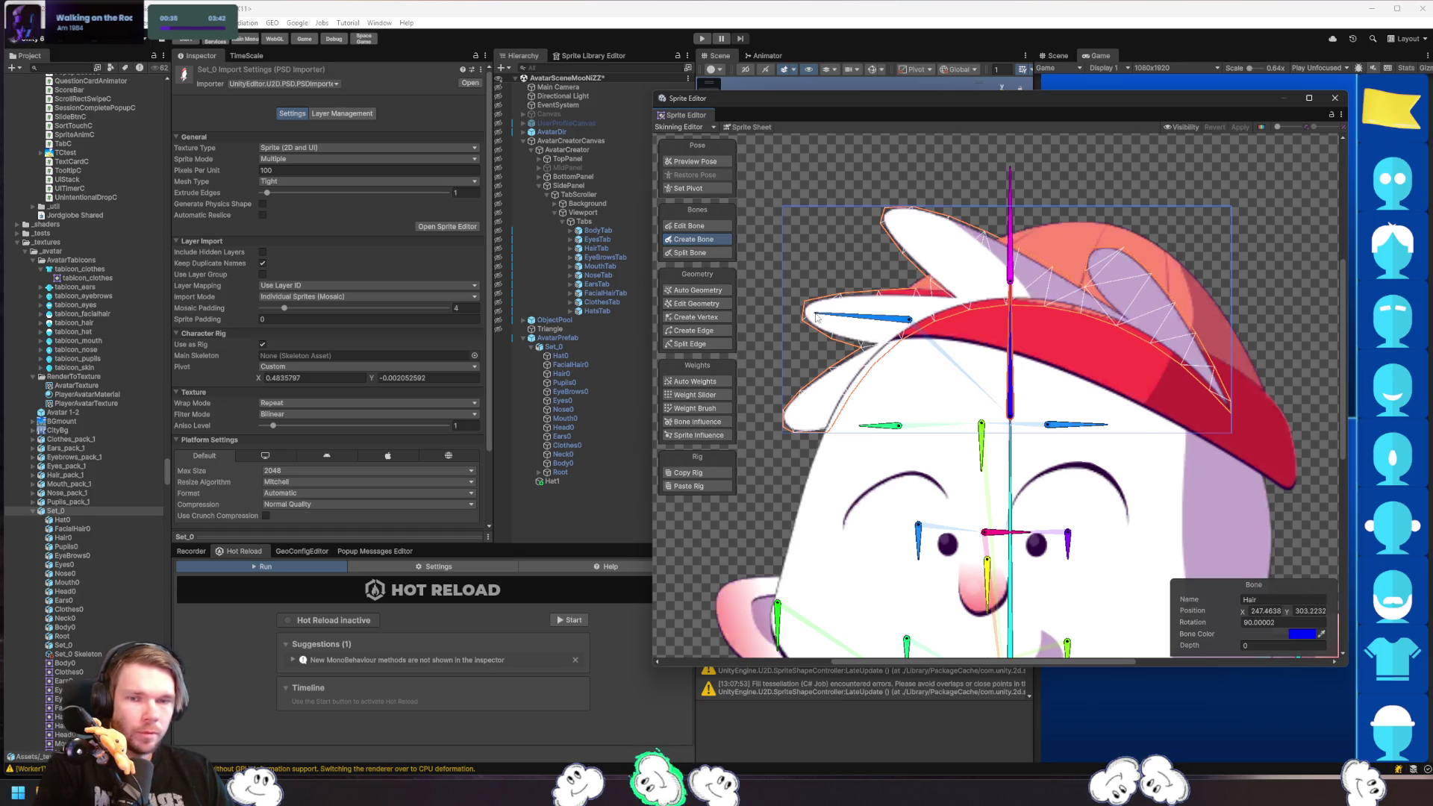
left_click(816, 316)
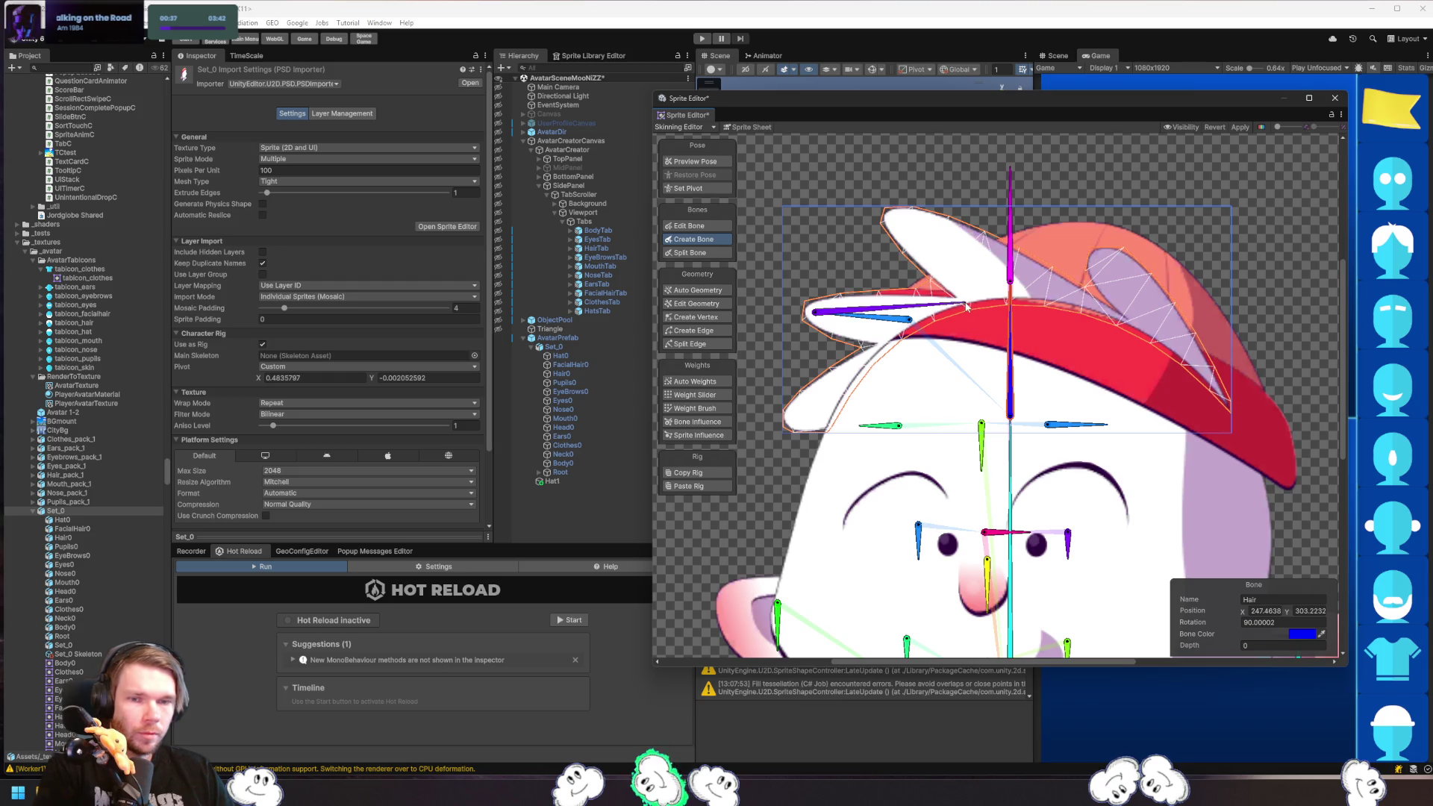
key("Escape")
key("shift+q")
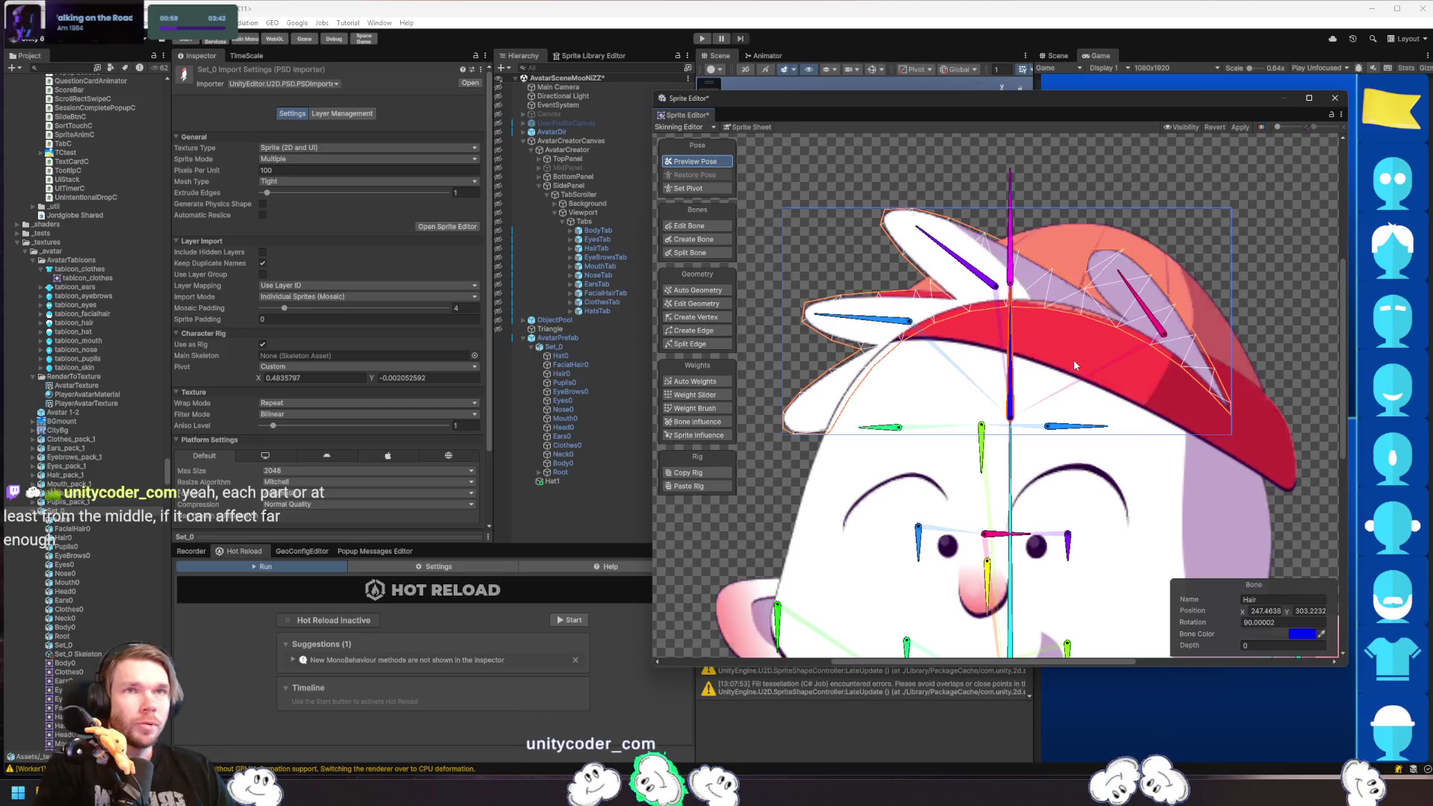
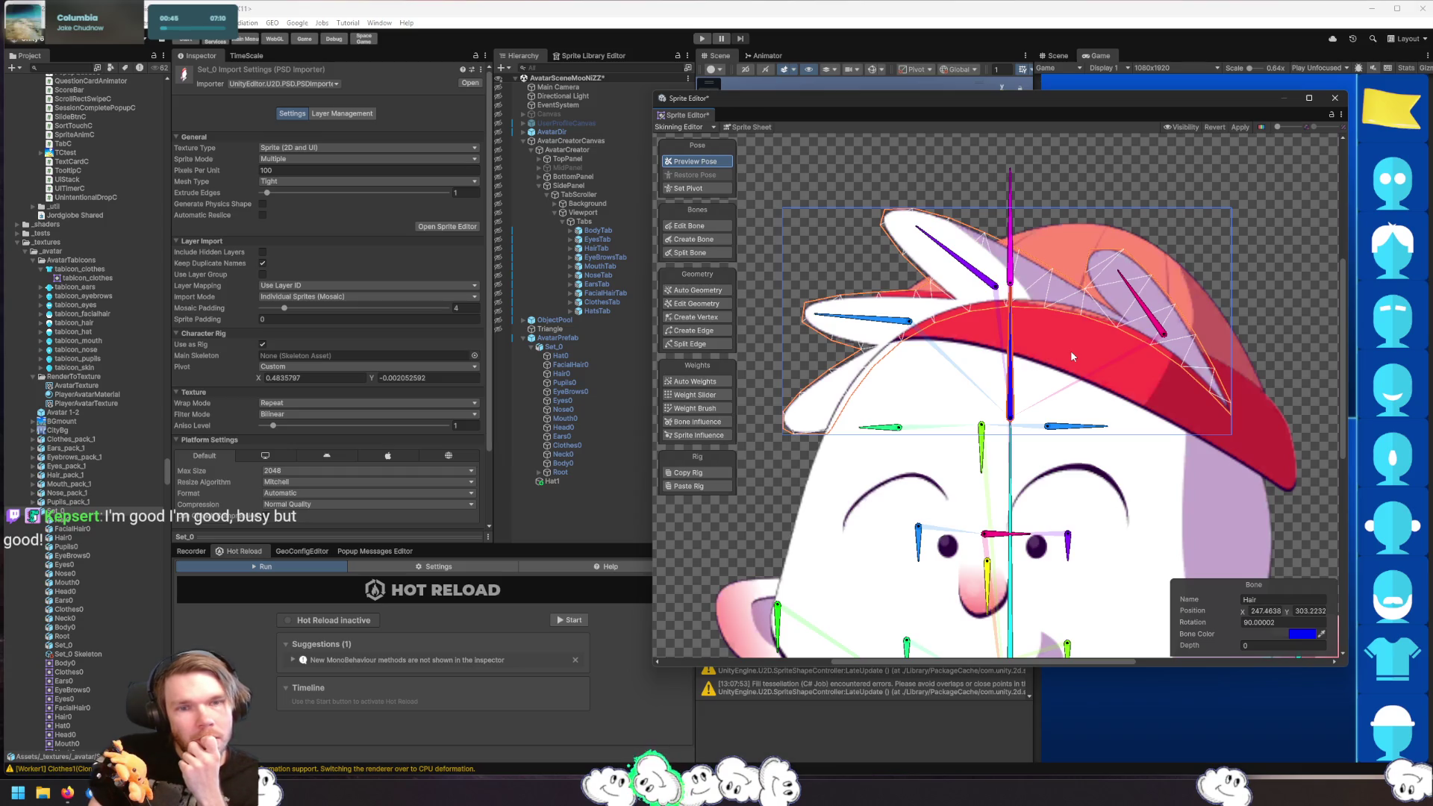
- Close the Sprite Editor without applying changes and select the avatar's Hair0
left_click(1335, 98)
left_click(779, 407)
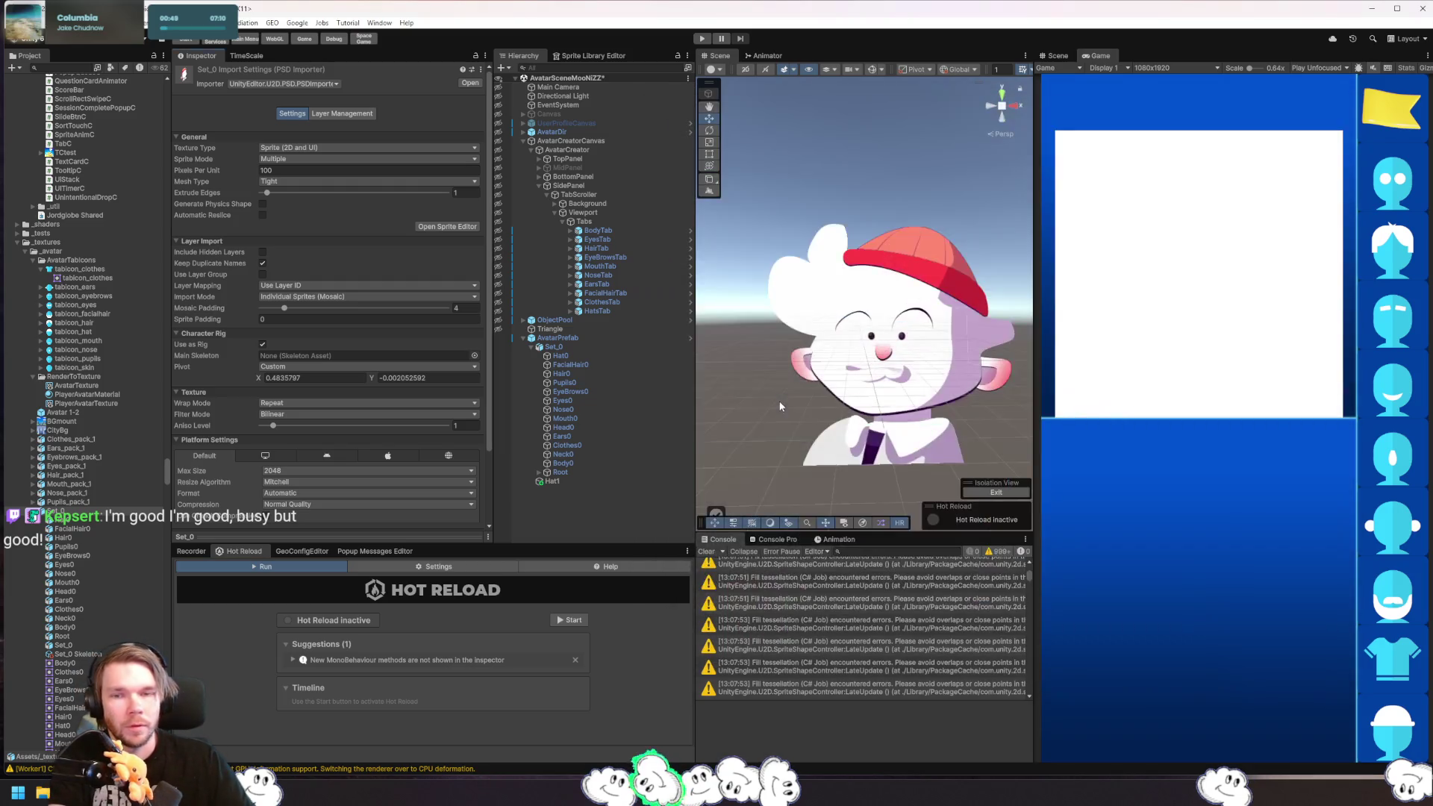
left_click(568, 400)
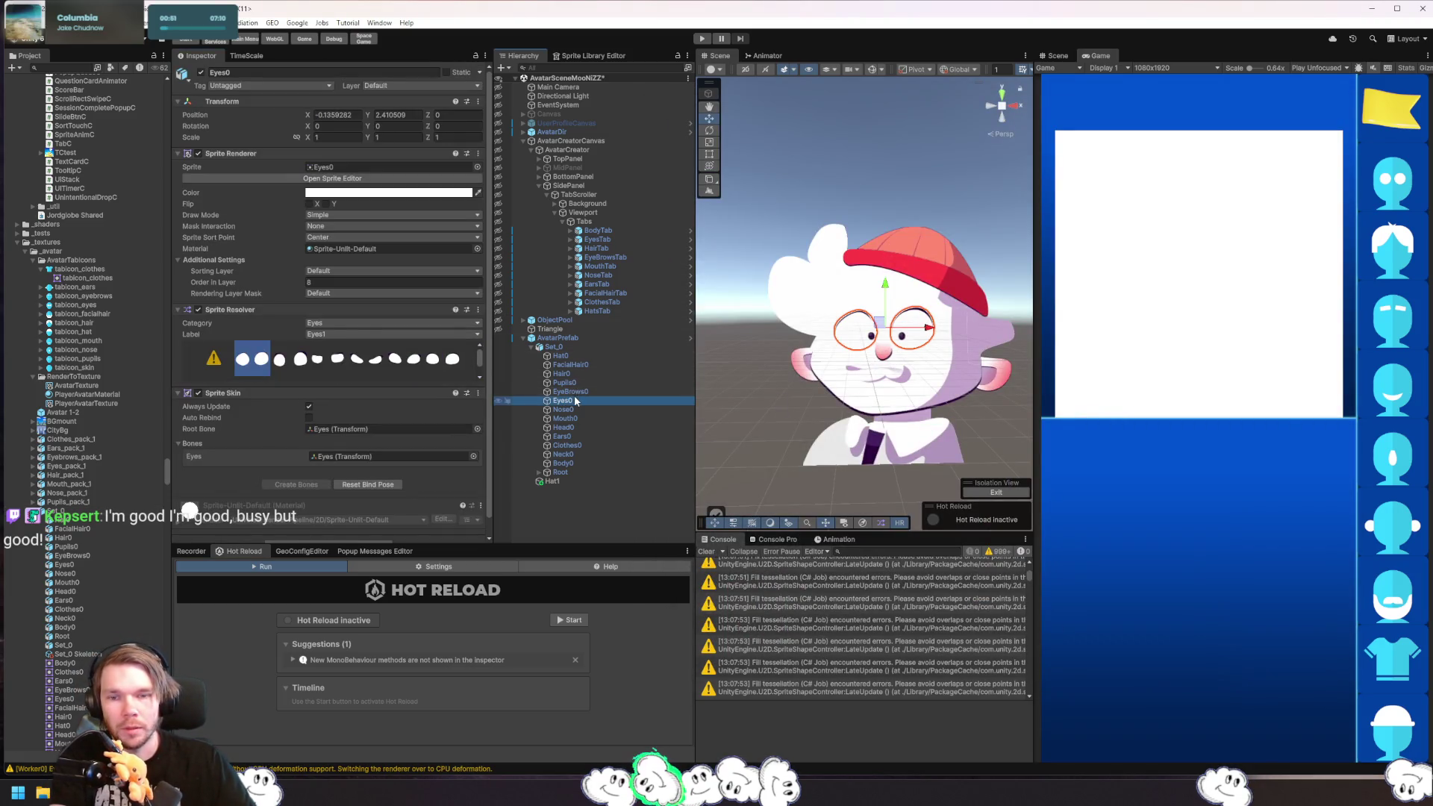
left_click(581, 373)
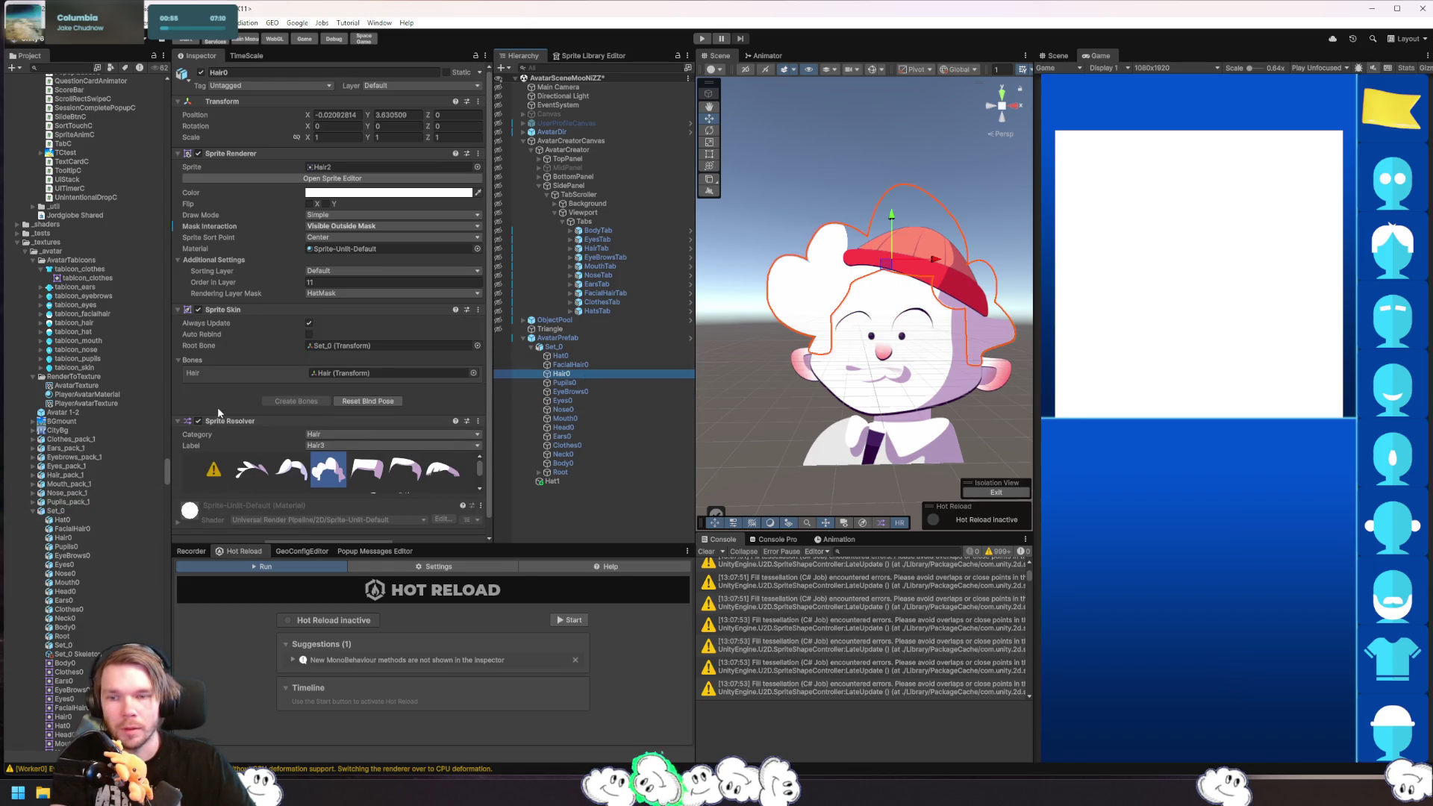
scroll(228, 409, "down", 1)
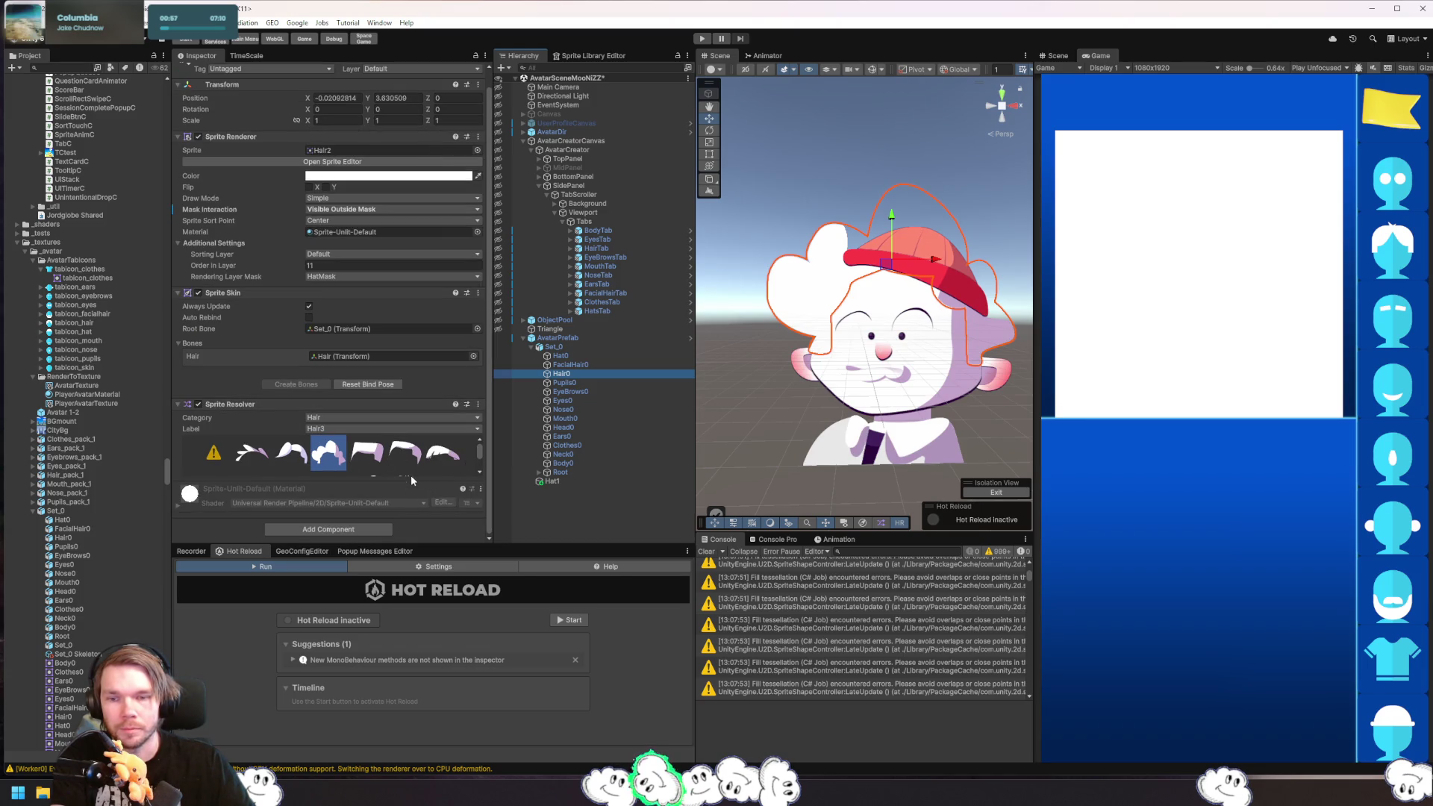
- Cycle Hair0's Sprite Resolver through styles such as Hair1, Hair5, Hair6 and Hair11
left_click(253, 450)
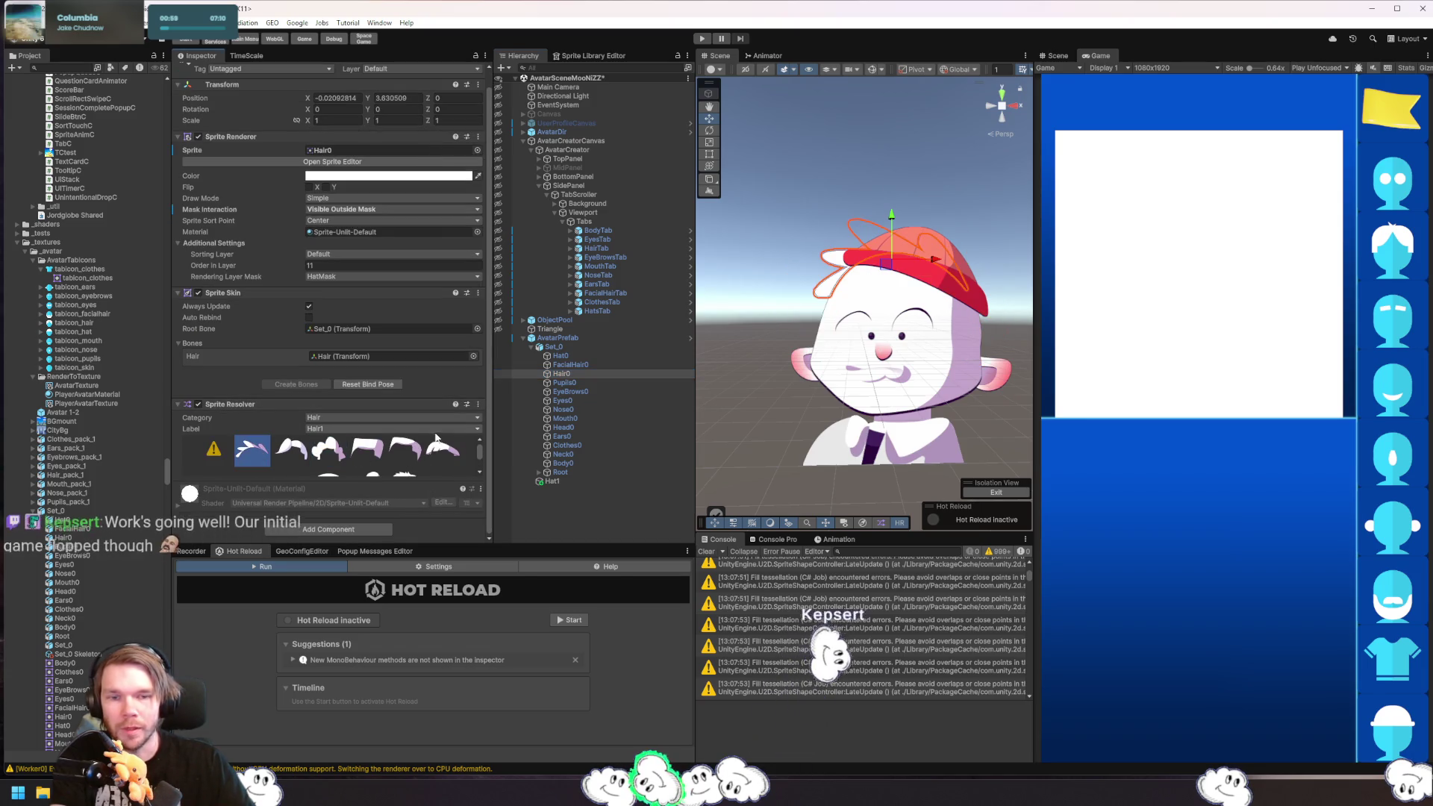
left_click(291, 450)
left_click(328, 450)
left_click(368, 450)
left_click(404, 450)
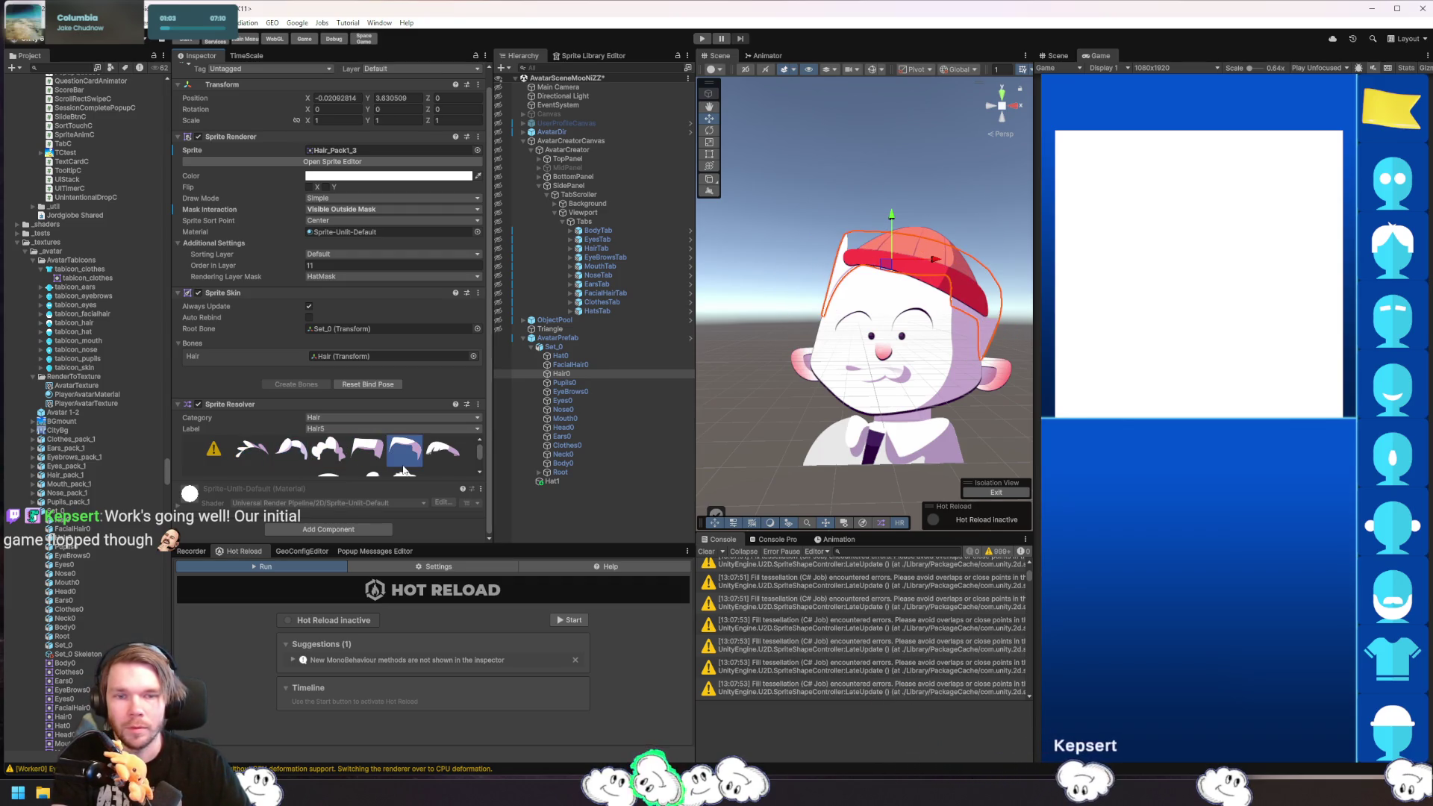
left_click(442, 450)
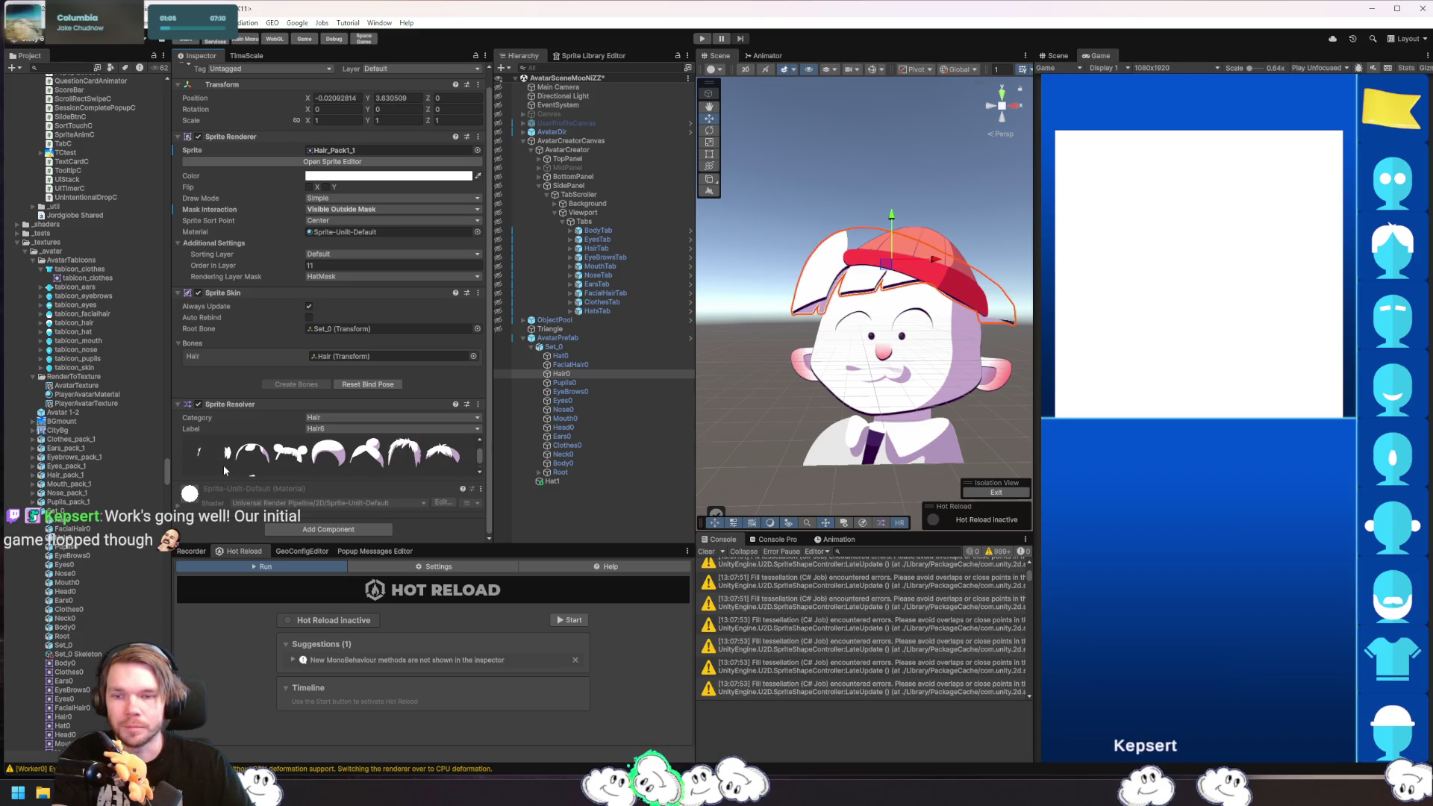
left_click(289, 451)
left_click(367, 452)
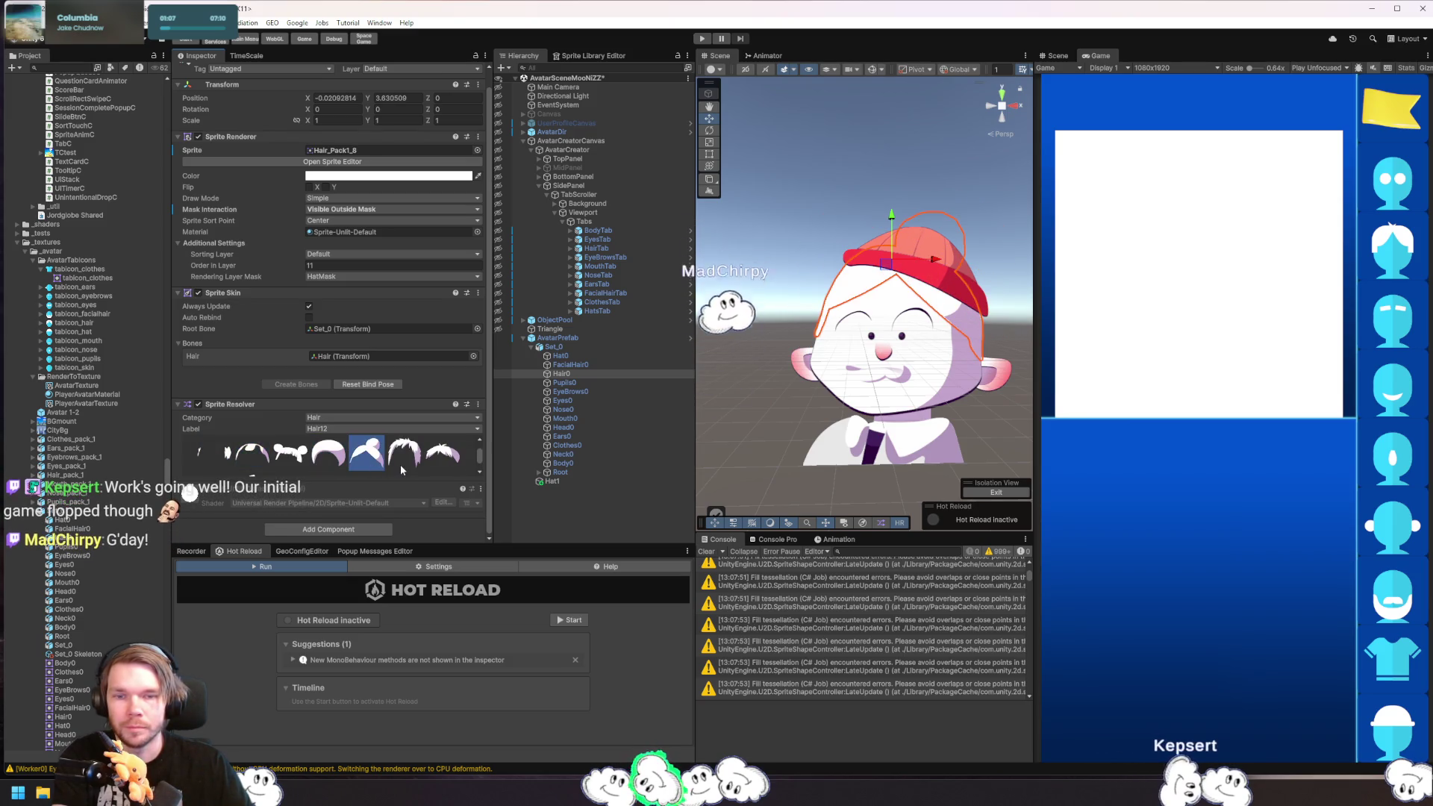
left_click(400, 465)
left_click(329, 464)
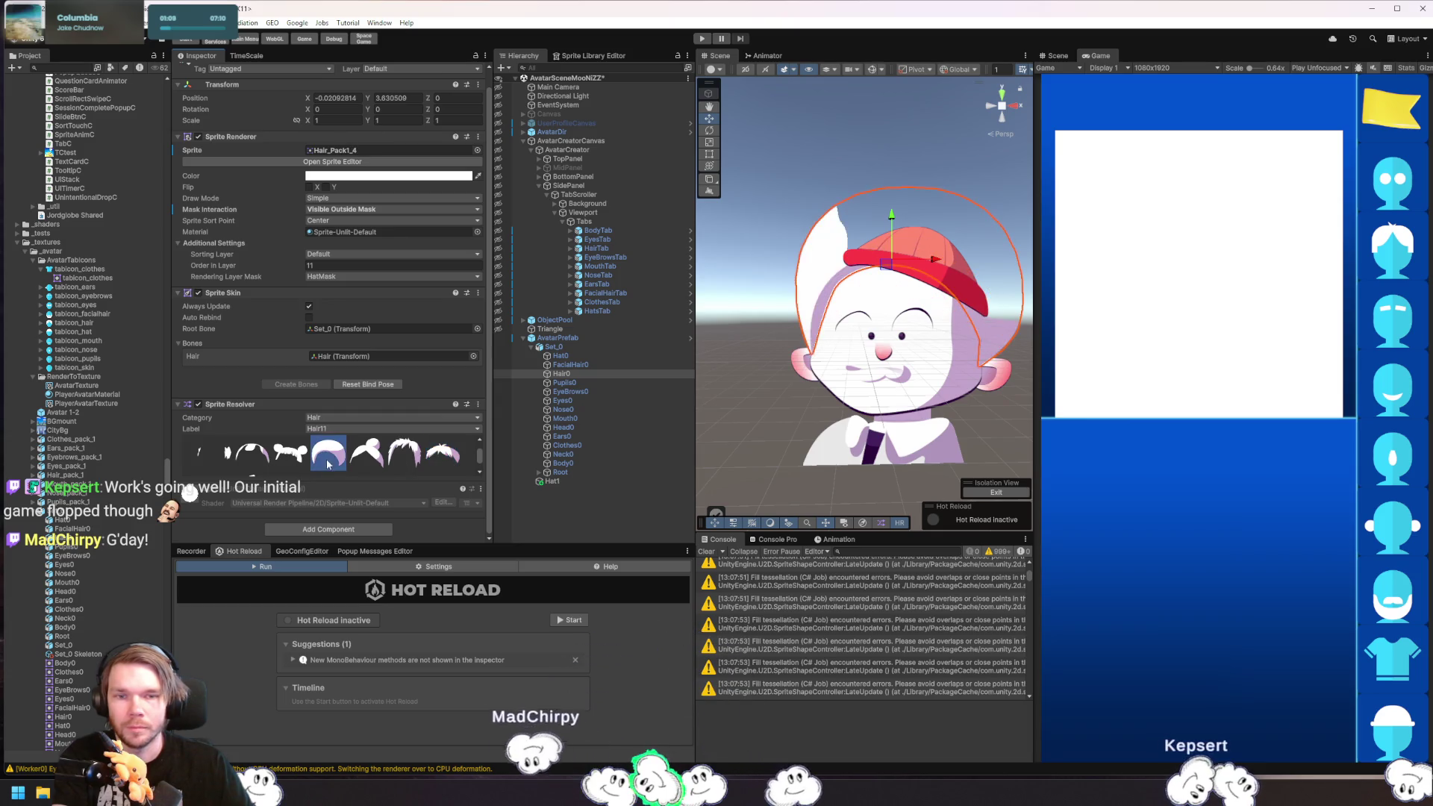
- Preview the avatar, then reselect Hair0 and settle on the Hair12 style
left_click(736, 396)
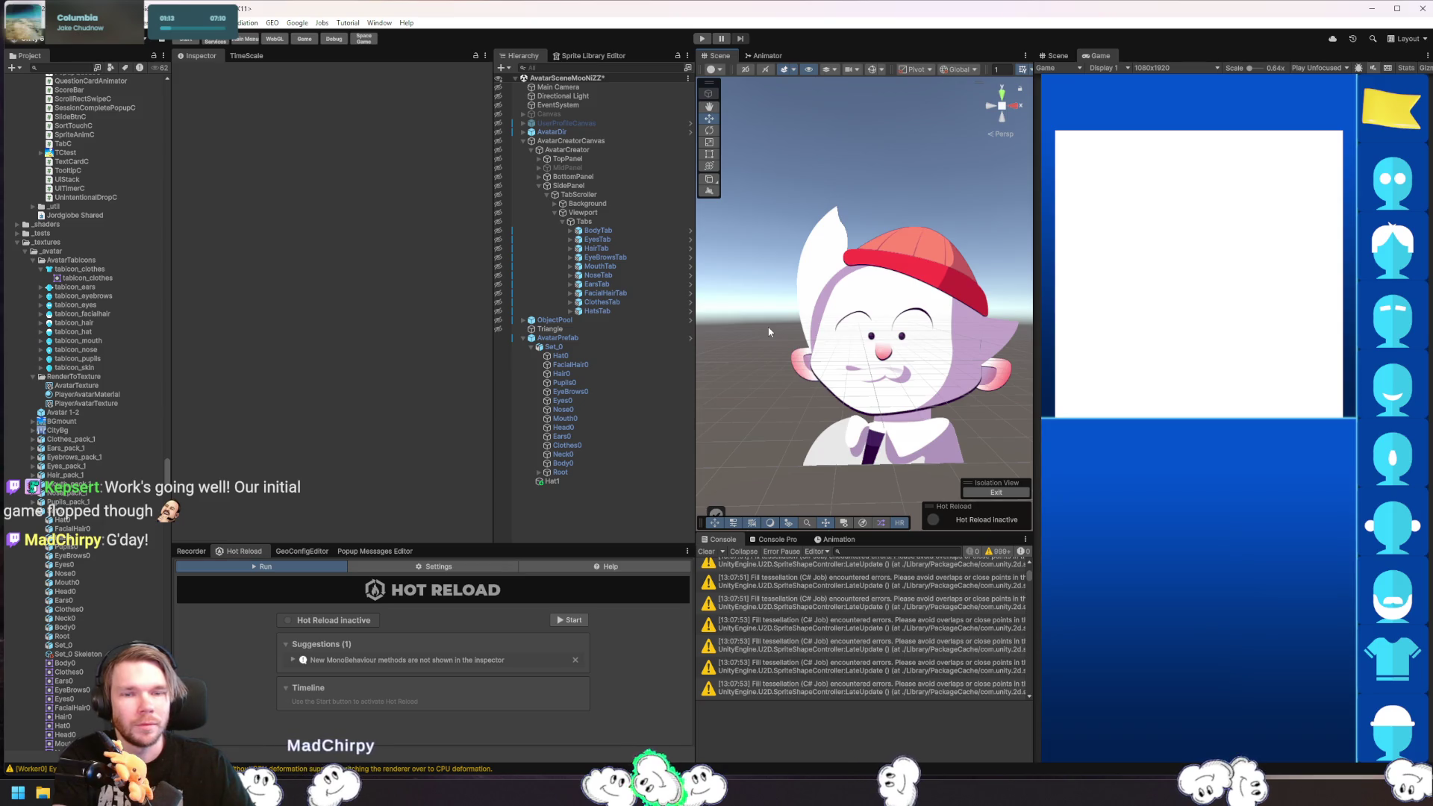
key("ctrl+z")
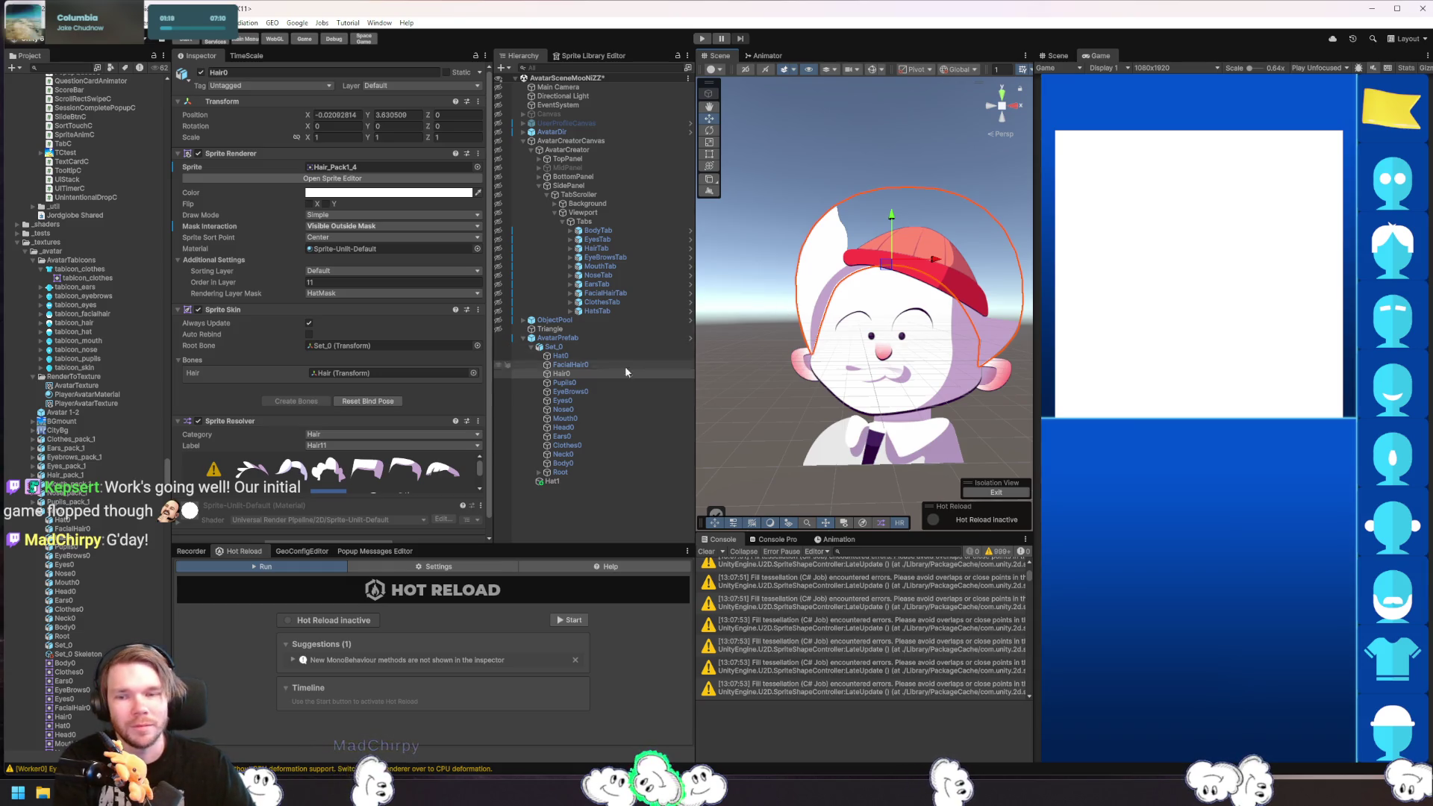
scroll(335, 472, "down", 1)
left_click(366, 473)
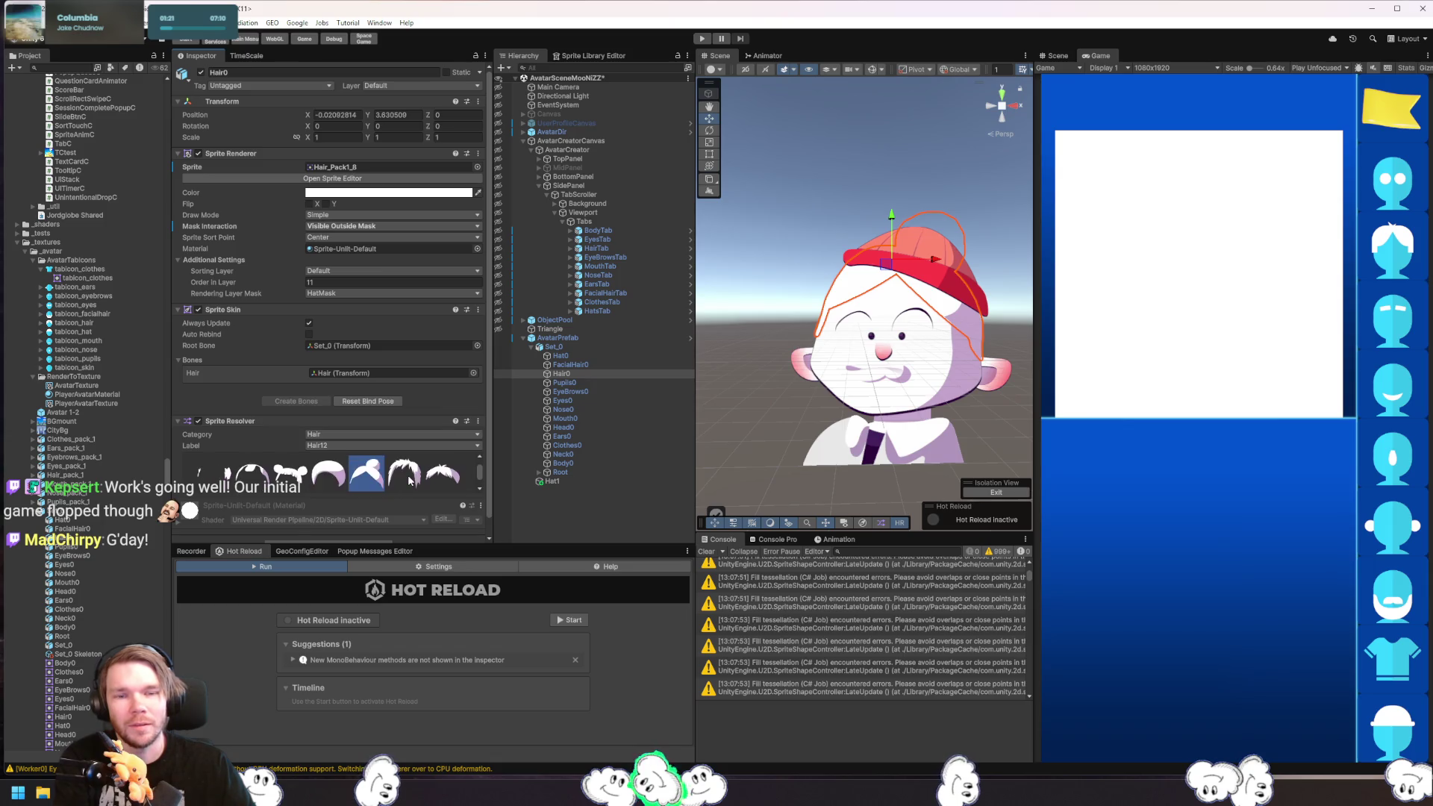
left_click(754, 261)
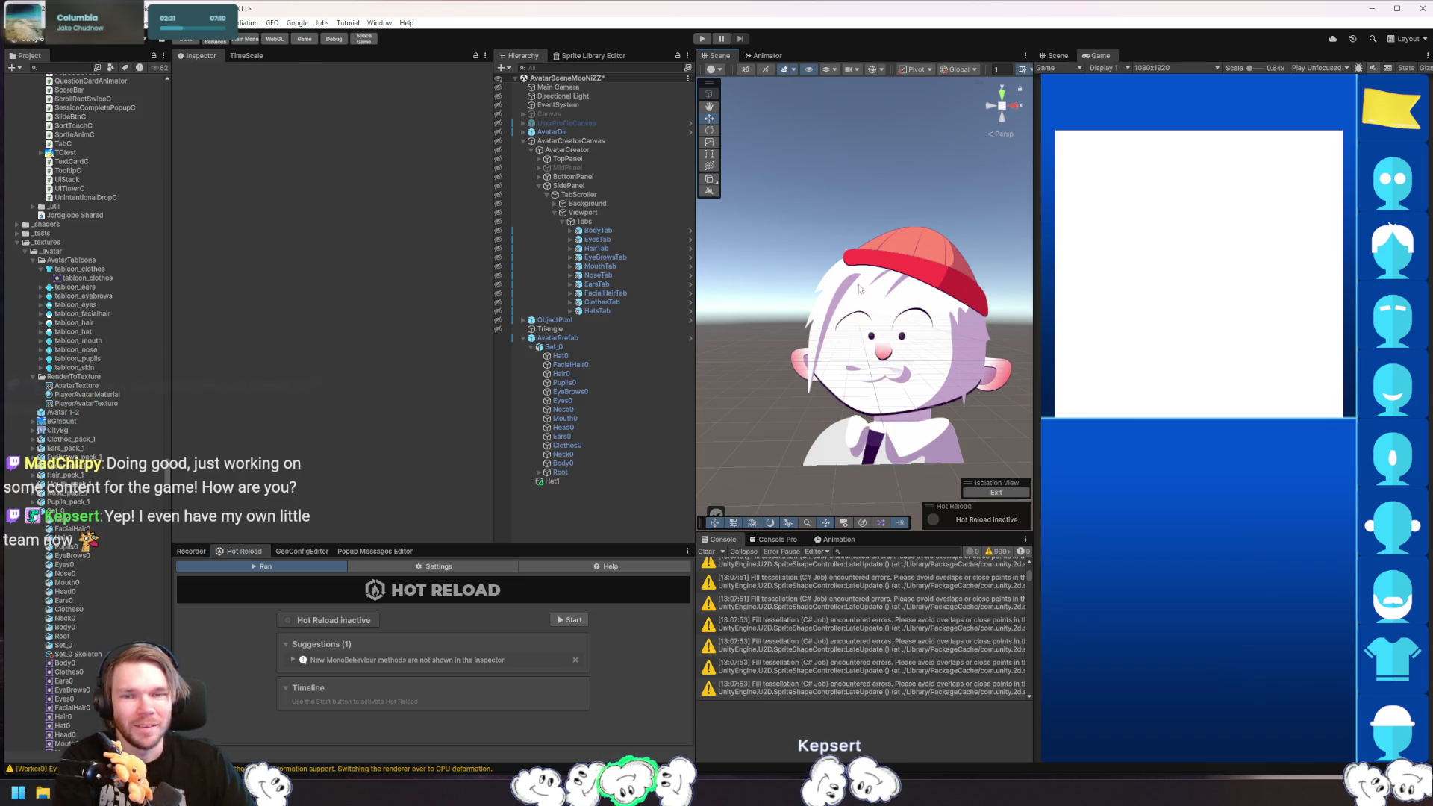
- Select Head0, Nose0, Neck0 and Body0 together in the Hierarchy
left_click(593, 410)
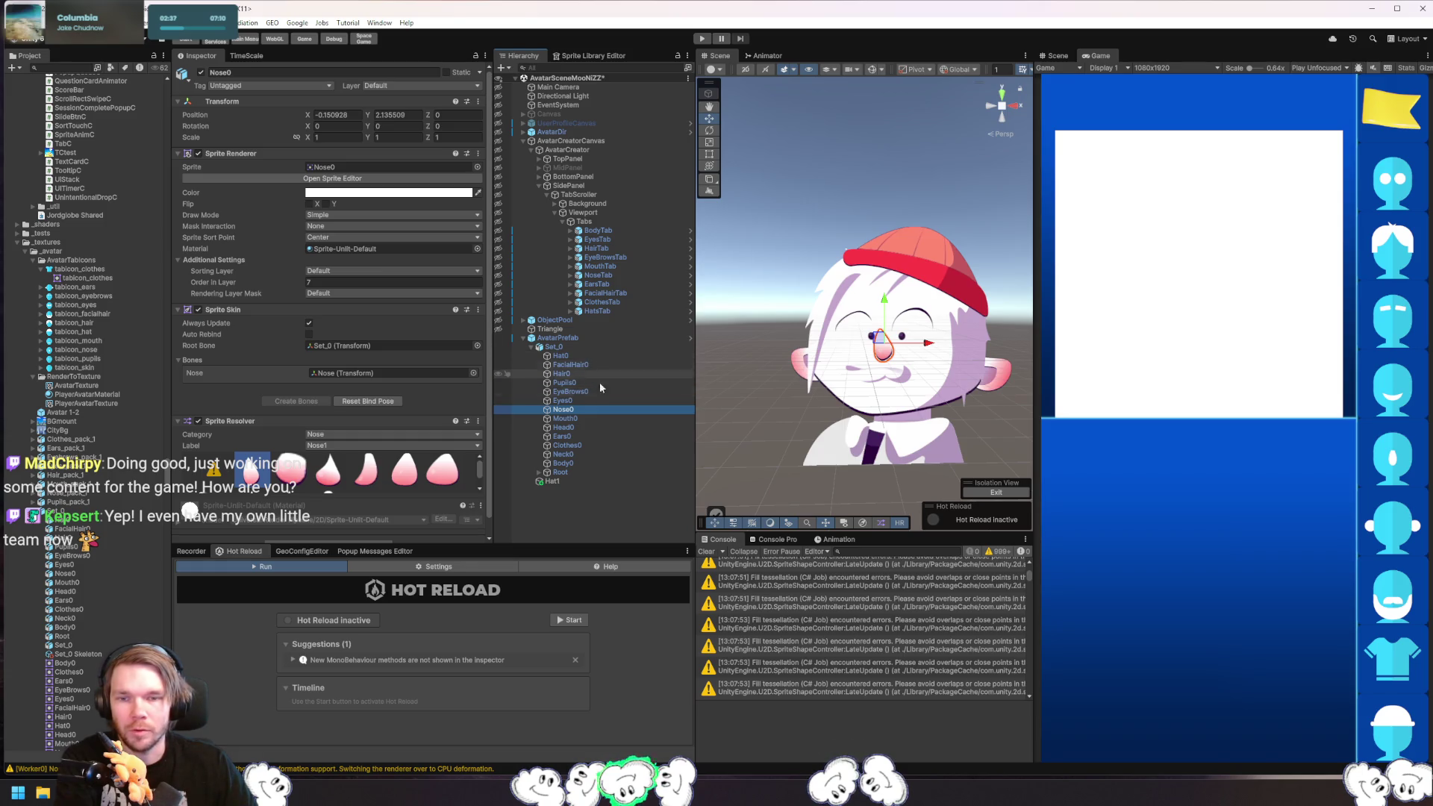
left_click(590, 428)
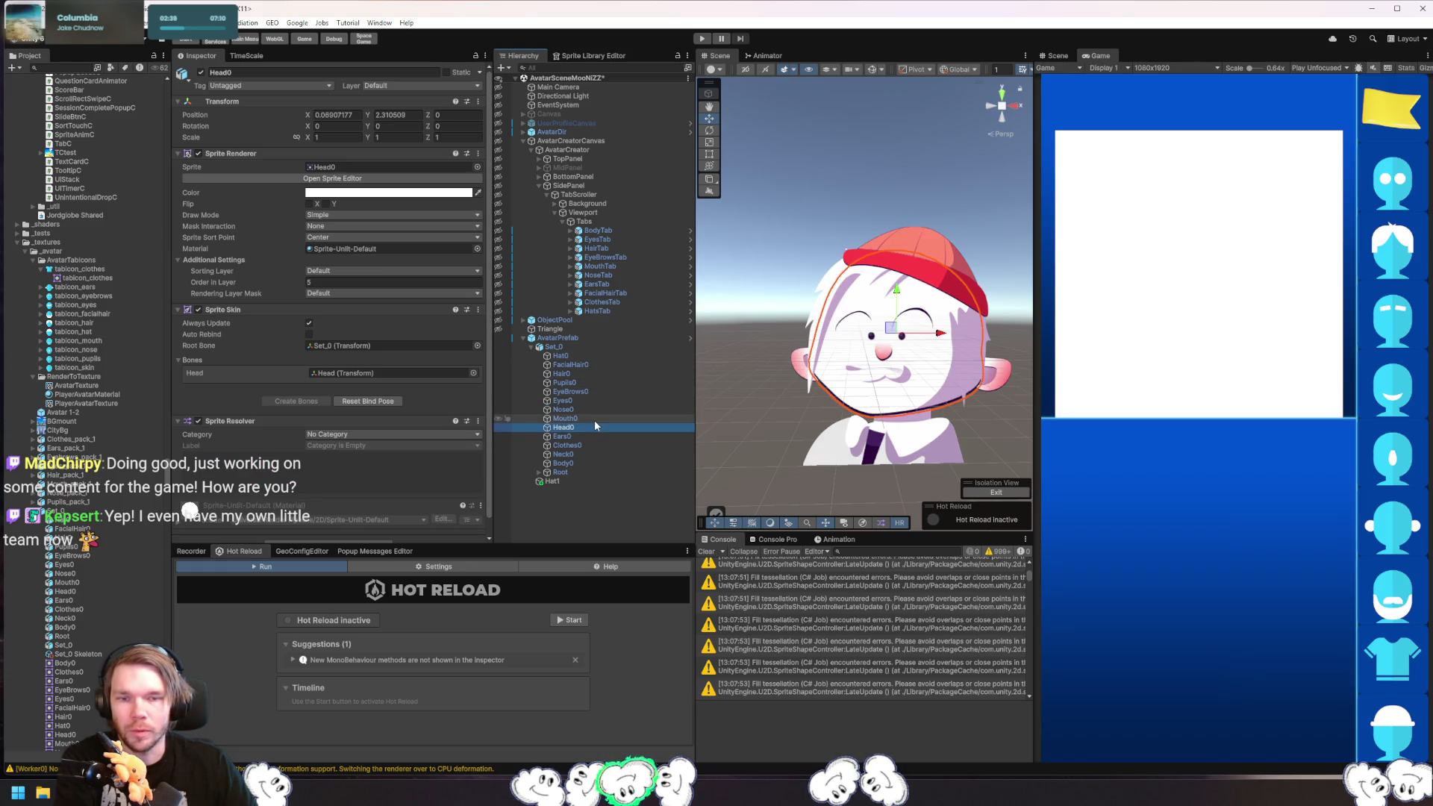
left_click(594, 419)
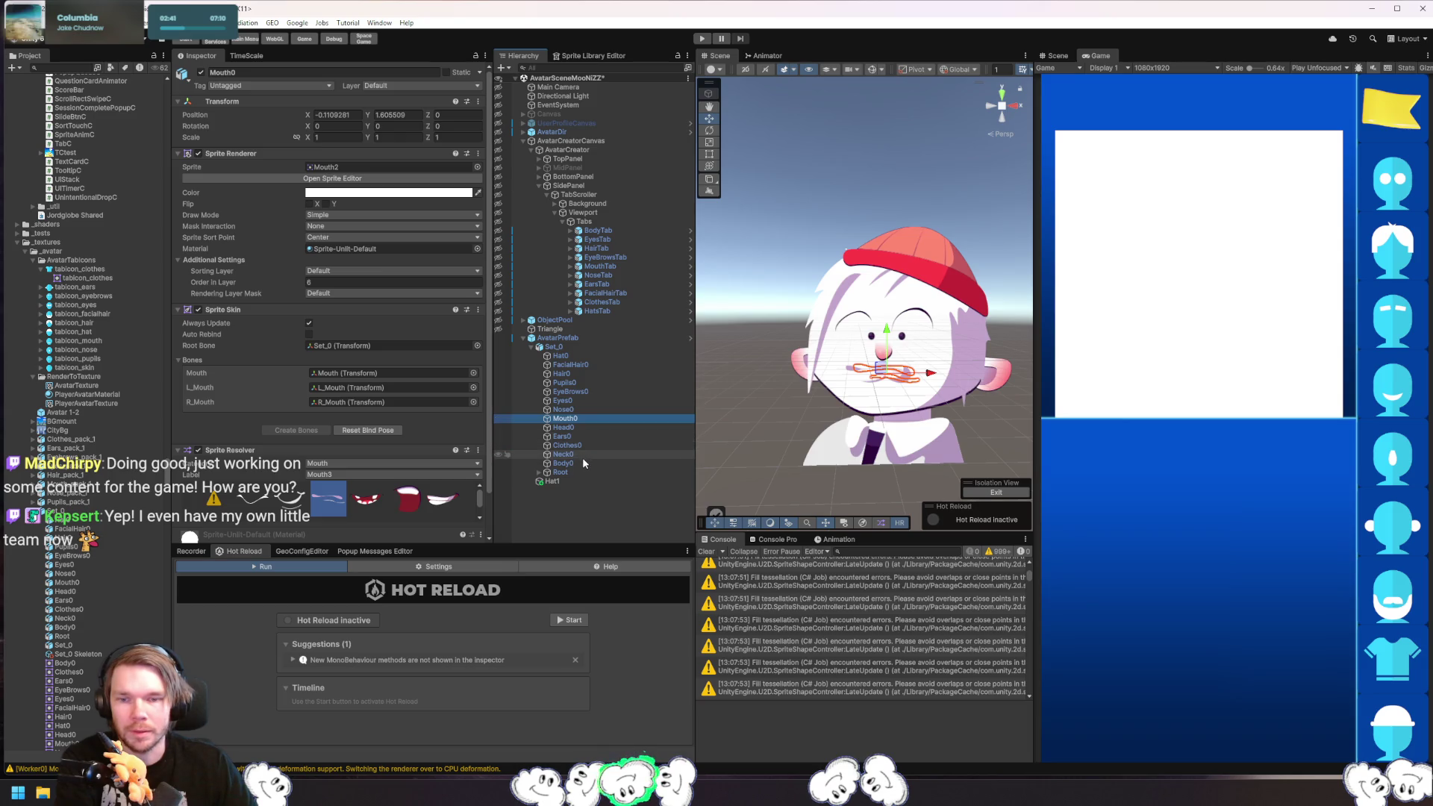
left_click(582, 454)
left_click(582, 459, "ctrl")
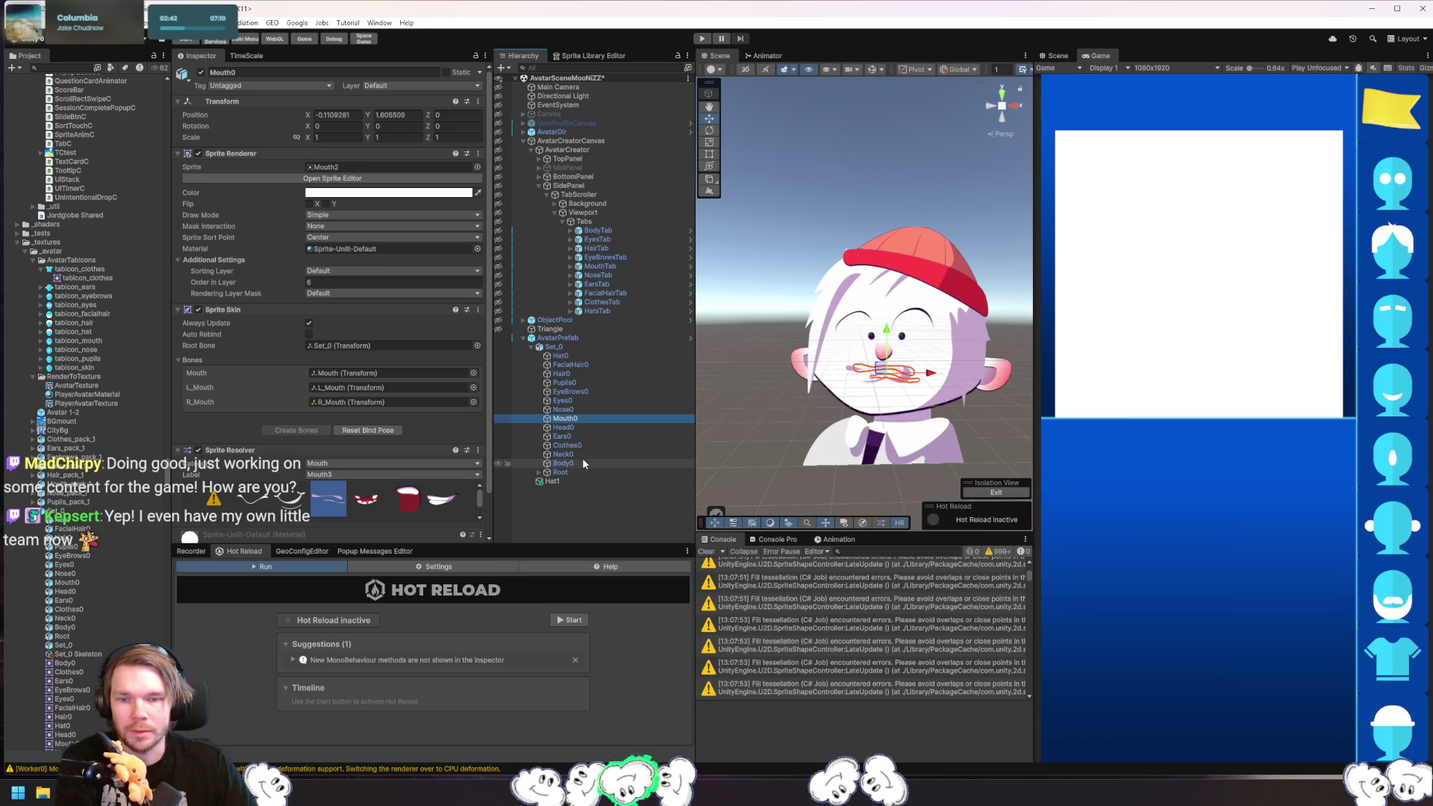
left_click(570, 411, "ctrl")
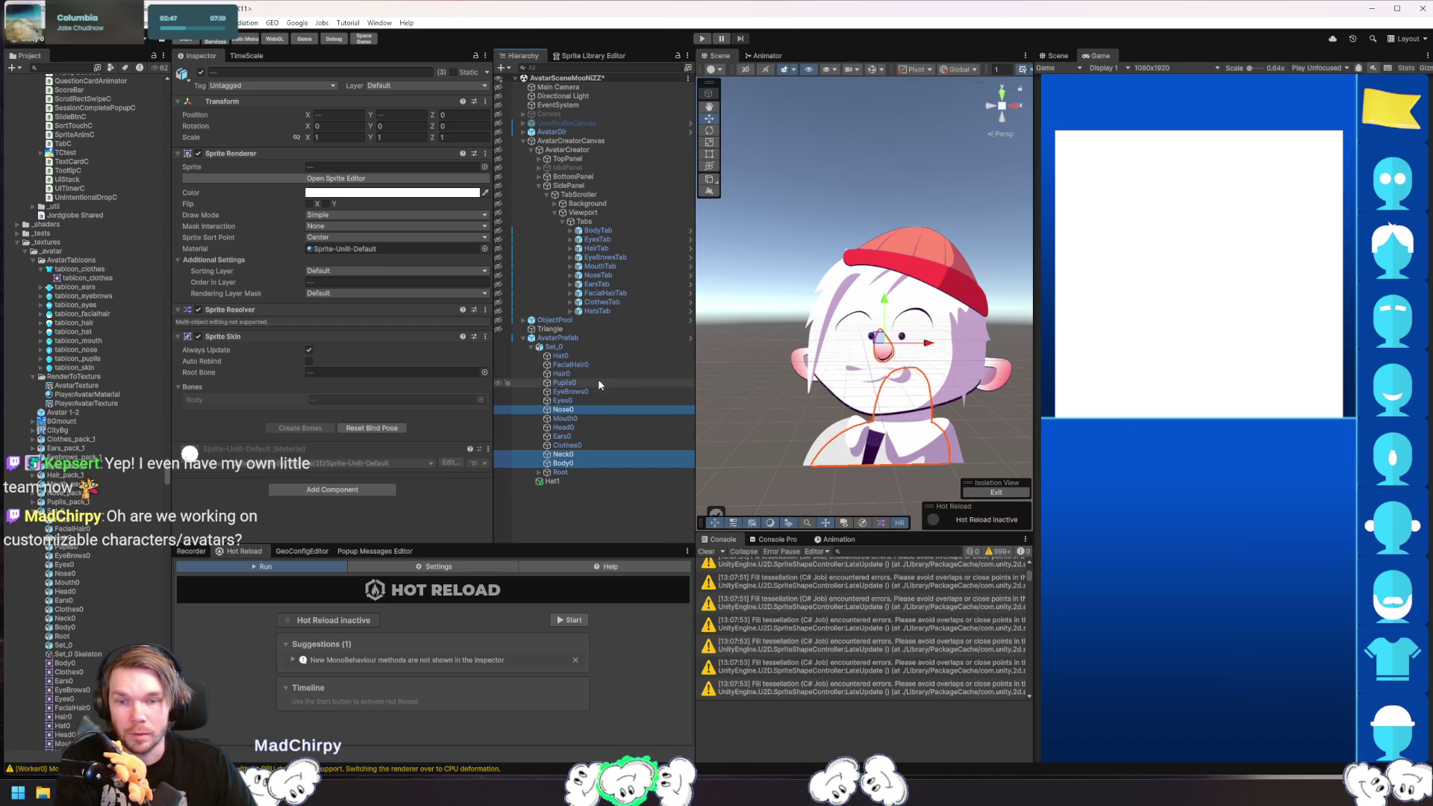
left_click(571, 429, "ctrl")
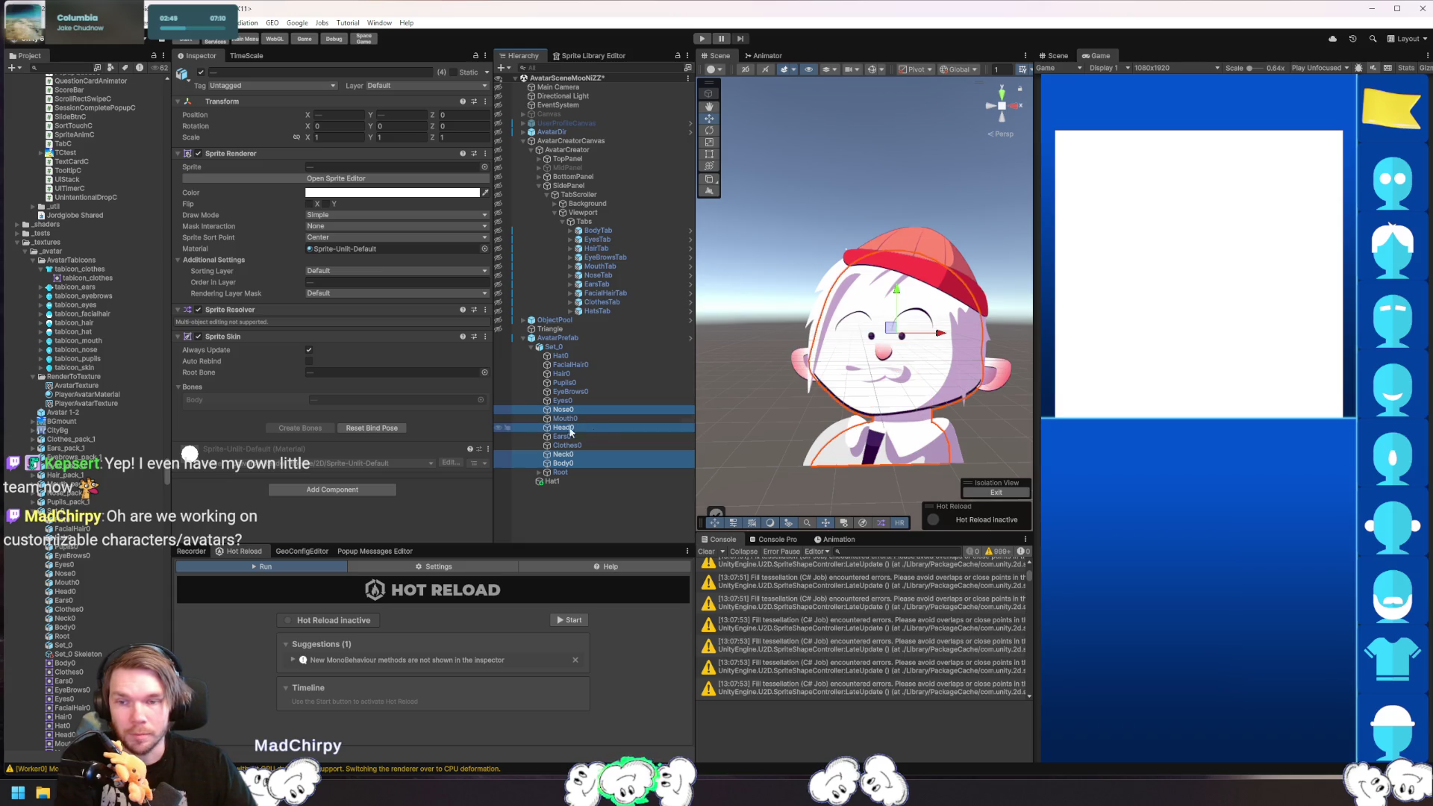
- Set the Sprite Renderer colour to a light tan skin tone (CBA98B)
left_click(384, 195)
left_click(491, 256)
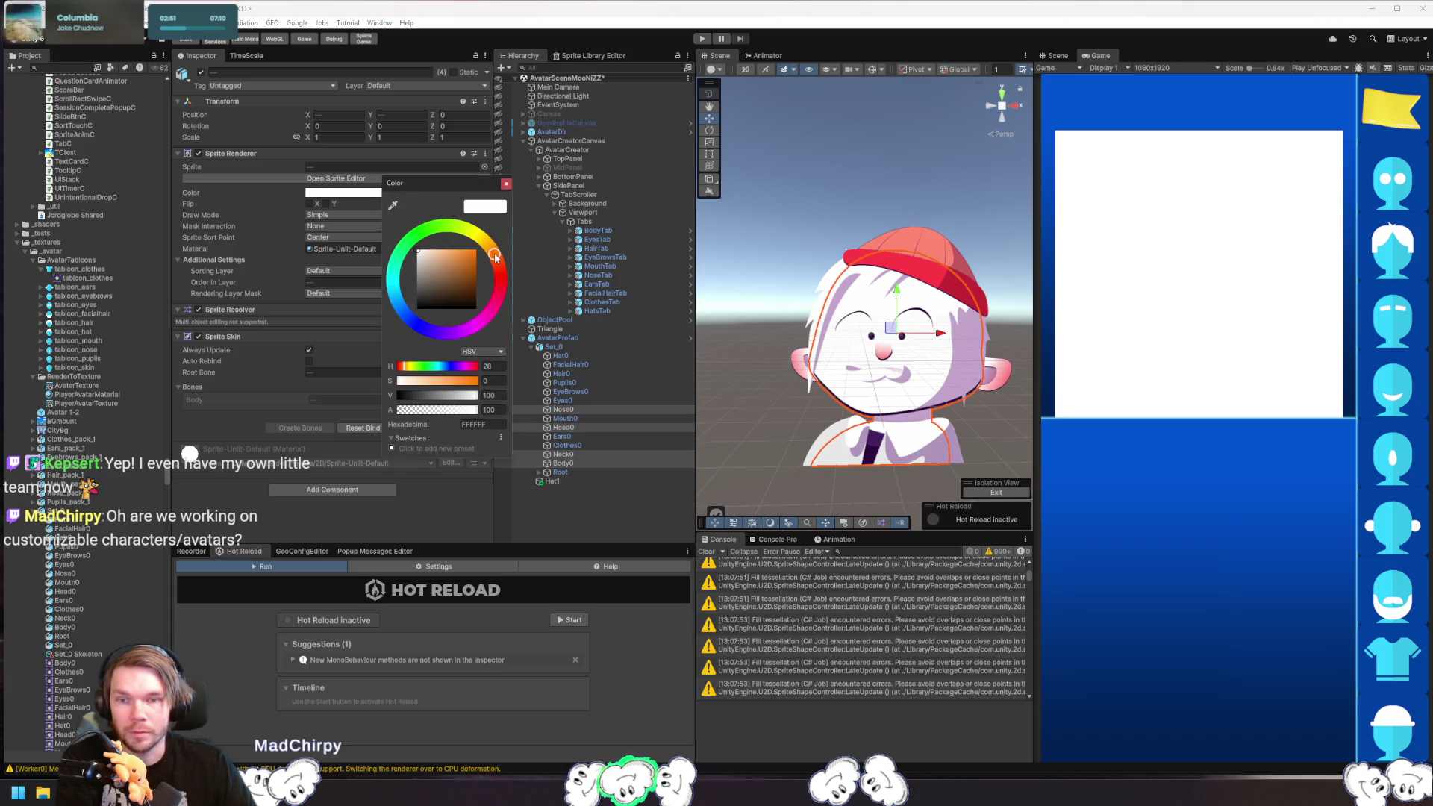
left_click_drag(495, 257, 494, 254)
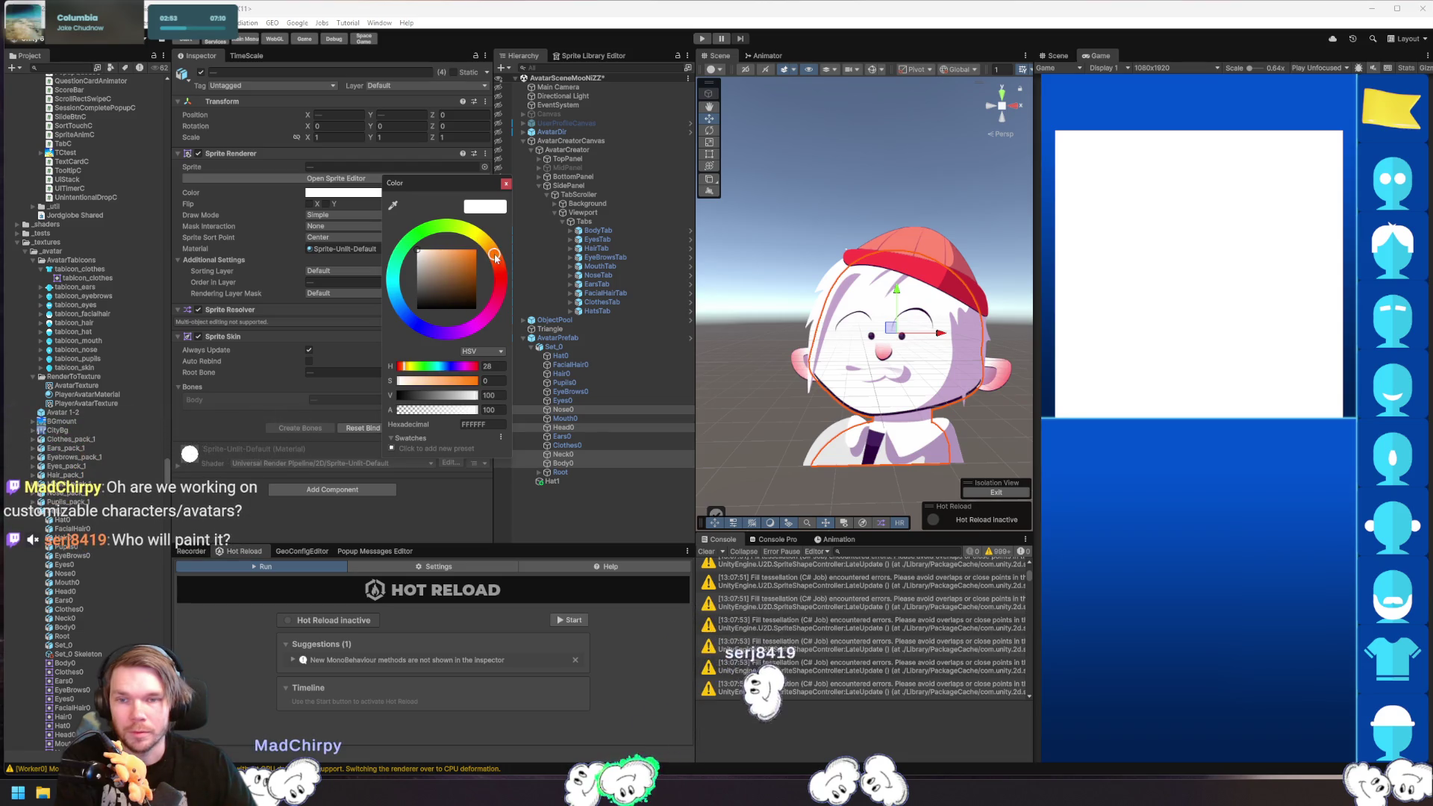
left_click(445, 272)
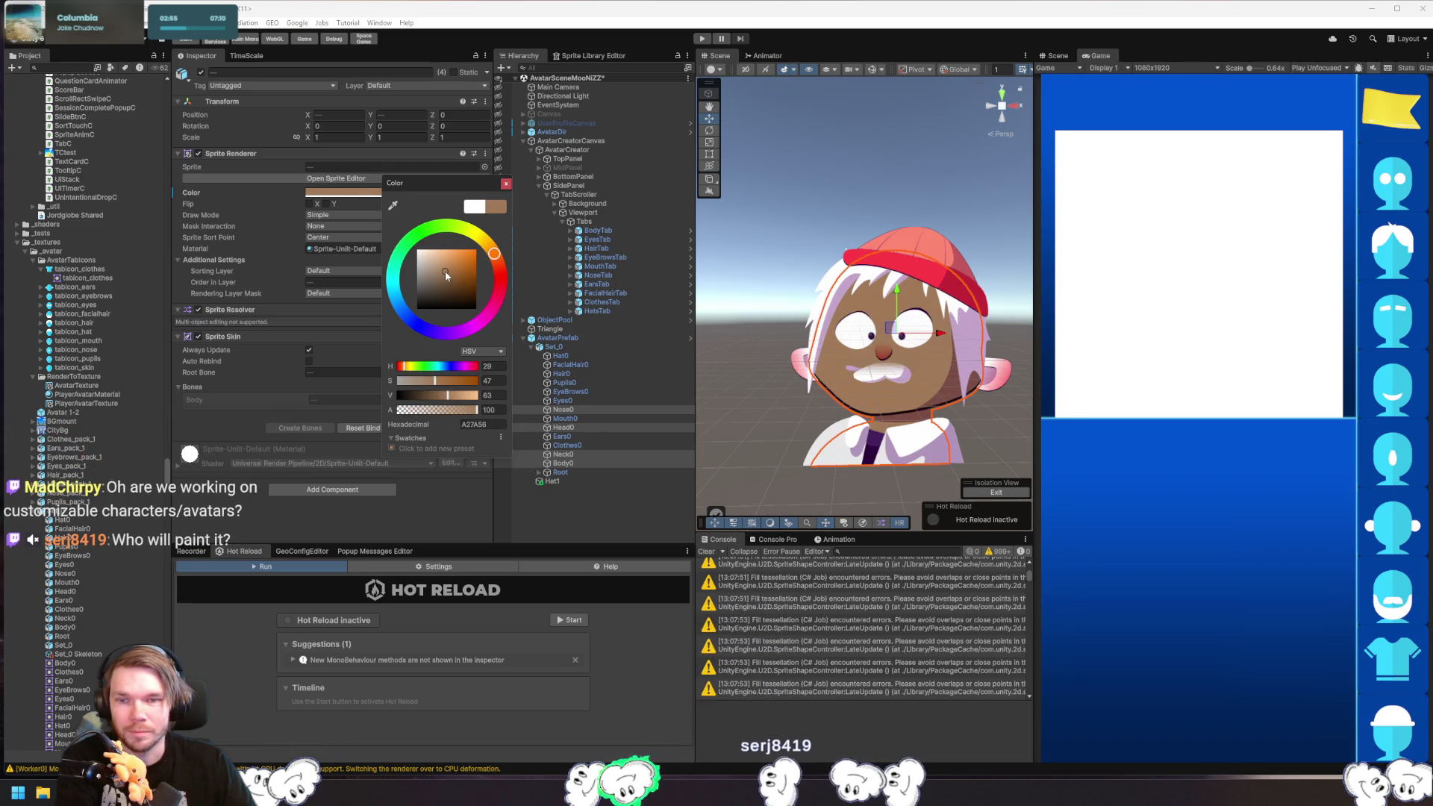
left_click(439, 265)
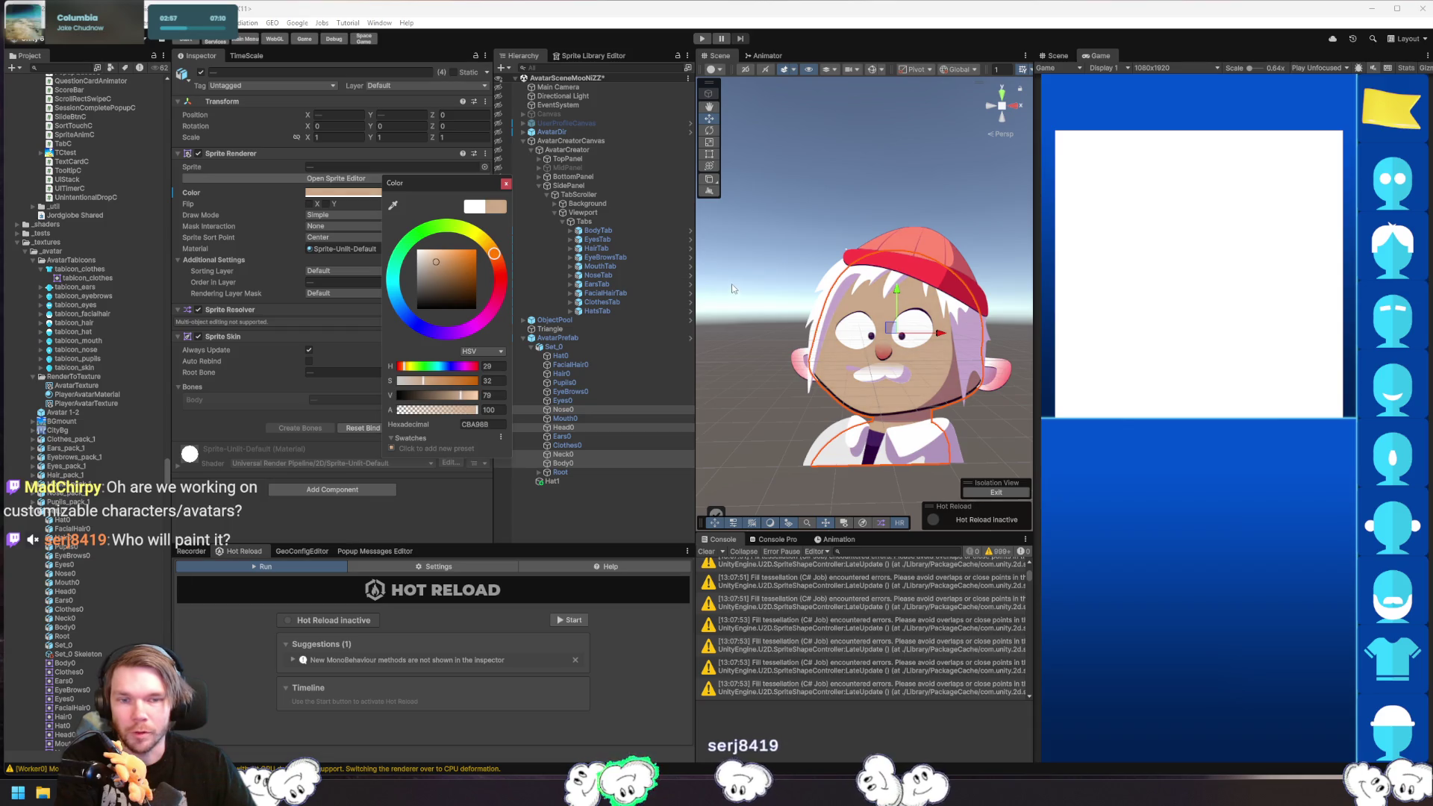
left_click(866, 351)
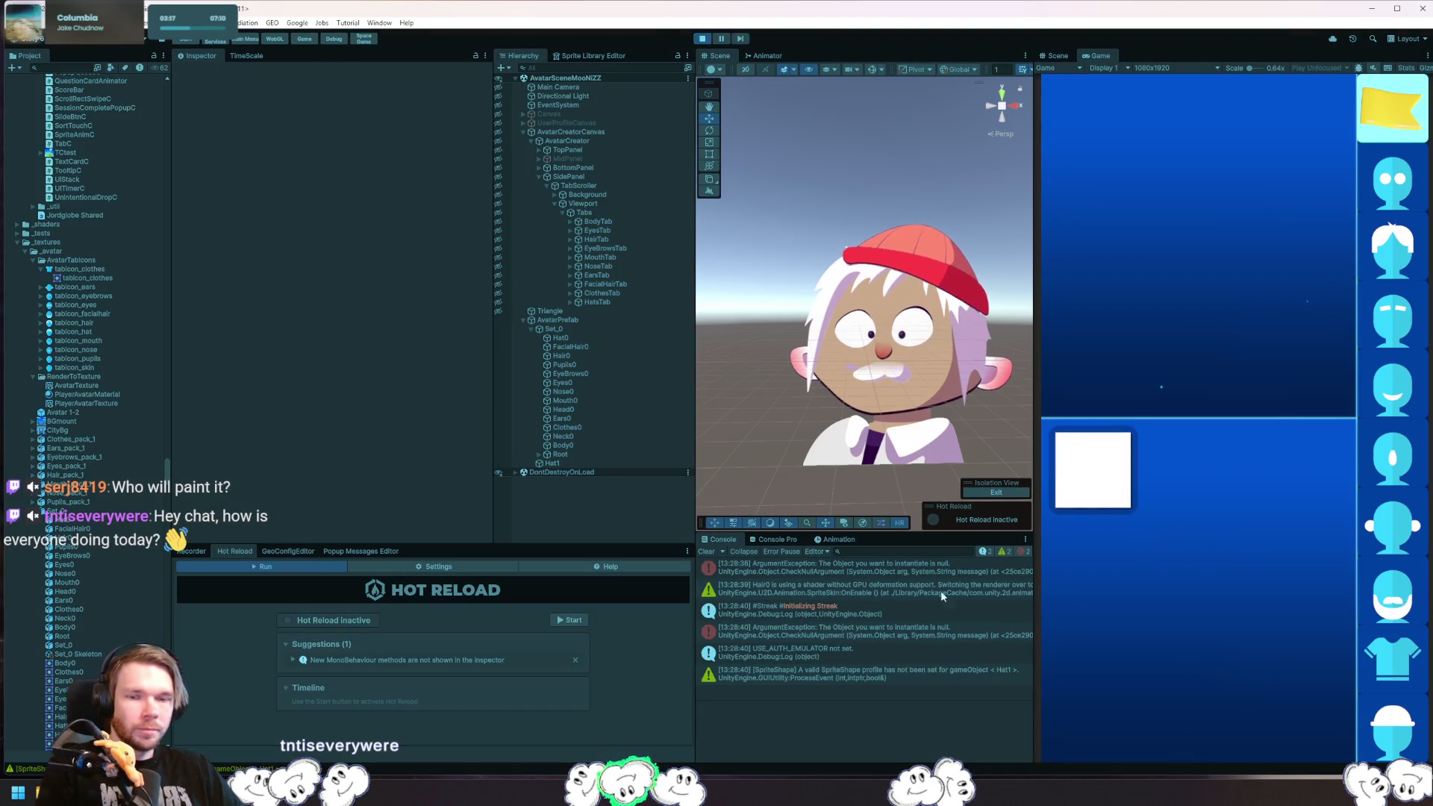
- Stop play mode, open the AvatarSceneEinaro scene from search, and run it
key("ctrl+p")
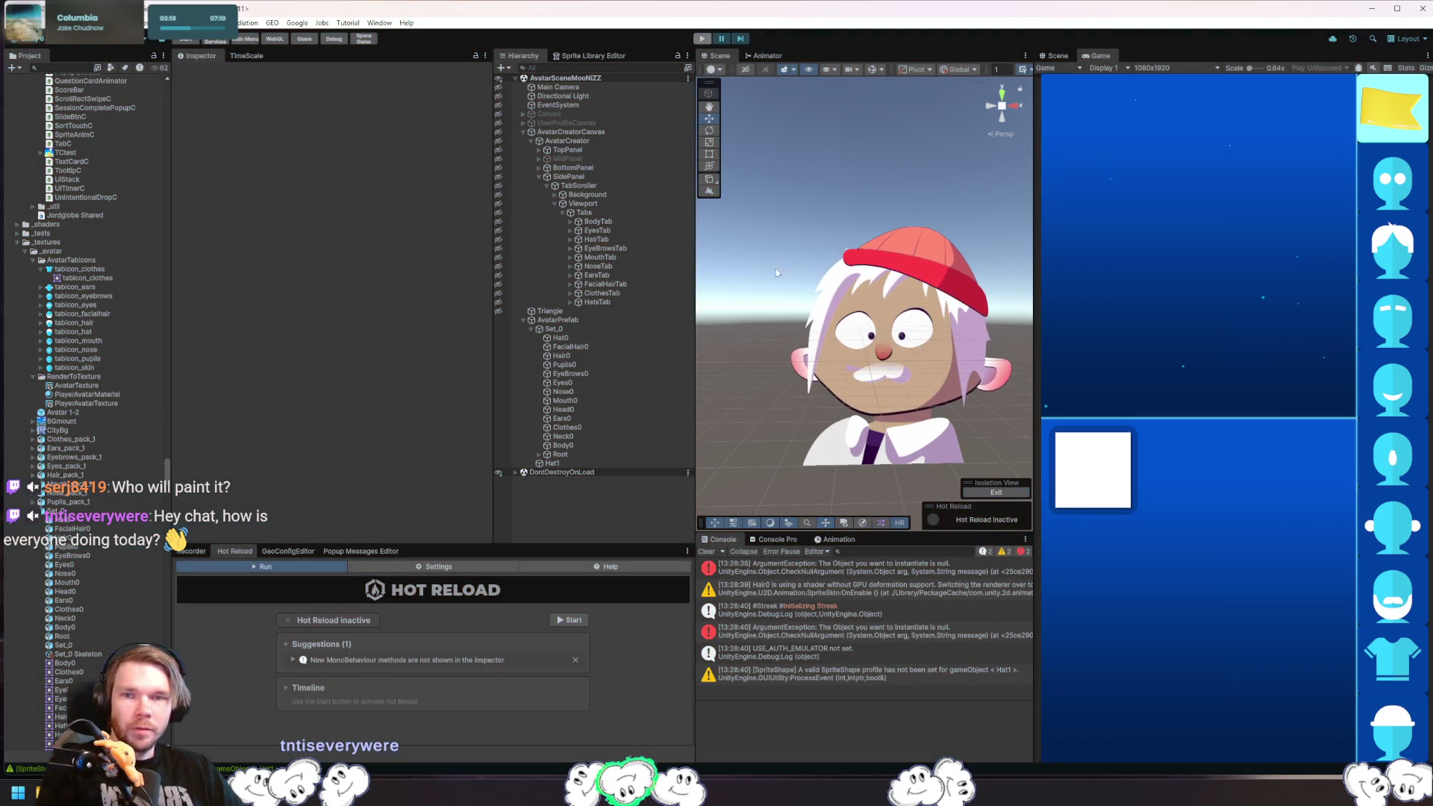
key("ctrl+k")
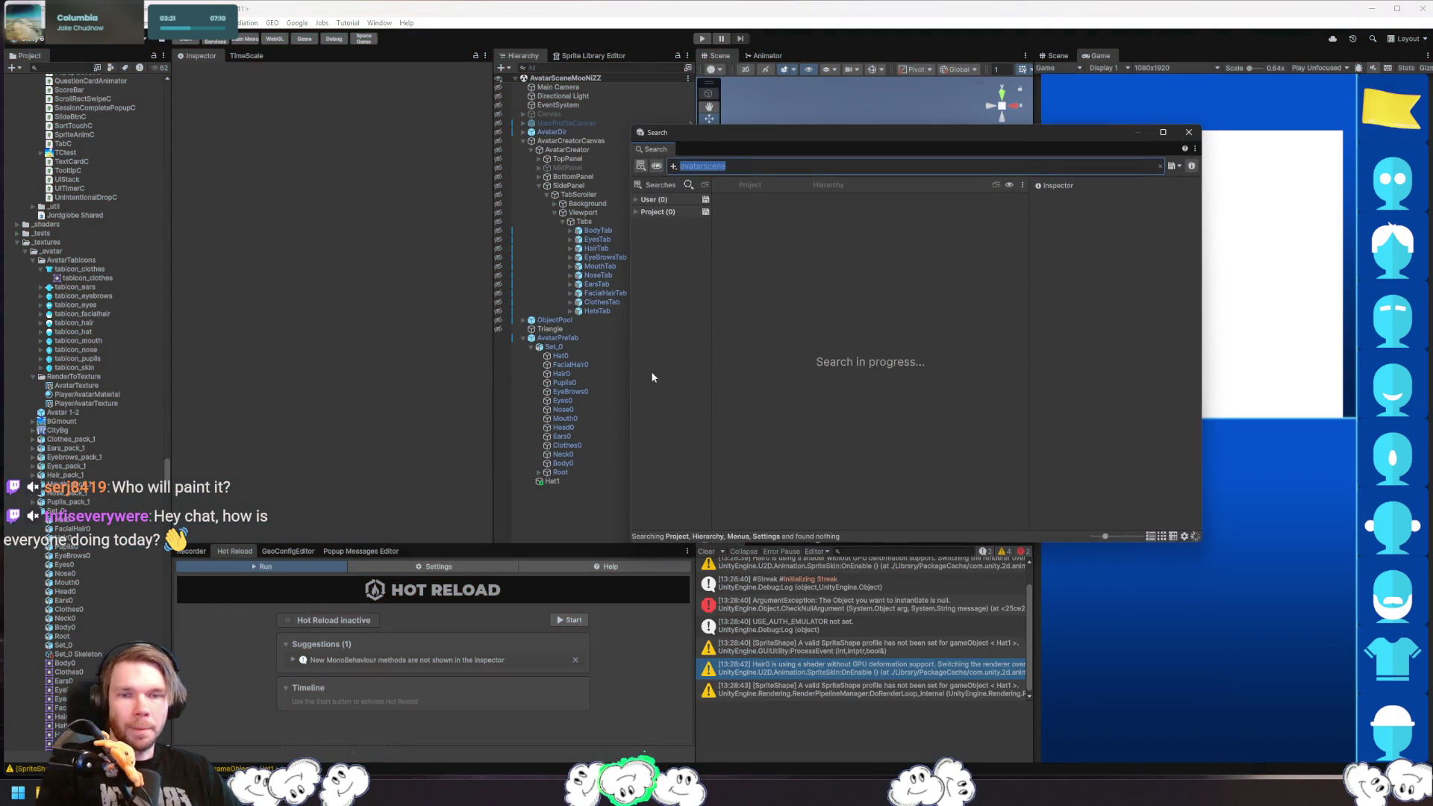
left_click(918, 253)
left_click(1164, 199)
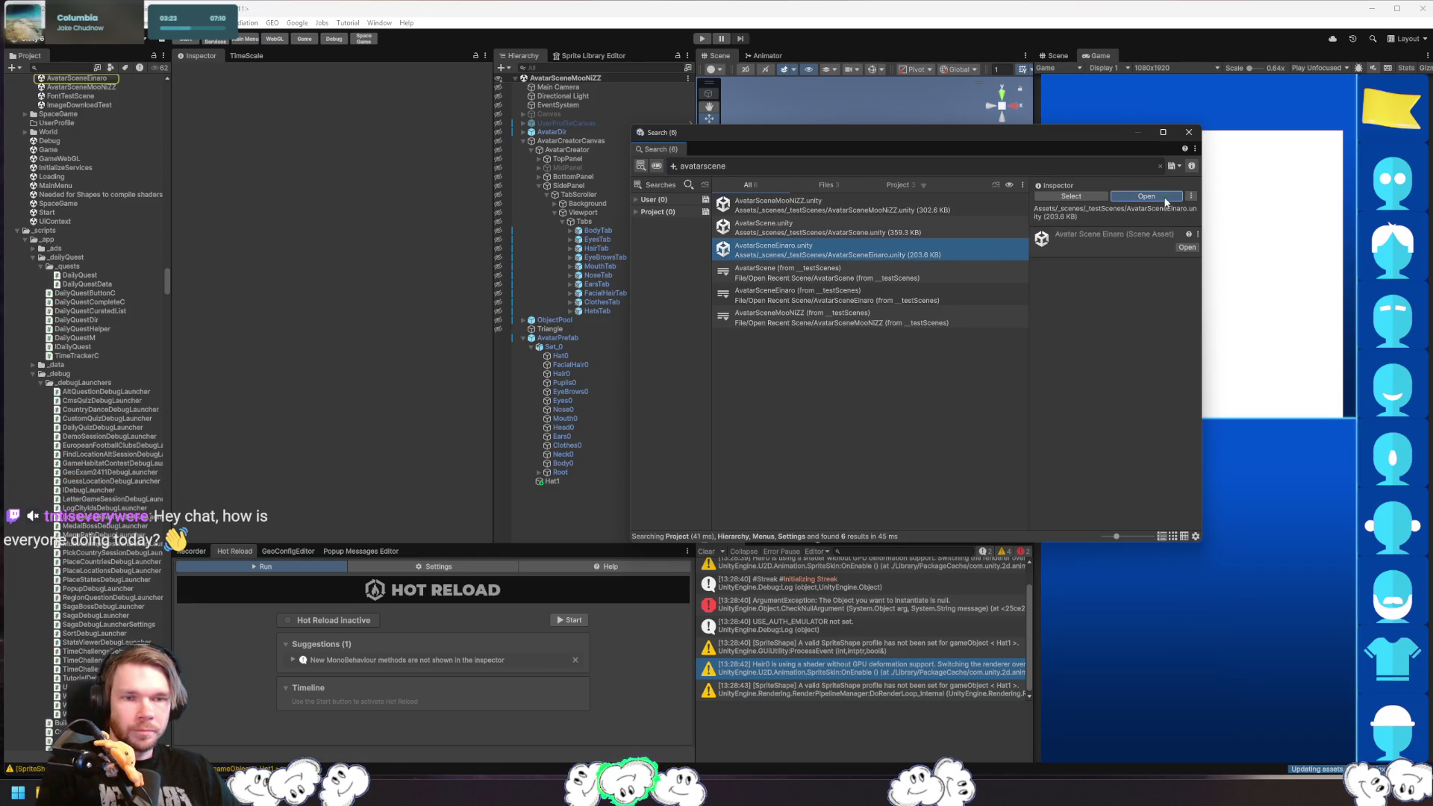
left_click(704, 38)
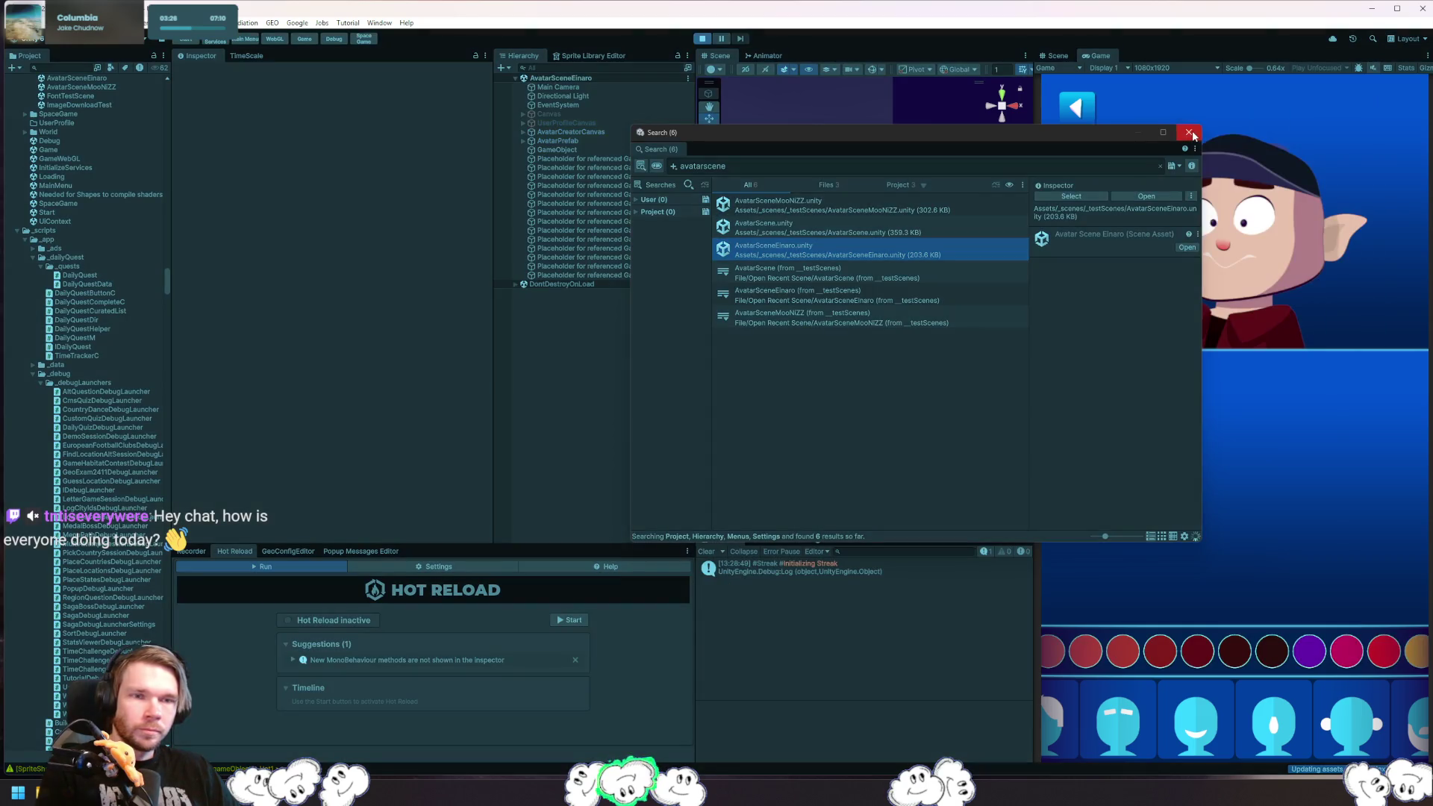
left_click(1189, 133)
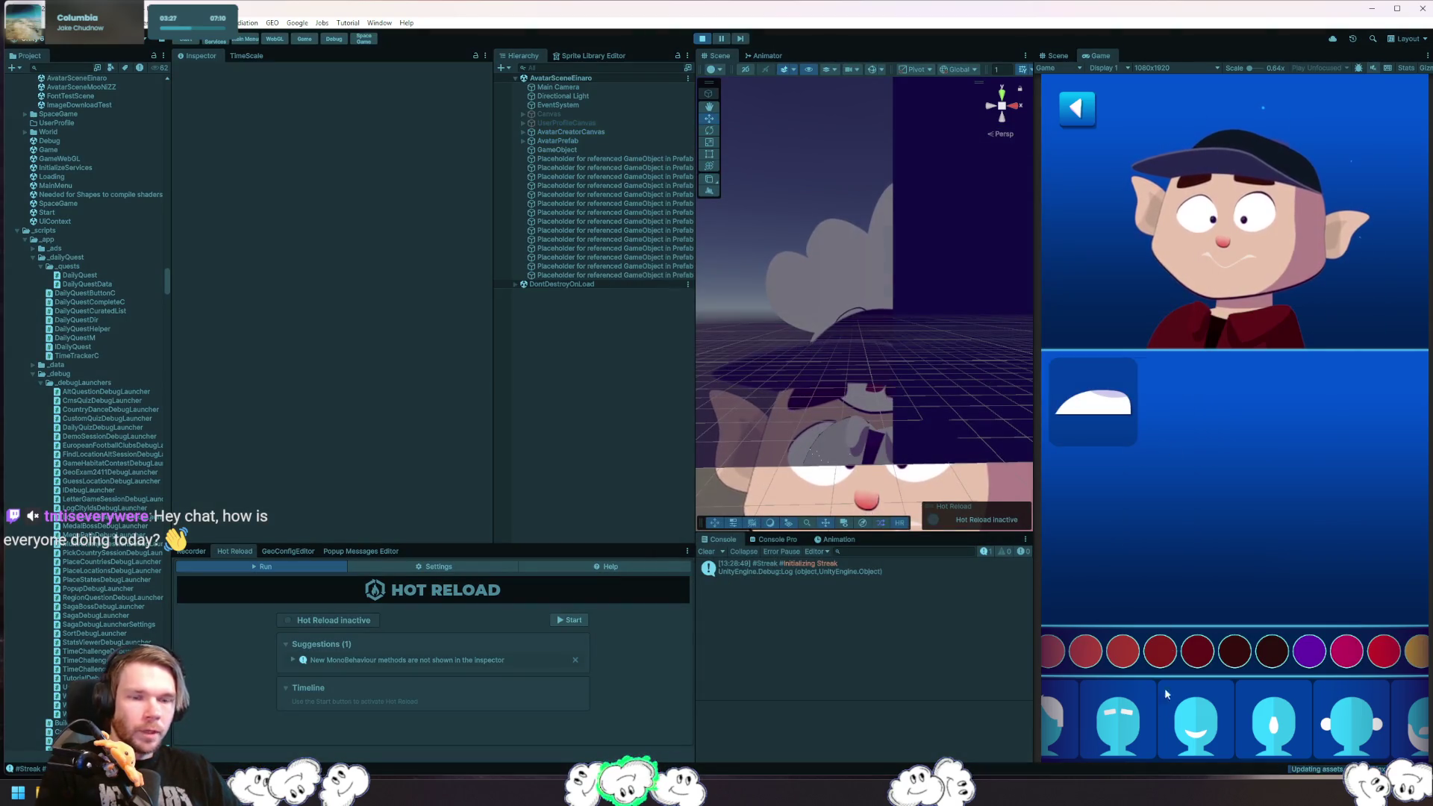
- Try a couple of different mouths on the avatar, then glance at the ear options
left_click(1223, 741)
left_click(1118, 497)
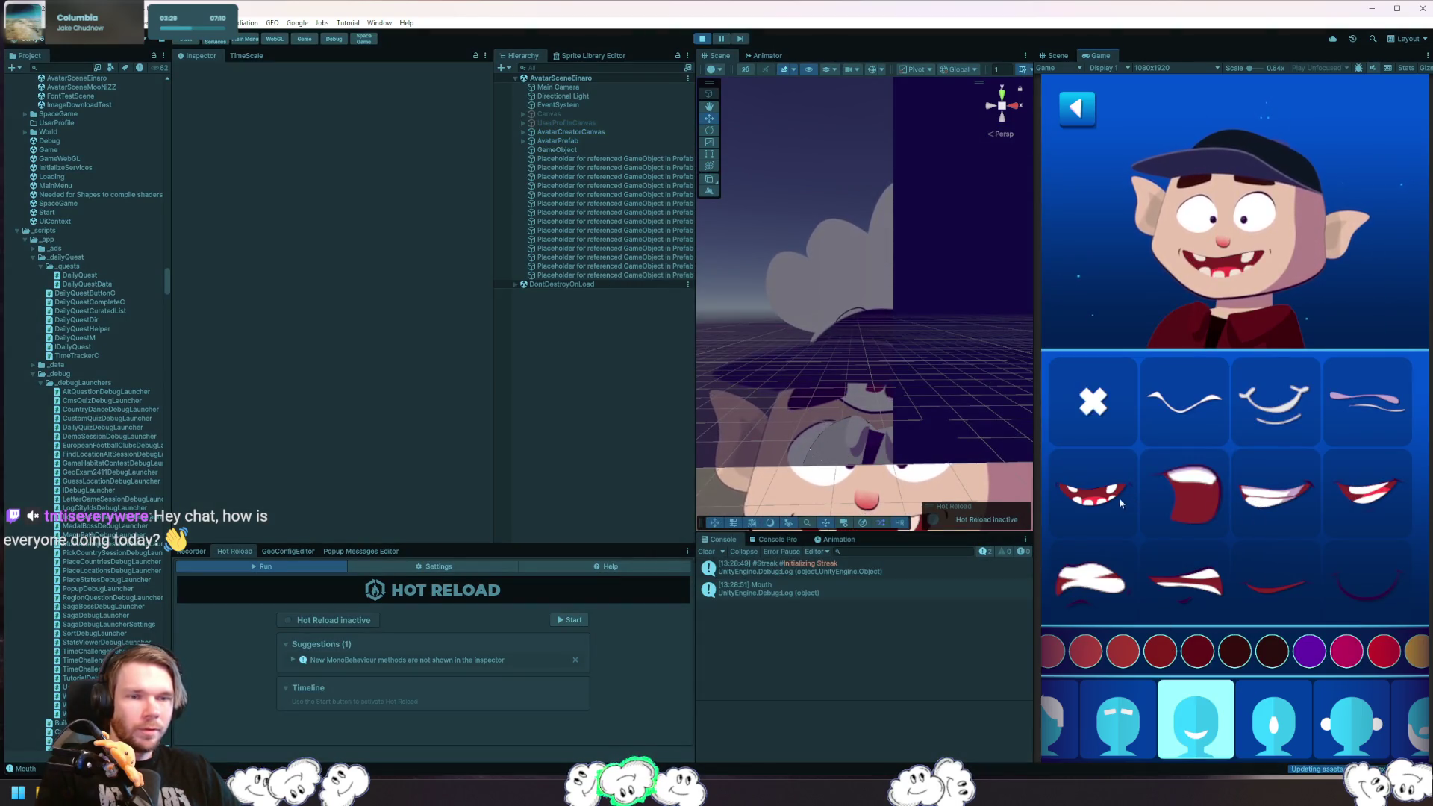
left_click(1294, 512)
left_click(1340, 720)
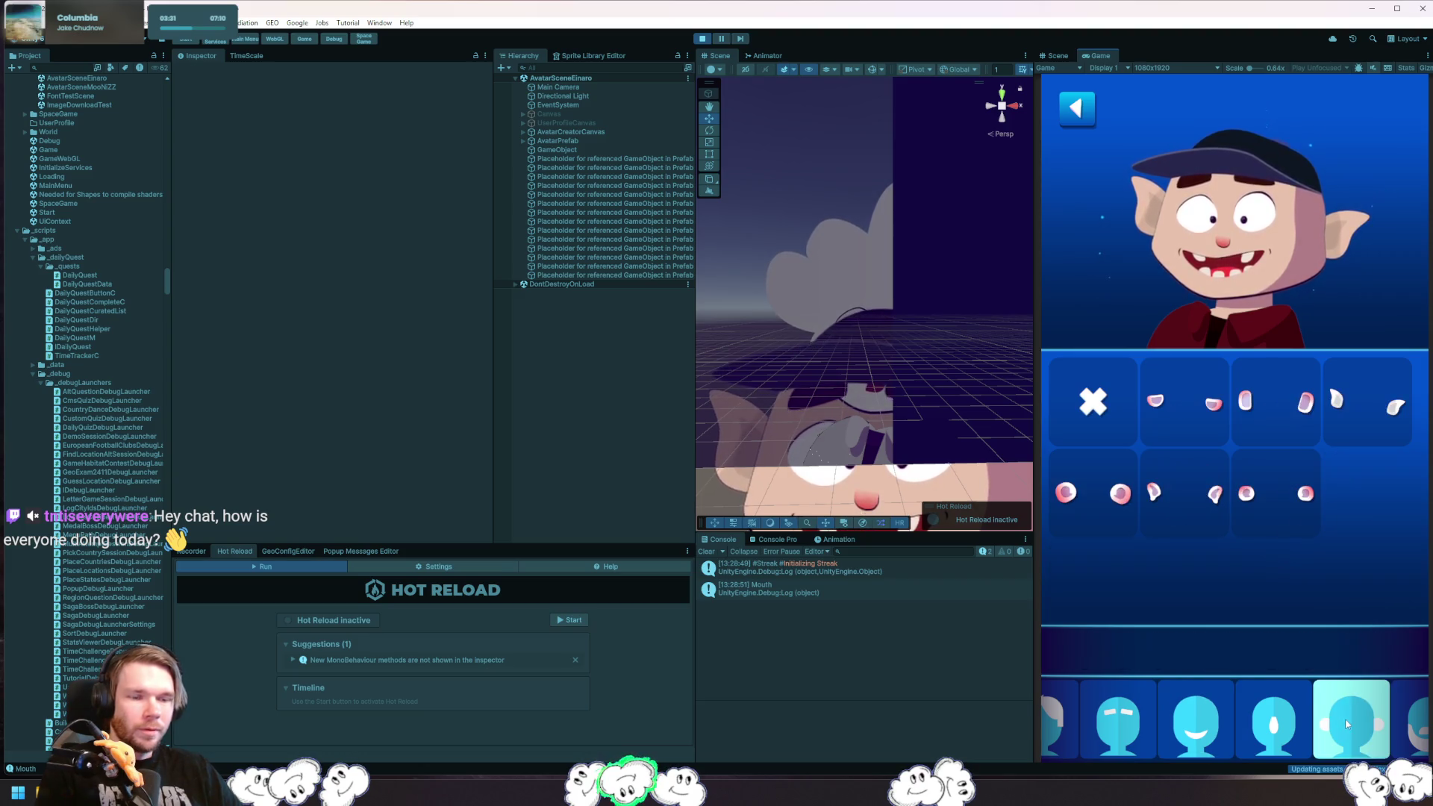
scroll(1297, 727, "left", 3)
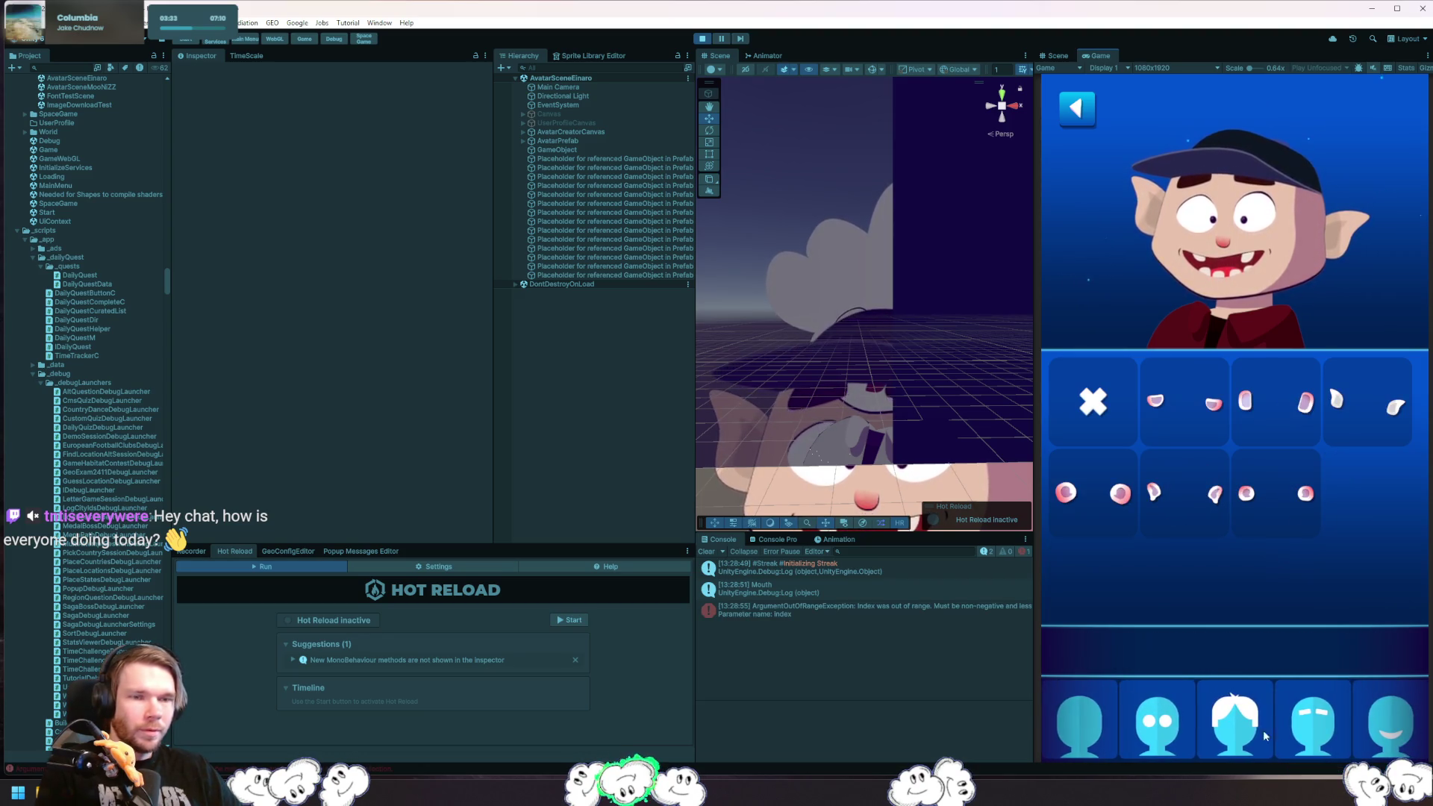
- Try dome and two-bun hairstyles in dark red, maroon and bright red, ending on the big round style
left_click(1222, 735)
left_click(1269, 594)
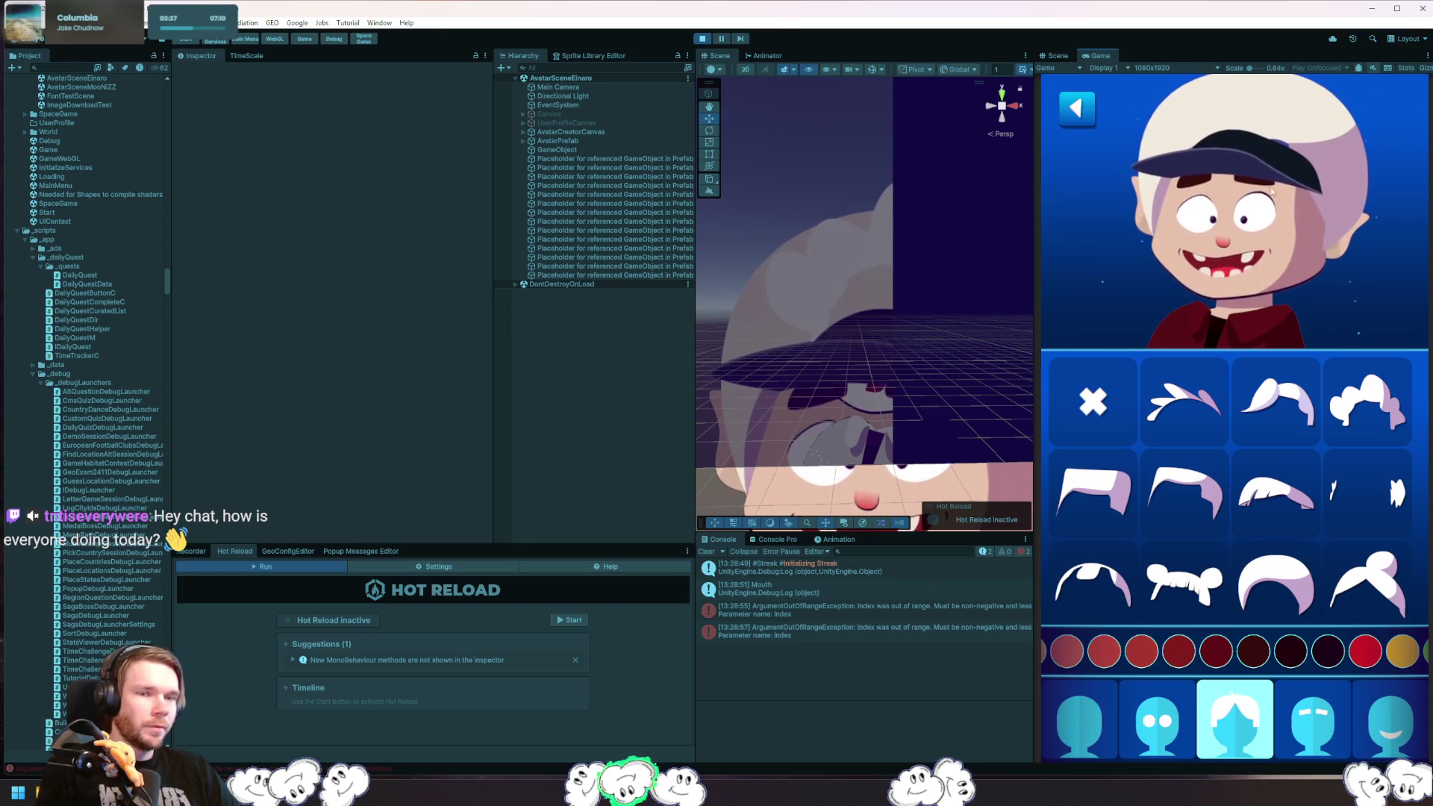
left_click(1220, 655)
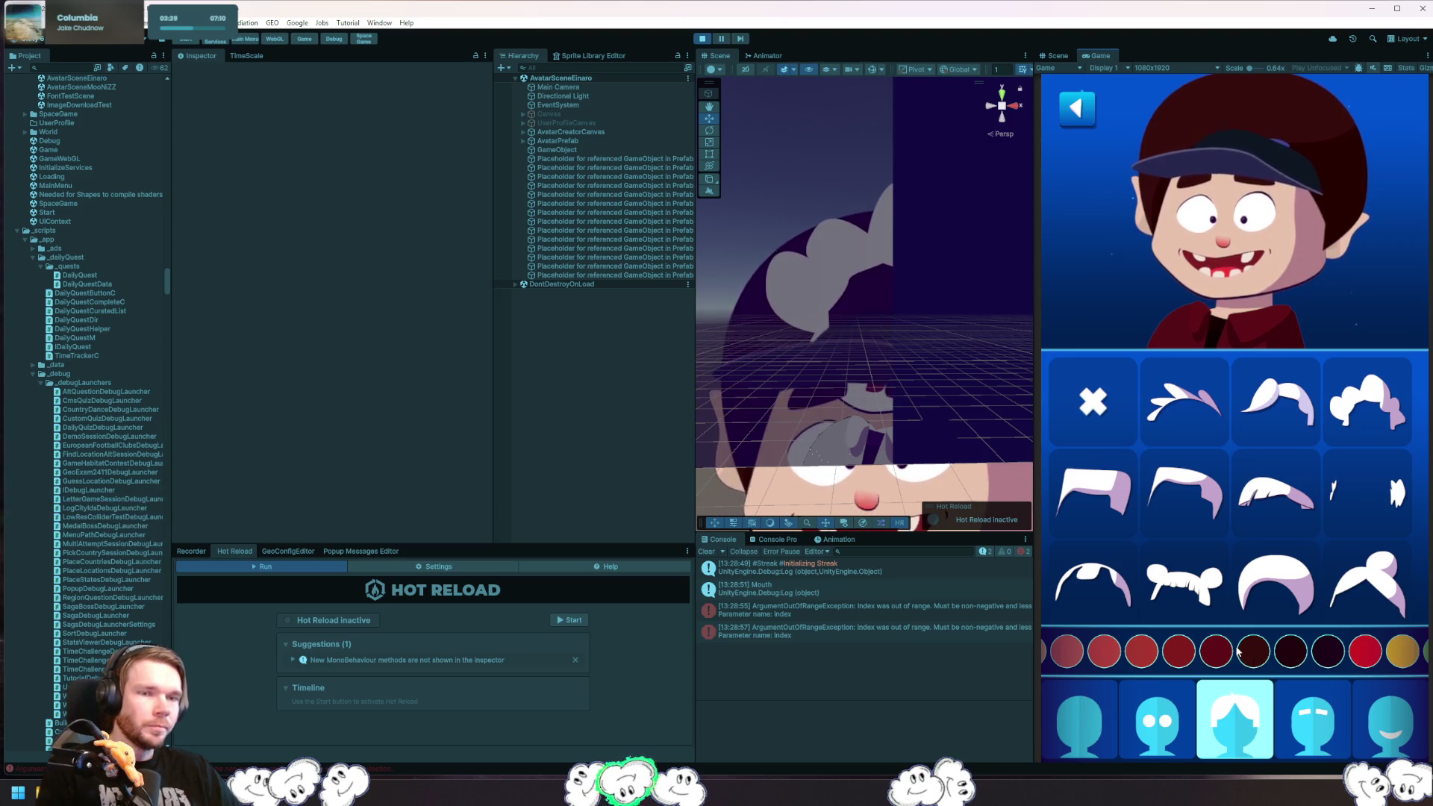
left_click(1222, 655)
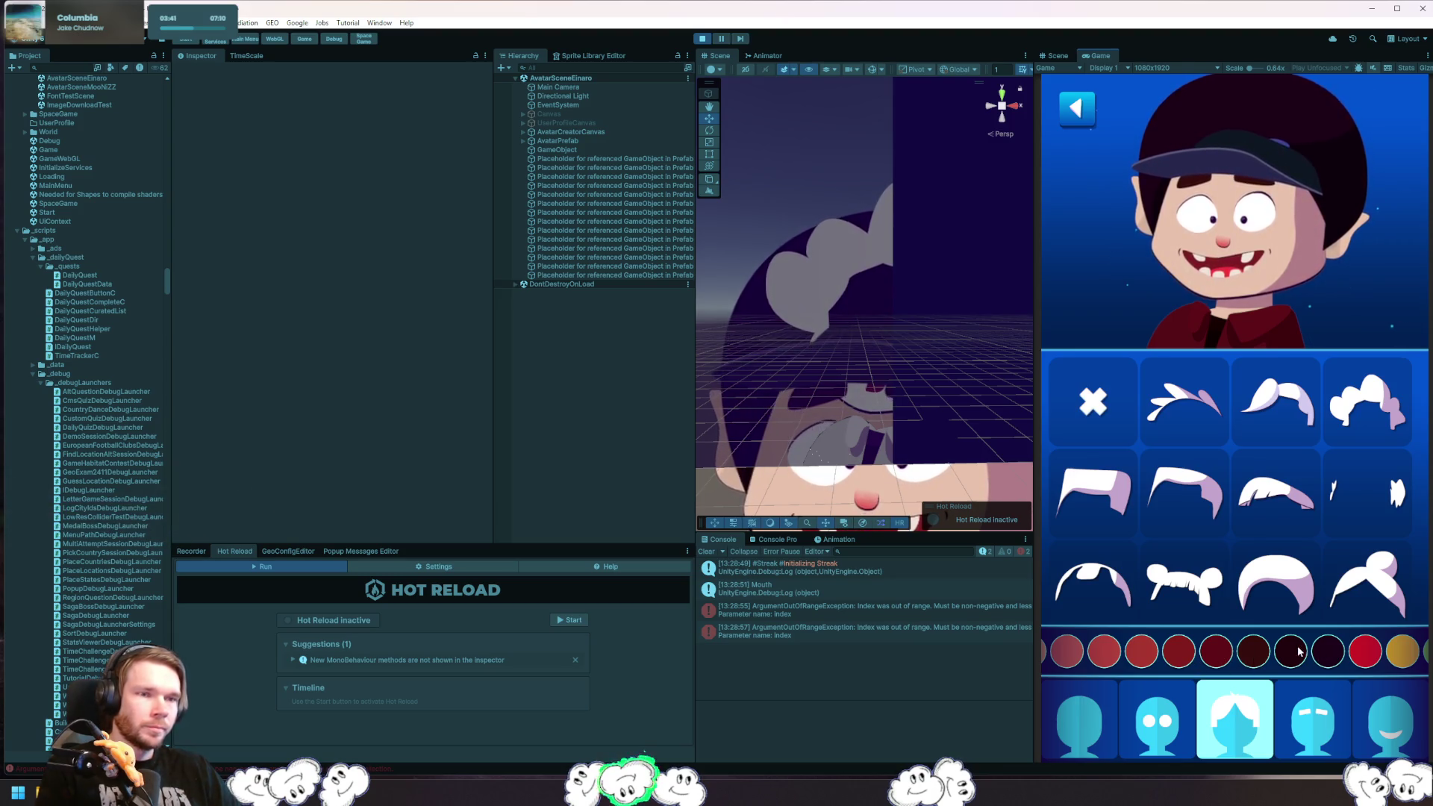
mouse_move(1365, 655)
left_mouse_down()
mouse_move(1185, 655)
mouse_move(1289, 654)
left_mouse_up()
left_click(1238, 654)
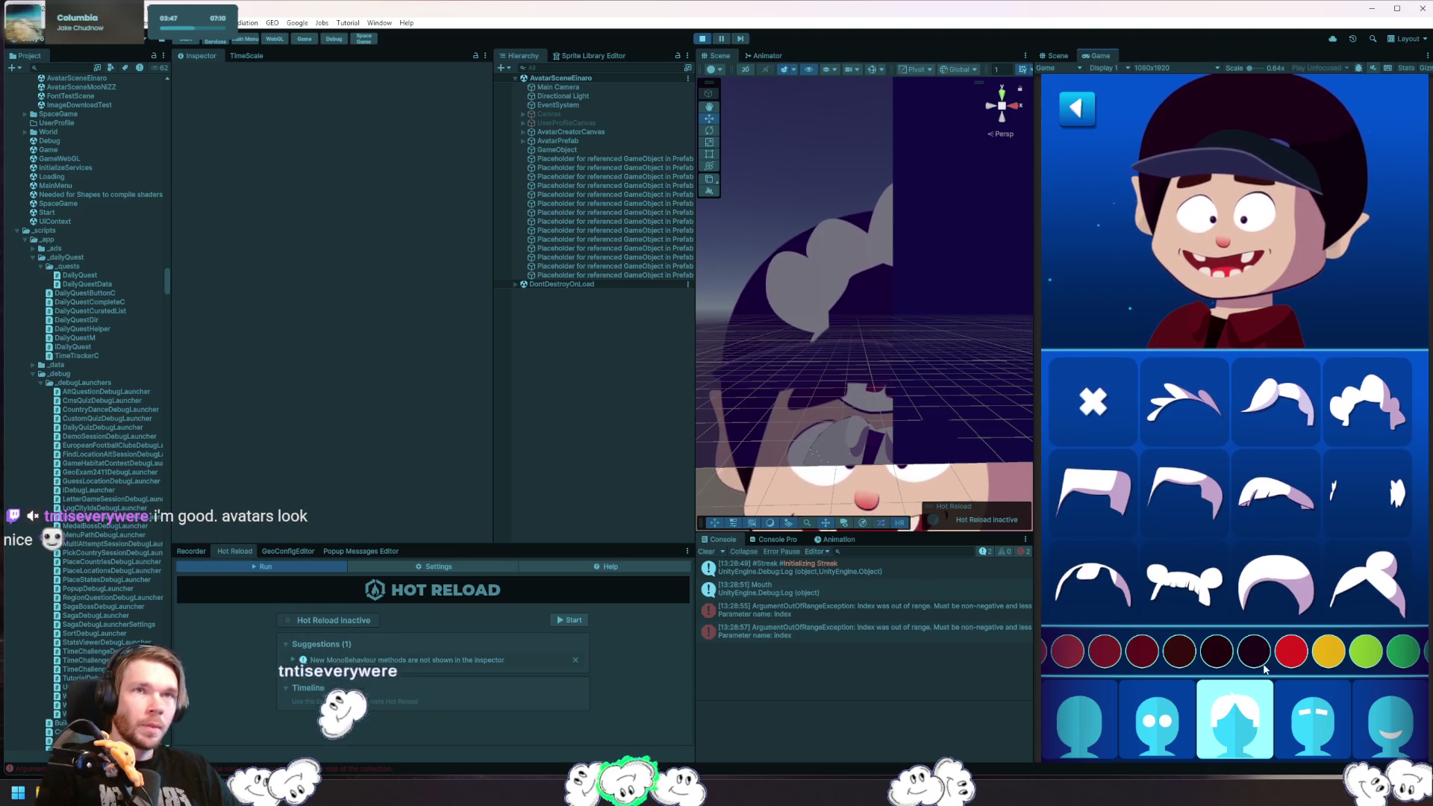
left_click(1190, 588)
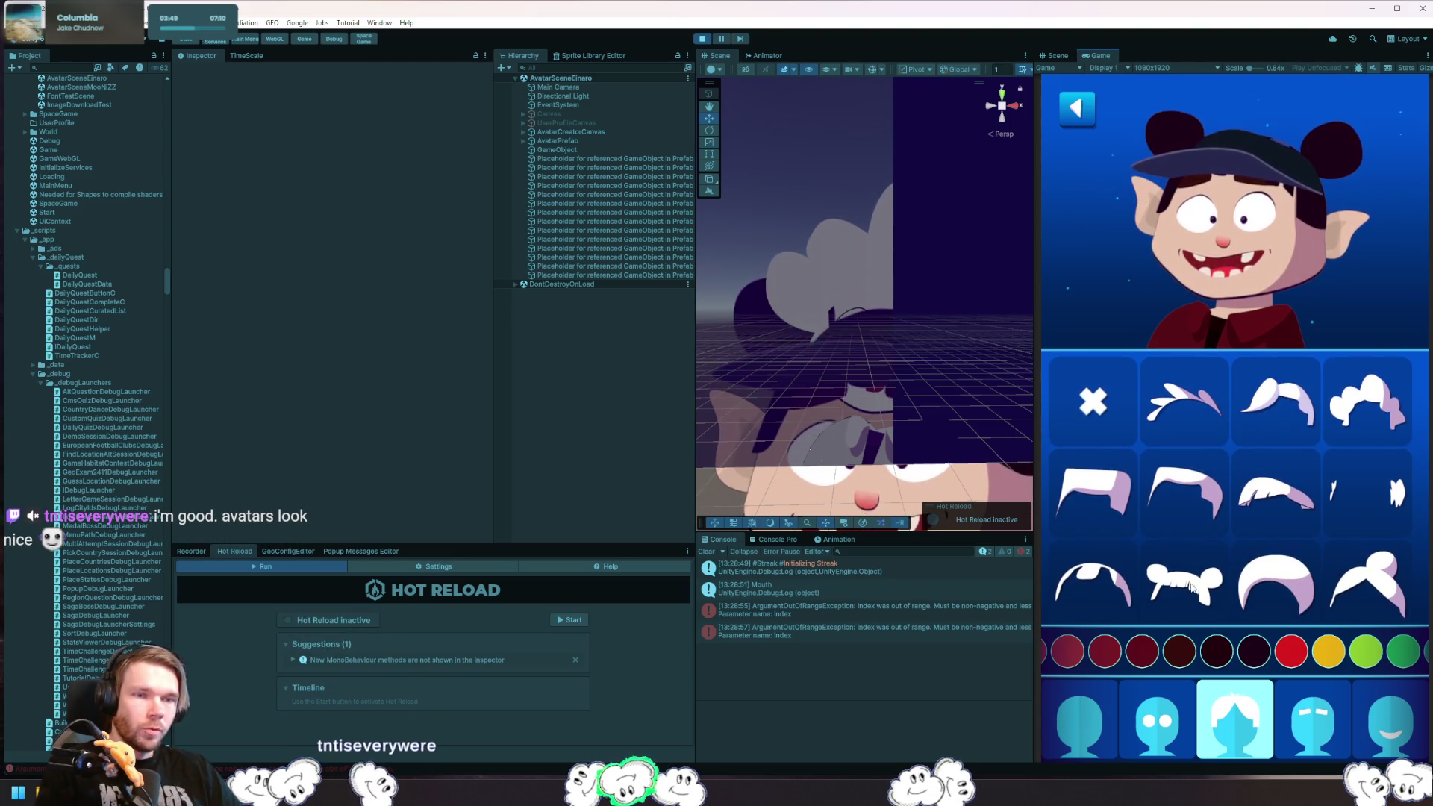
left_click(1323, 498)
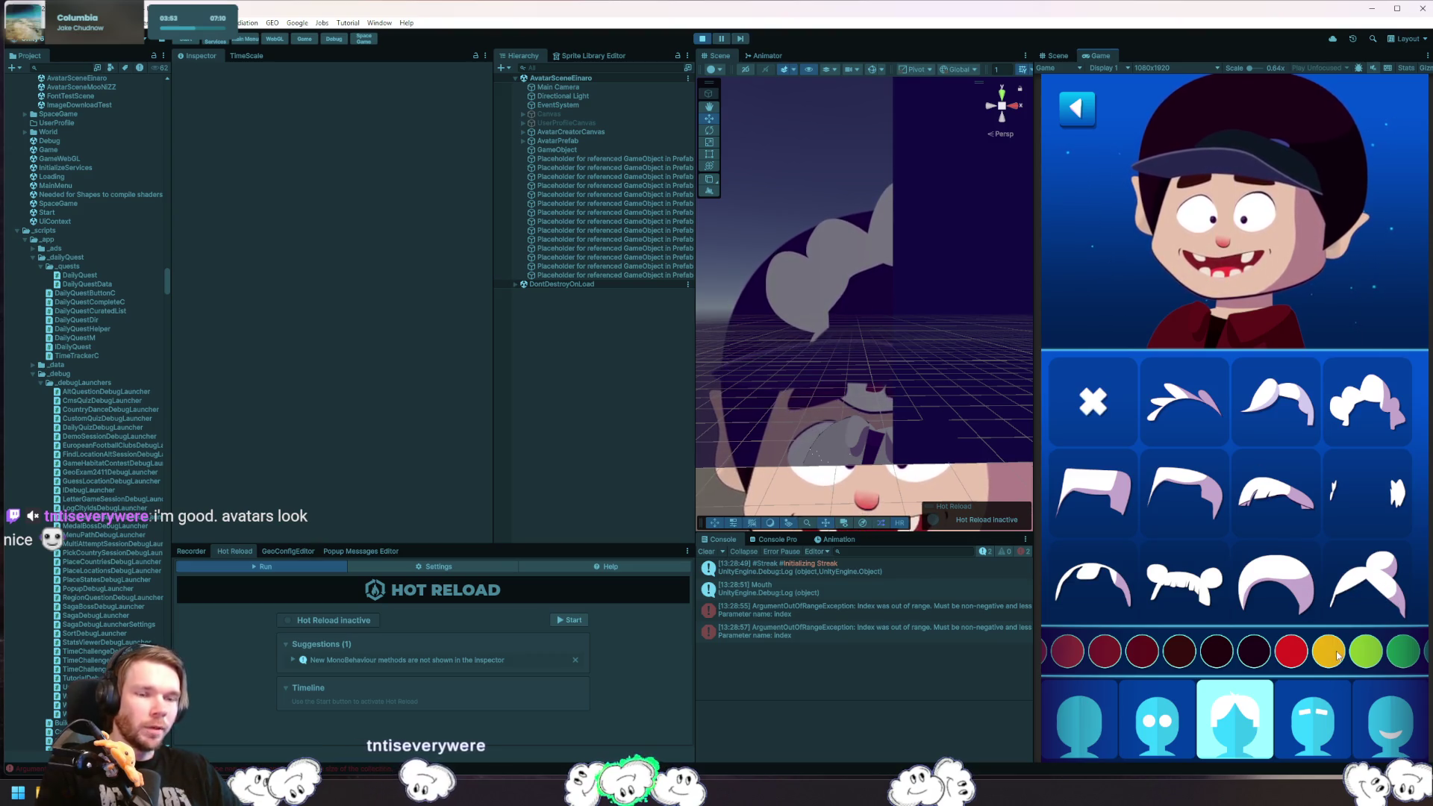
- Try small open, toothy smile and clenched grimace mouths on the avatar
left_click(1396, 737)
left_click(1287, 743)
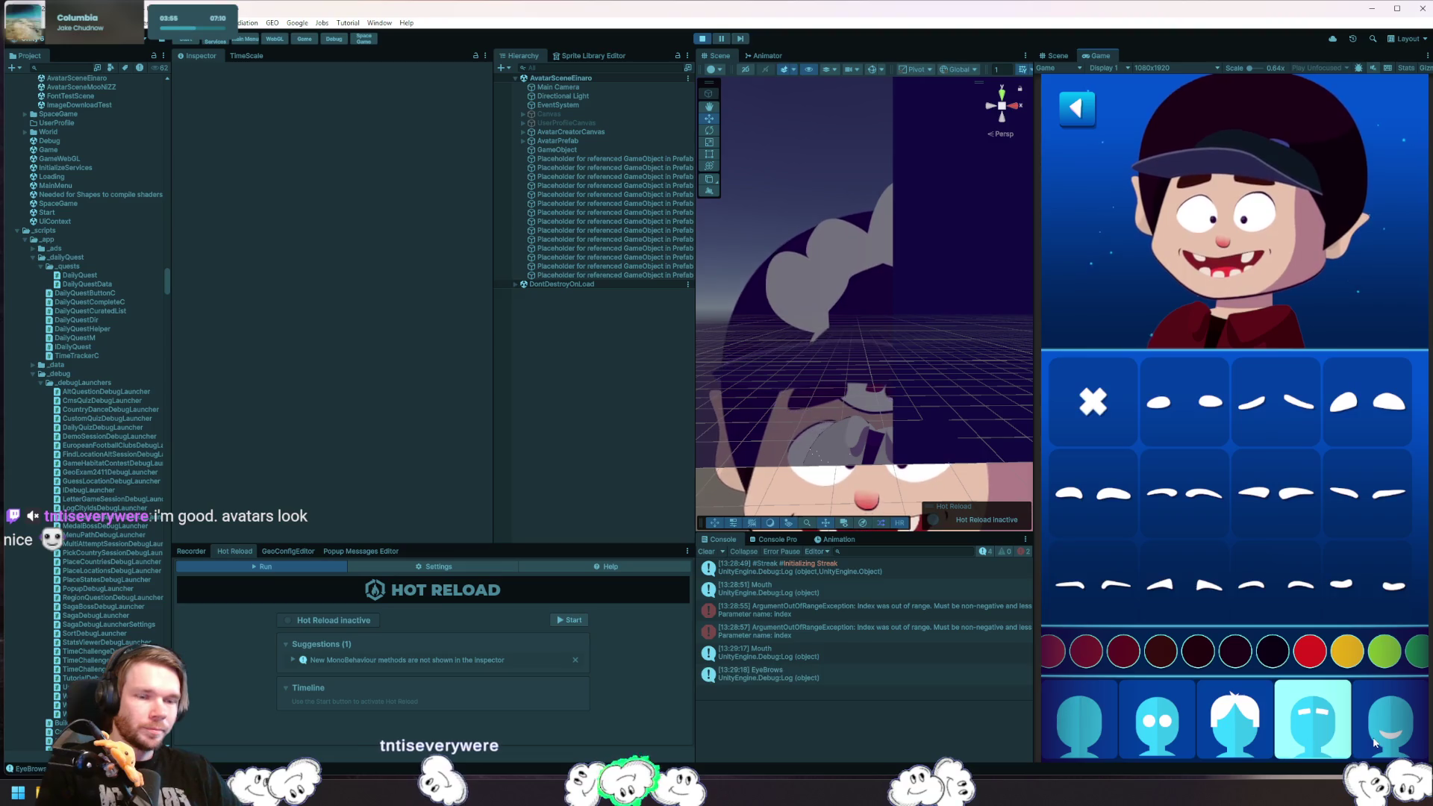
left_click(1390, 727)
left_click(1182, 498)
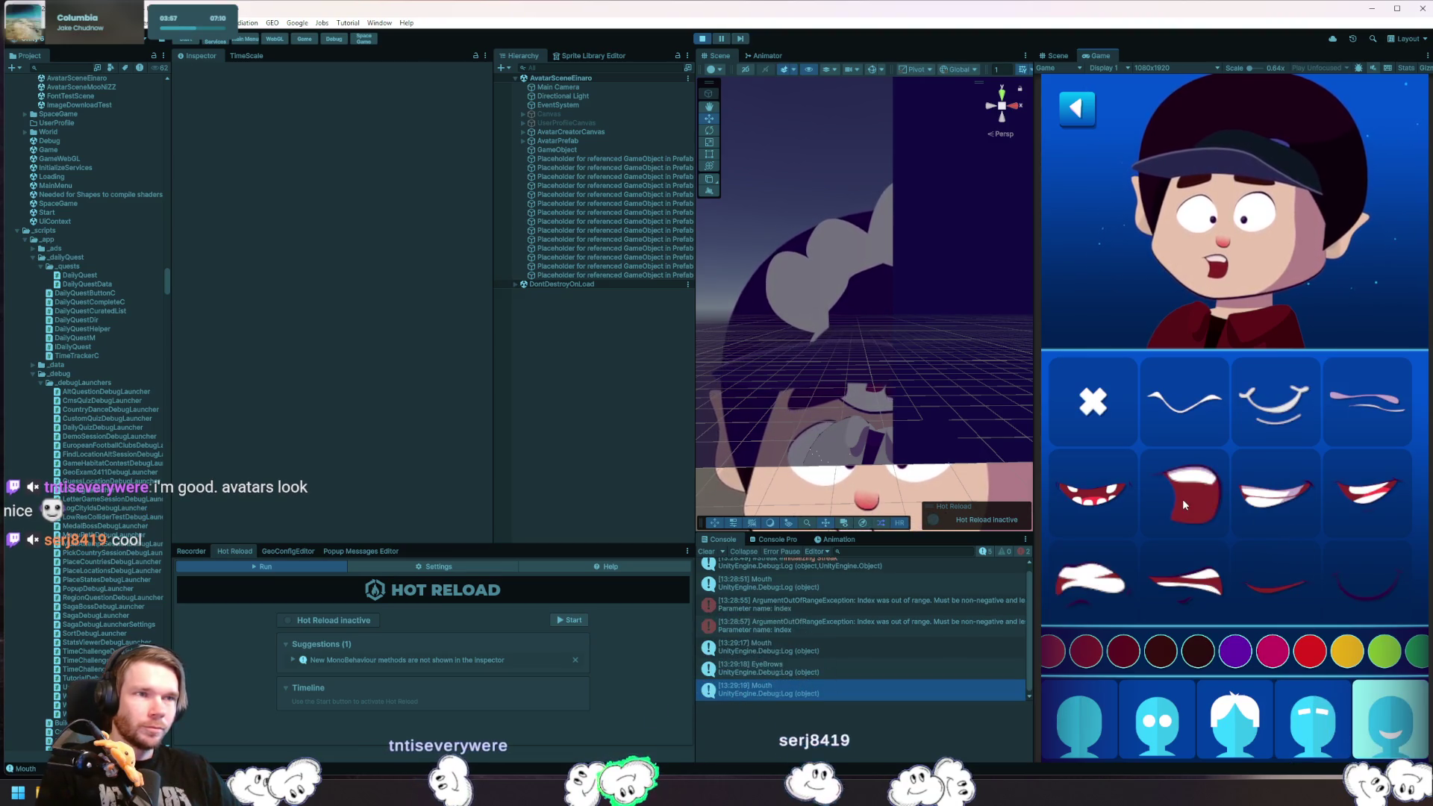
left_click(1284, 505)
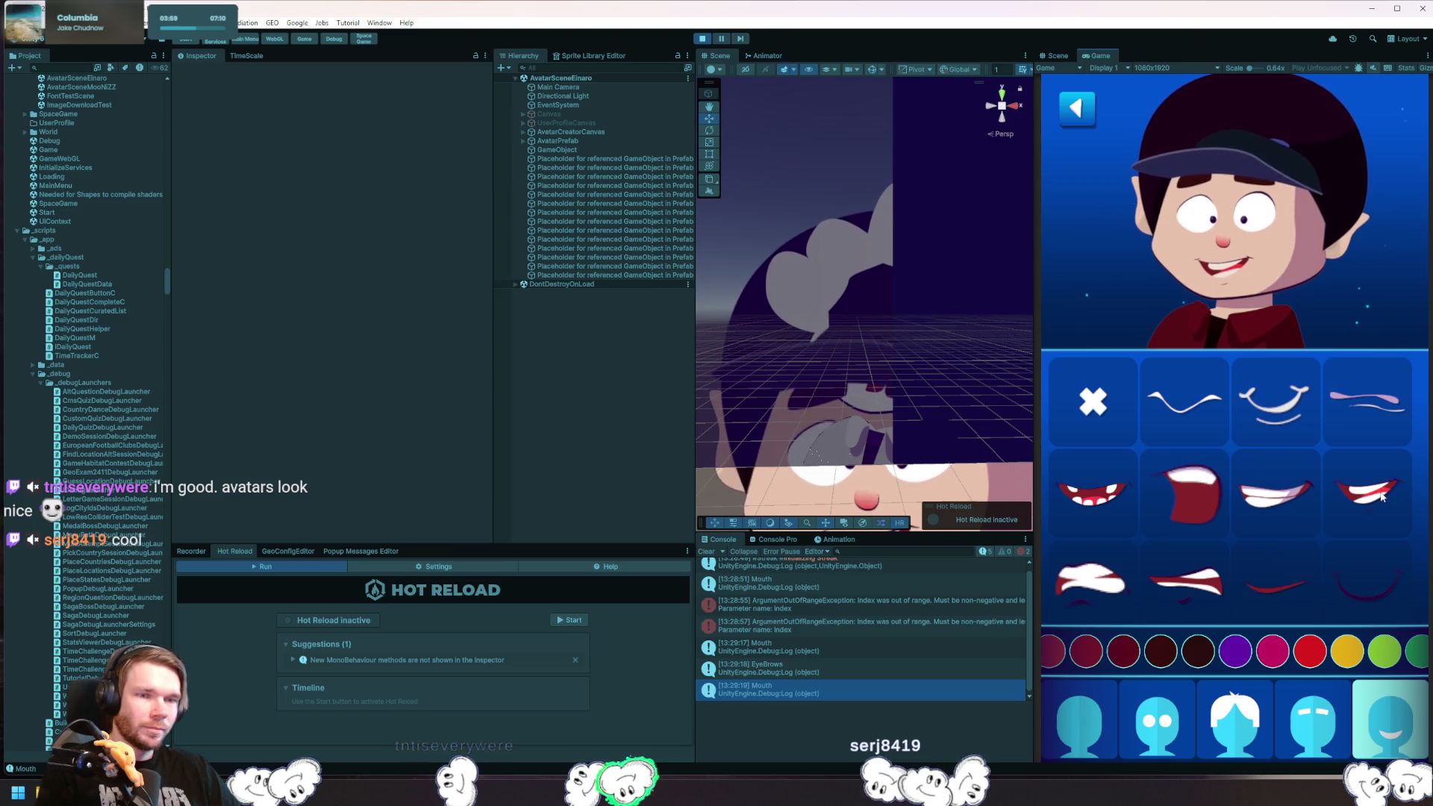
left_click(1191, 588)
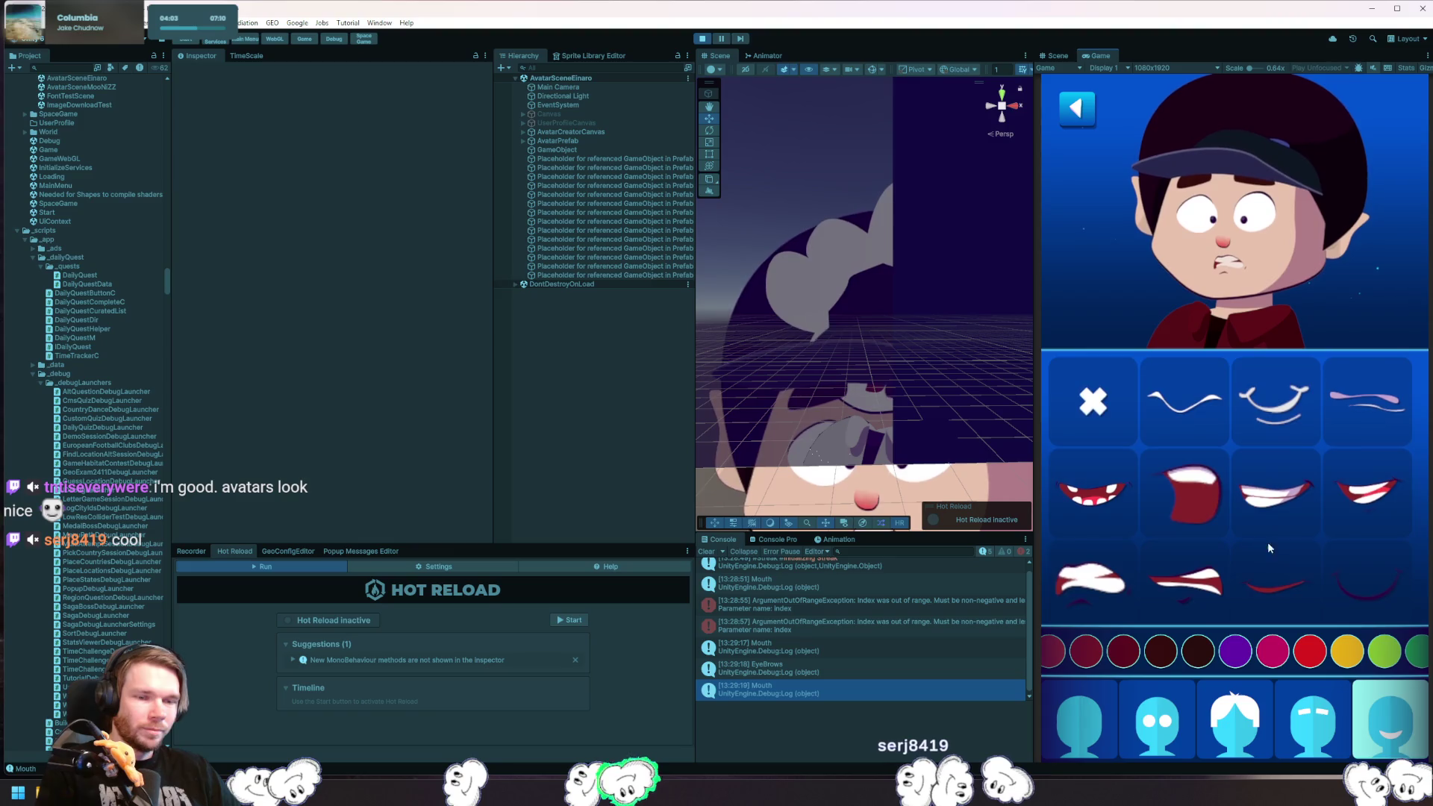
scroll(1327, 412, "down", 1)
- Try a red jacket and a tank top, then a crew-neck shirt in green, lime and finally blue
left_click(1312, 716)
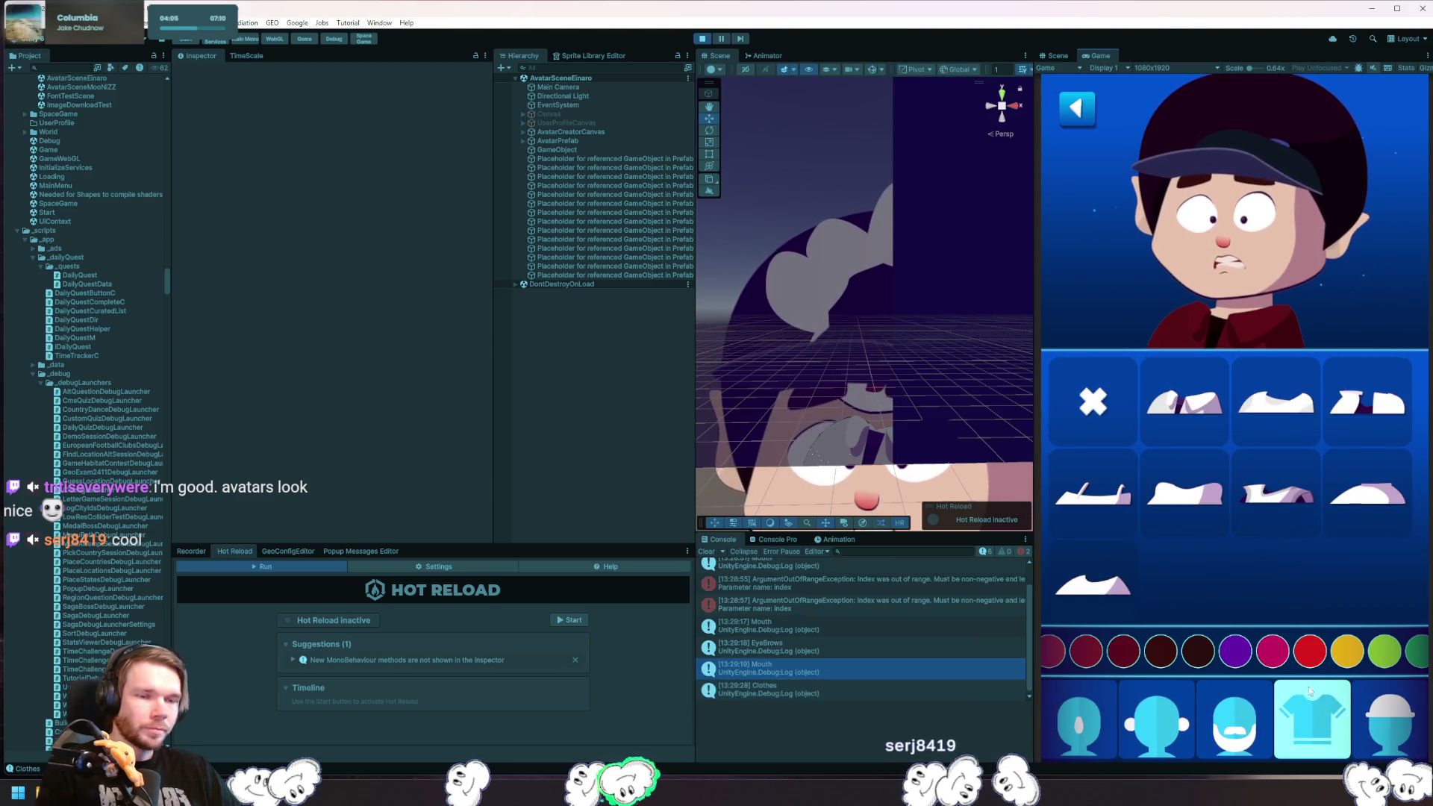
left_click(1346, 486)
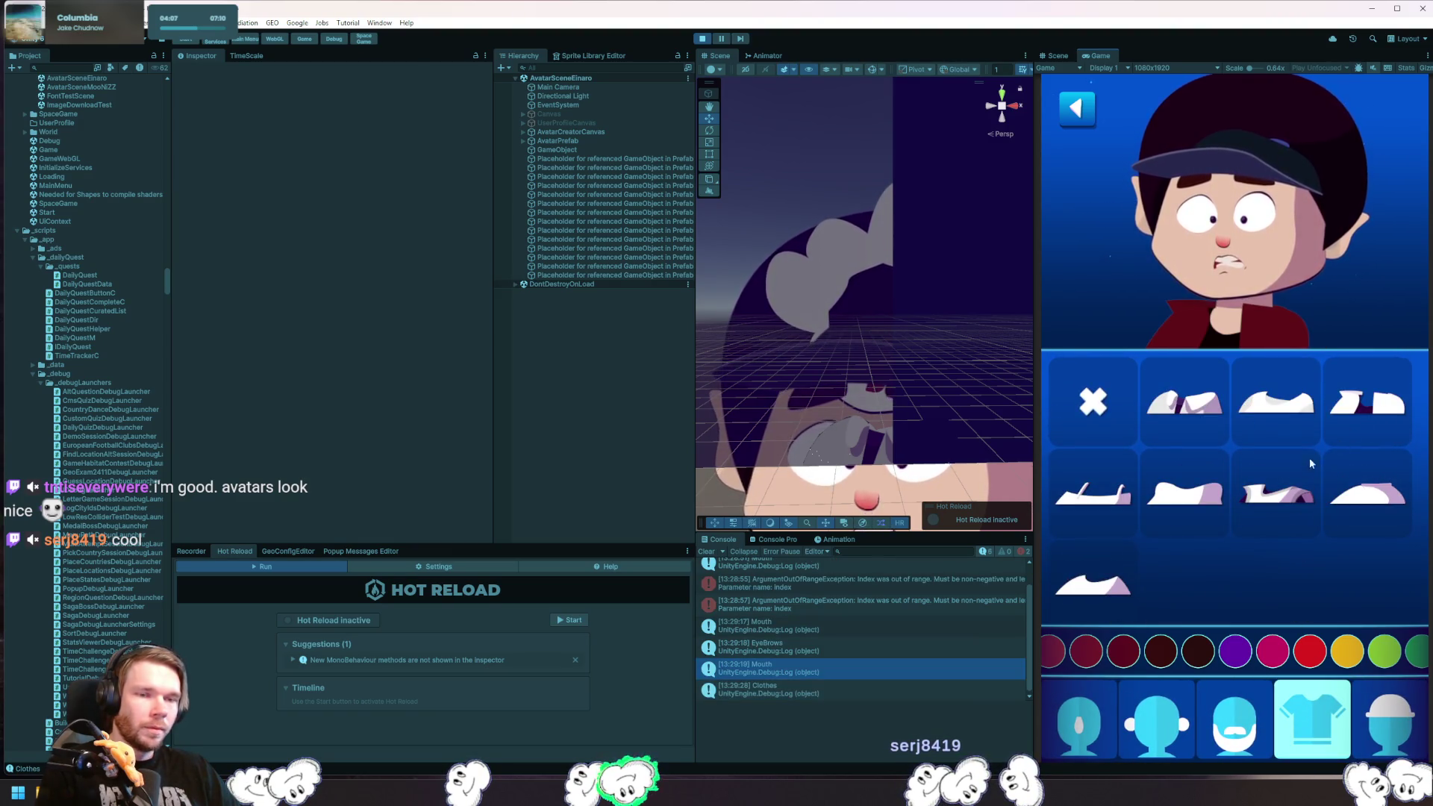
left_click(1131, 503)
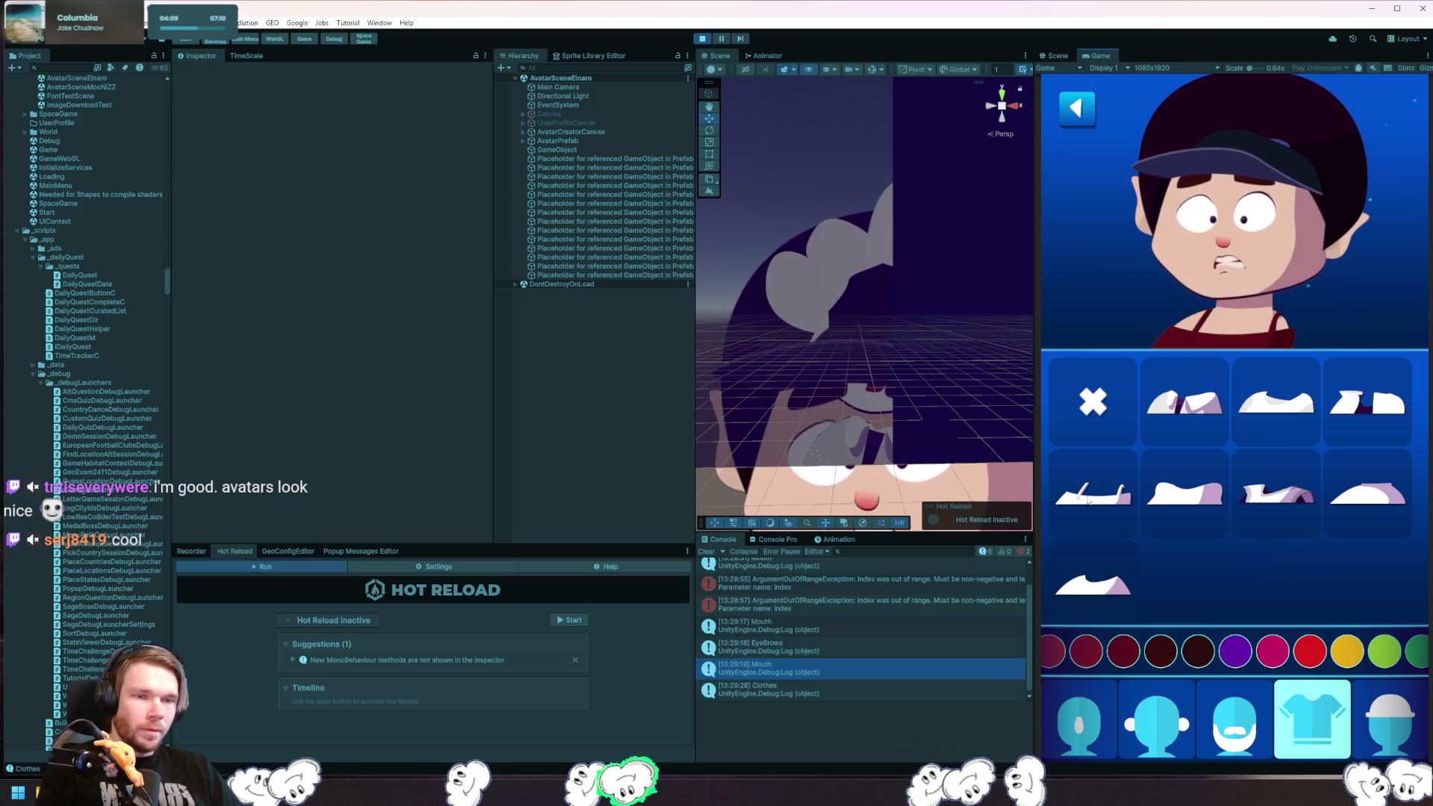
left_click(1176, 484)
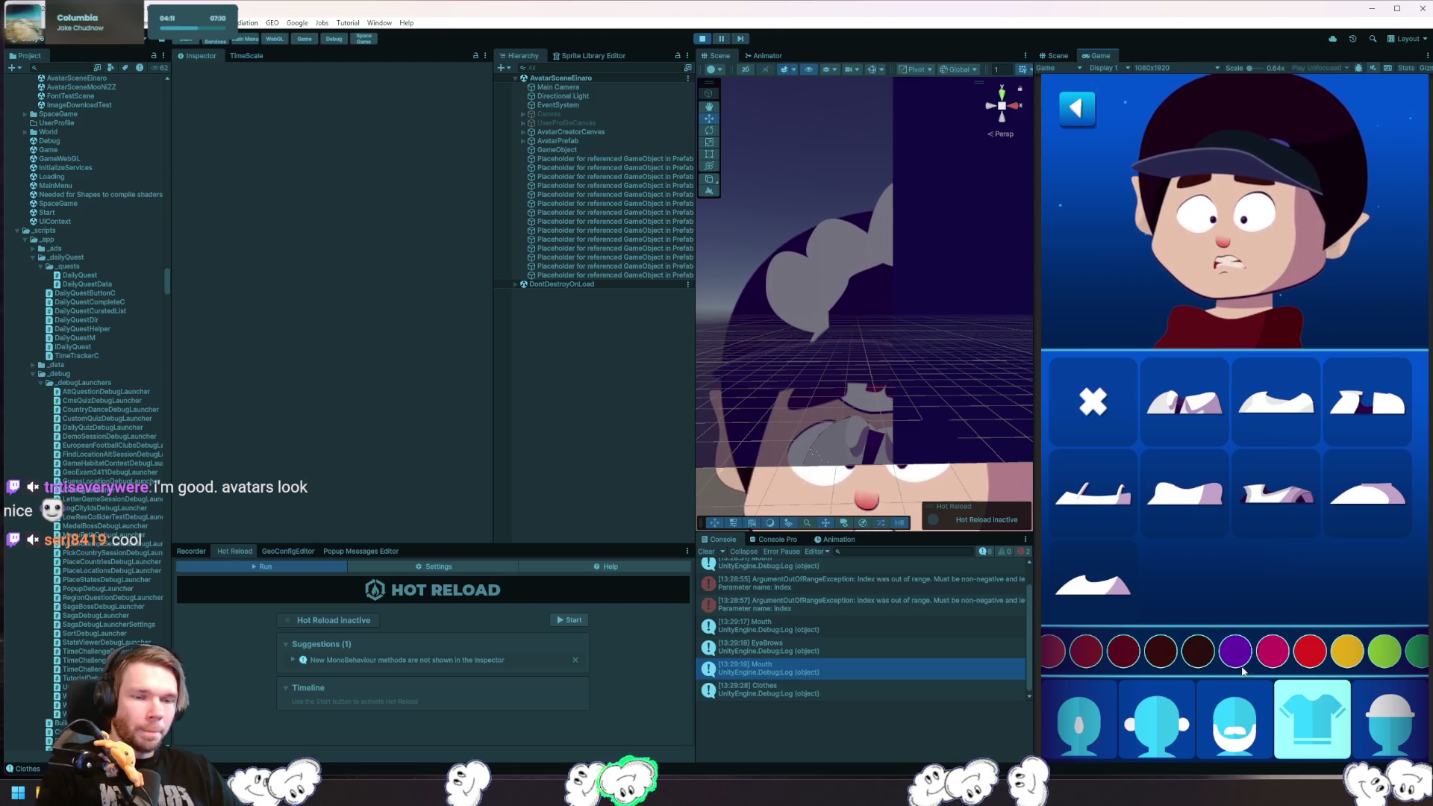
left_click(1406, 656)
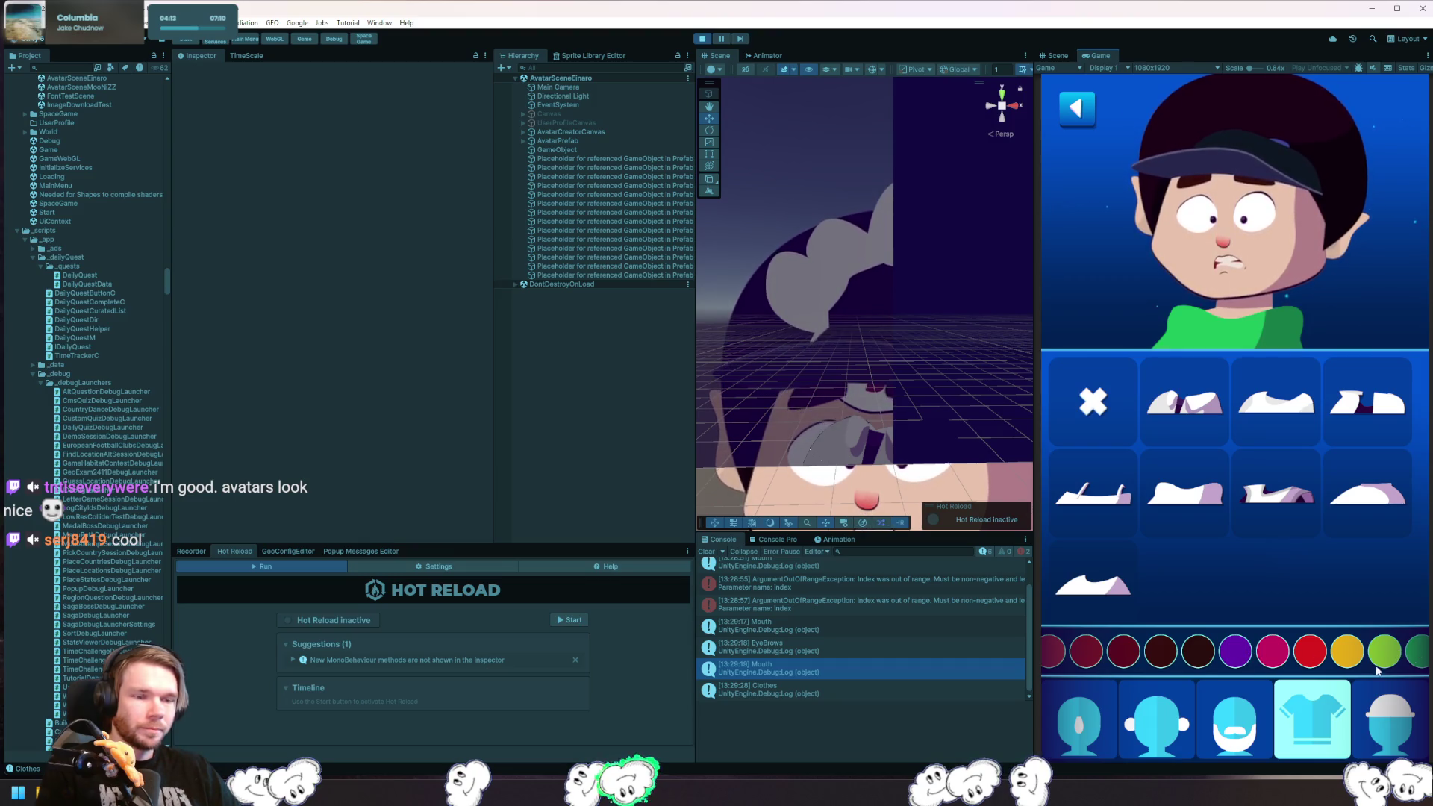
left_click(1380, 659)
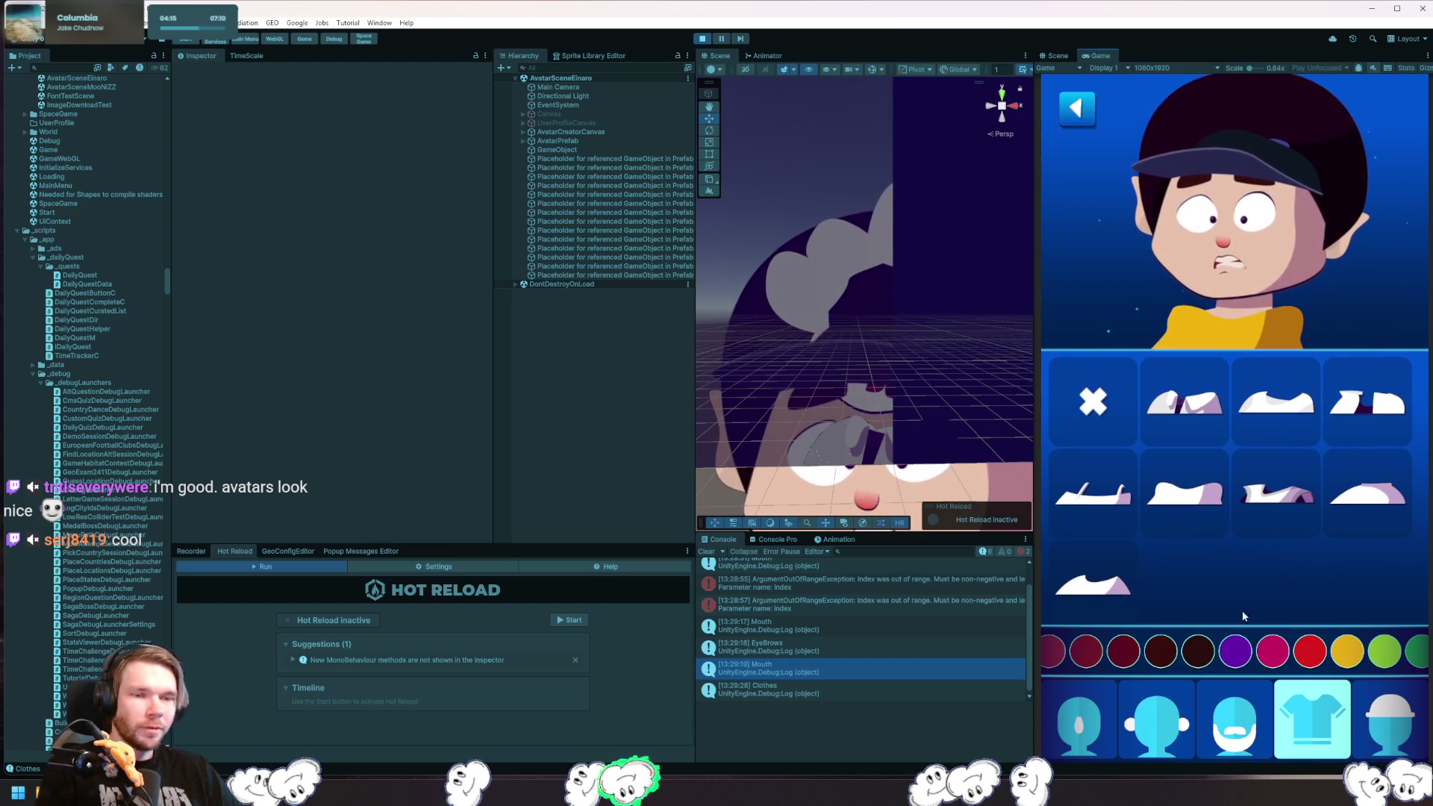
left_click(1125, 660)
left_click_drag(1194, 656, 1075, 656)
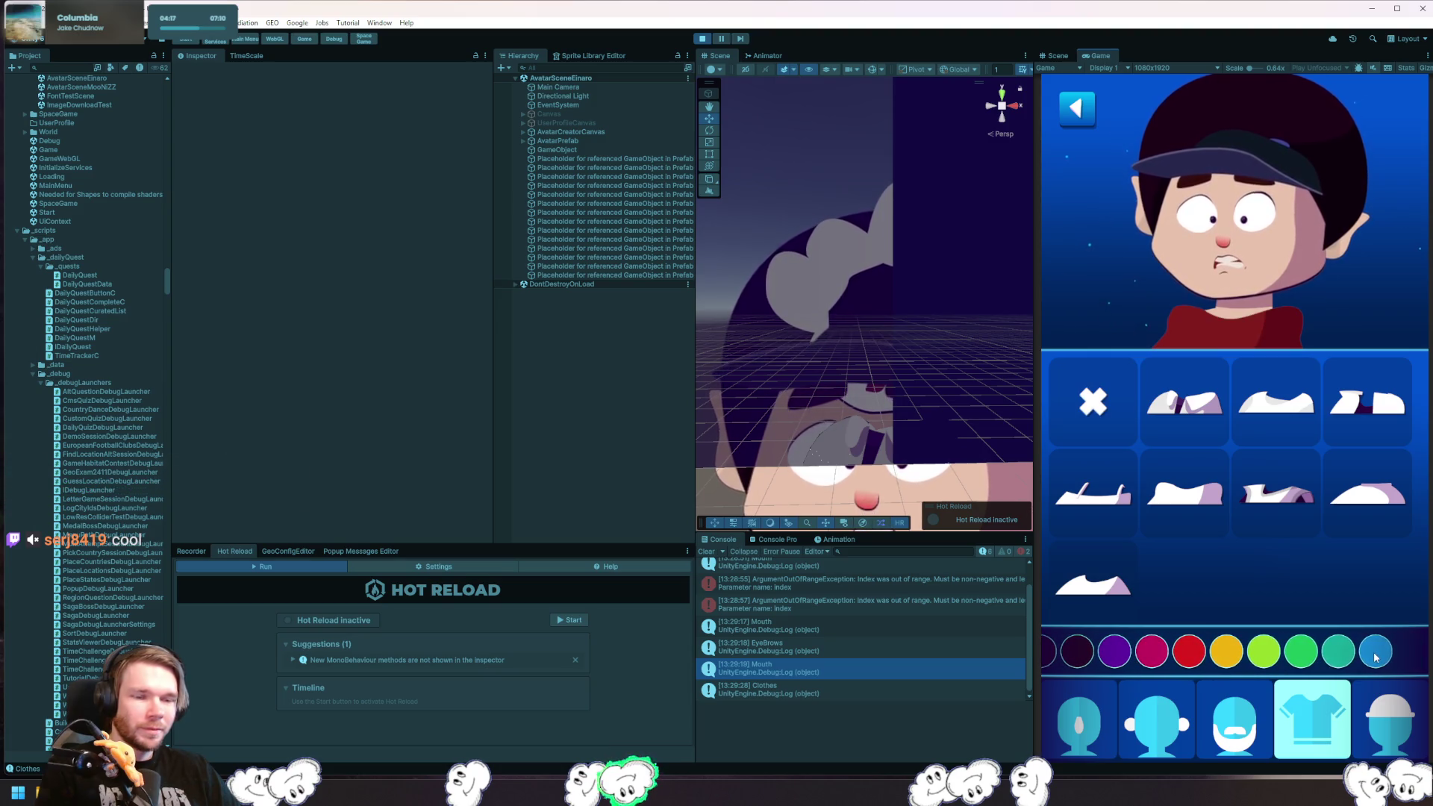
left_click(1376, 652)
- Put the red cap on the avatar from the hat options
left_click(1190, 737)
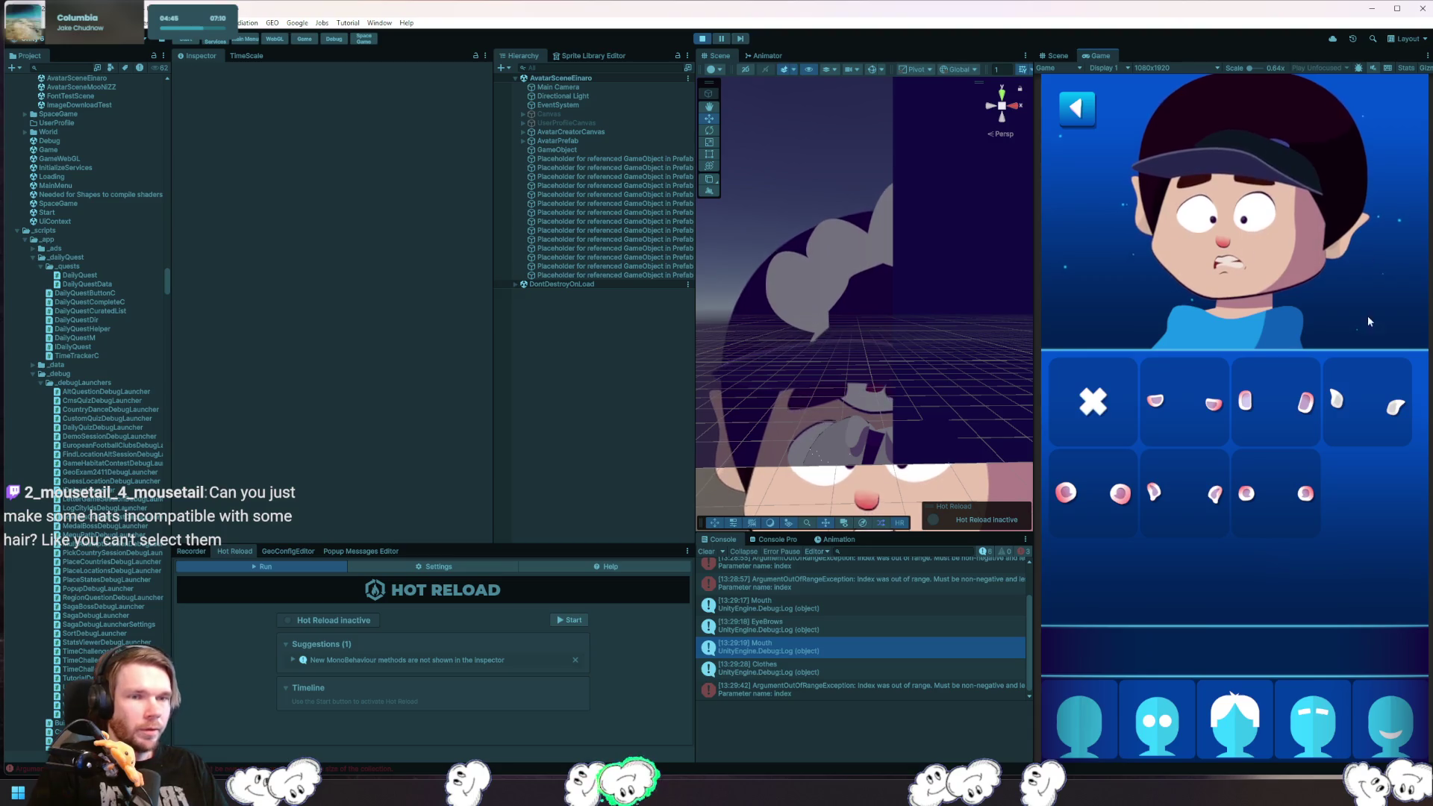
left_click(1237, 733)
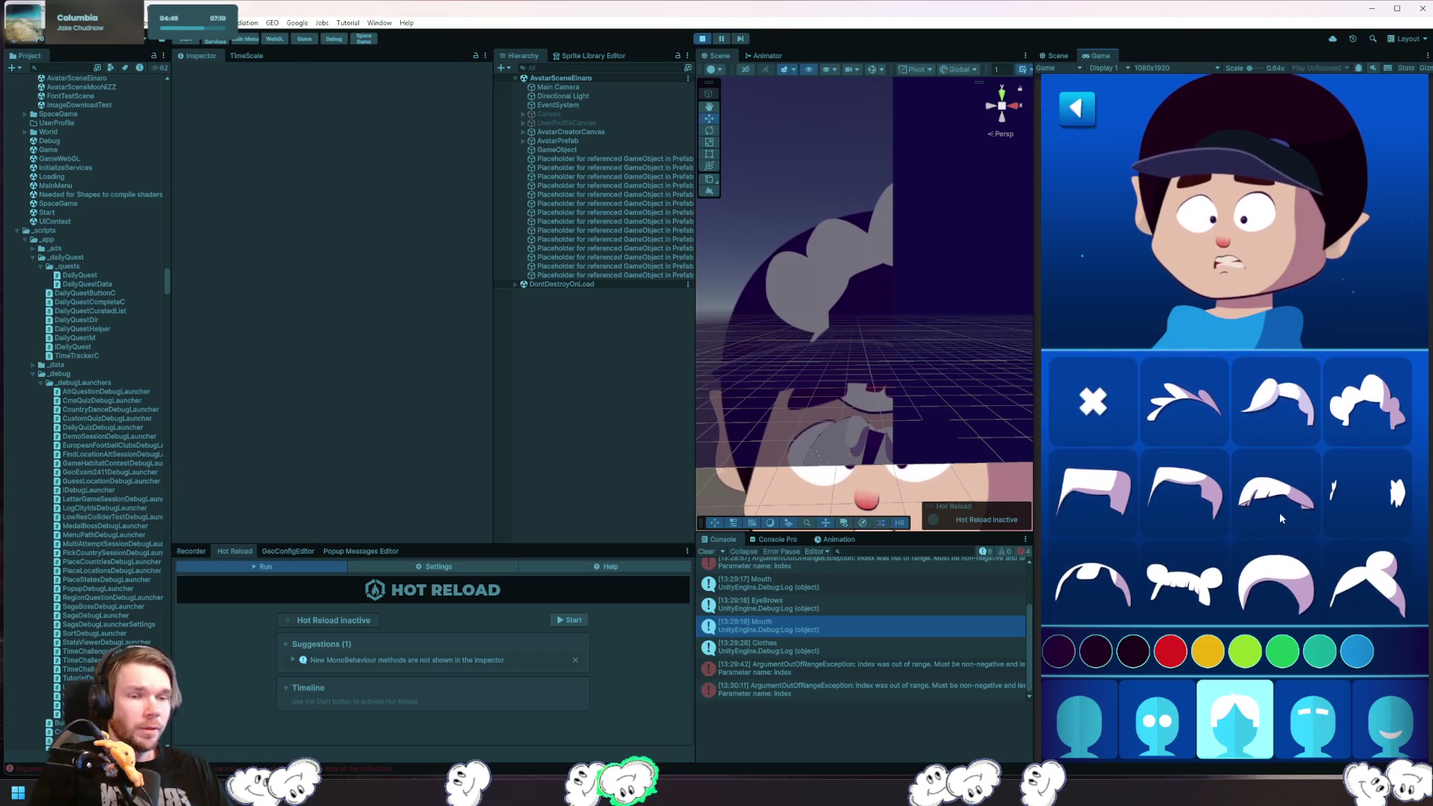
left_click(1400, 729)
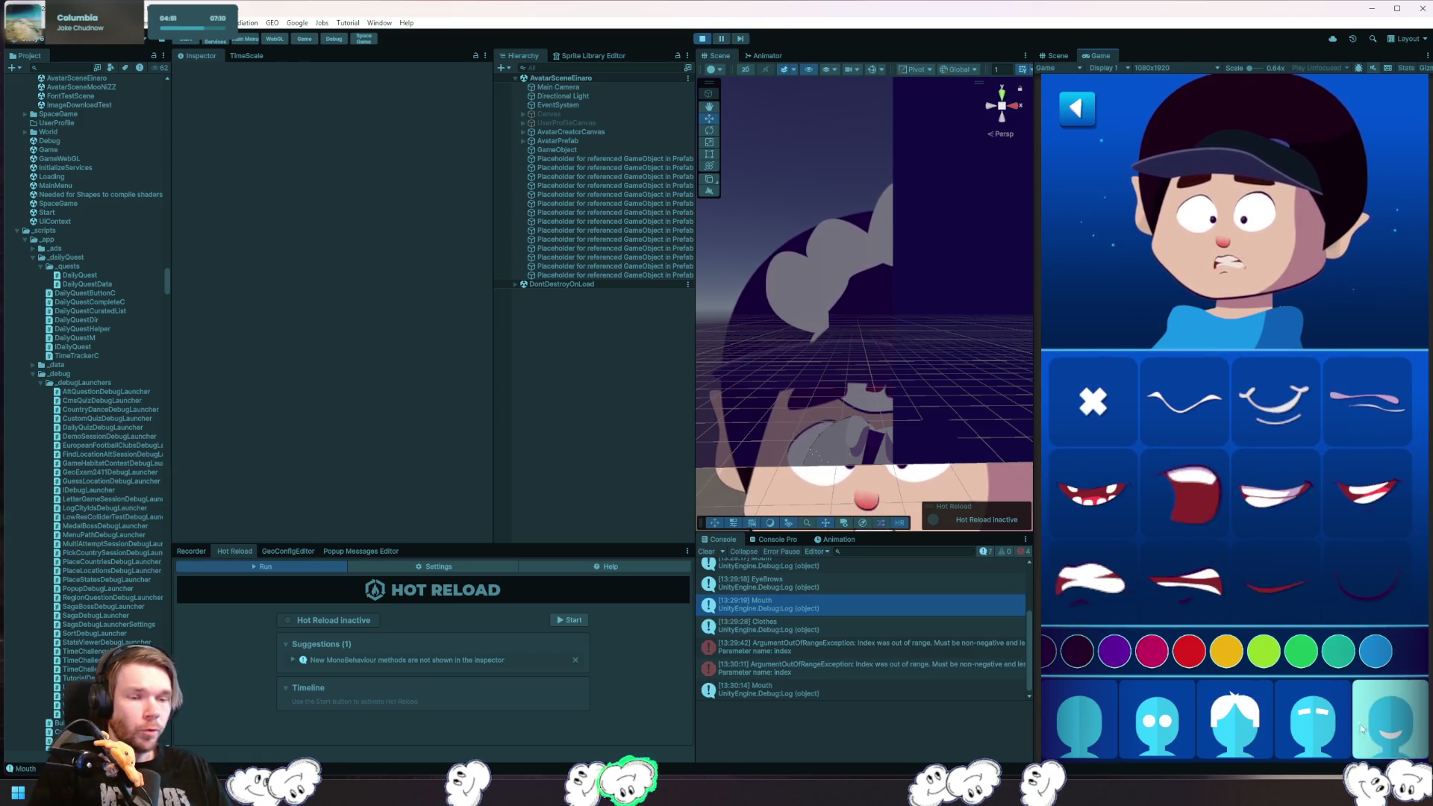
left_click(1391, 724)
left_click(1207, 424)
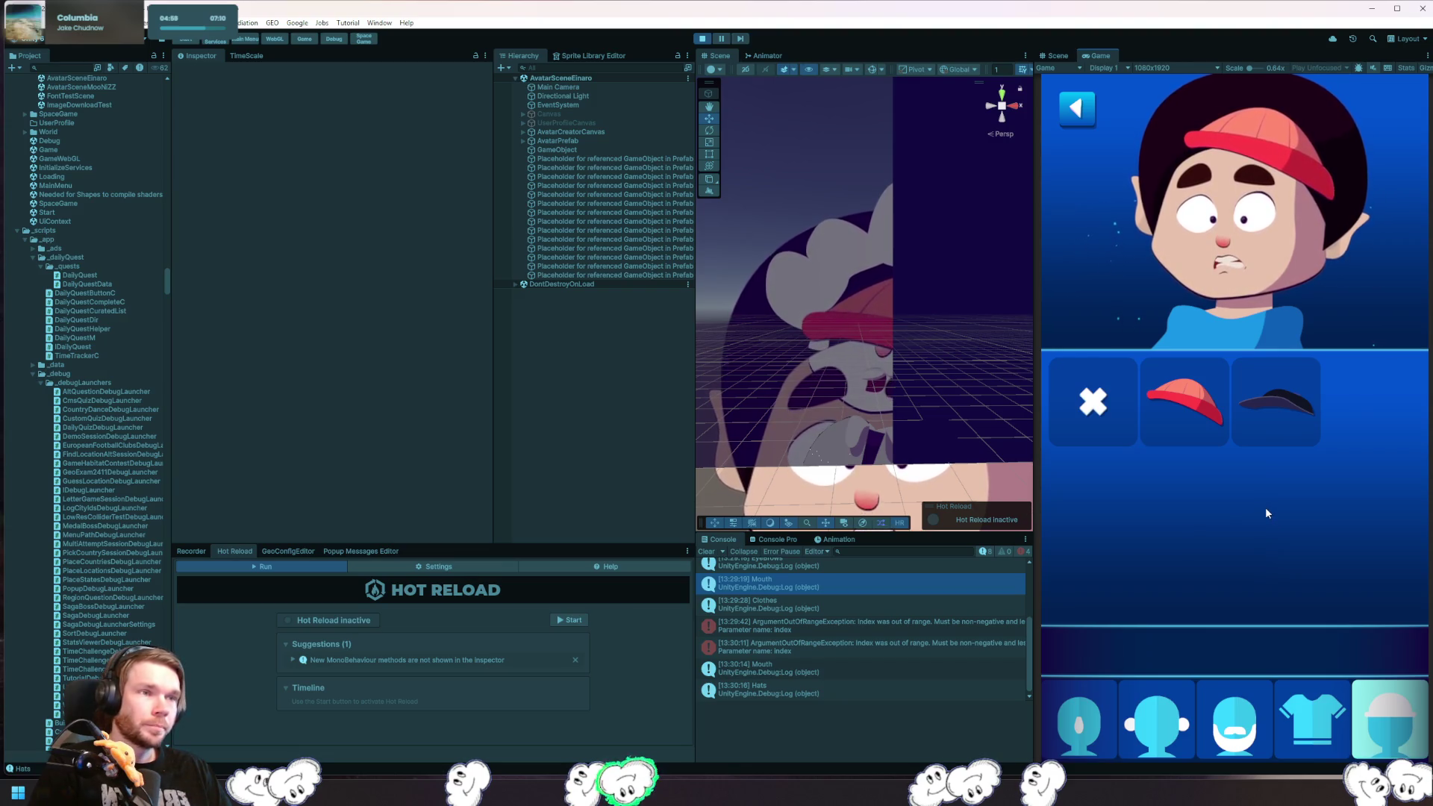
- Stop play, open the AvatarSceneMooNIZZ scene, and open AvatarPrefab in isolation with Hat1 selected
key("ctrl+p")
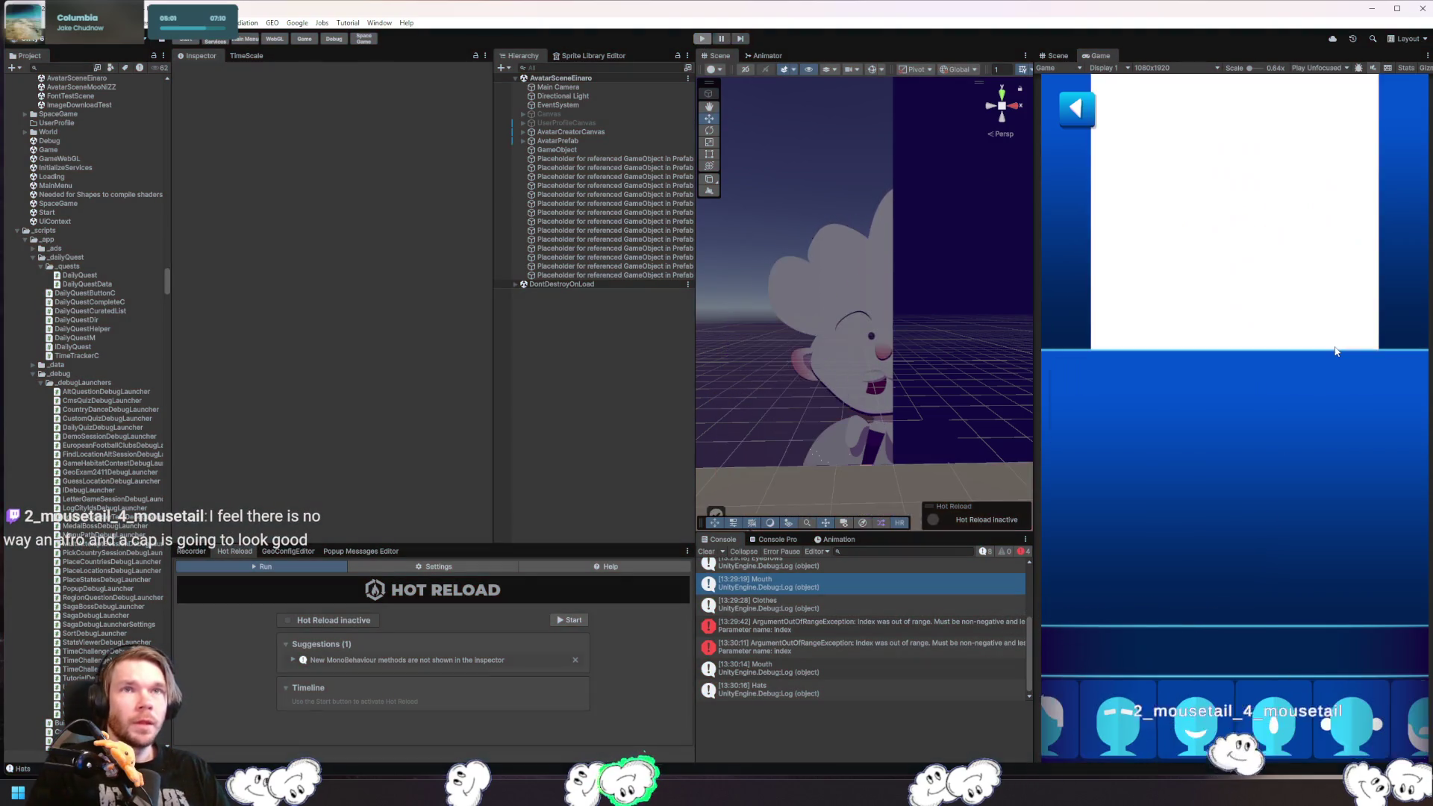
key("ctrl+k")
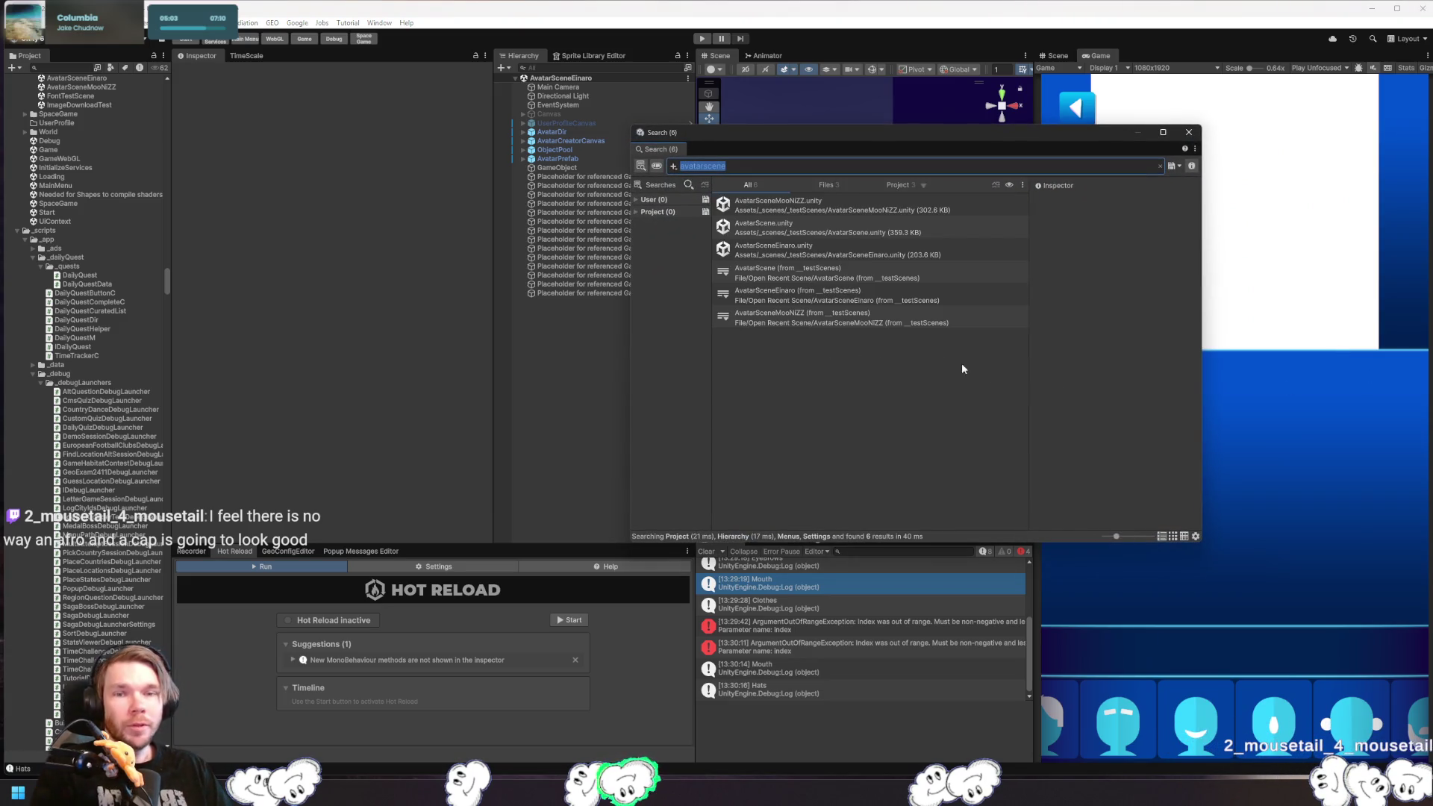
left_click(828, 206)
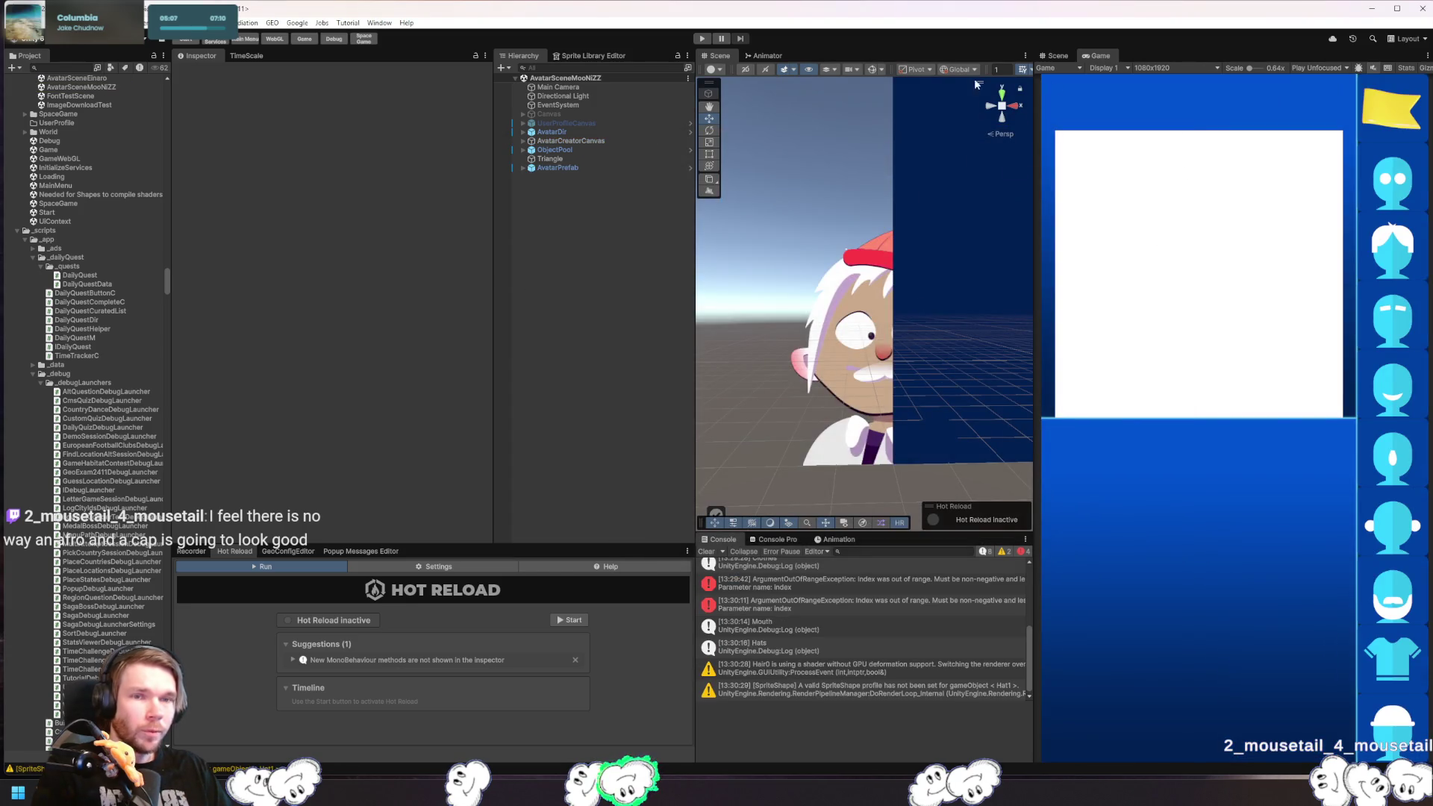
left_click(885, 266)
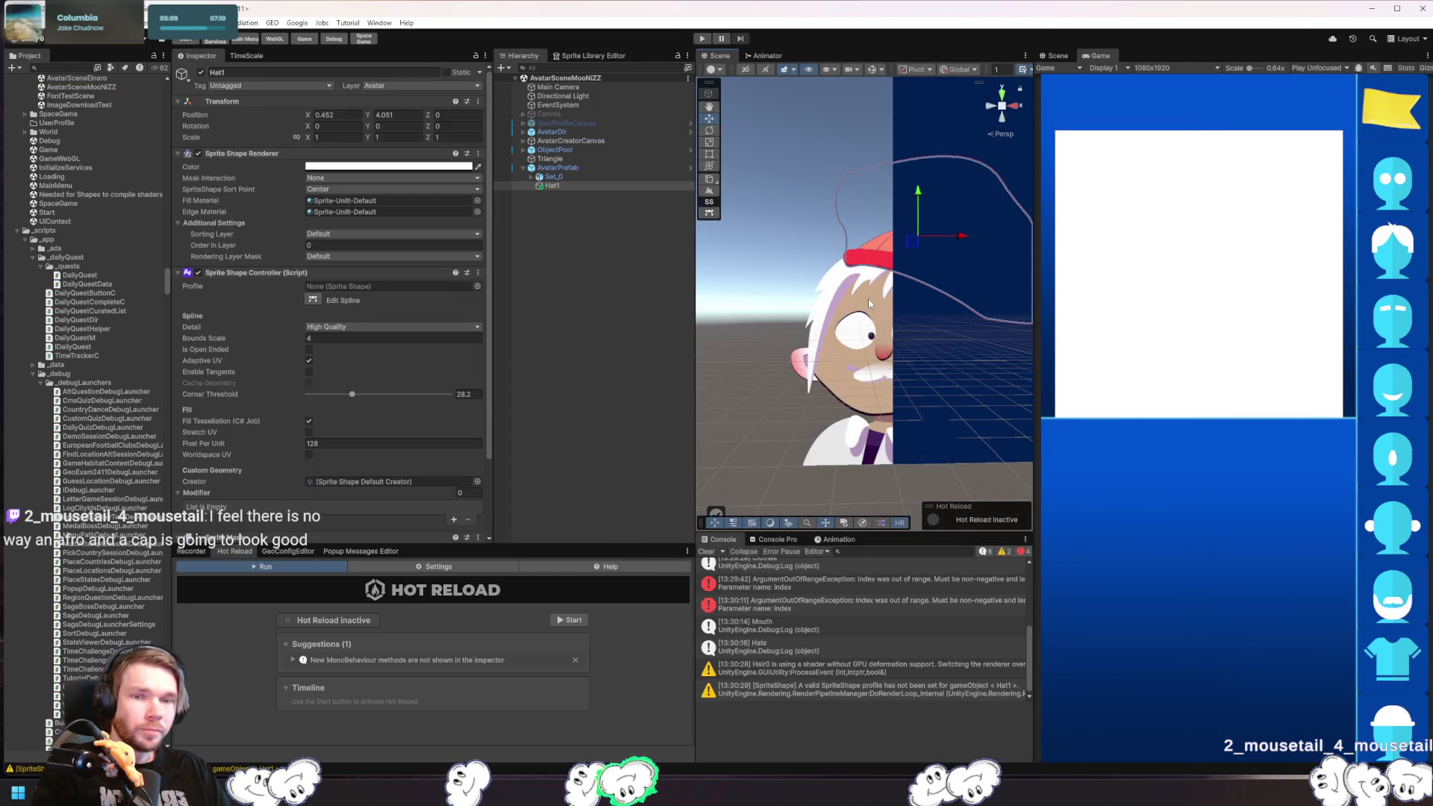
left_click(567, 167)
key("shift+h")
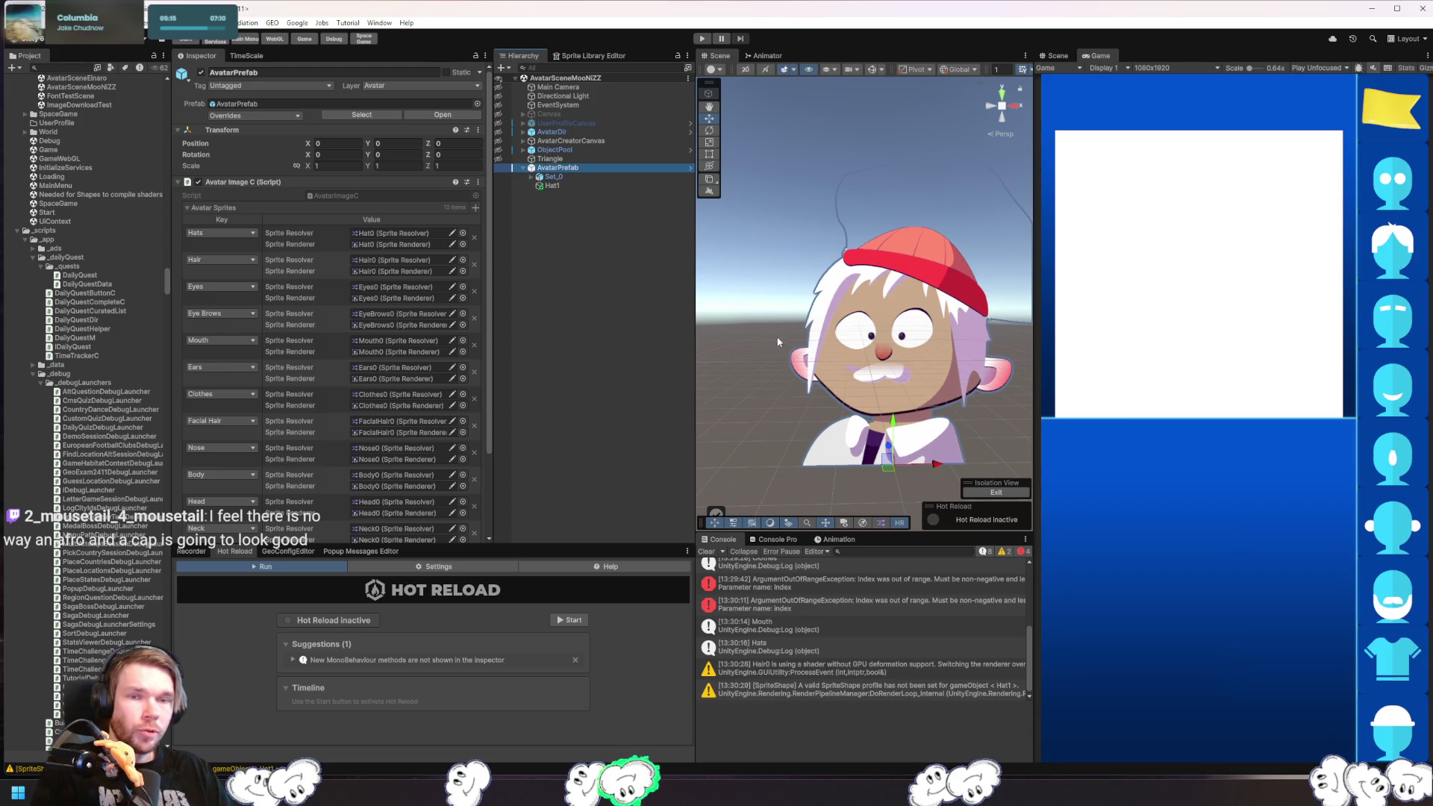
left_click(576, 185)
- Expand Set_0 and swap Hat0 between the blue and red caps, keeping the red cap
scroll(327, 433, "down", 10)
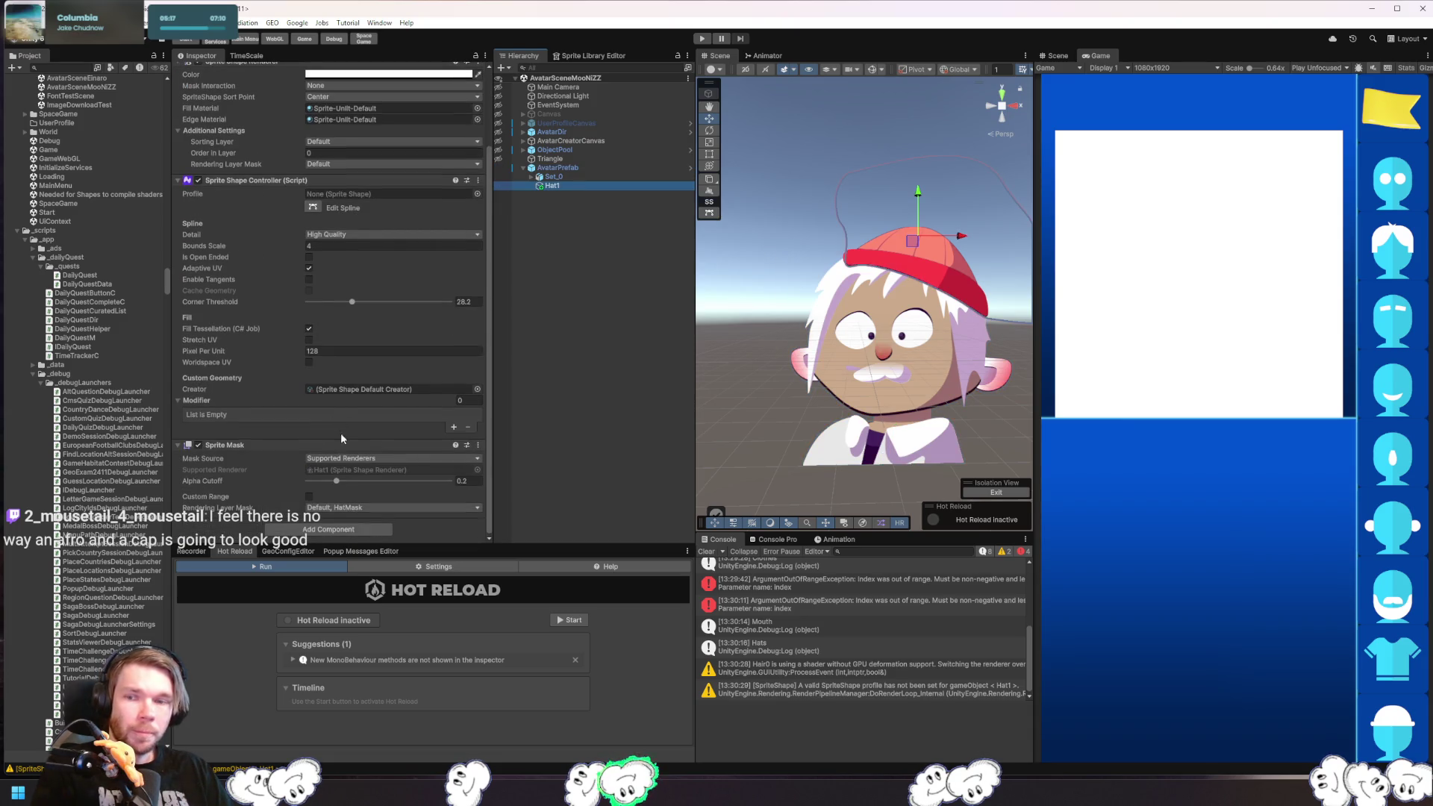
left_click(531, 176)
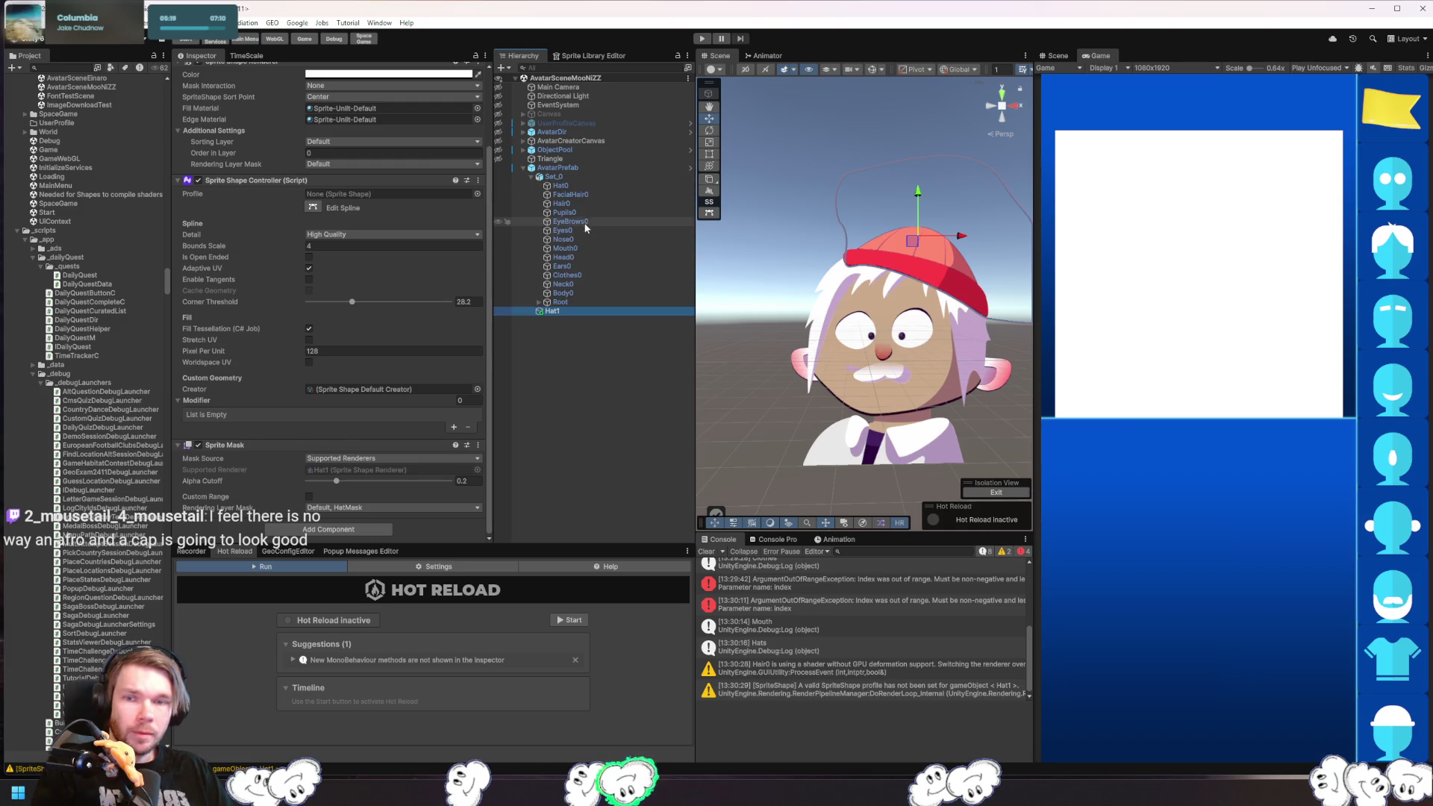
left_click(581, 186)
left_click(291, 462)
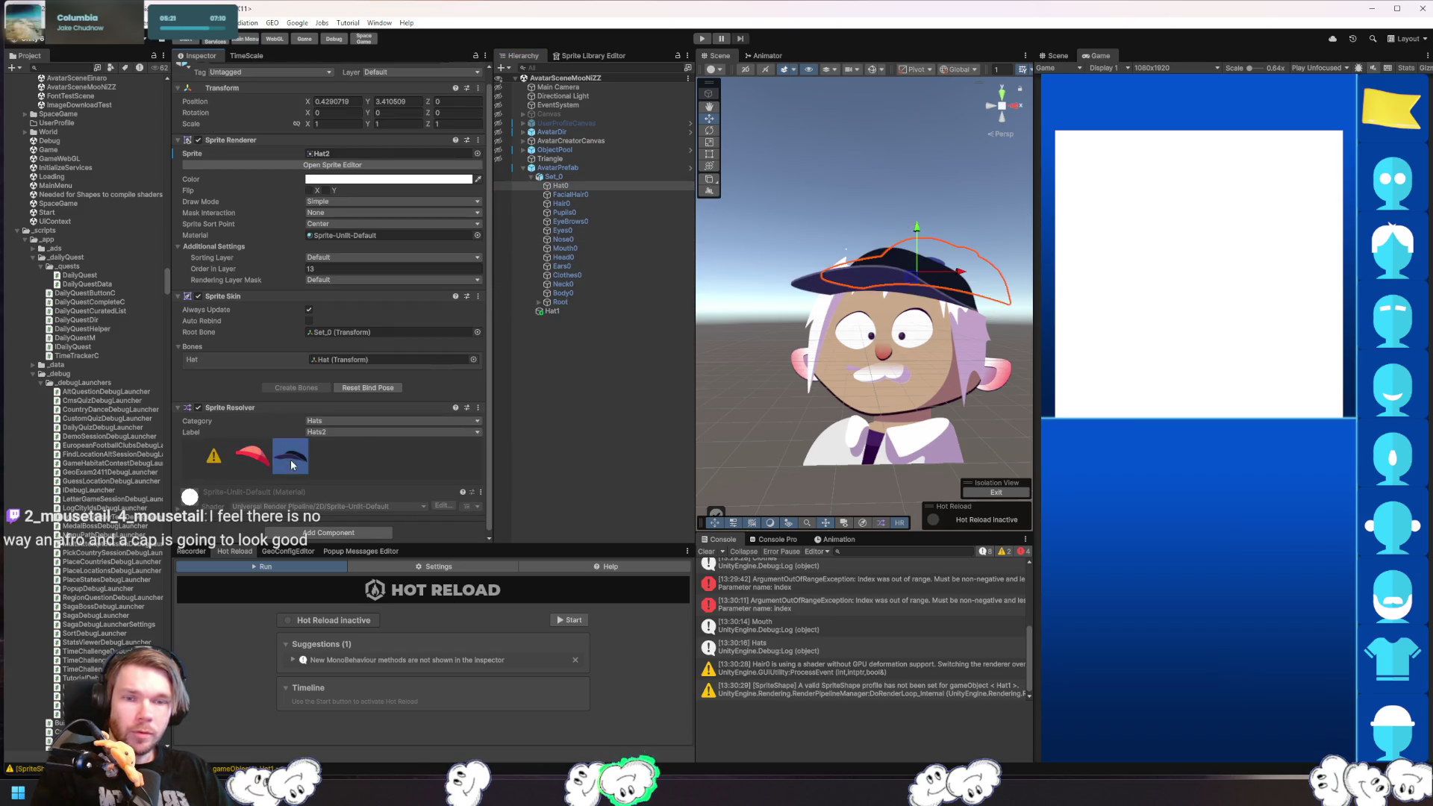
left_click(252, 457)
left_click(294, 460)
left_click(254, 456)
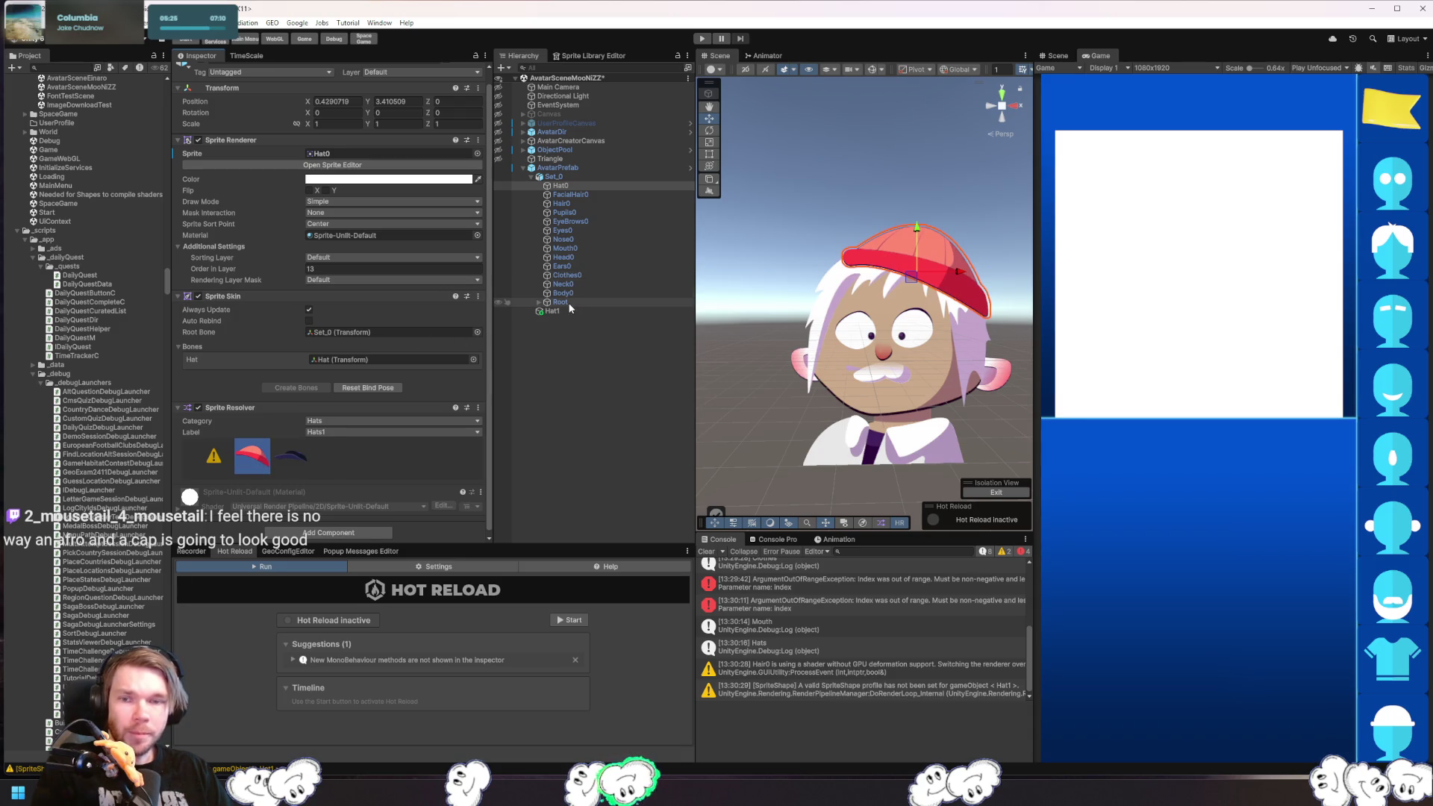
- Switch Hair0 to the afro Hair3 style and recentre the view to check it
left_click(575, 203)
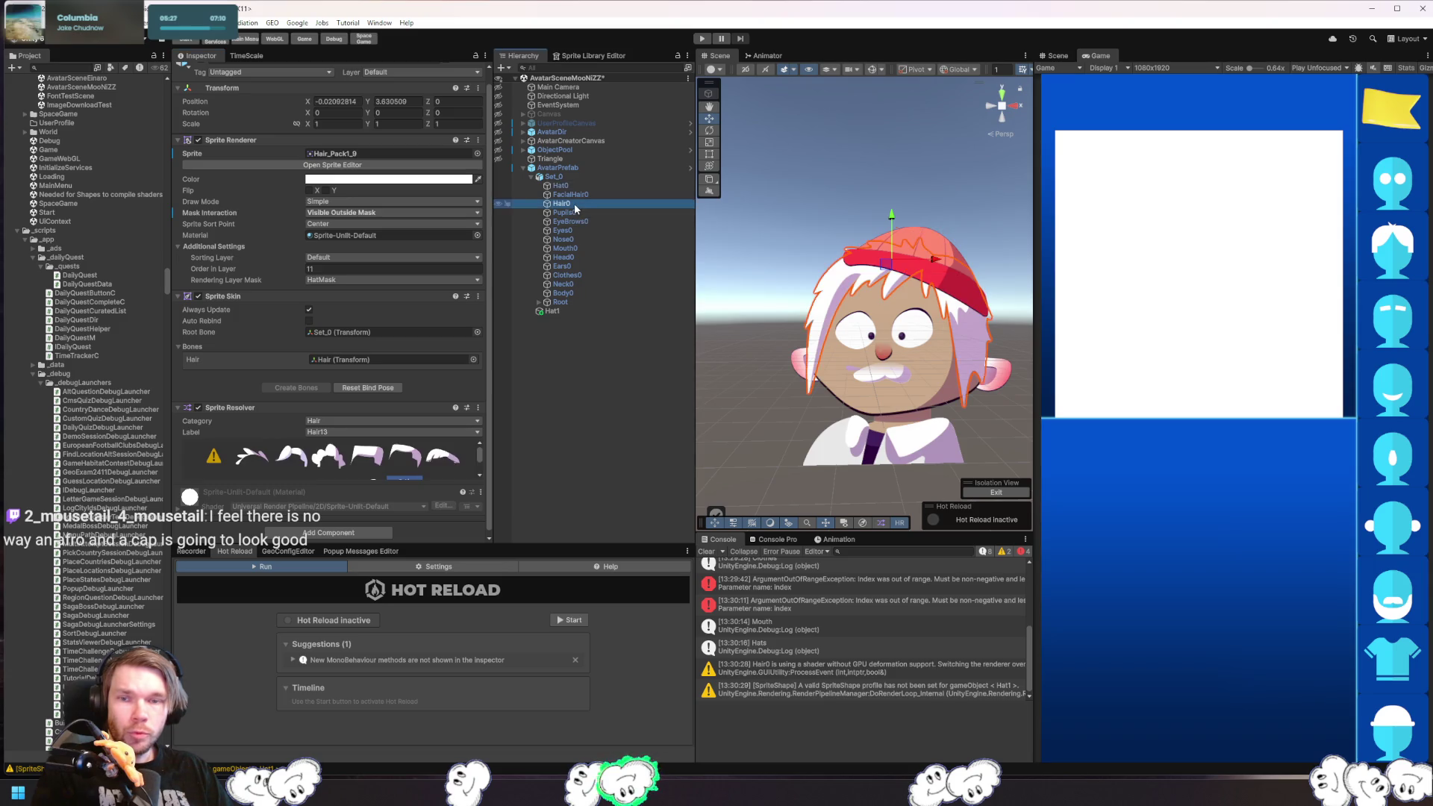
left_click(326, 457)
left_click(741, 422)
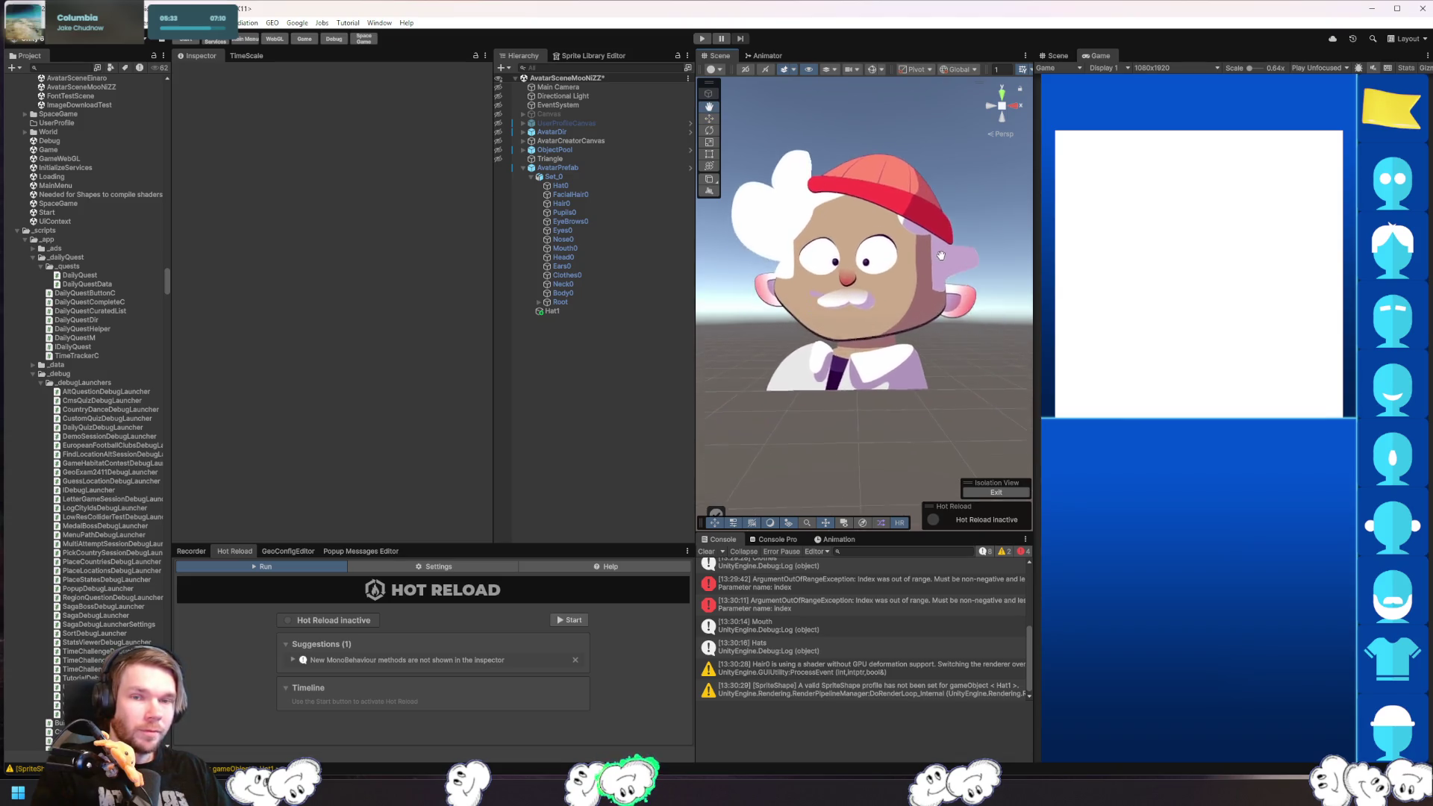
left_click(764, 270)
left_click(745, 277)
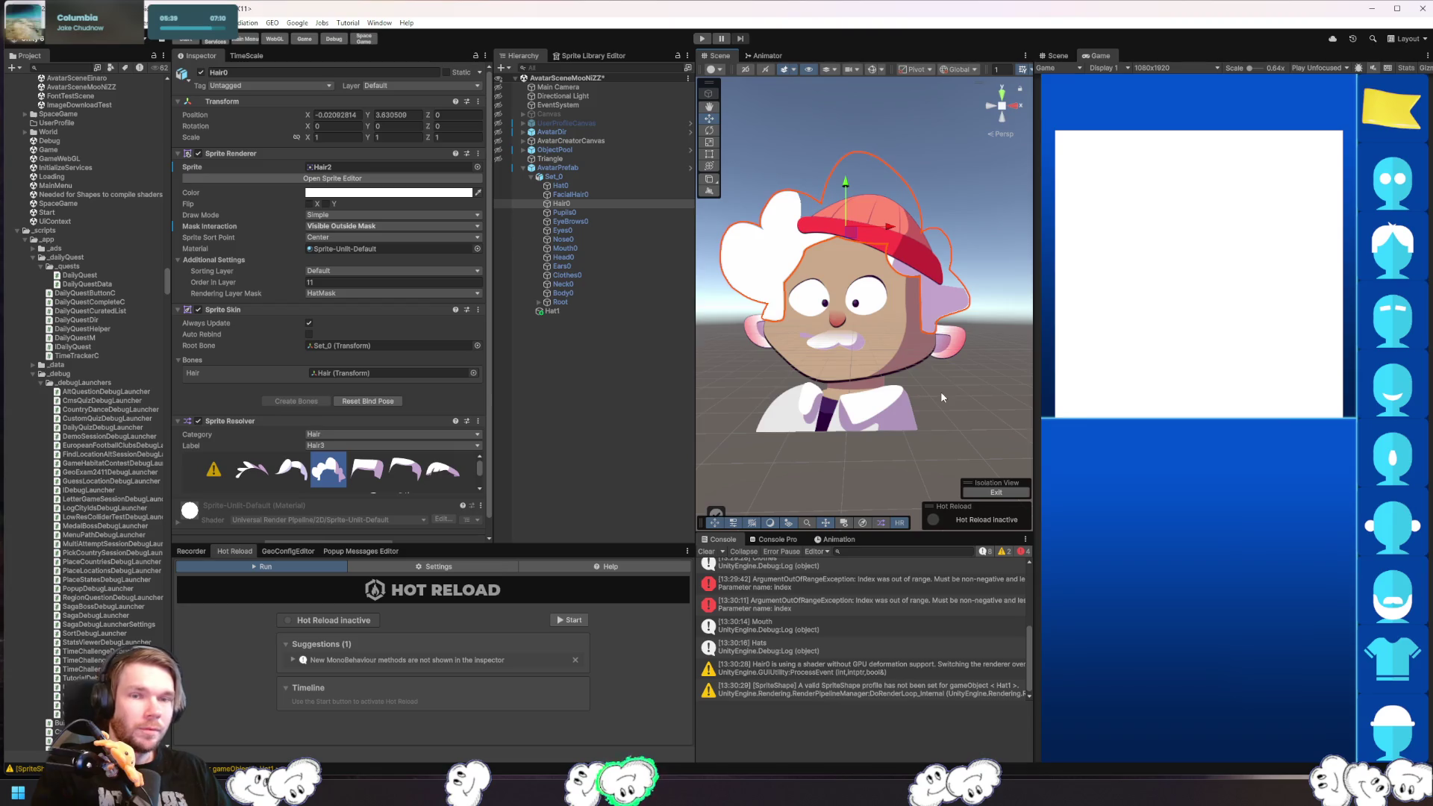
left_click(949, 444)
left_click_drag(773, 410, 823, 471)
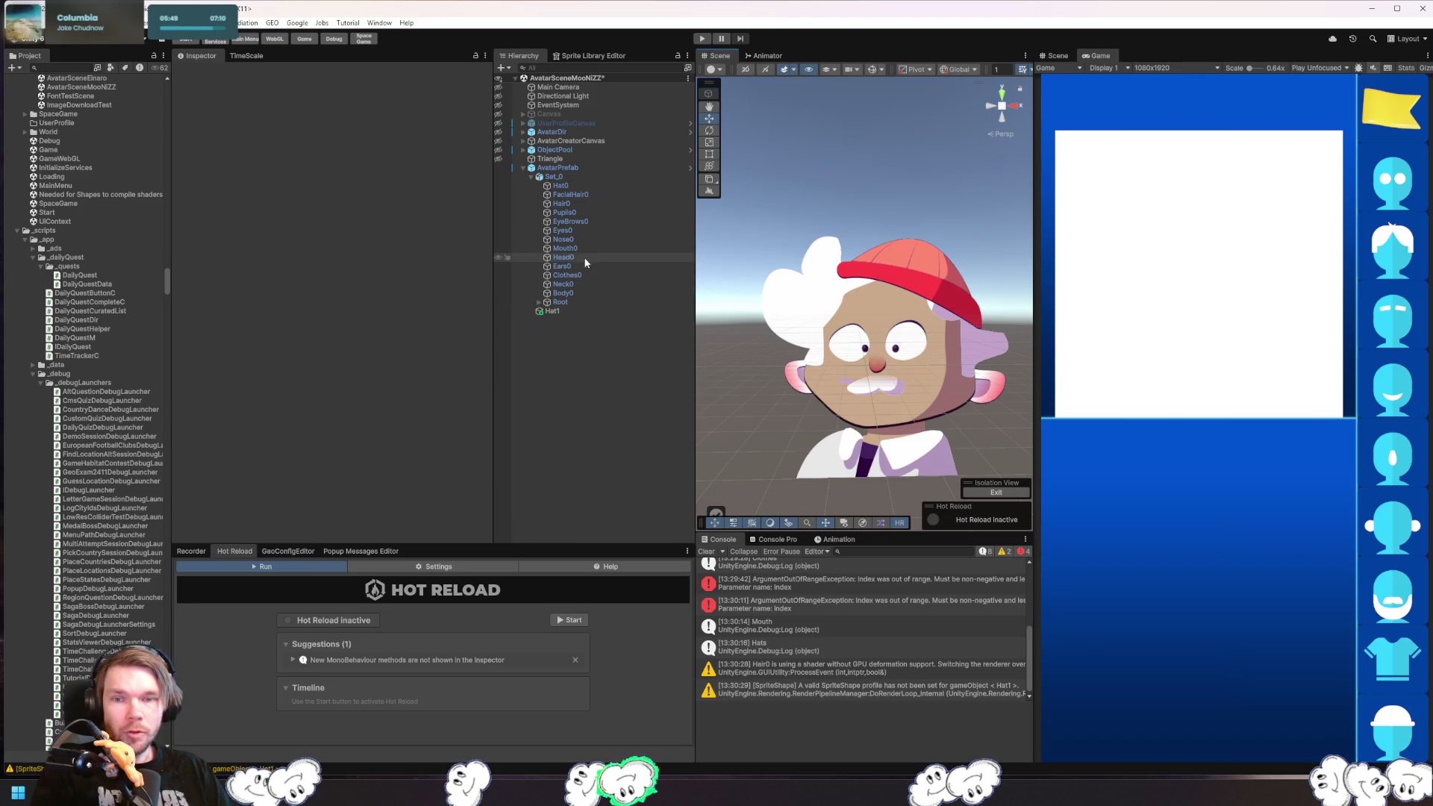
- Change Hair0 to the Hair11 style and preview it under the cap
left_click(603, 188)
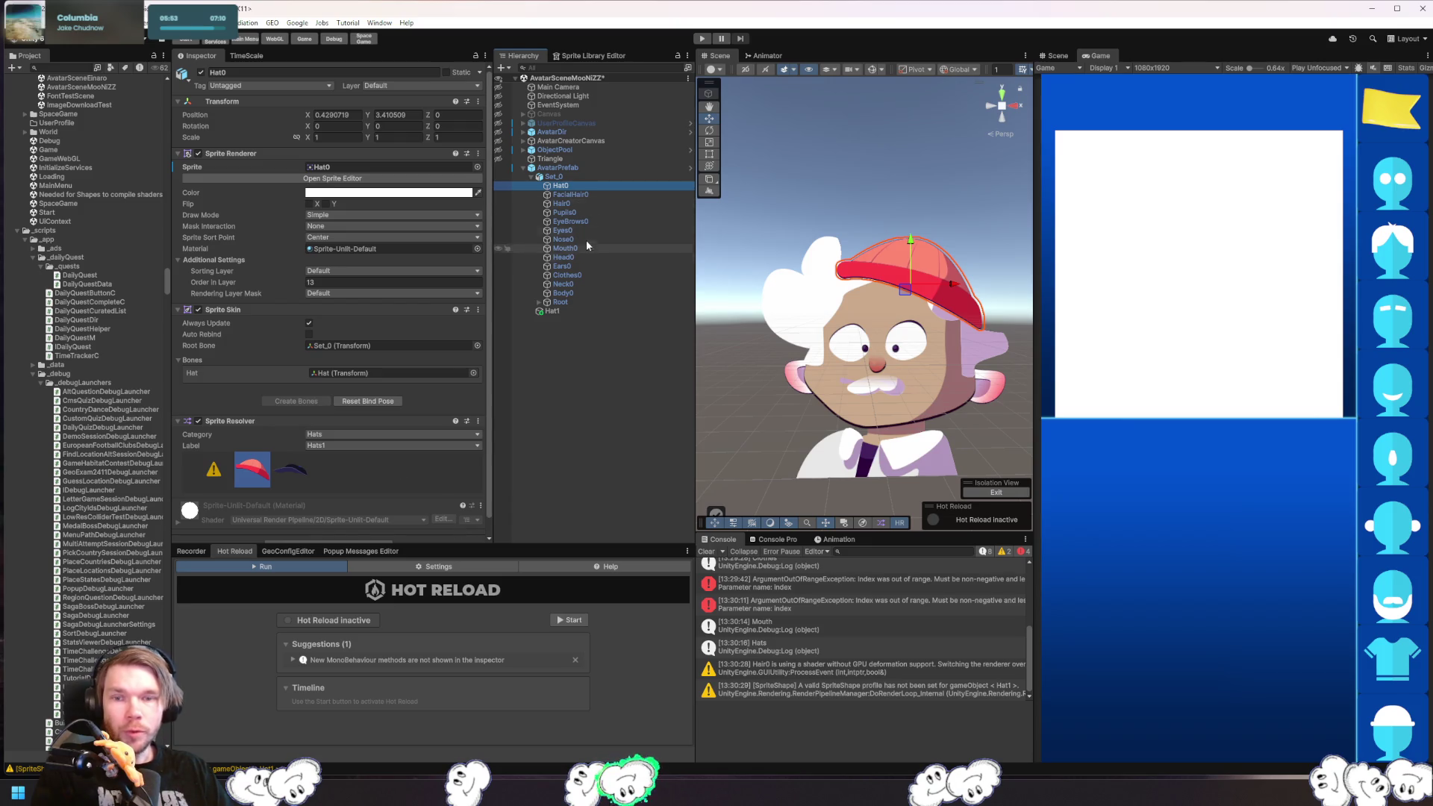
left_click(598, 201)
scroll(409, 479, "down", 2)
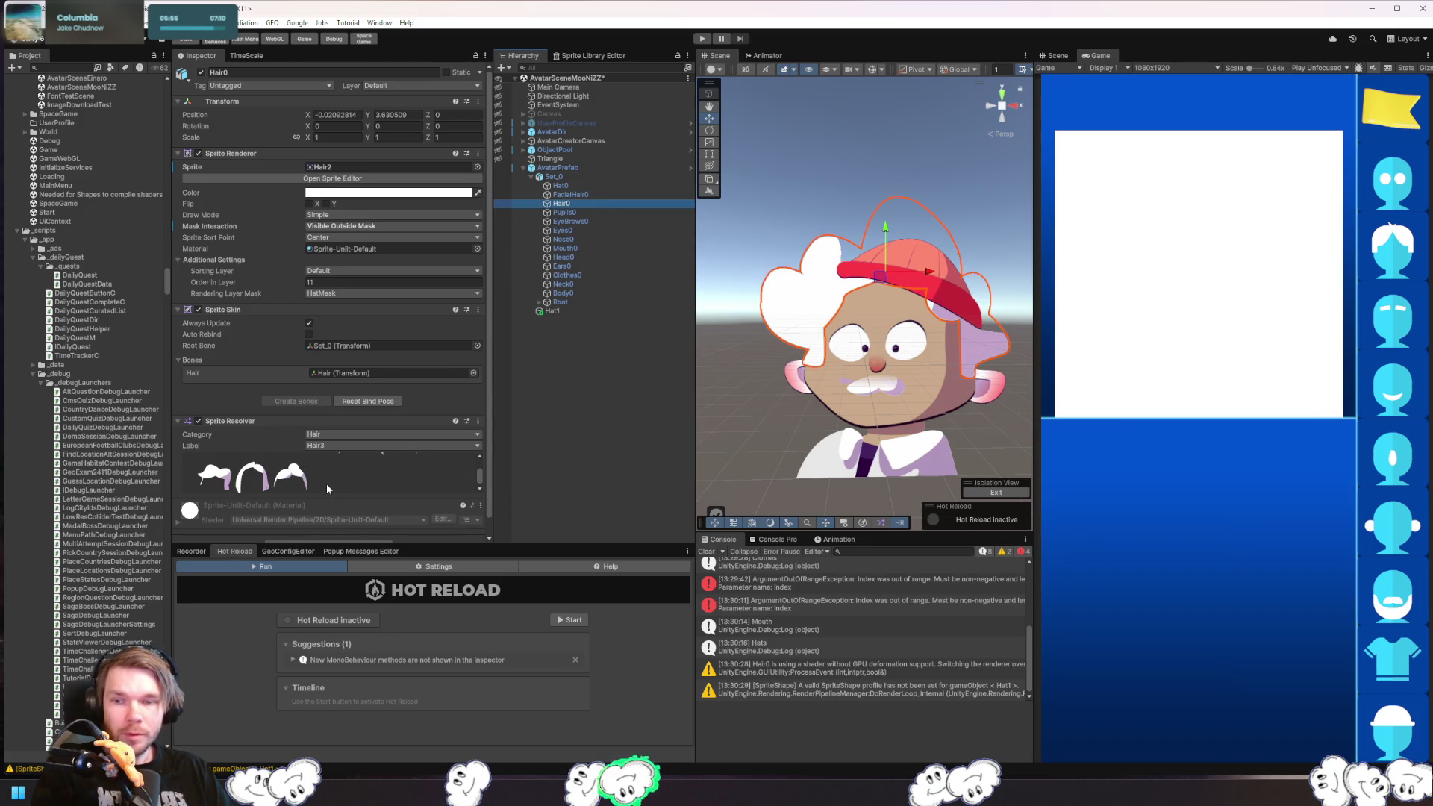
scroll(325, 484, "up", 2)
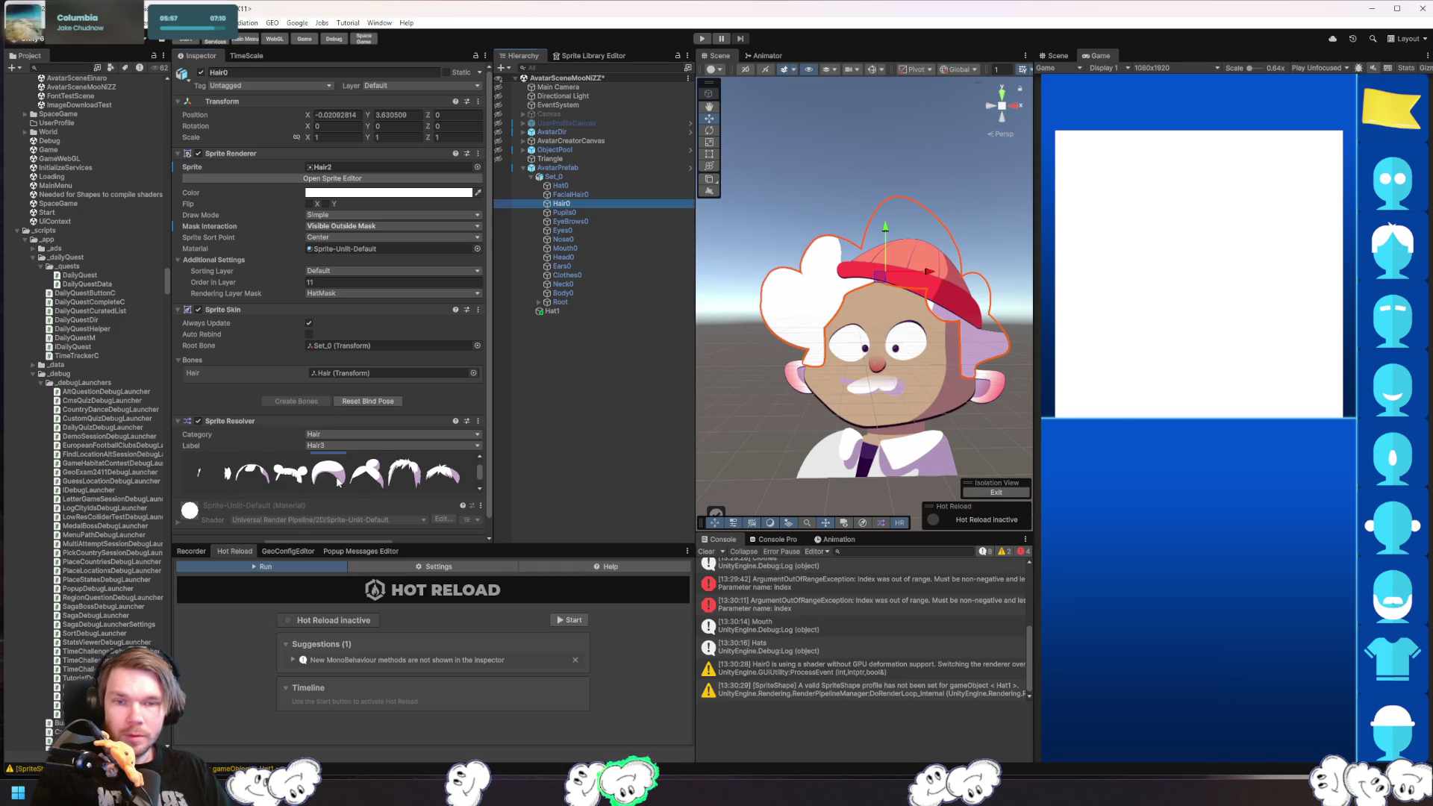
left_click(328, 473)
left_click(734, 400)
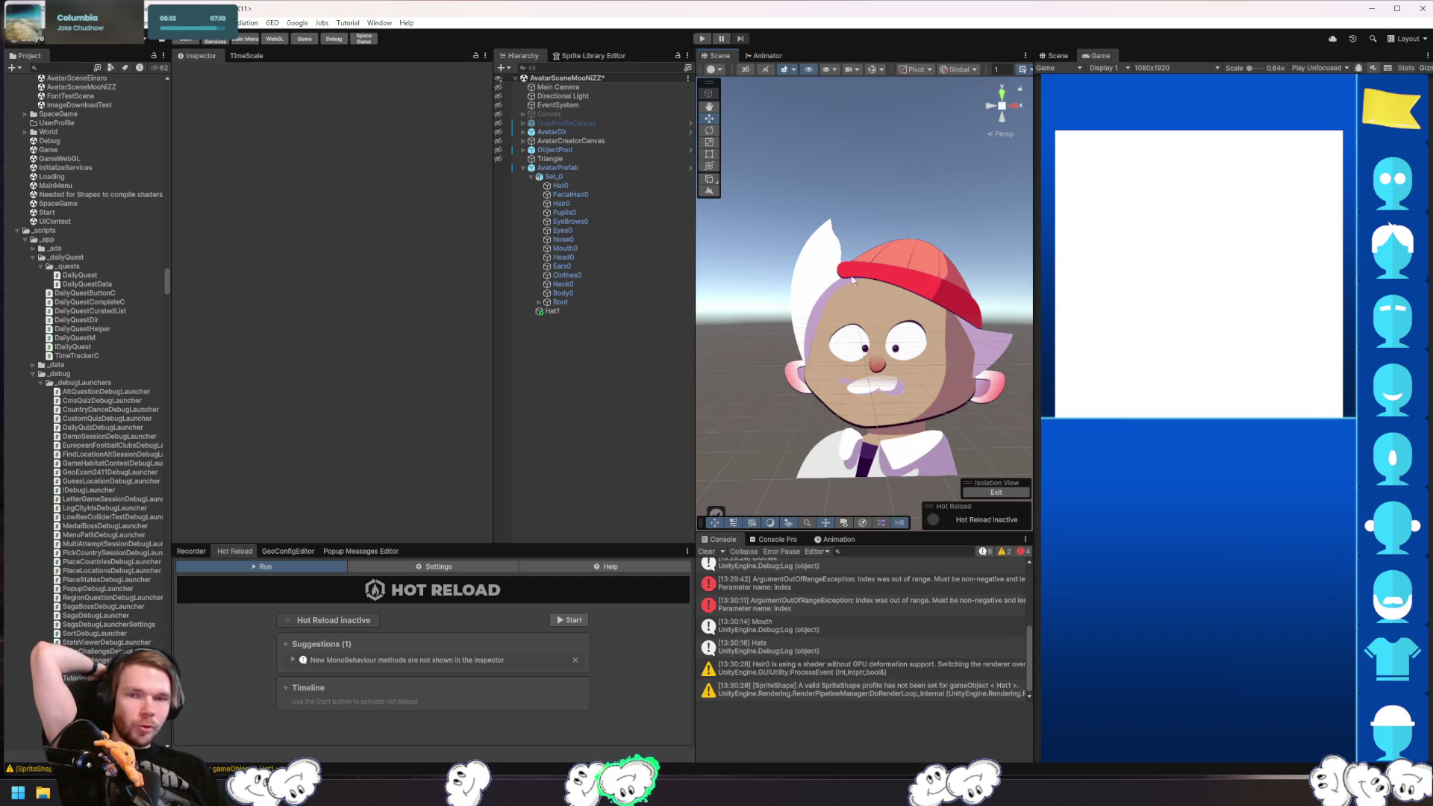
- Change Hair0 to the Hair2 style and check how it sits under the cap
left_click(827, 290)
left_click(838, 266)
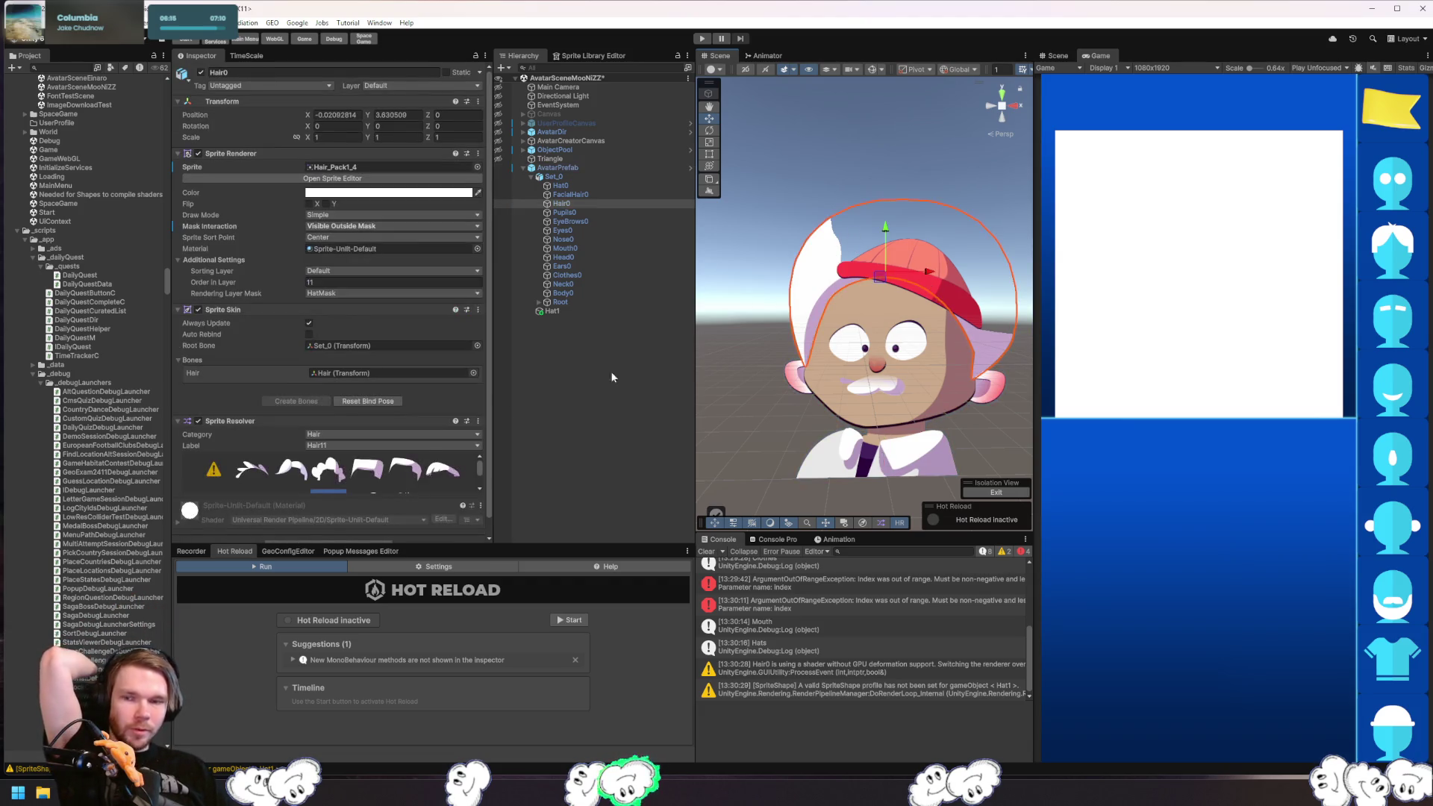
left_click(290, 474)
left_click(773, 314)
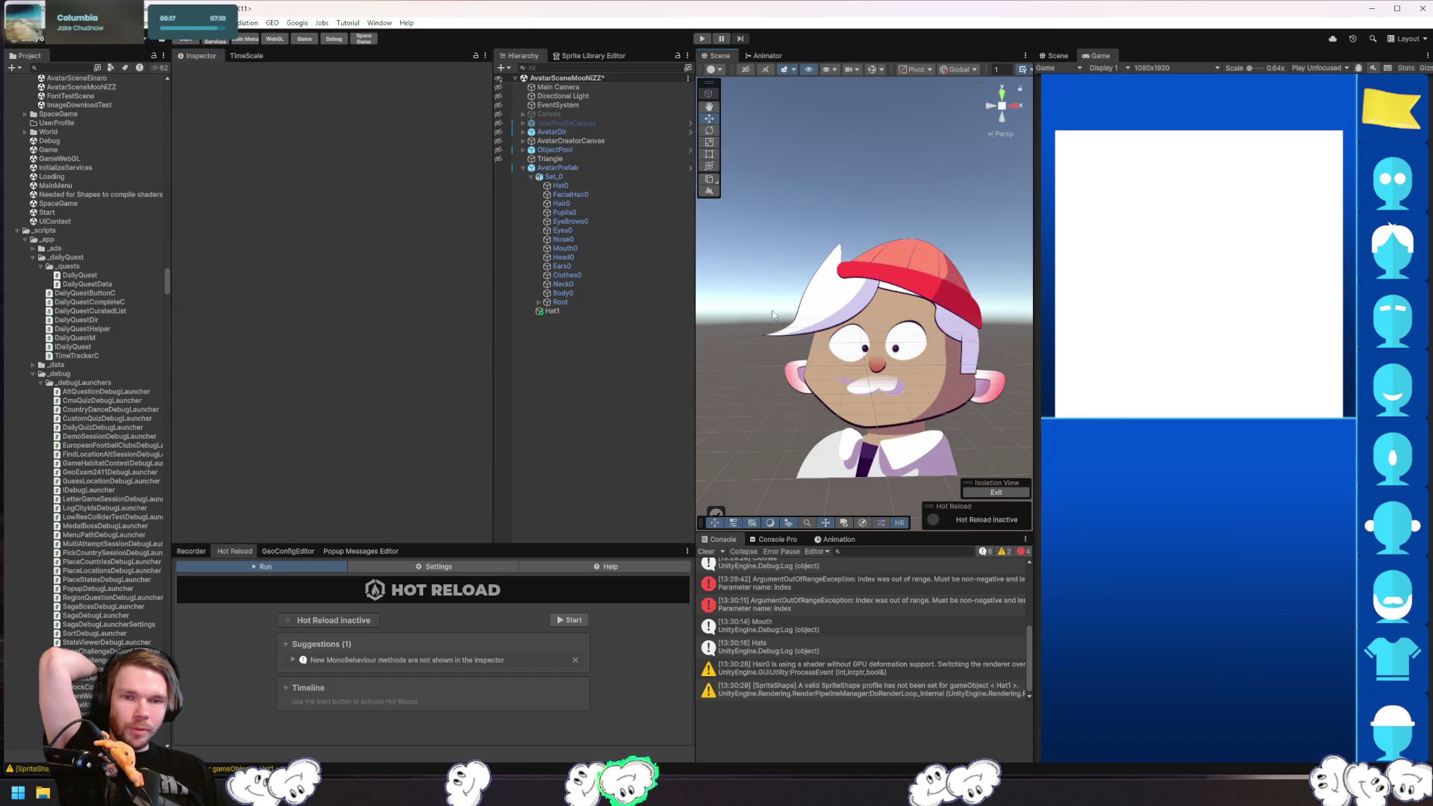
left_click(840, 270)
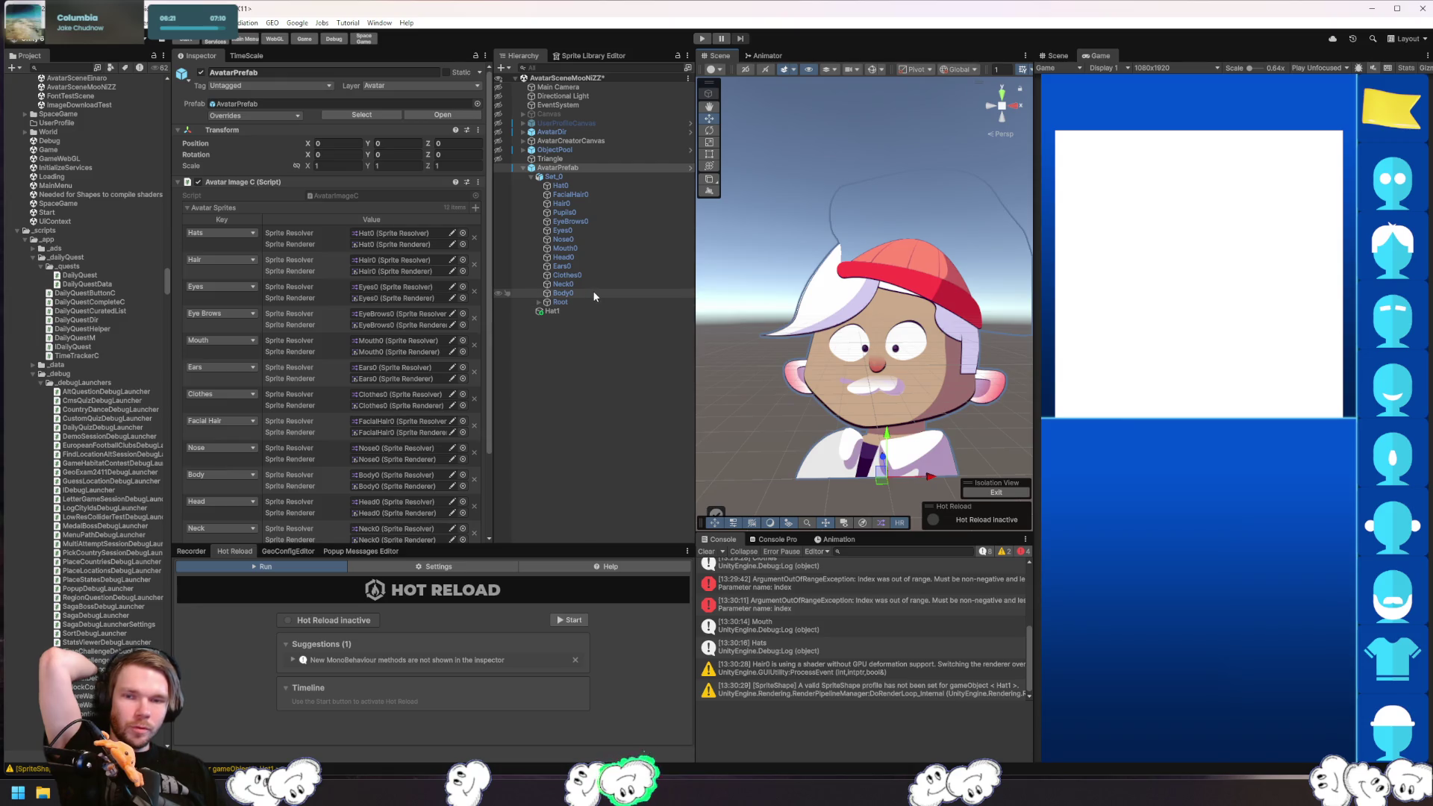
left_click(582, 311)
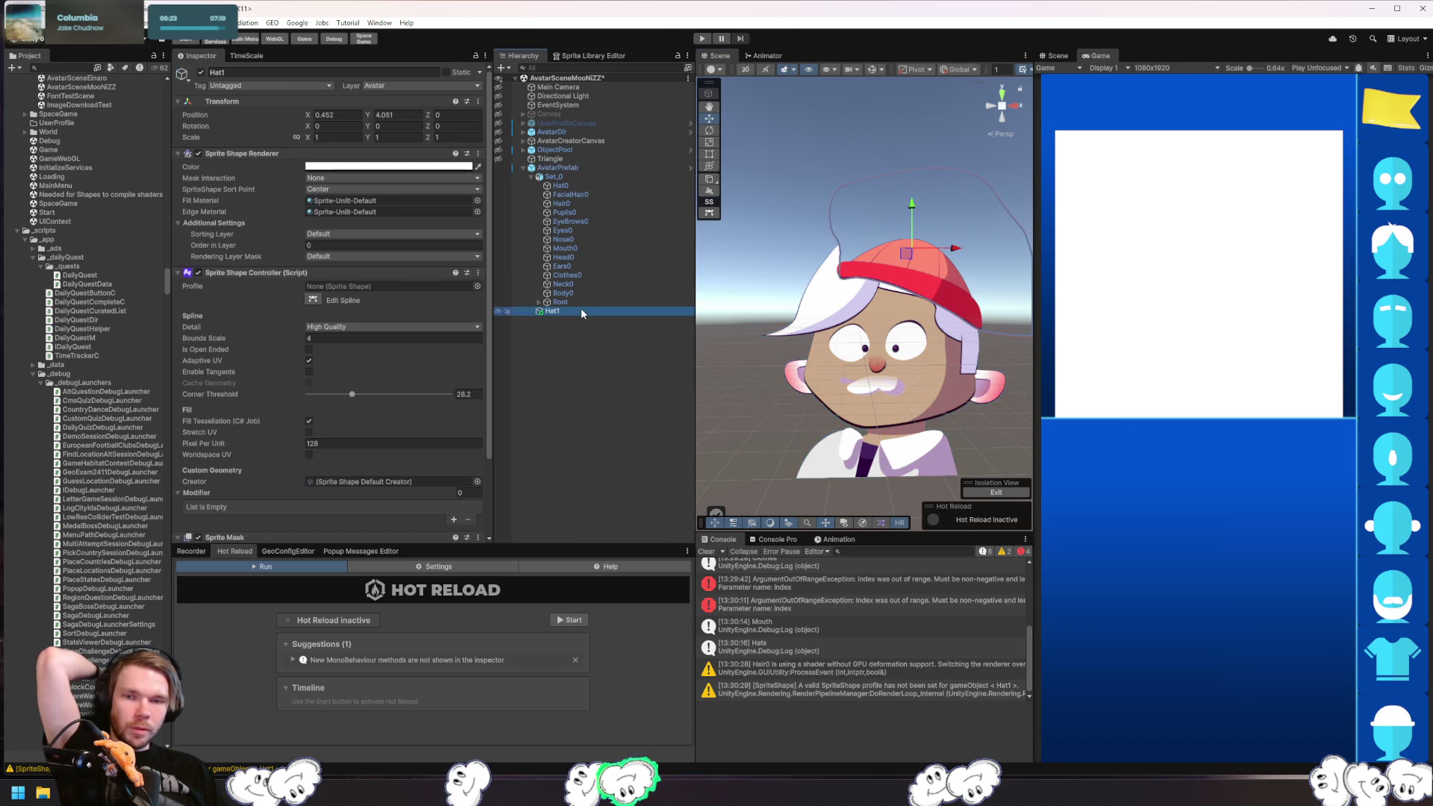
- Edit Hat1's spline, dragging its mask points in toward the cap's brim
left_click(709, 213)
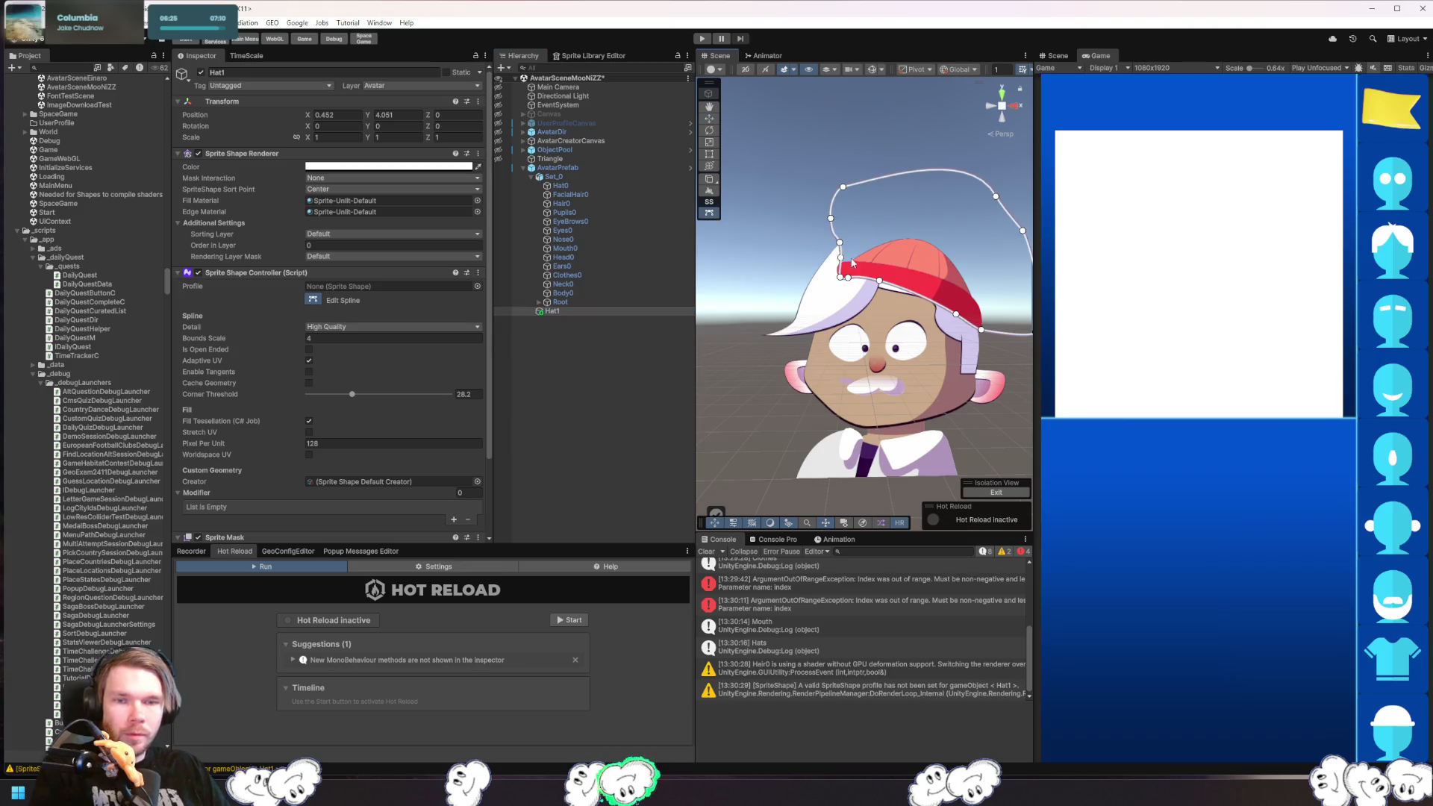
left_click(839, 243)
mouse_move(839, 242)
left_mouse_down()
mouse_move(764, 247)
mouse_move(768, 185)
mouse_move(863, 130)
left_mouse_up()
left_click(843, 186)
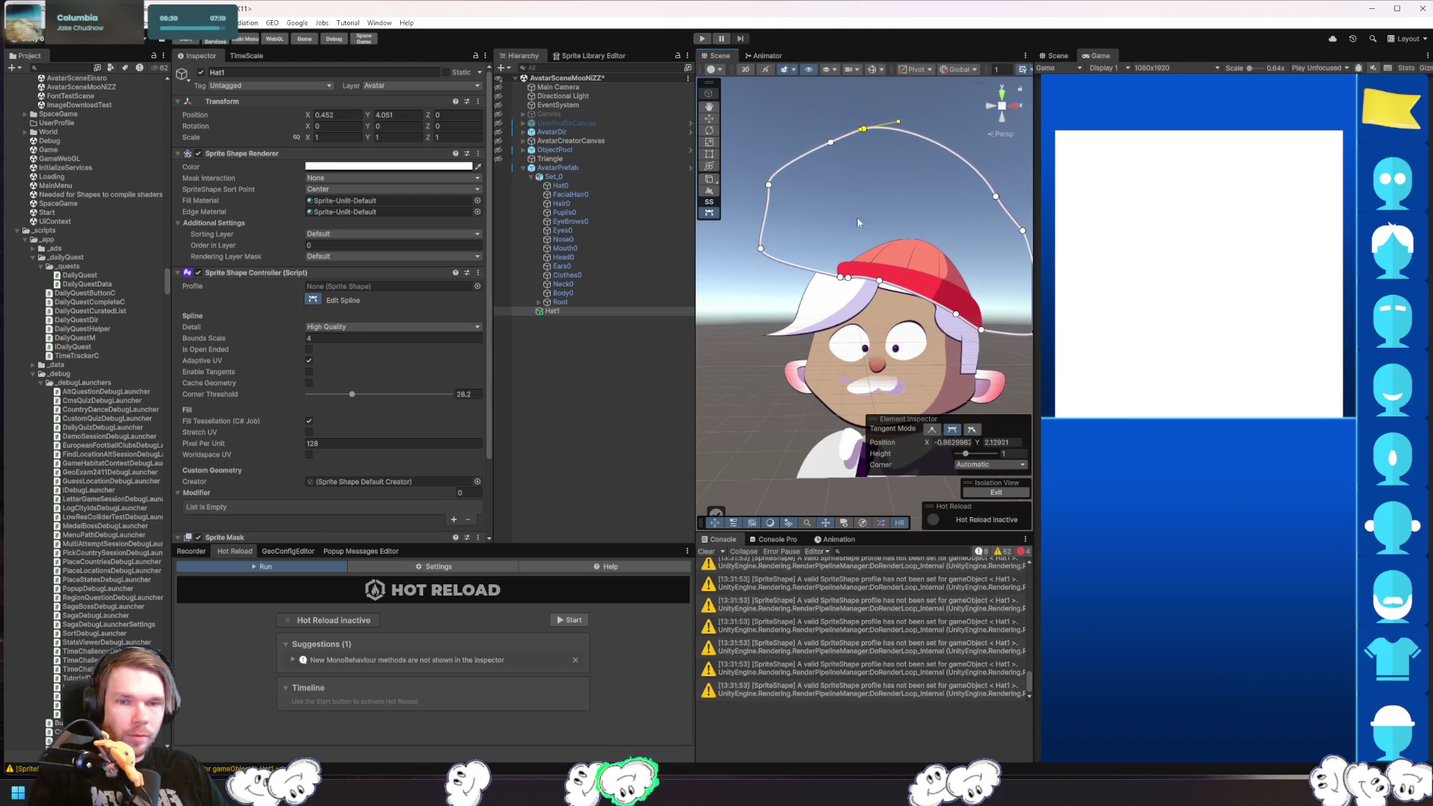
left_click(761, 246)
mouse_move(760, 246)
left_mouse_down()
mouse_move(739, 282)
mouse_move(744, 270)
left_mouse_up()
left_click_drag(841, 277, 800, 274)
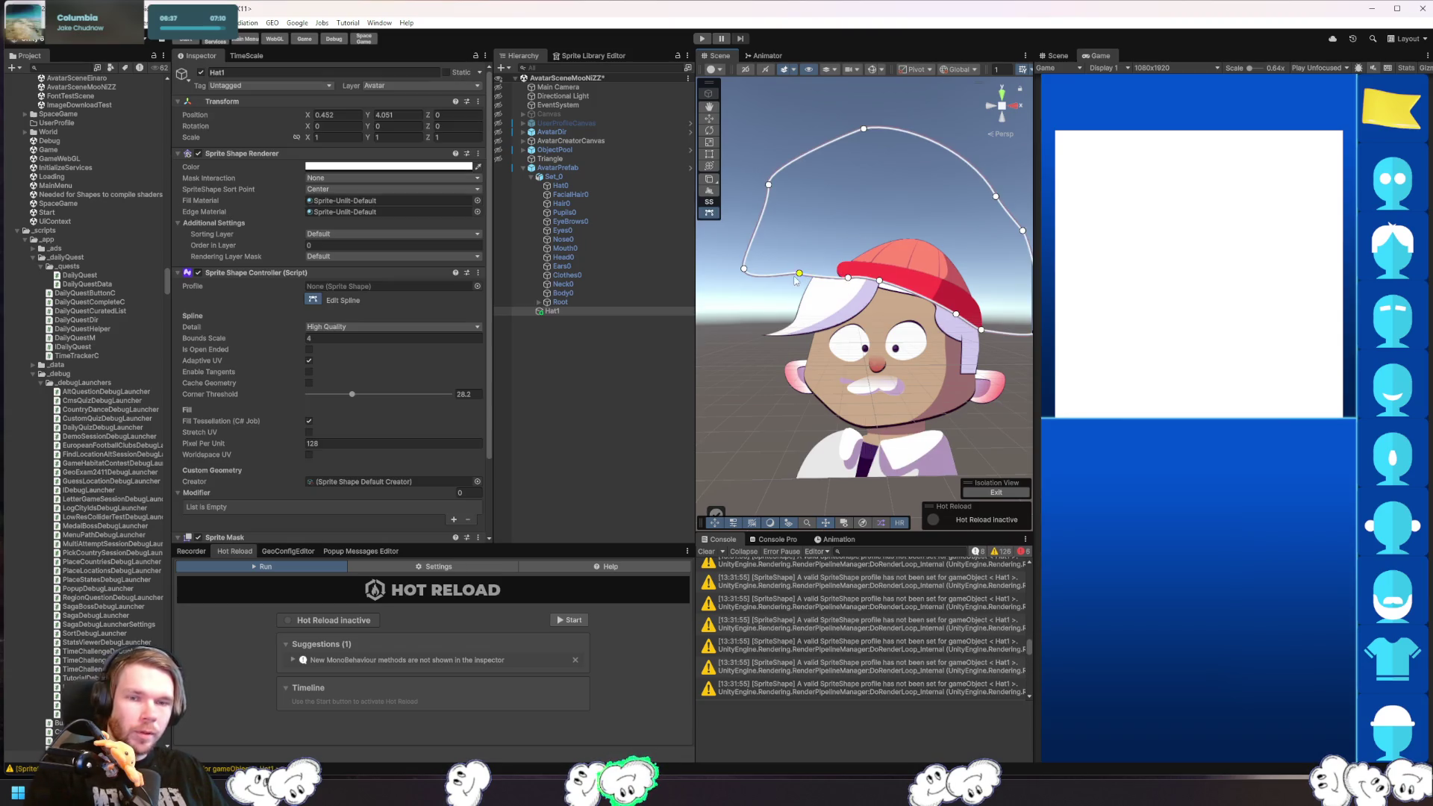
- Delete the extra mask point and pull out a tangent to curve the mask edge
right_click(797, 273)
left_click(849, 330)
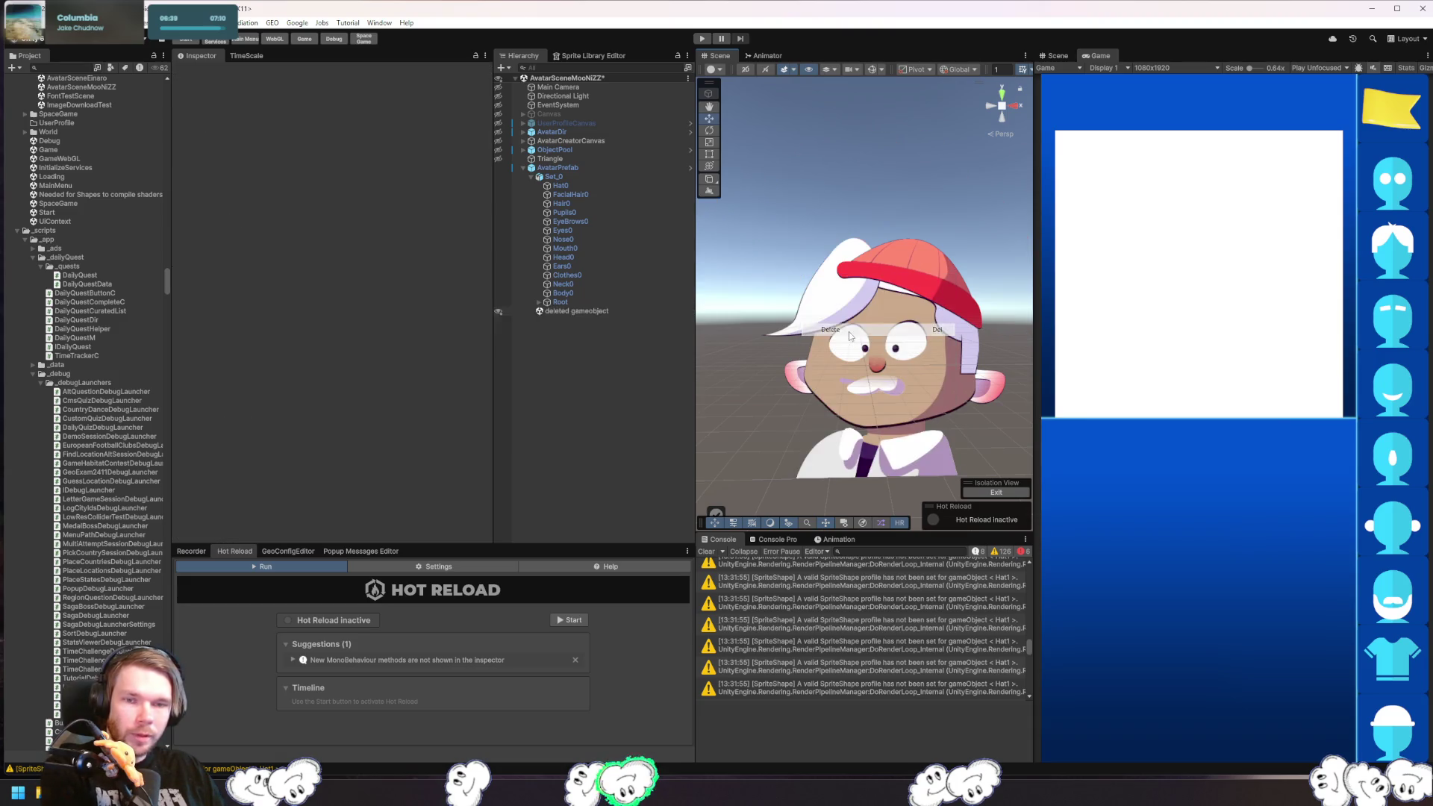
key("ctrl+z")
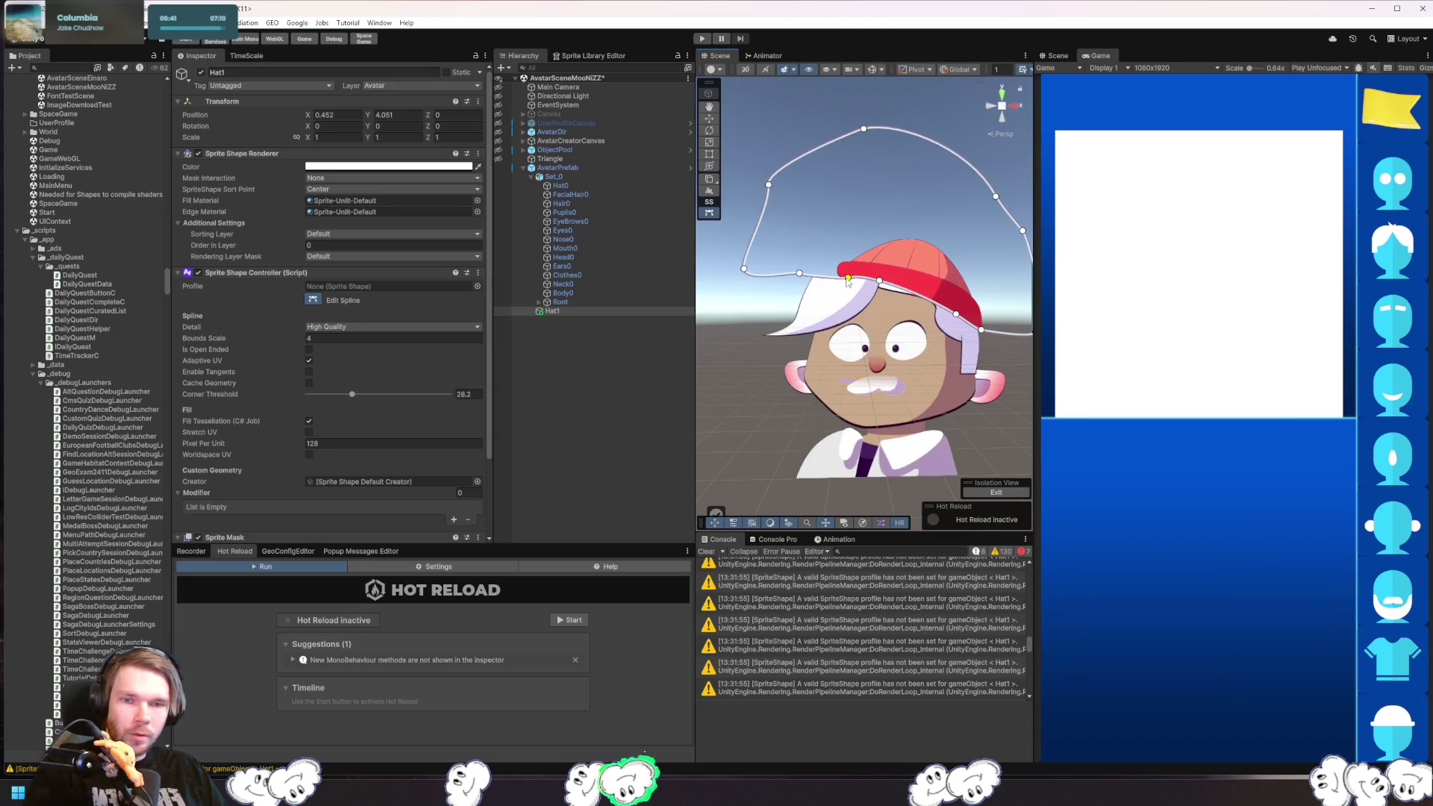
right_click(840, 282)
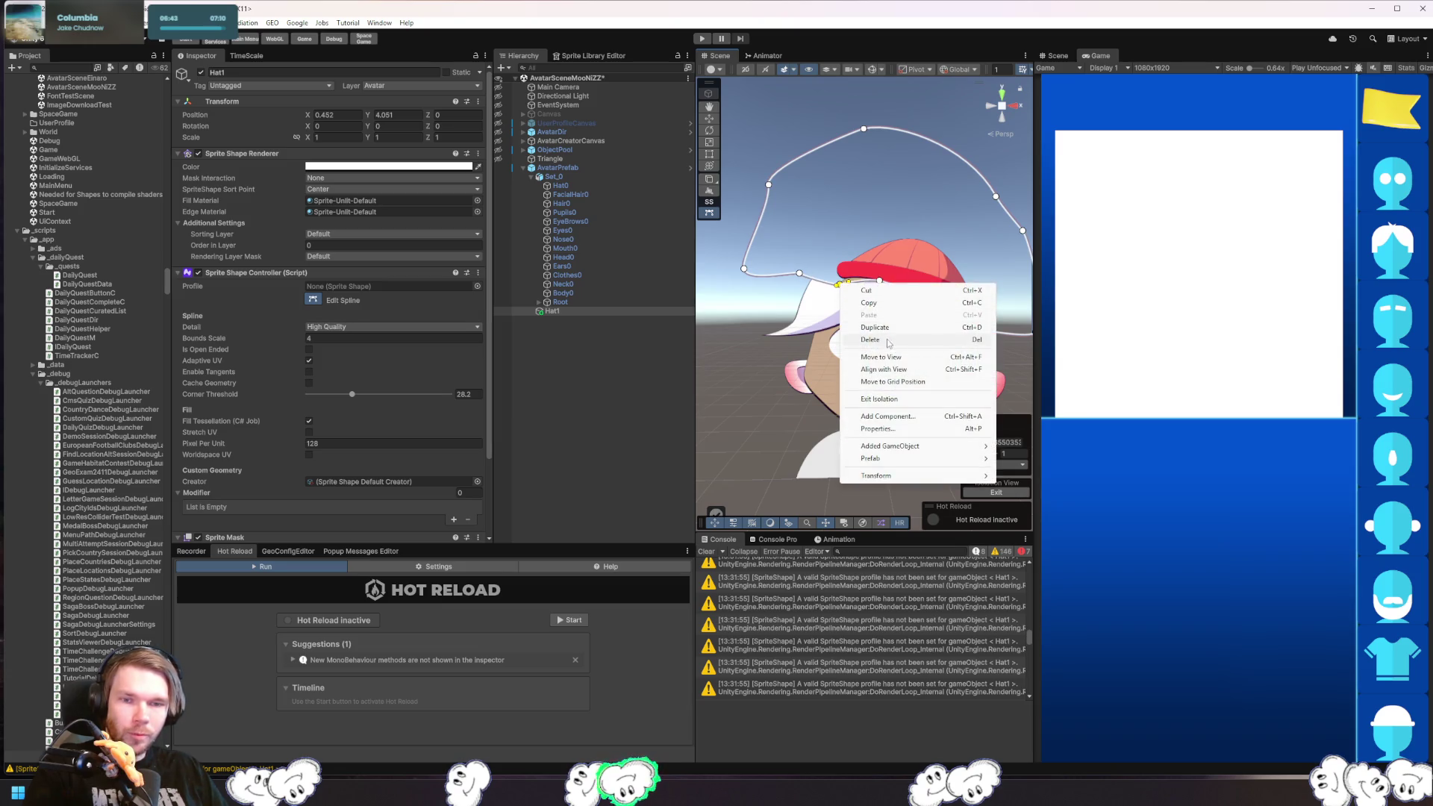
left_click(888, 343)
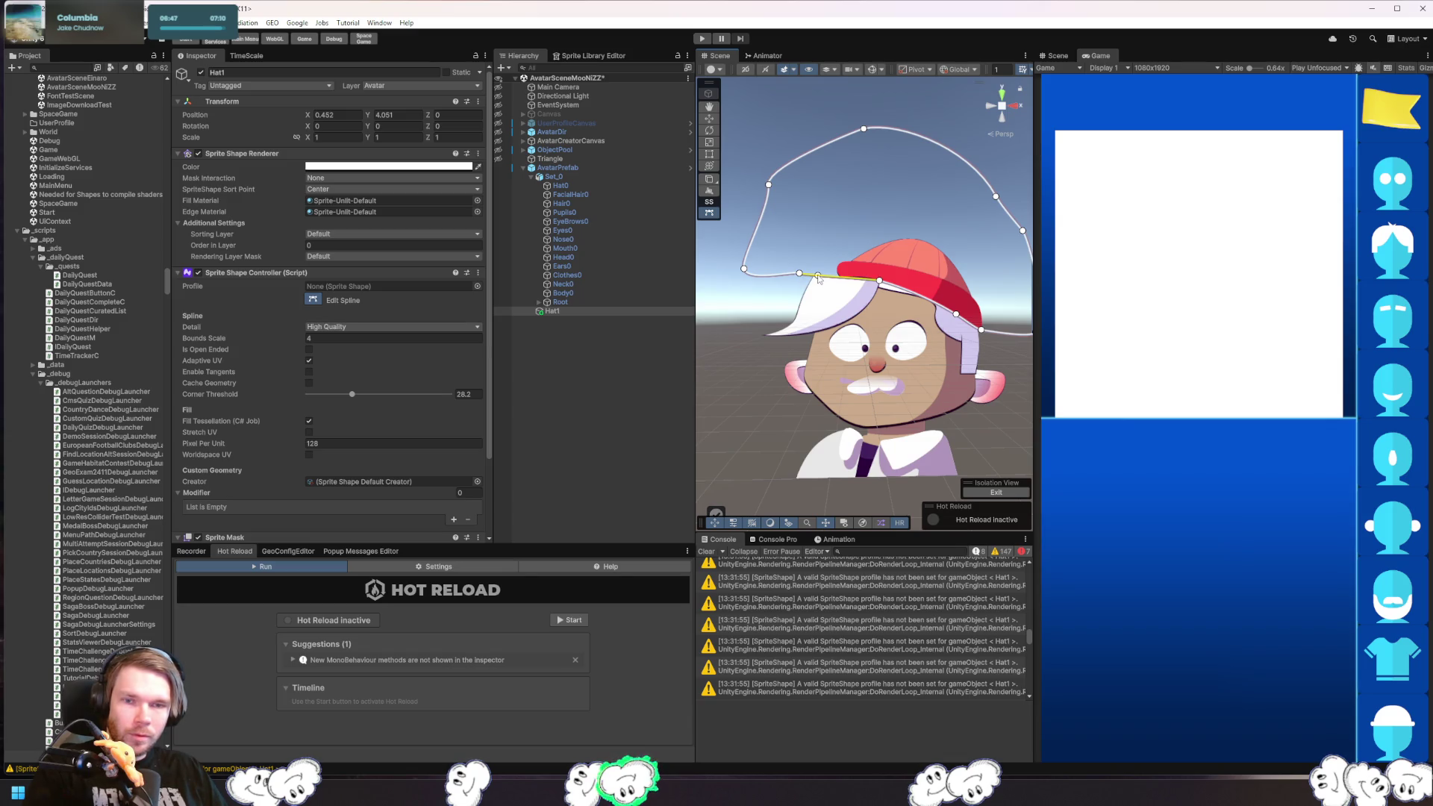
left_click(798, 274)
mouse_move(800, 276)
left_mouse_down()
mouse_move(826, 276)
mouse_move(837, 256)
mouse_move(786, 294)
left_mouse_up()
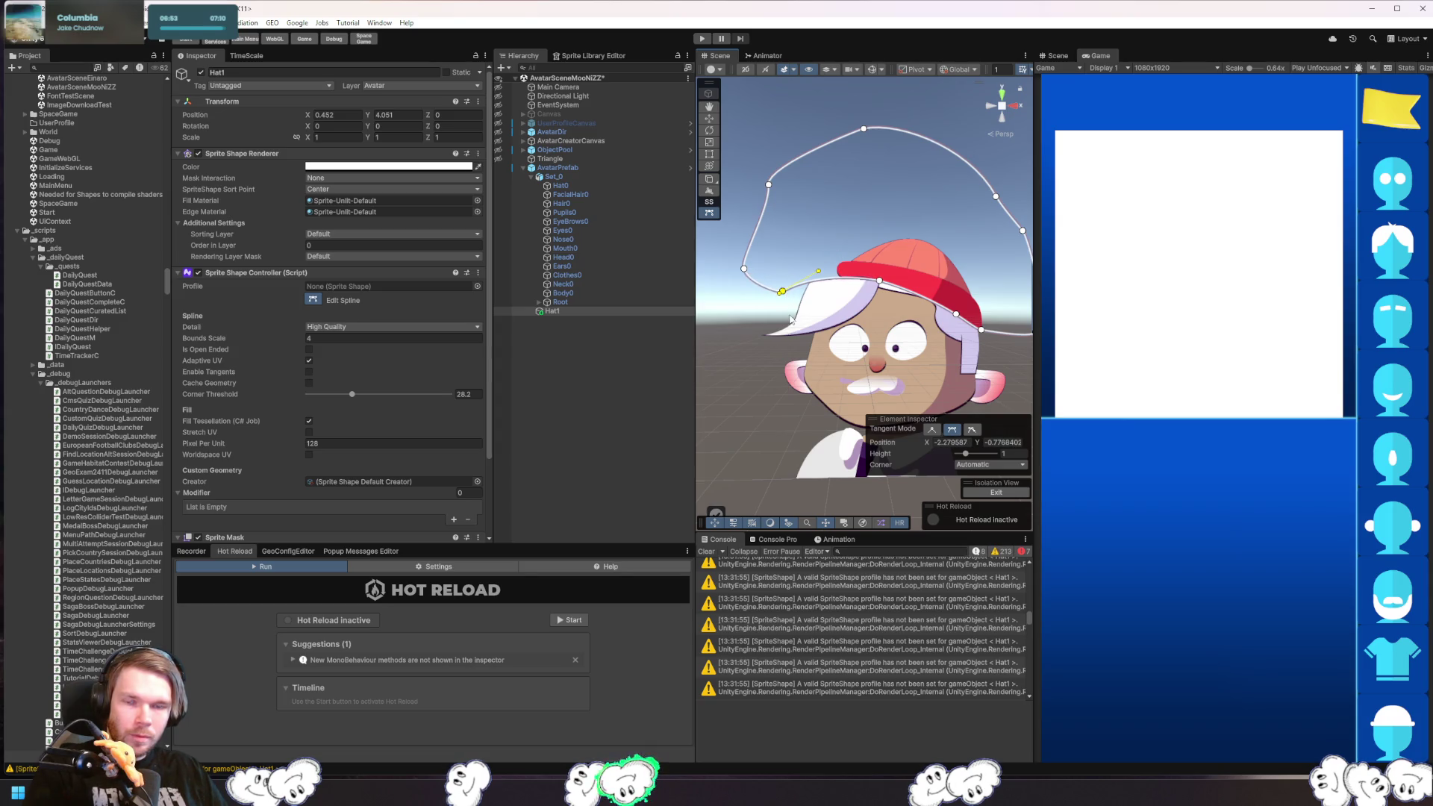
left_click(741, 350)
left_click(597, 248)
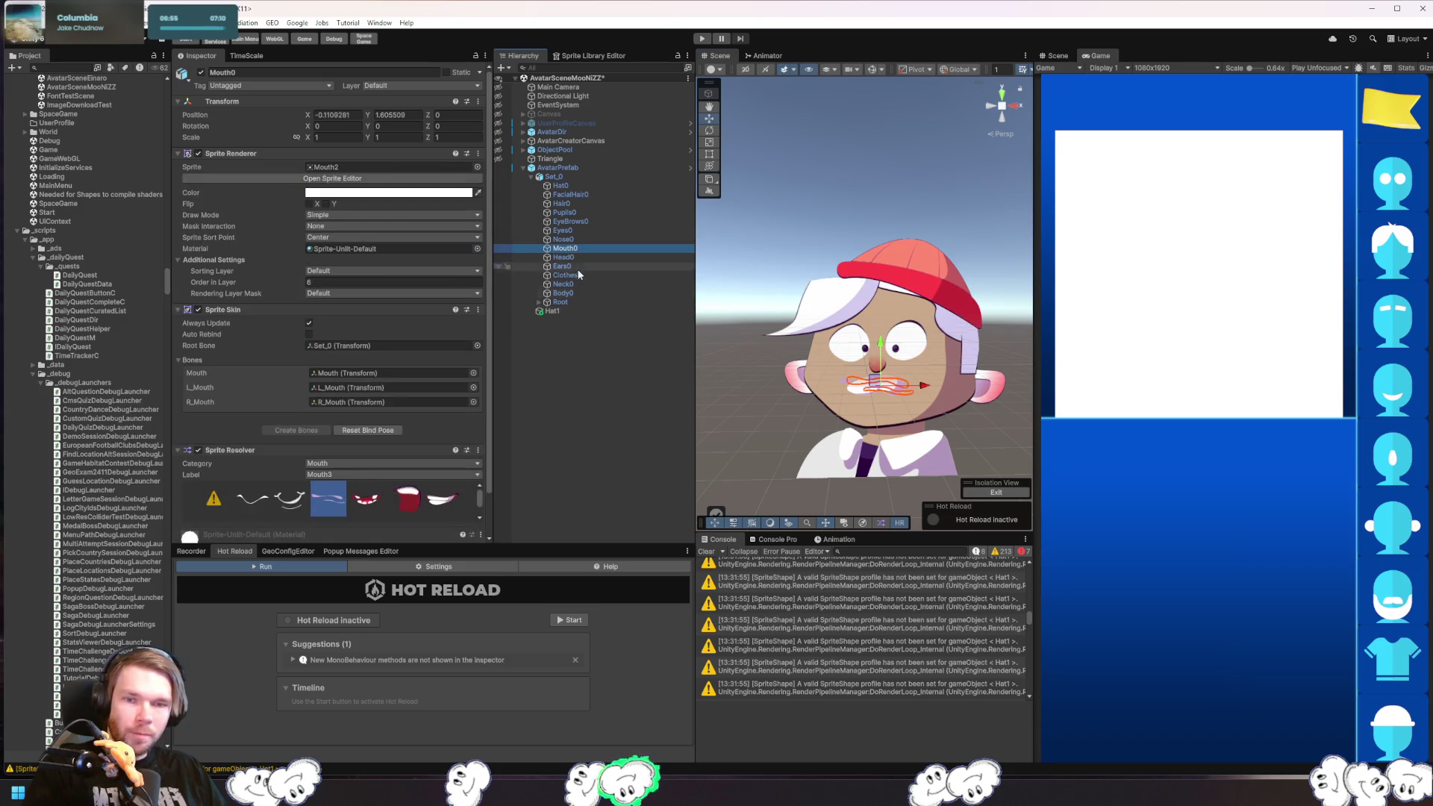
left_click(768, 406)
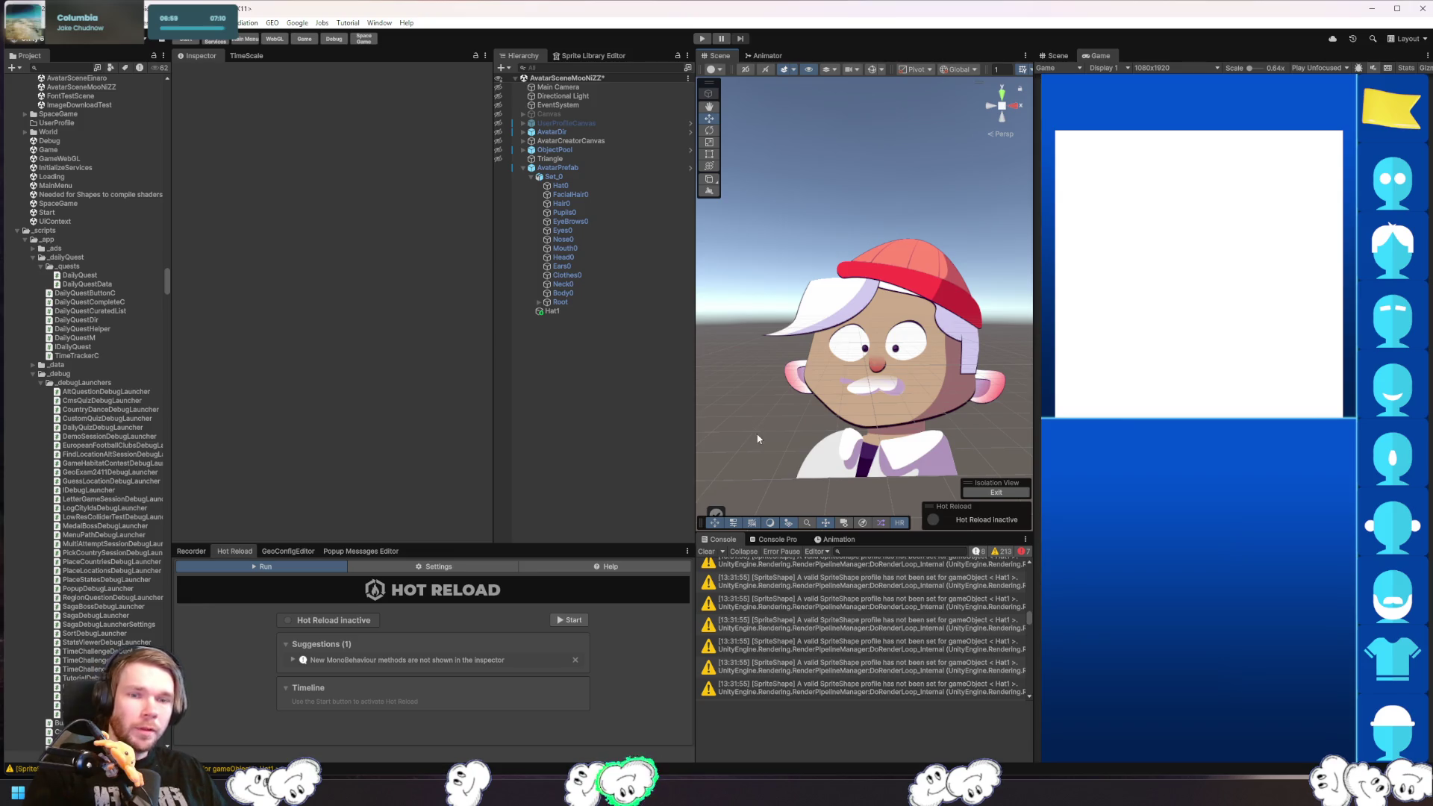
- Switch Hair0 to a different style and preview how the cap masks it
left_click(568, 204)
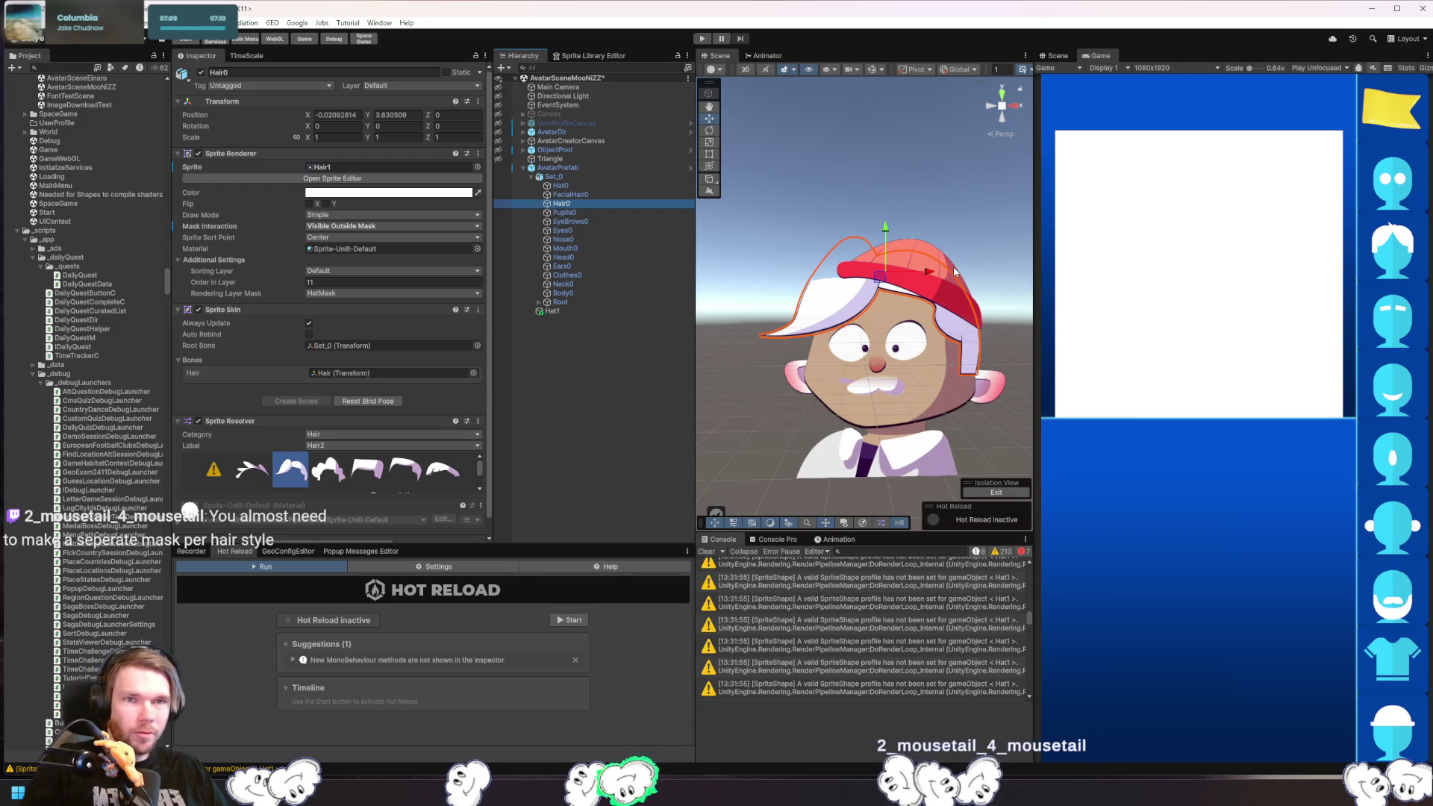
left_click(366, 469)
left_click(724, 359)
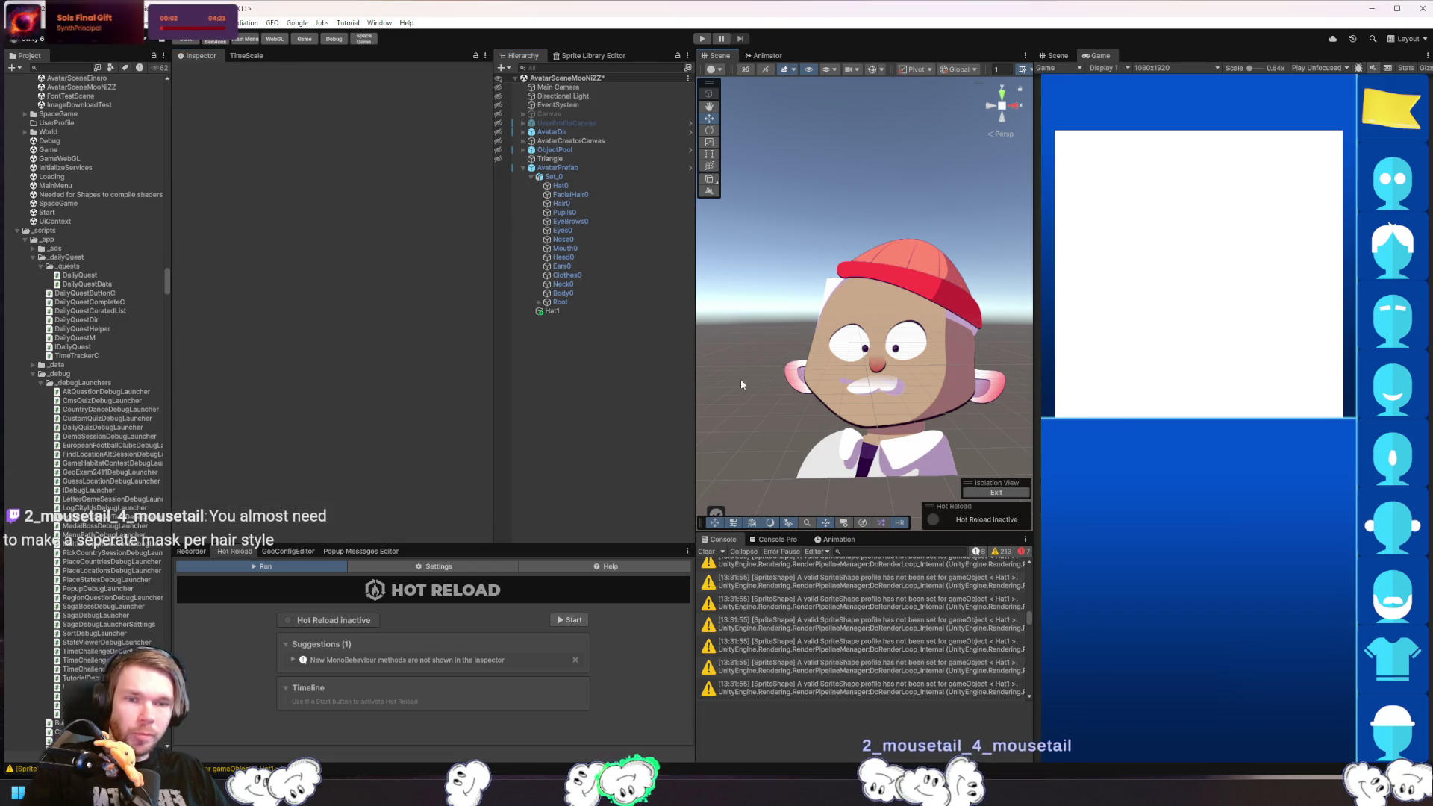
left_click(721, 426)
left_click(722, 428)
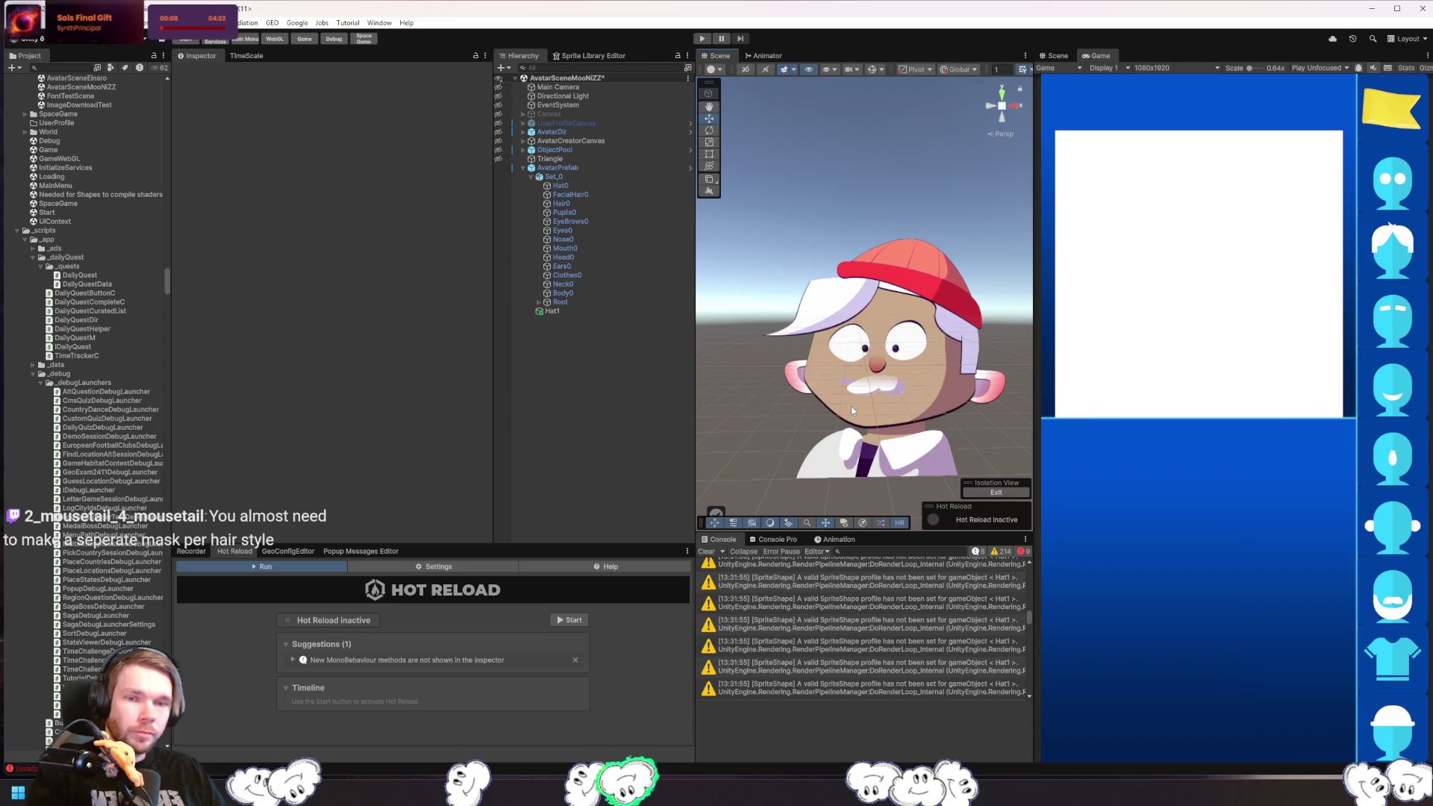
- Reselect Hair0 and search its Add Component list for 'outline'
scroll(870, 314, "up", 3)
scroll(856, 334, "up", 1)
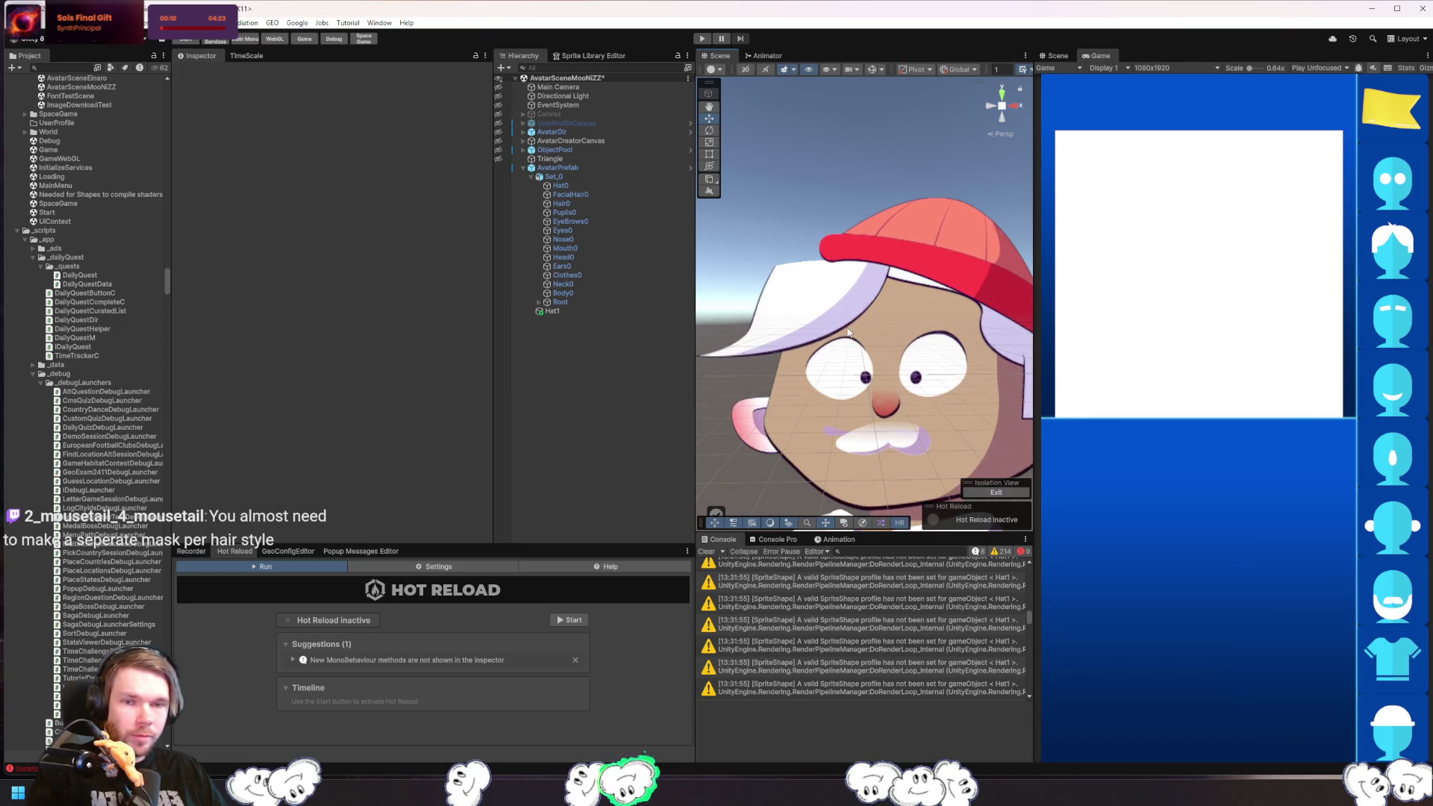
left_click(814, 306)
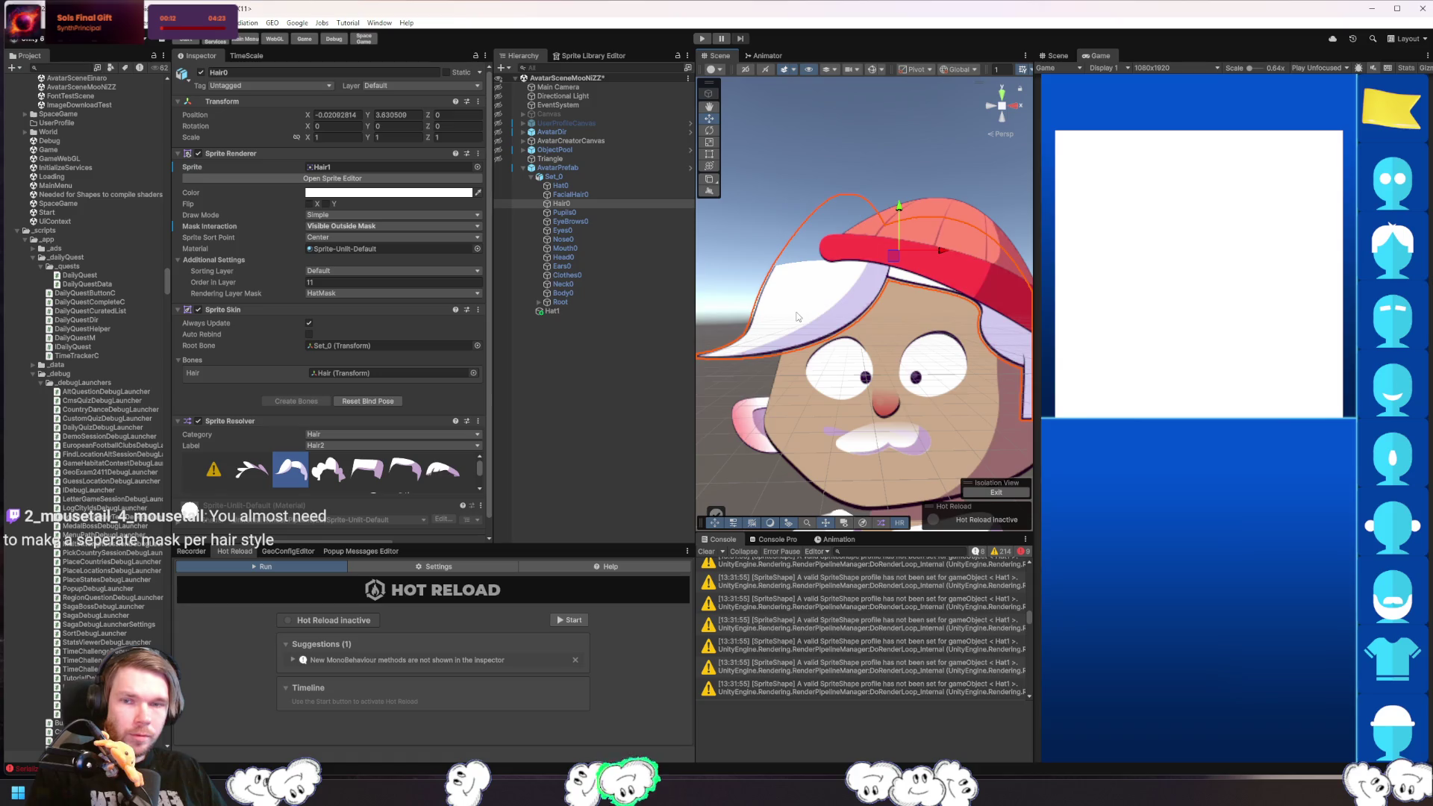
scroll(388, 468, "down", 1)
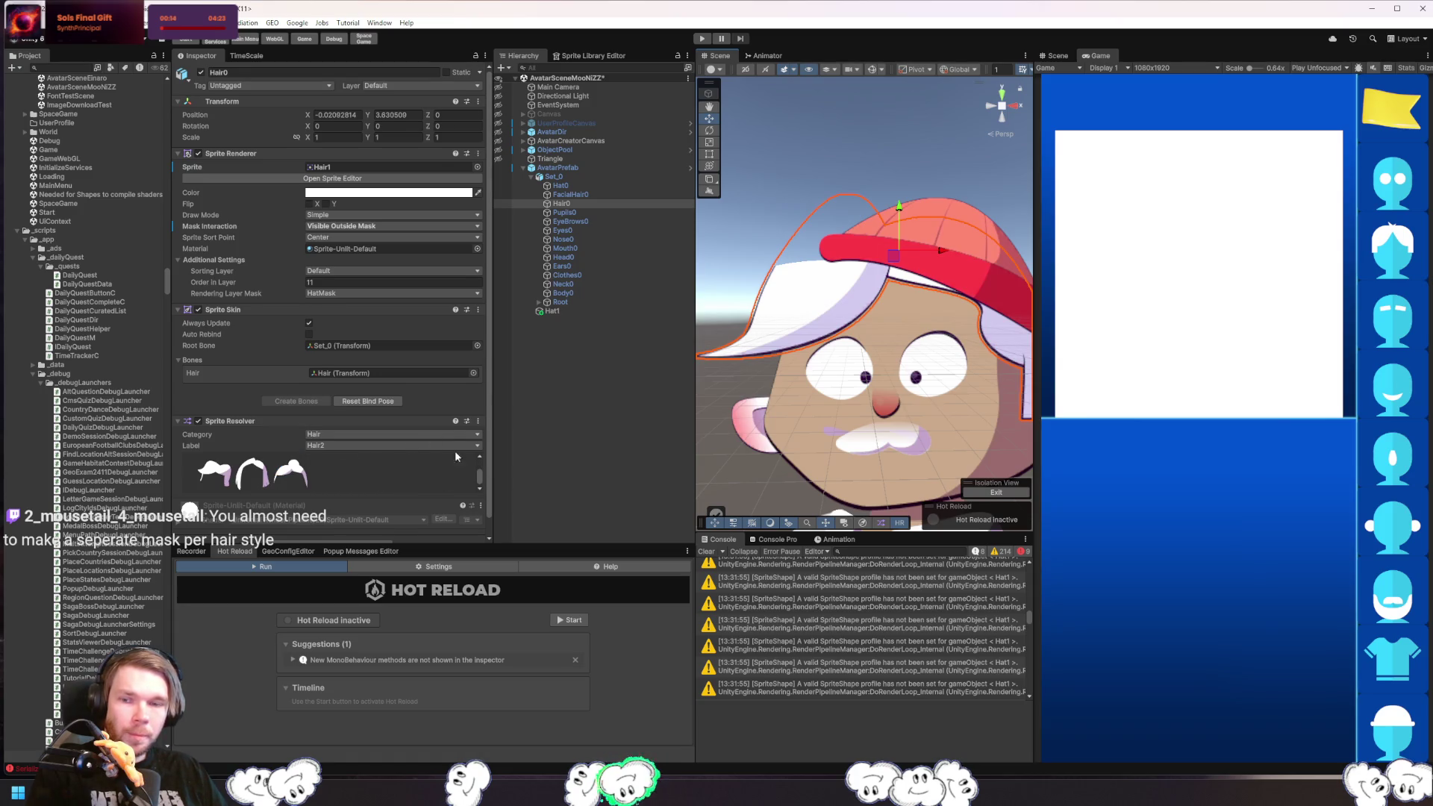
scroll(455, 451, "down", 1)
left_click(328, 529)
type("outline")
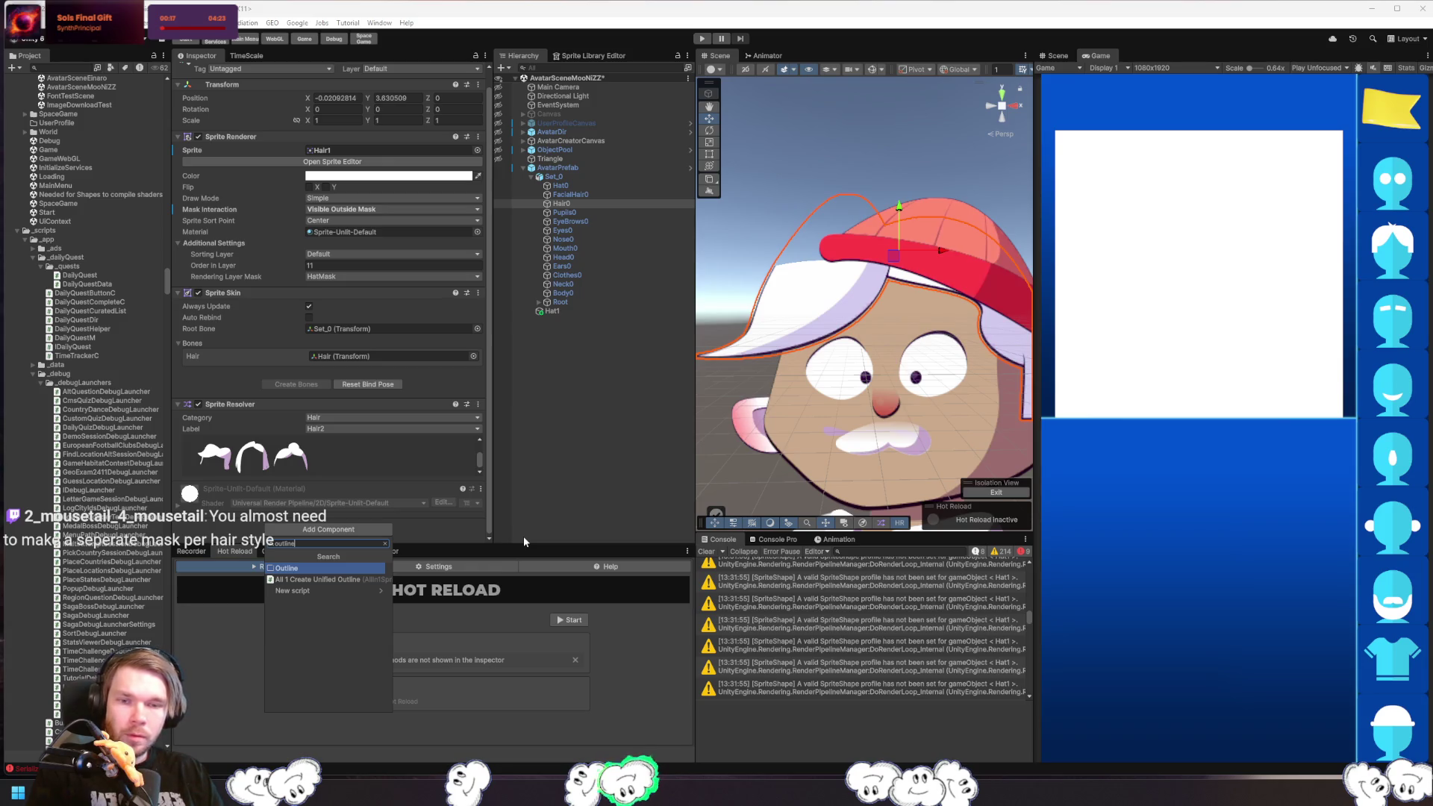
key("Return")
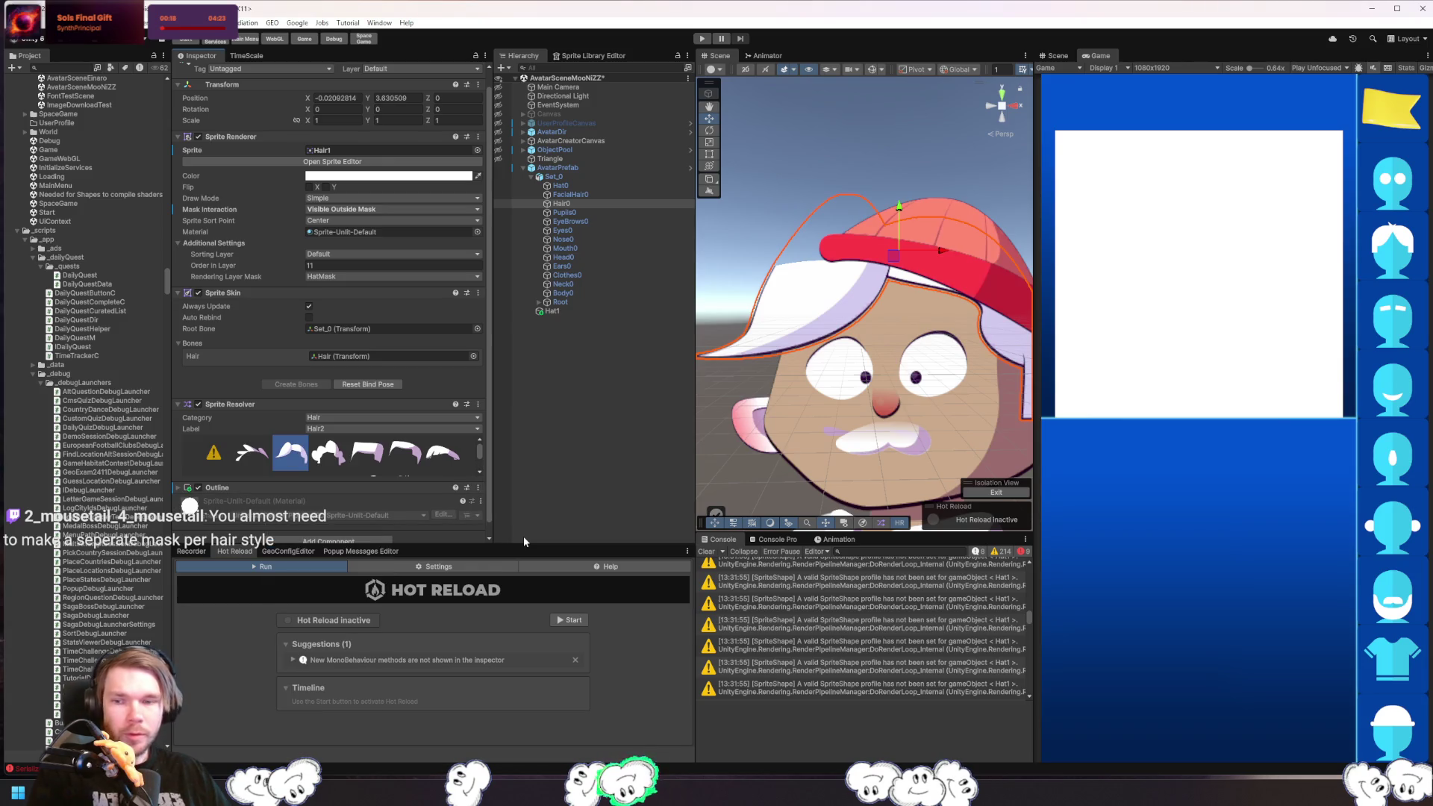
scroll(454, 434, "down", 2)
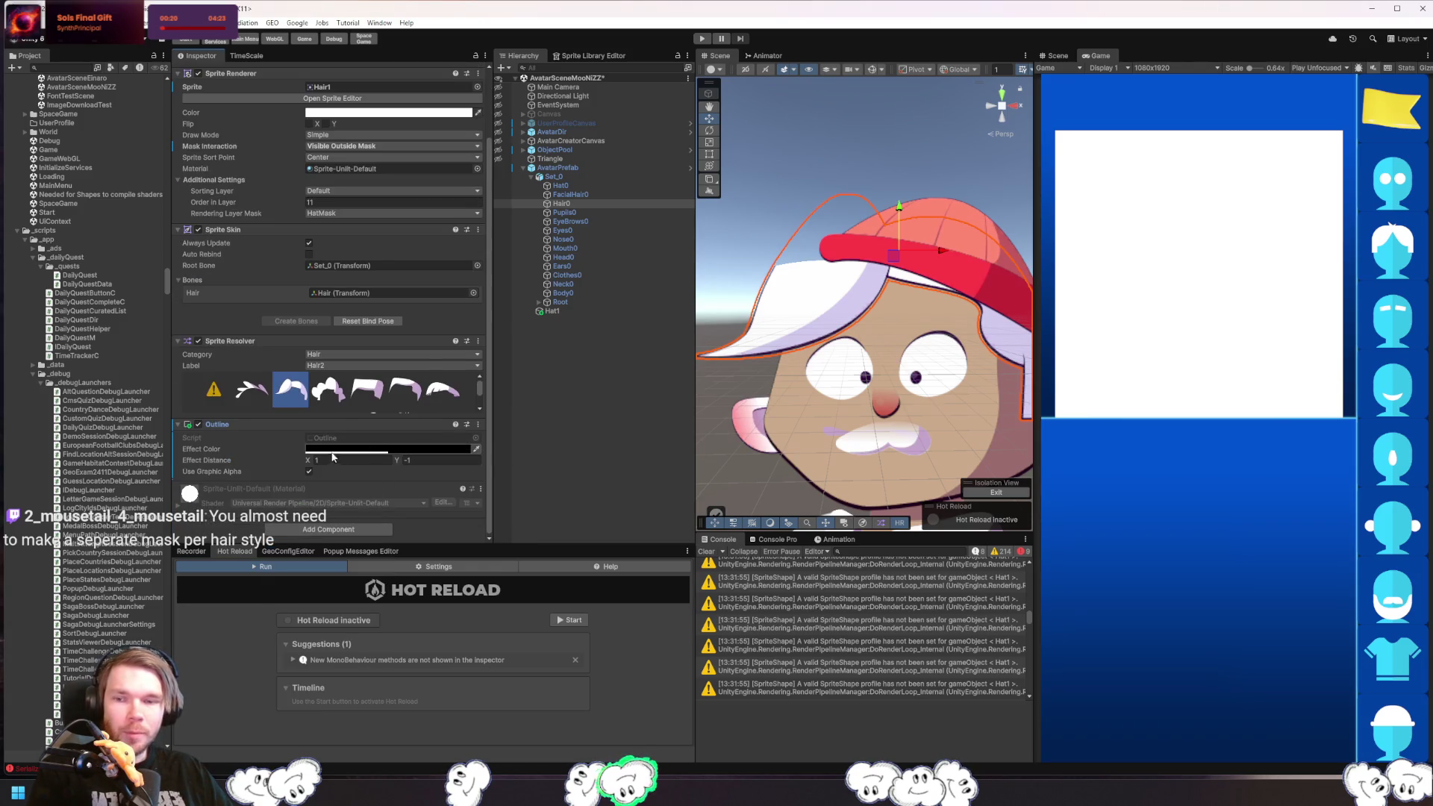
left_click_drag(308, 463, 452, 468)
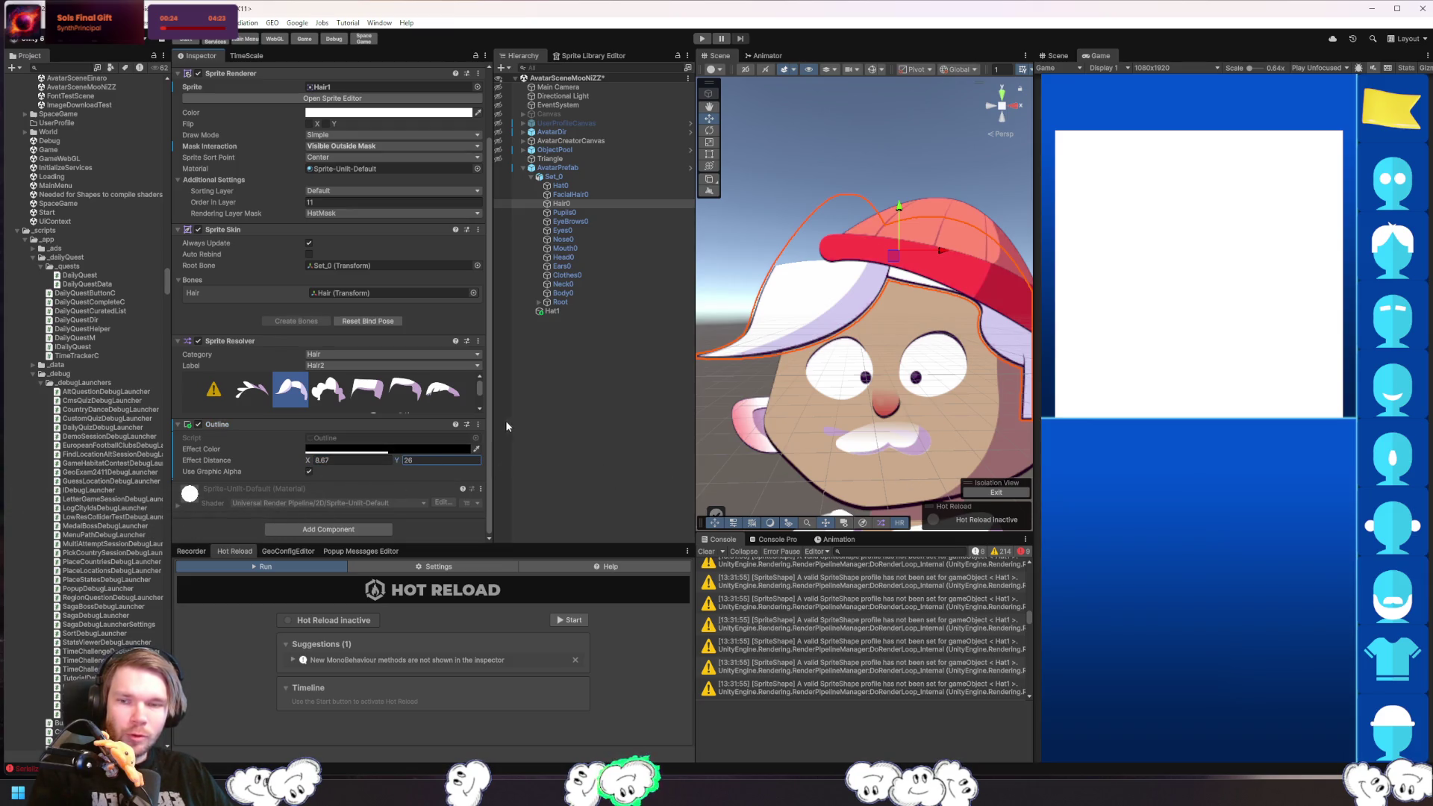
right_click(472, 424)
left_click(514, 448)
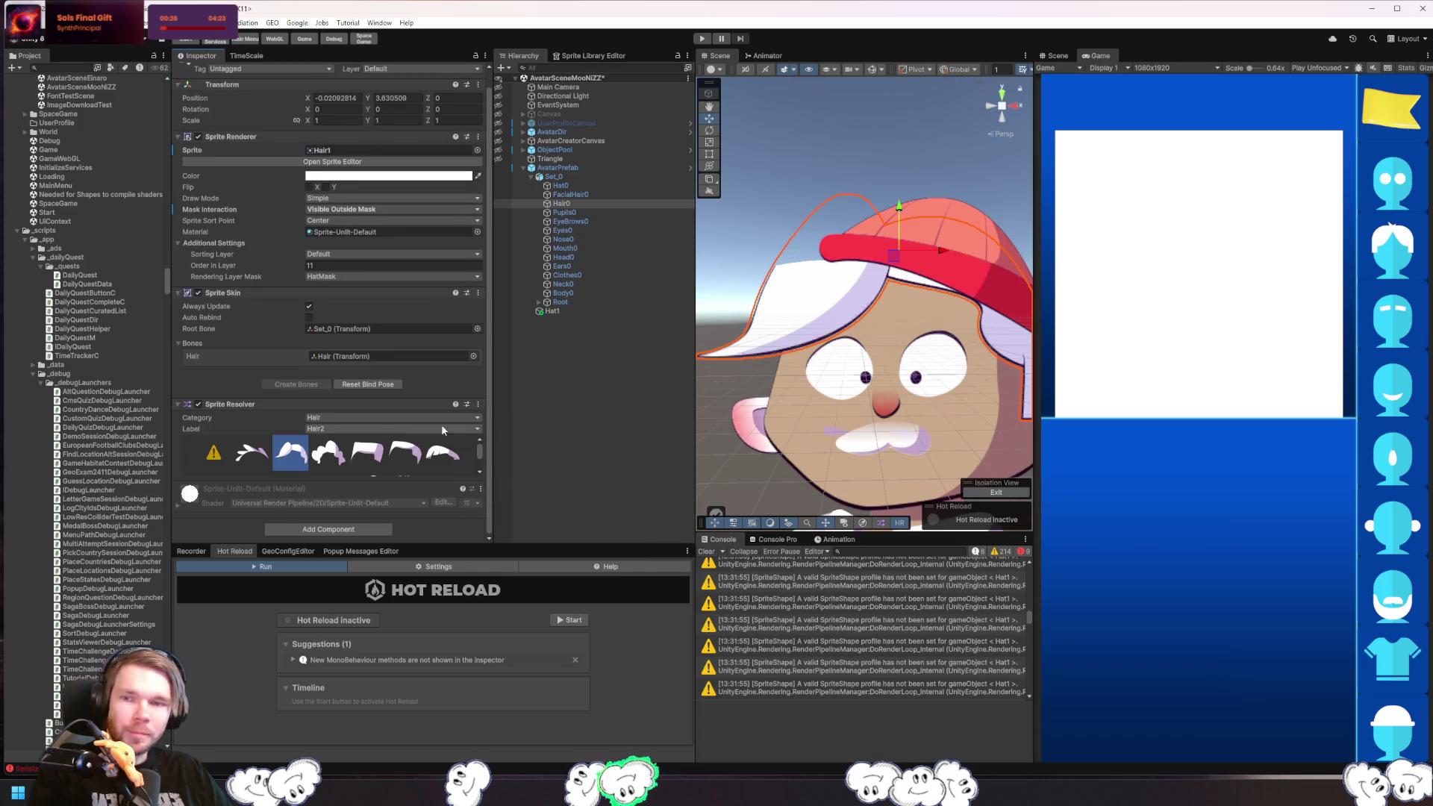
left_click(738, 373)
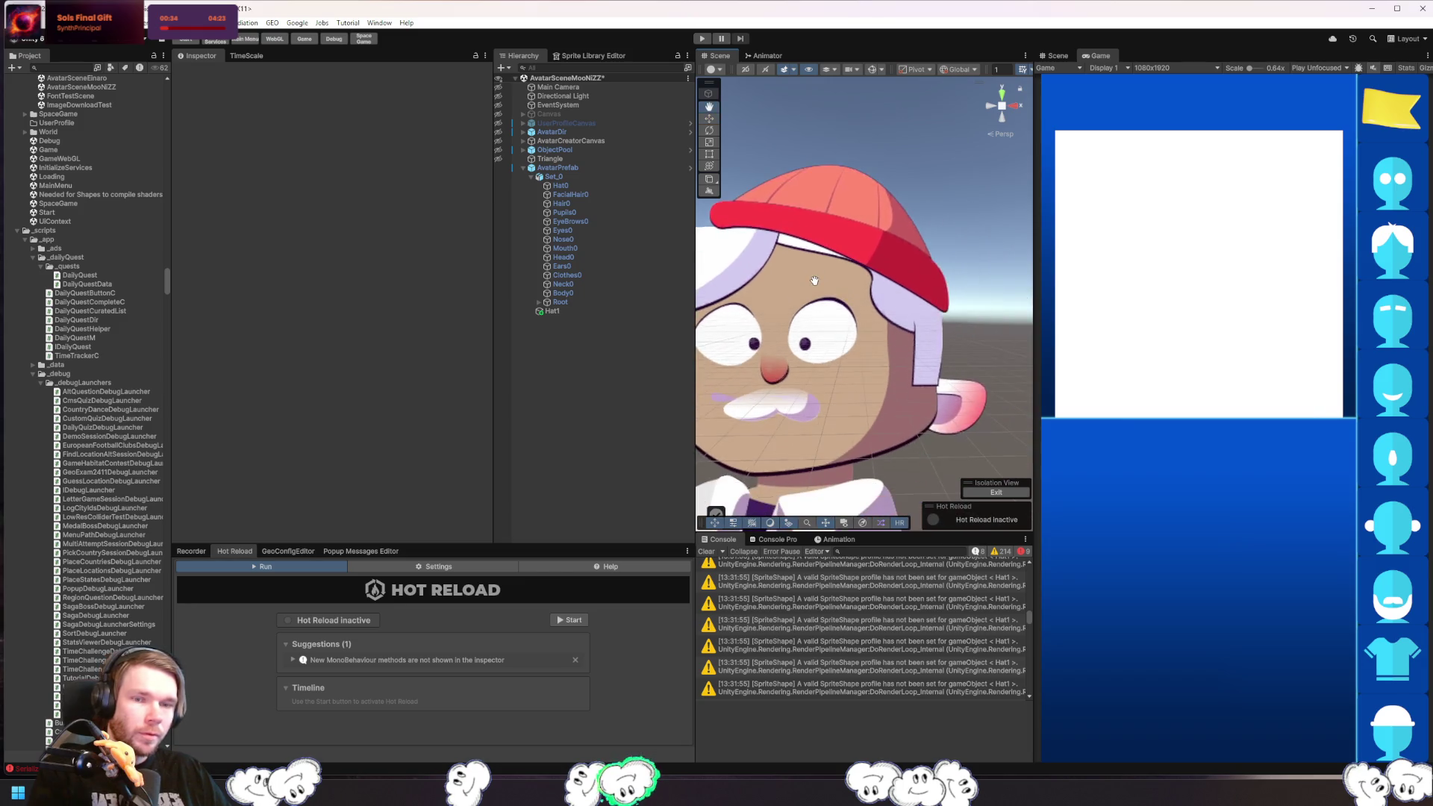
left_click(805, 314)
- Switch Hair0 to the Hair4 sprite, then select the Hat1 mask shape
left_click(798, 314)
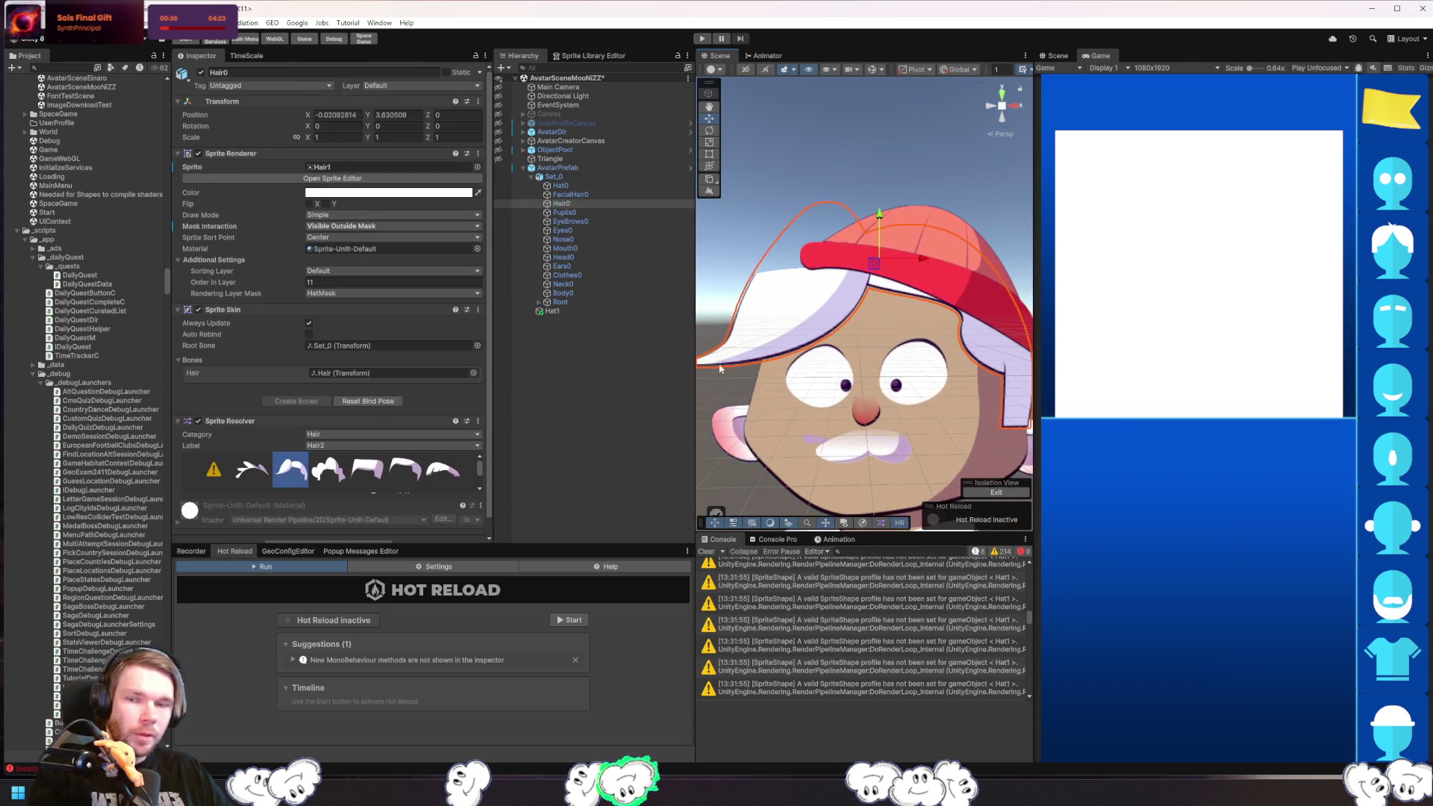
left_click(363, 478)
left_click(768, 314)
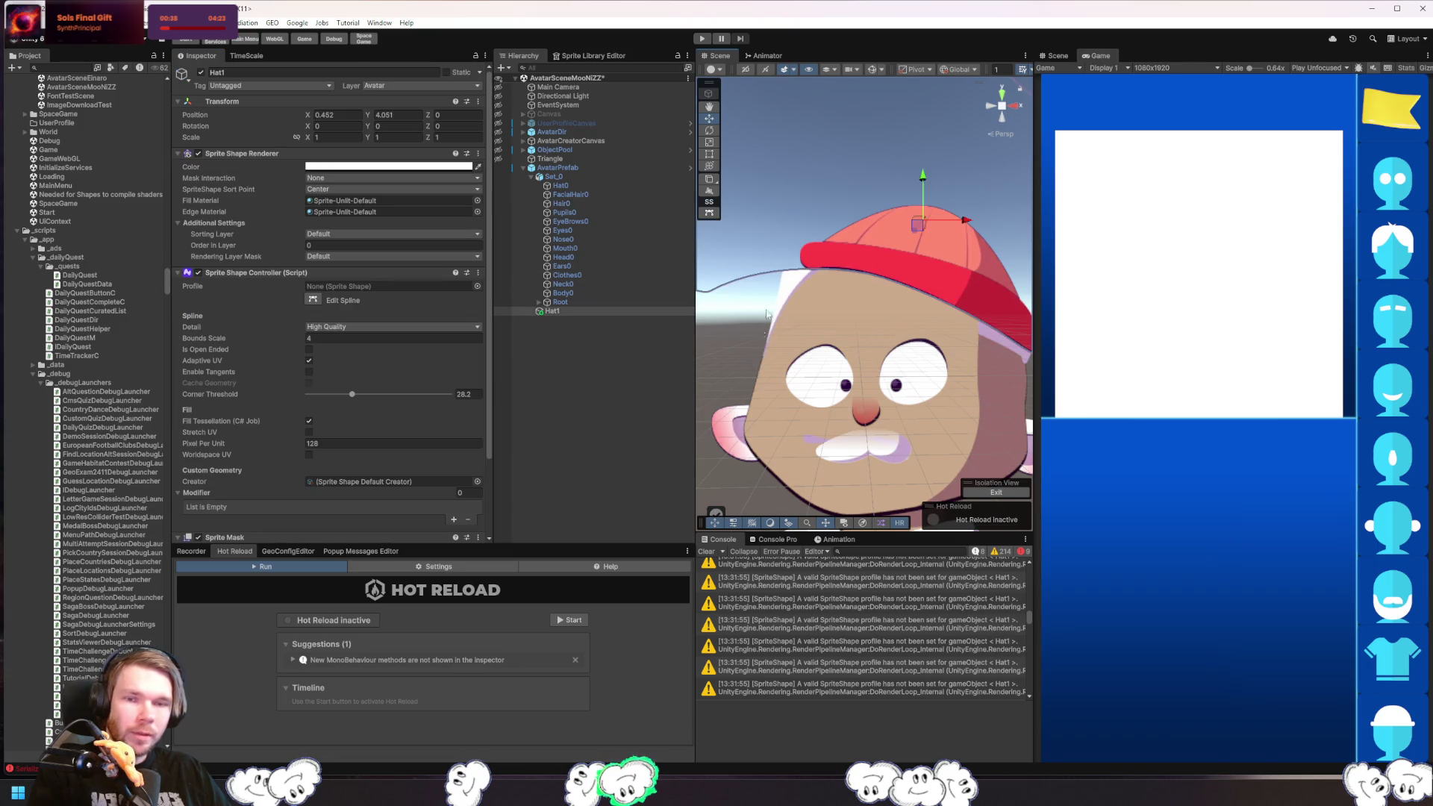
left_click(747, 313)
scroll(740, 330, "down", 3)
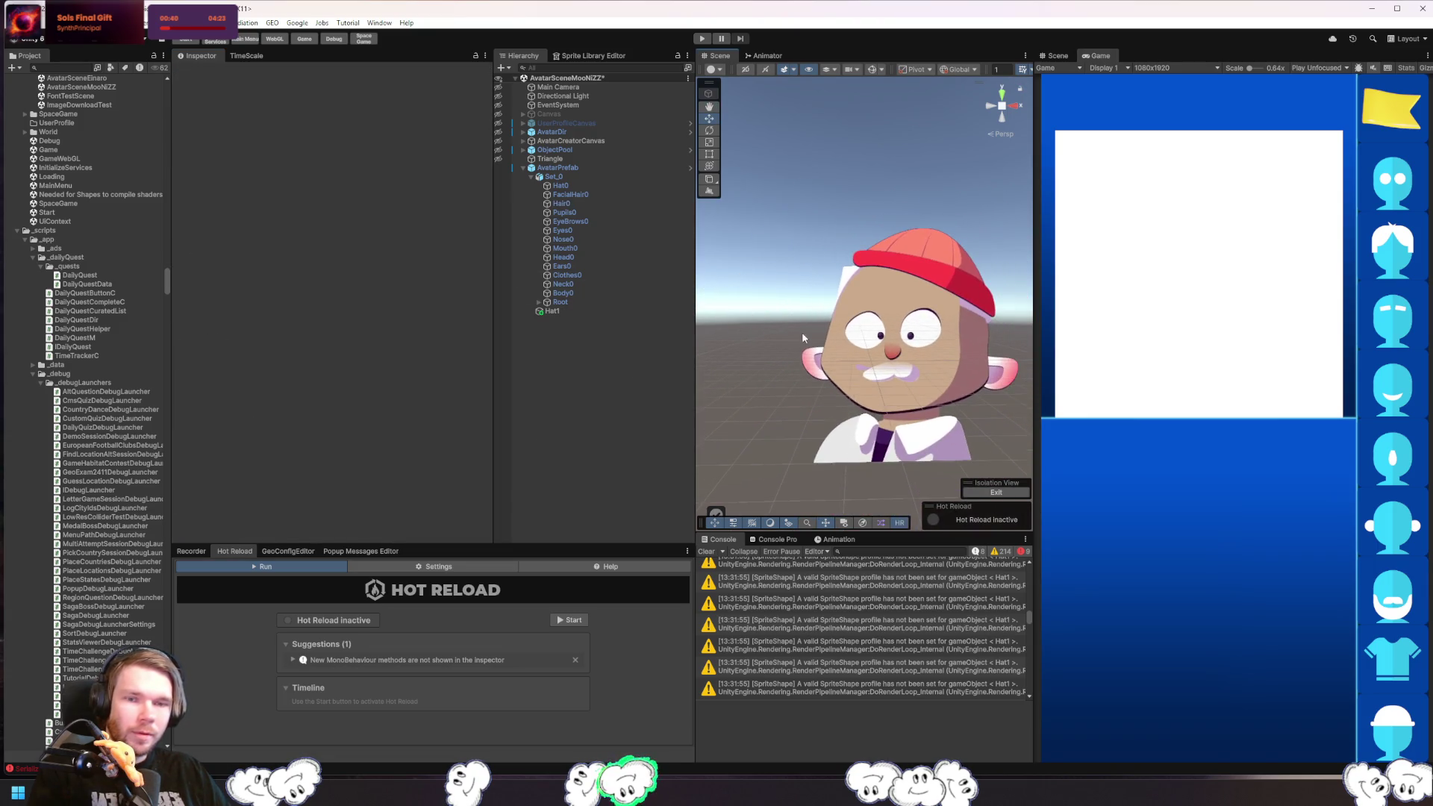
left_click(826, 294)
left_click(852, 245)
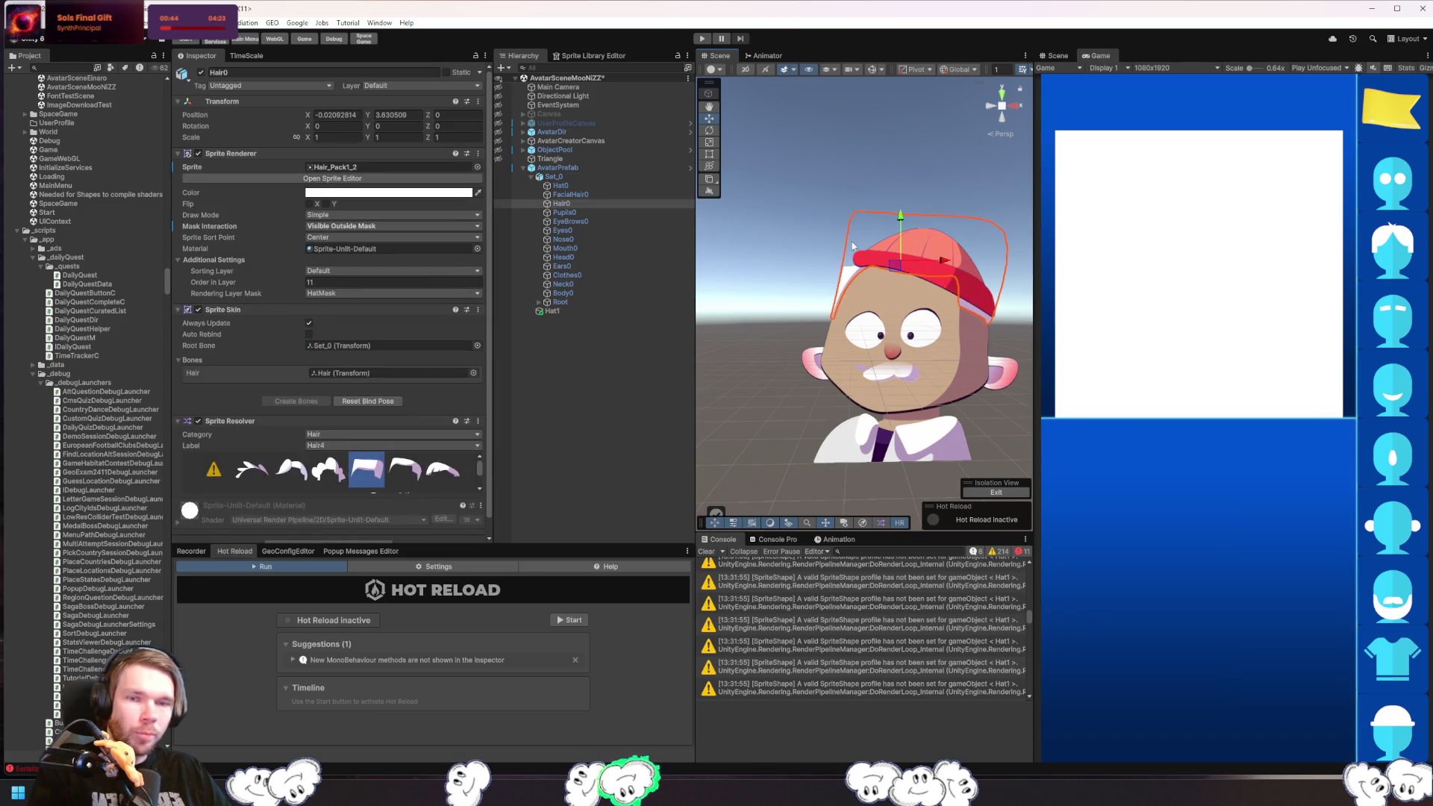
left_click(937, 251)
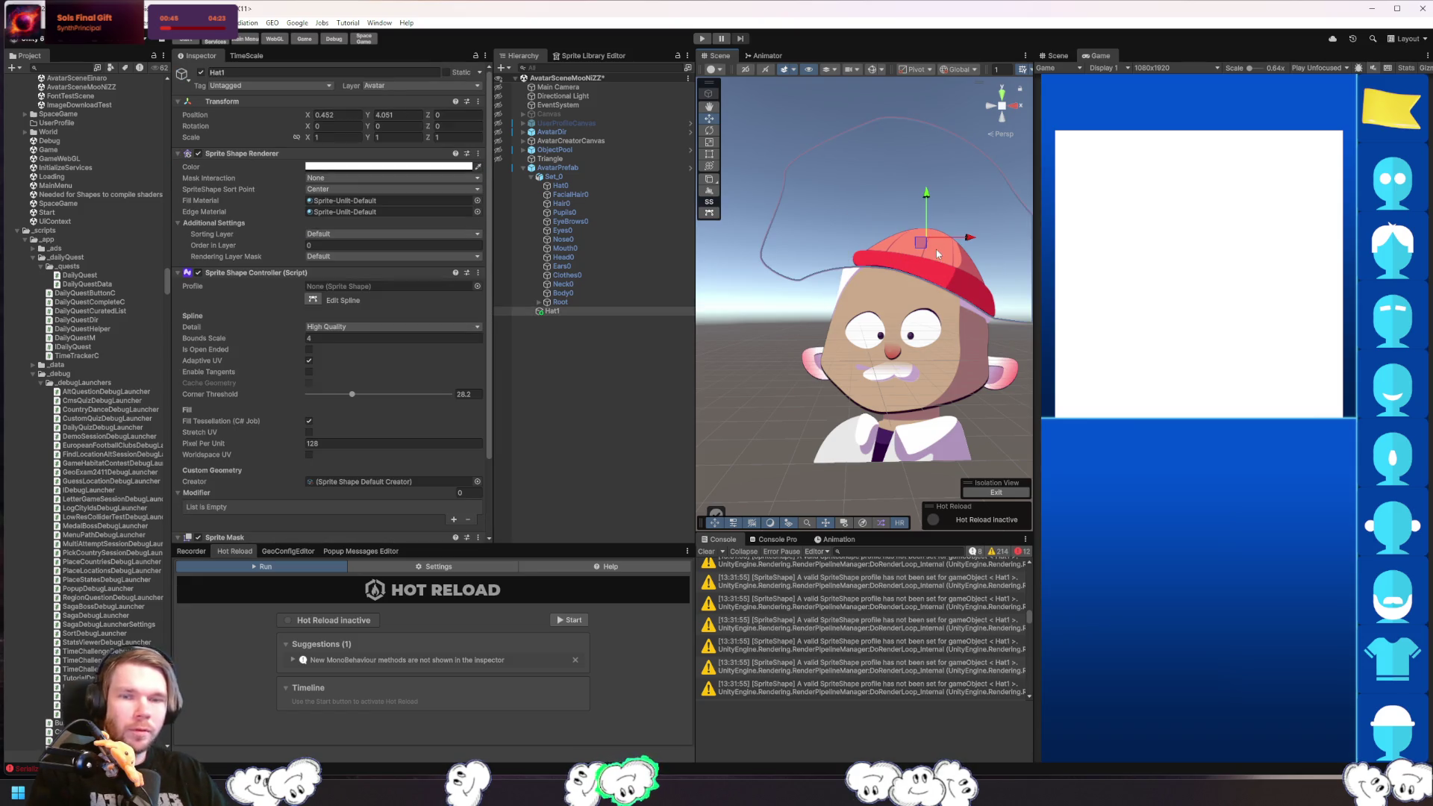
- Edit the Hat1 spline, moving brim points and bending the curve to the left
left_click(709, 212)
mouse_move(804, 278)
left_mouse_down()
mouse_move(816, 225)
mouse_move(859, 247)
mouse_move(825, 270)
left_mouse_up()
left_click(894, 269)
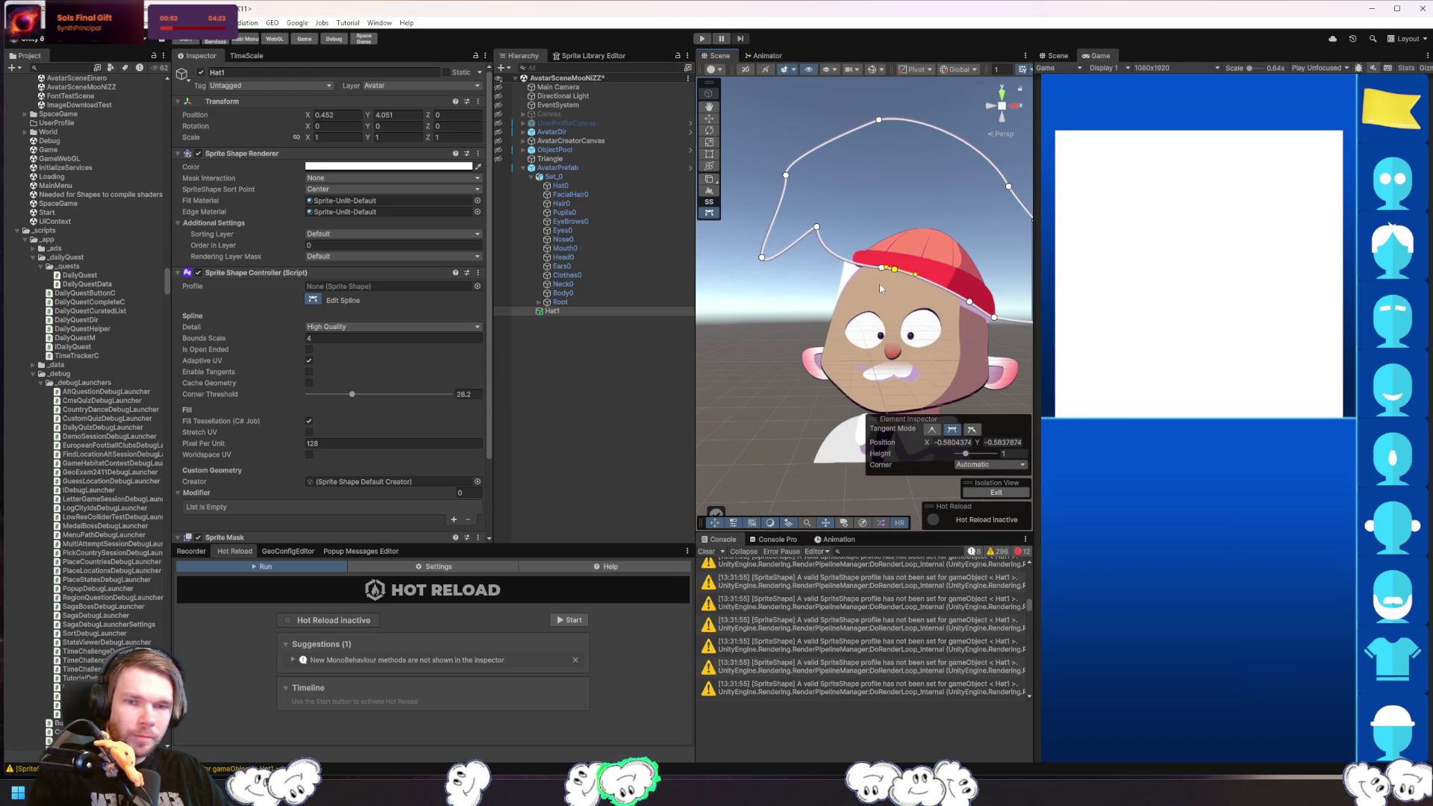
scroll(888, 266, "up", 5)
scroll(897, 248, "up", 1)
left_click_drag(913, 218, 830, 202)
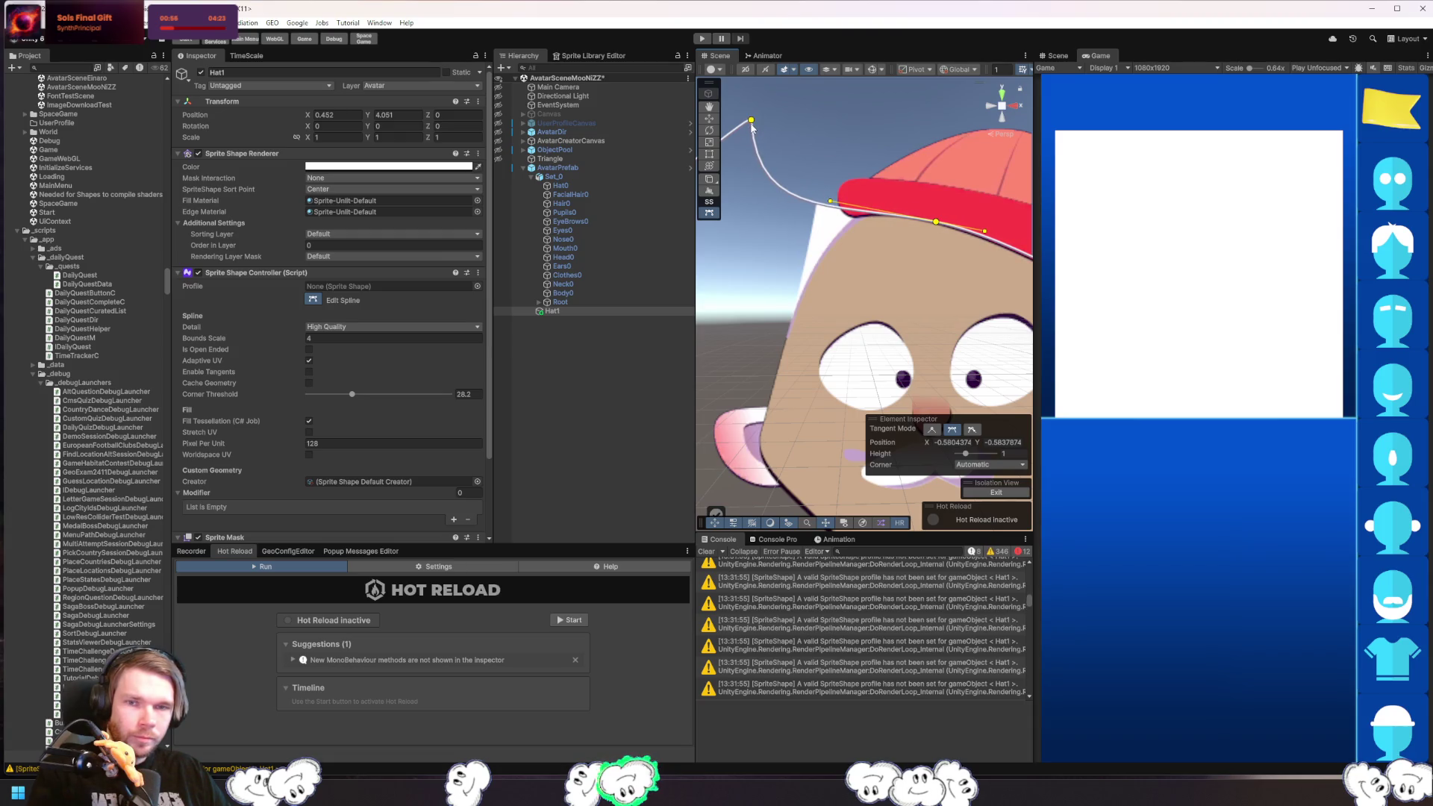
left_click_drag(752, 122, 771, 267)
- Rotate tangents and pull the curve down-left to fit the cap brim, then exit spline editing
scroll(767, 125, "down", 3)
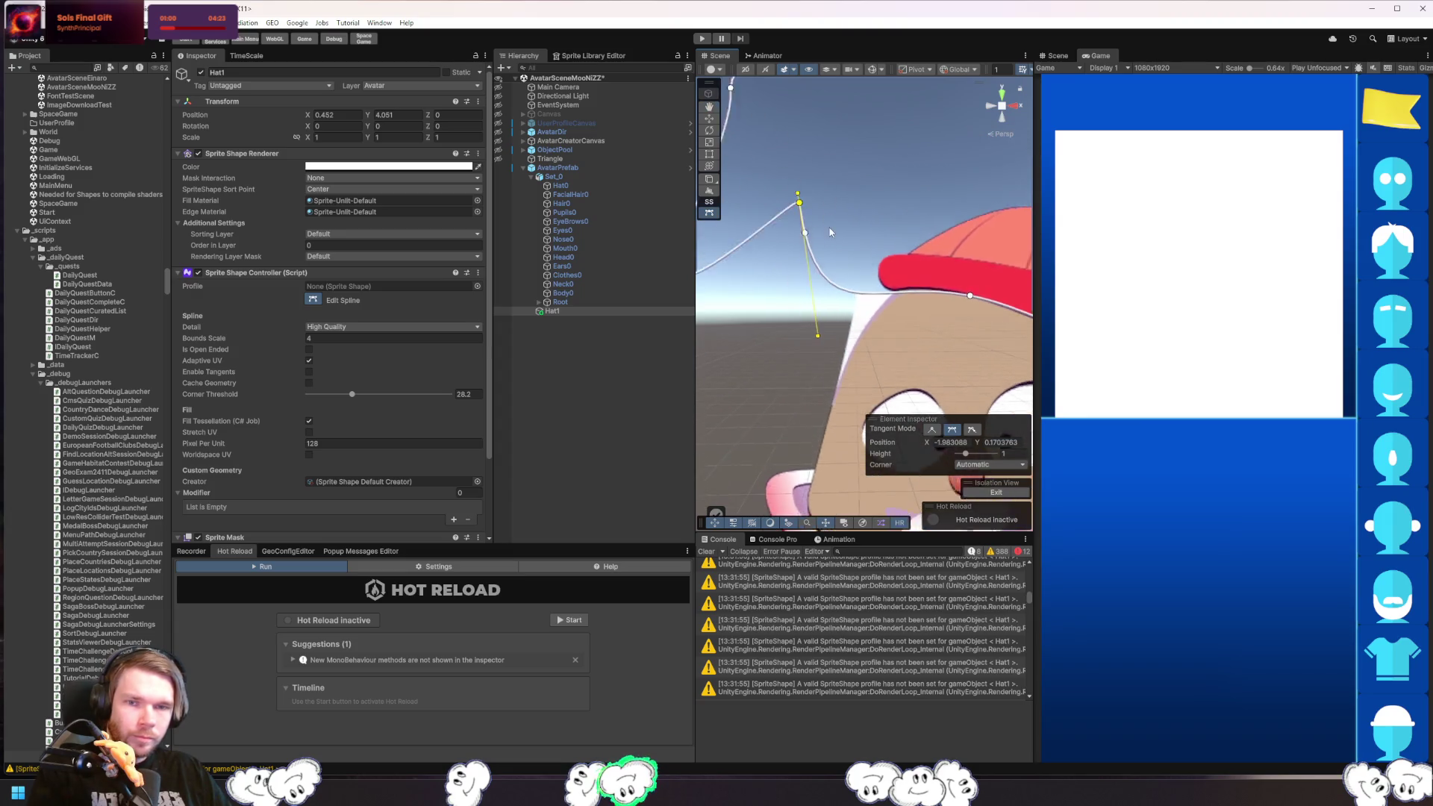
mouse_move(800, 127)
left_mouse_down()
mouse_move(829, 220)
mouse_move(841, 218)
mouse_move(823, 198)
mouse_move(857, 208)
left_mouse_up()
left_click_drag(894, 191, 896, 188)
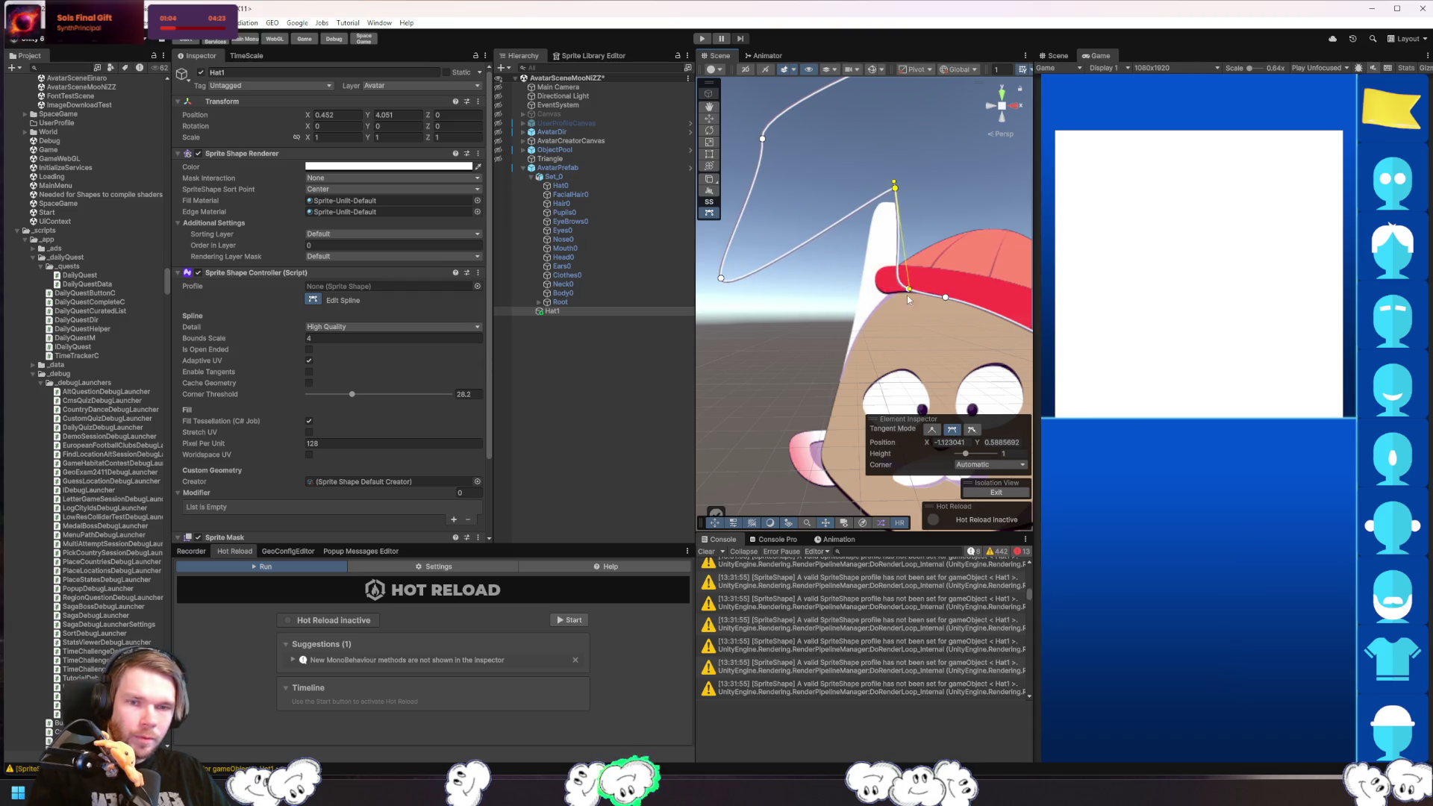
left_click_drag(907, 289, 860, 321)
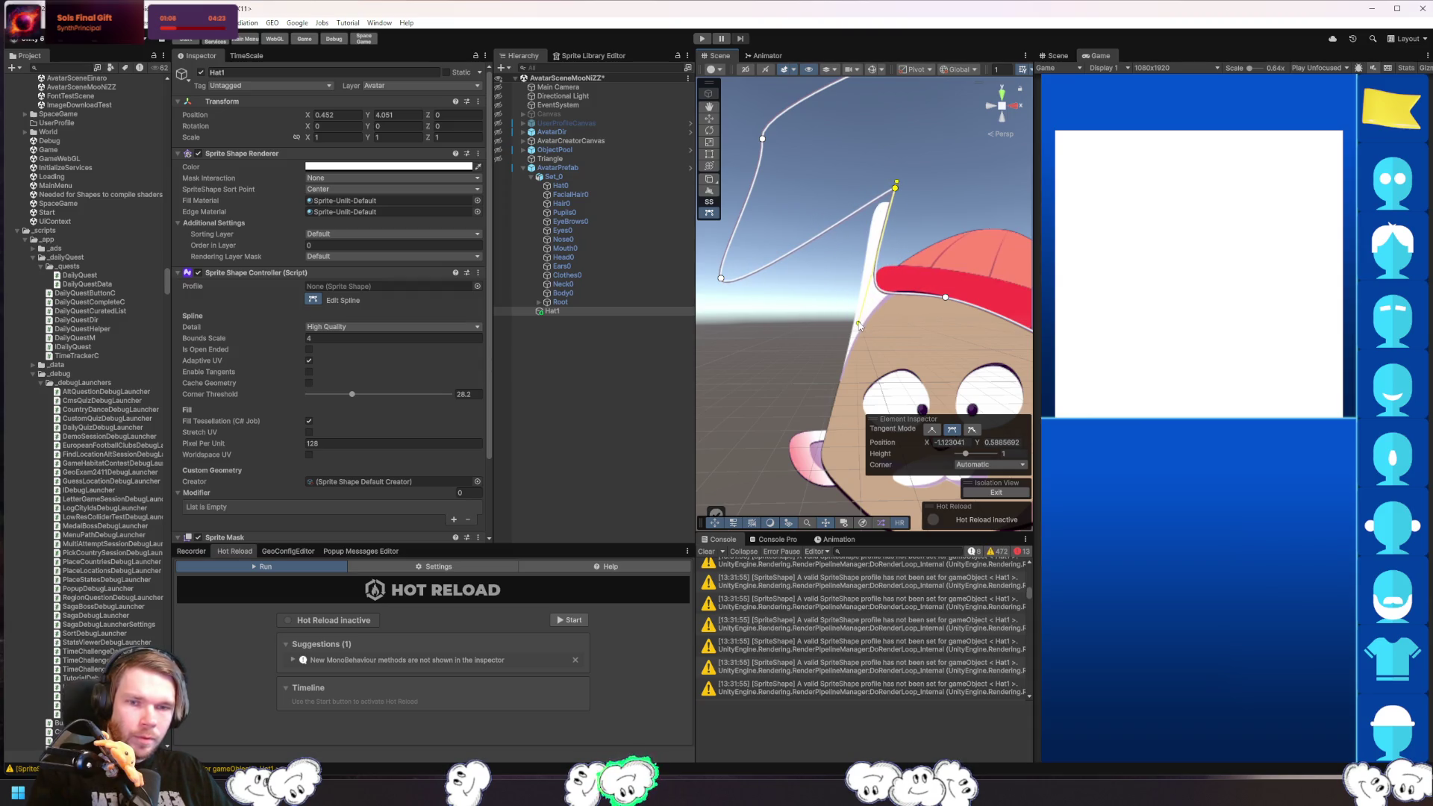
left_click(821, 303)
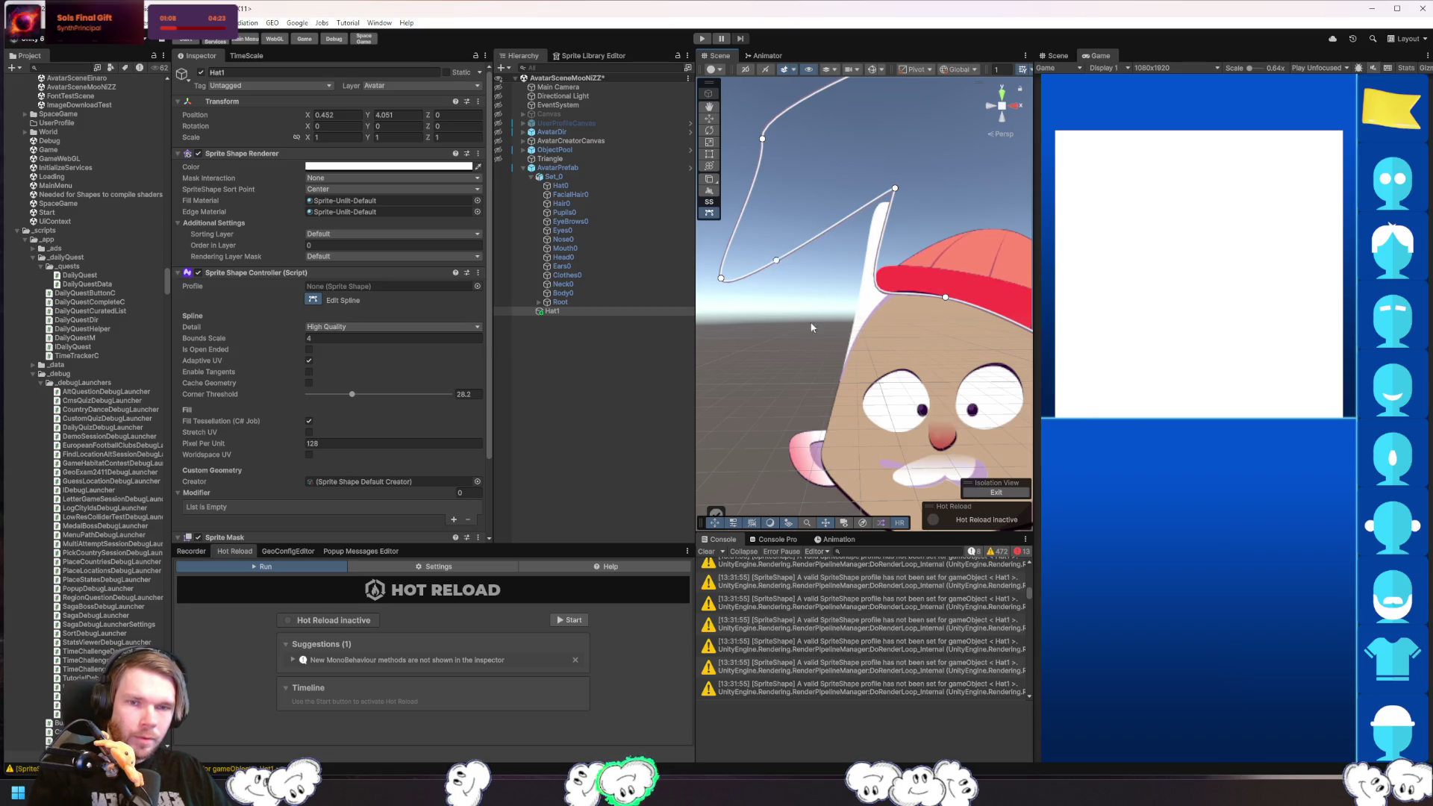
key("w")
left_click(796, 355)
scroll(783, 329, "down", 5)
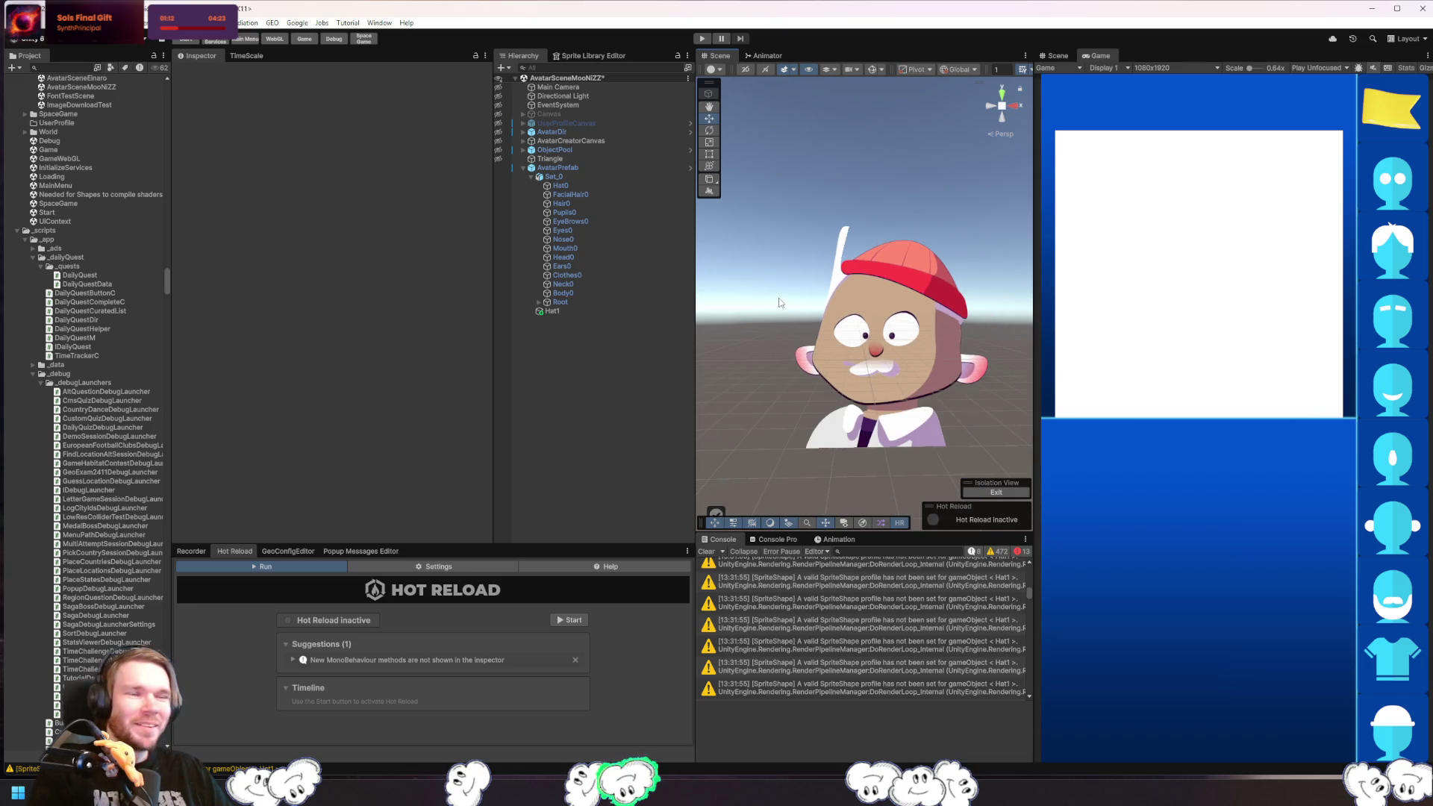
- Disable the Hat1 mask shape to compare the hair without the mask
left_click(843, 248)
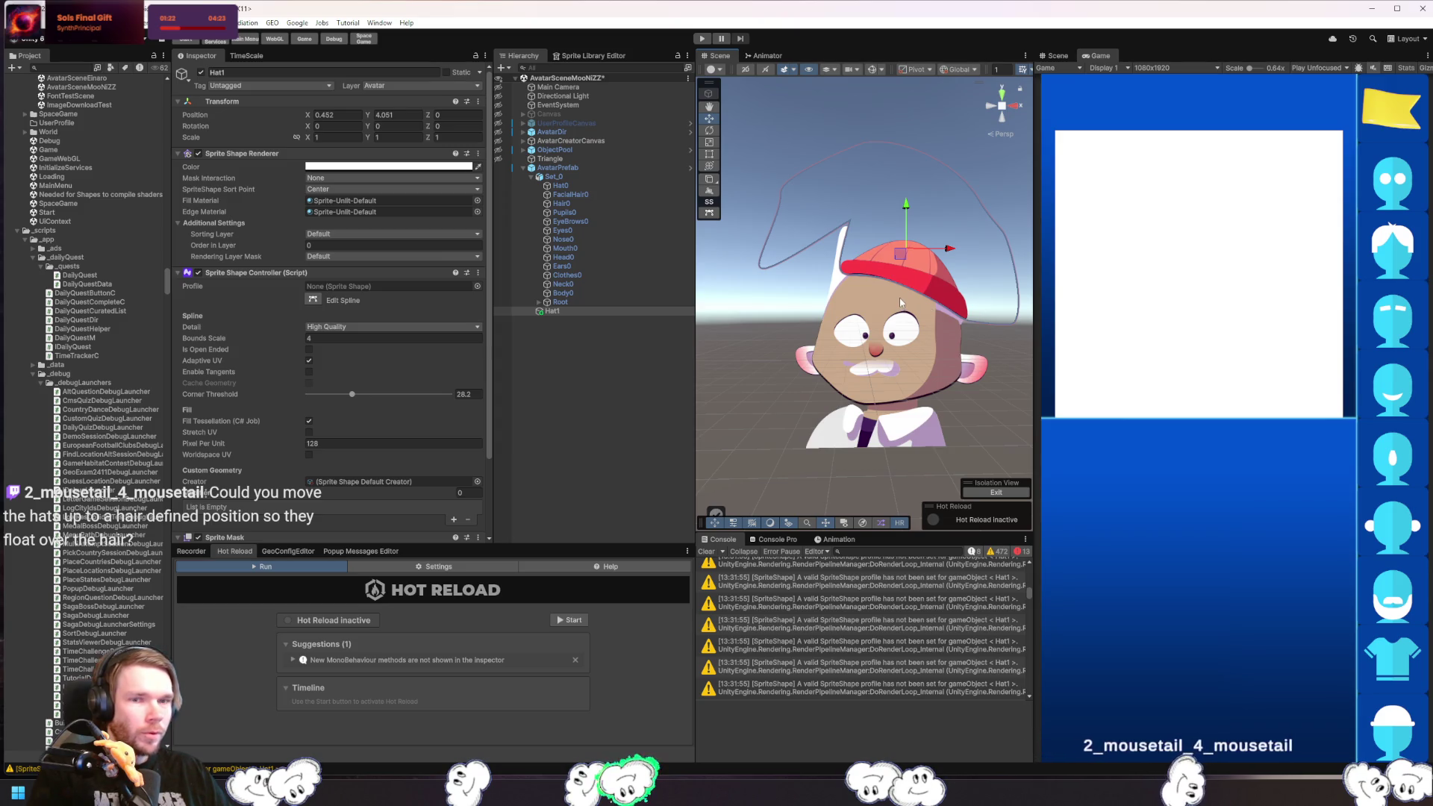
left_click(1012, 361)
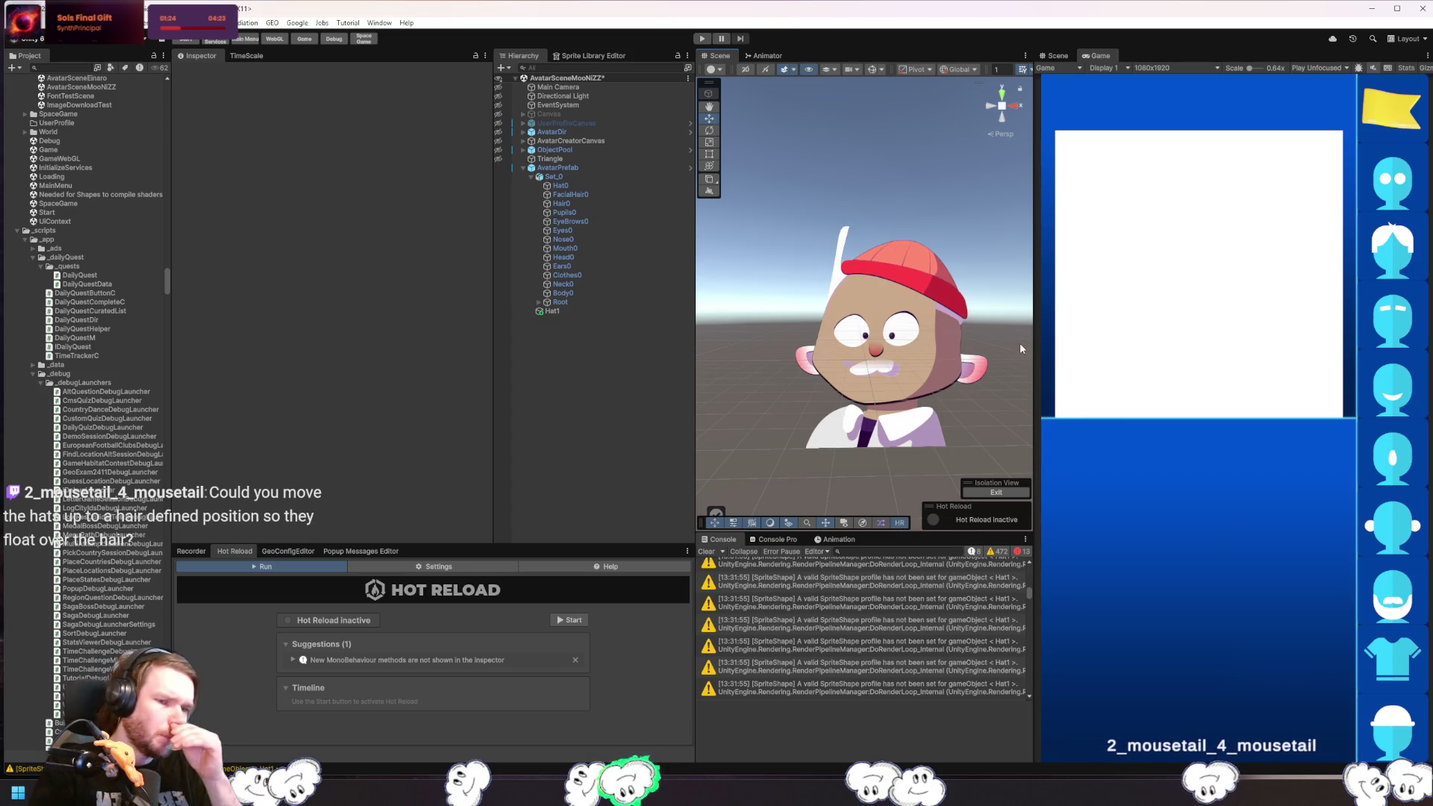
left_click(884, 266)
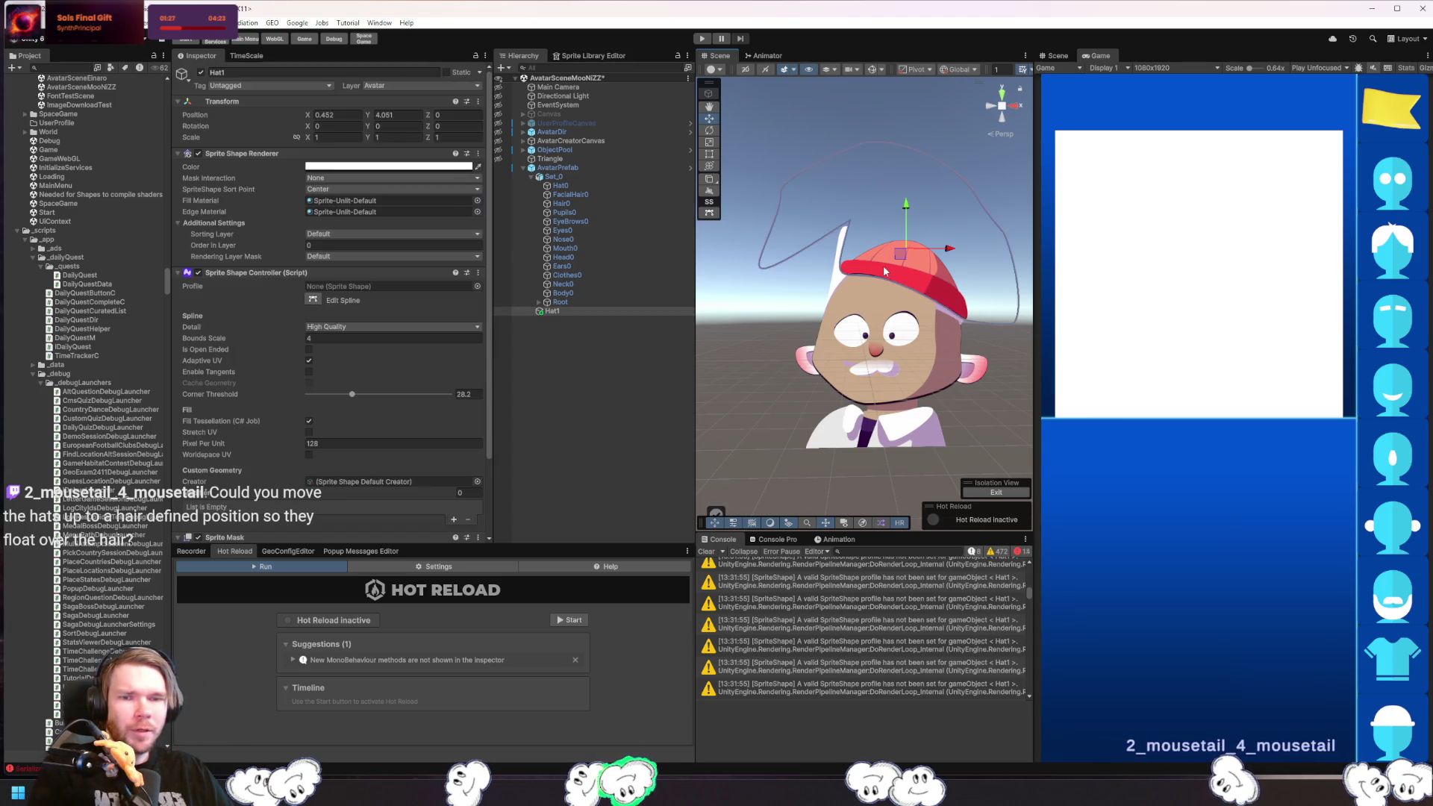
left_click(200, 72)
left_click(924, 283)
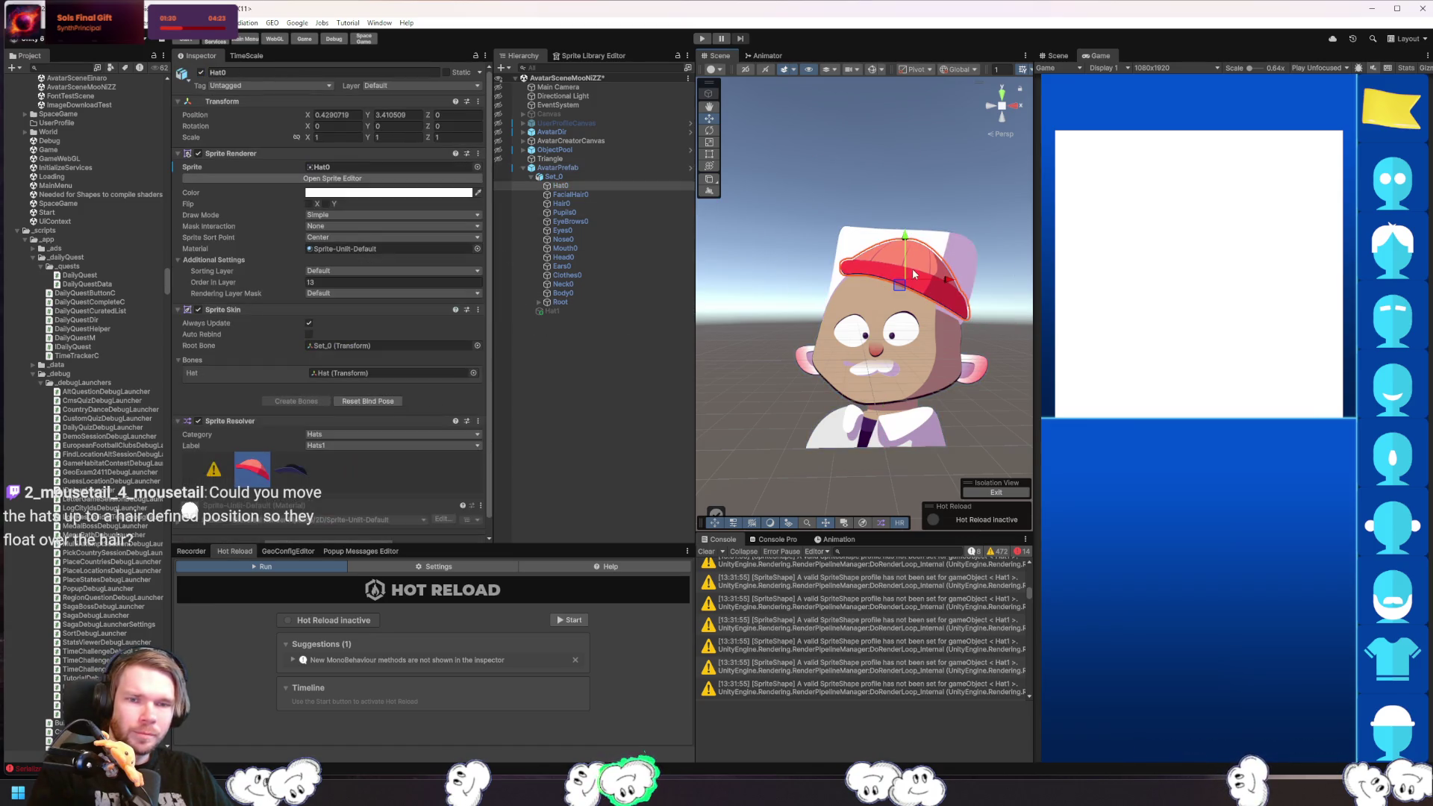
- Expand Root > Body > Neck > Head and move the Hat bone up-right to X 3.93, Y -0.57
left_click(538, 302)
left_click(547, 310)
left_click(624, 318)
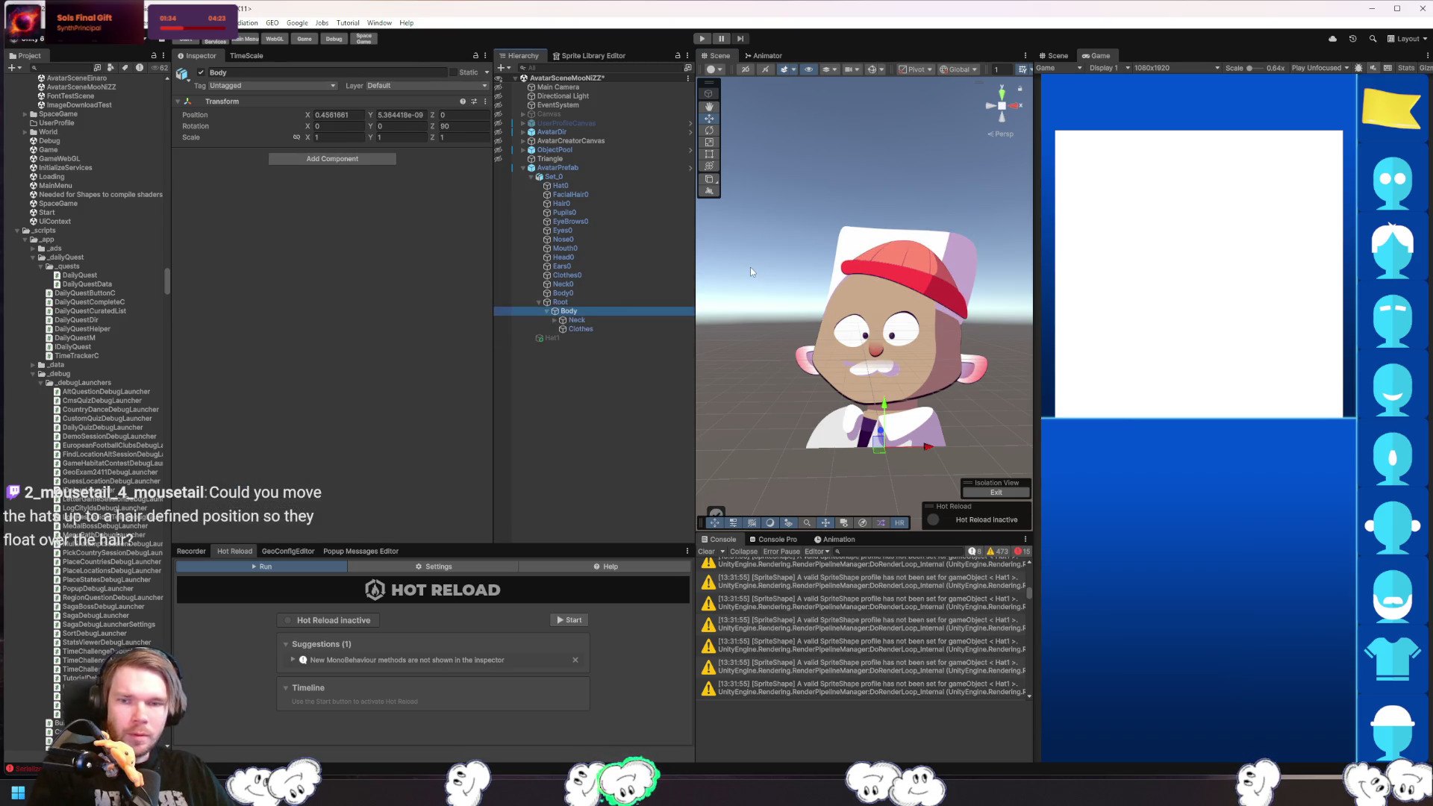
key("Right")
key("Down")
key("Right")
key("Down")
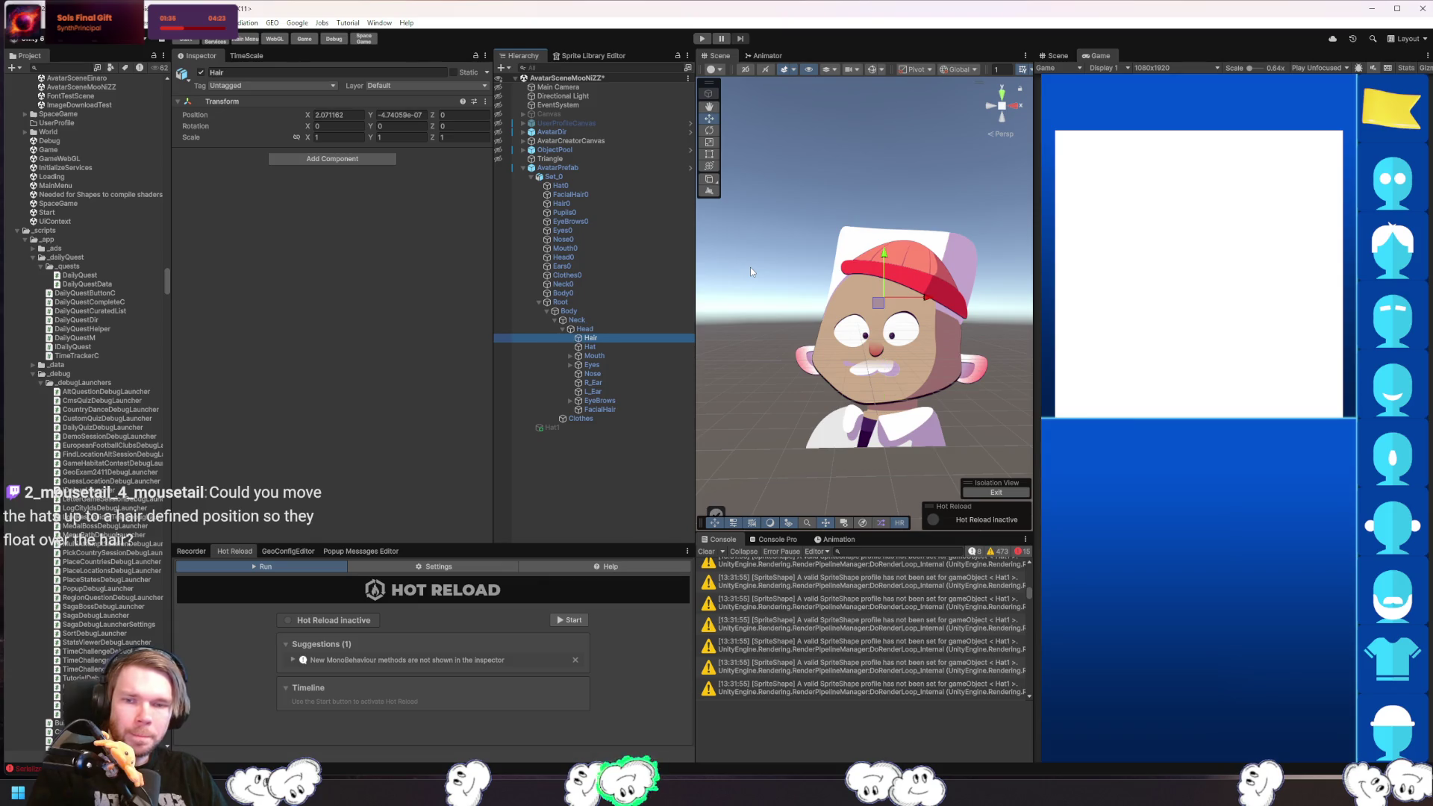
key("Down")
left_click_drag(879, 262, 923, 223)
left_click(1028, 310)
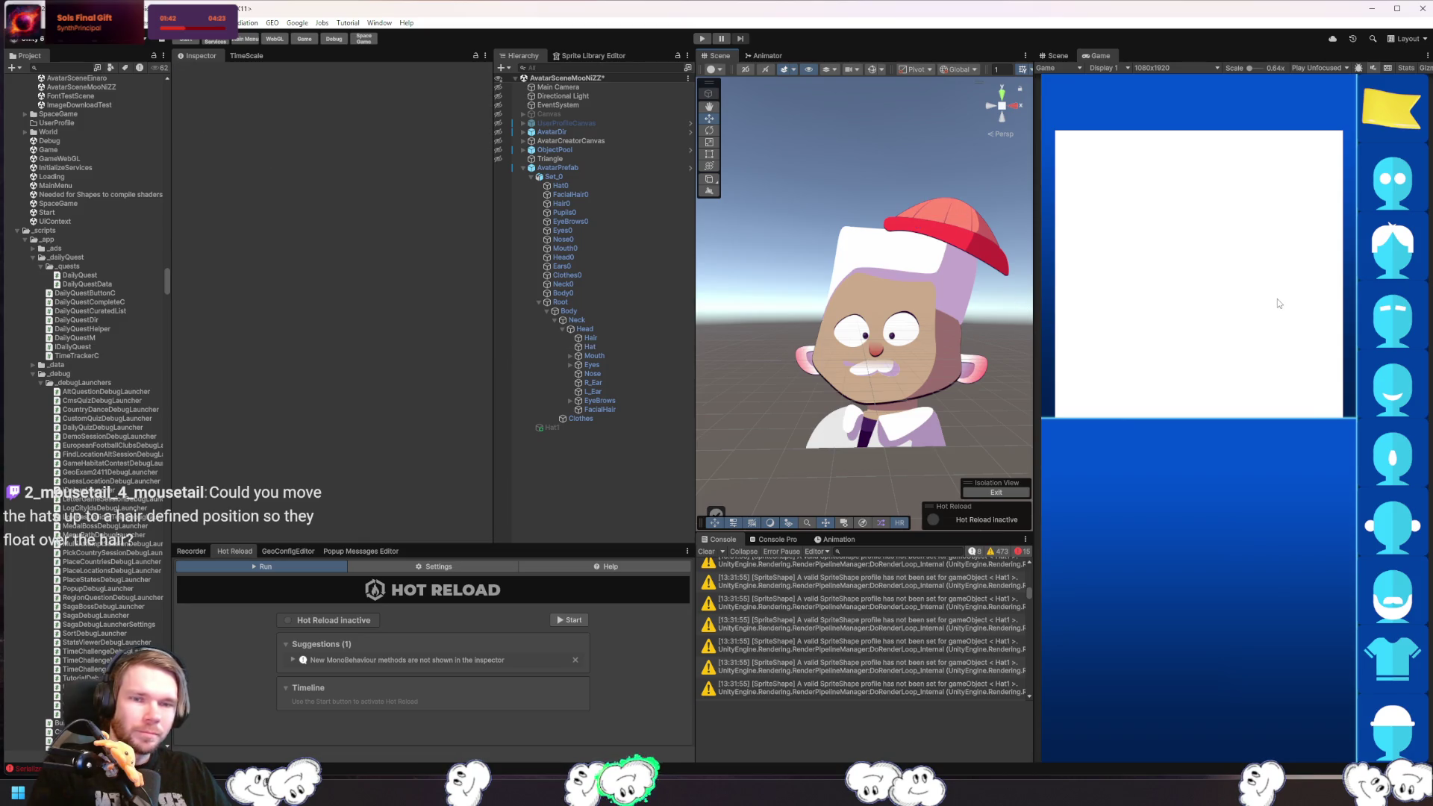
left_click(919, 279)
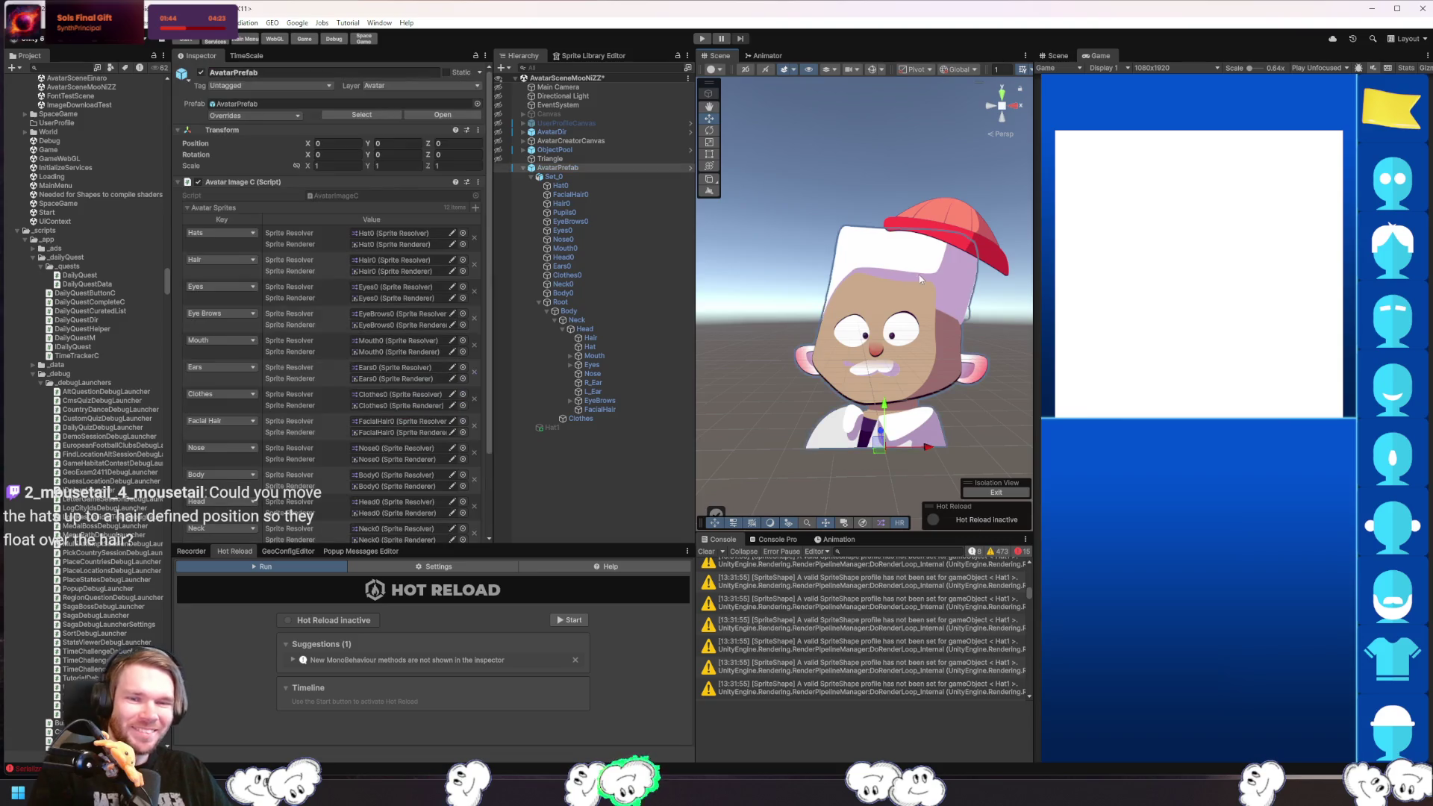
- Swap Hair0 to the Hair11 style in the Sprite Resolver
left_click(911, 275)
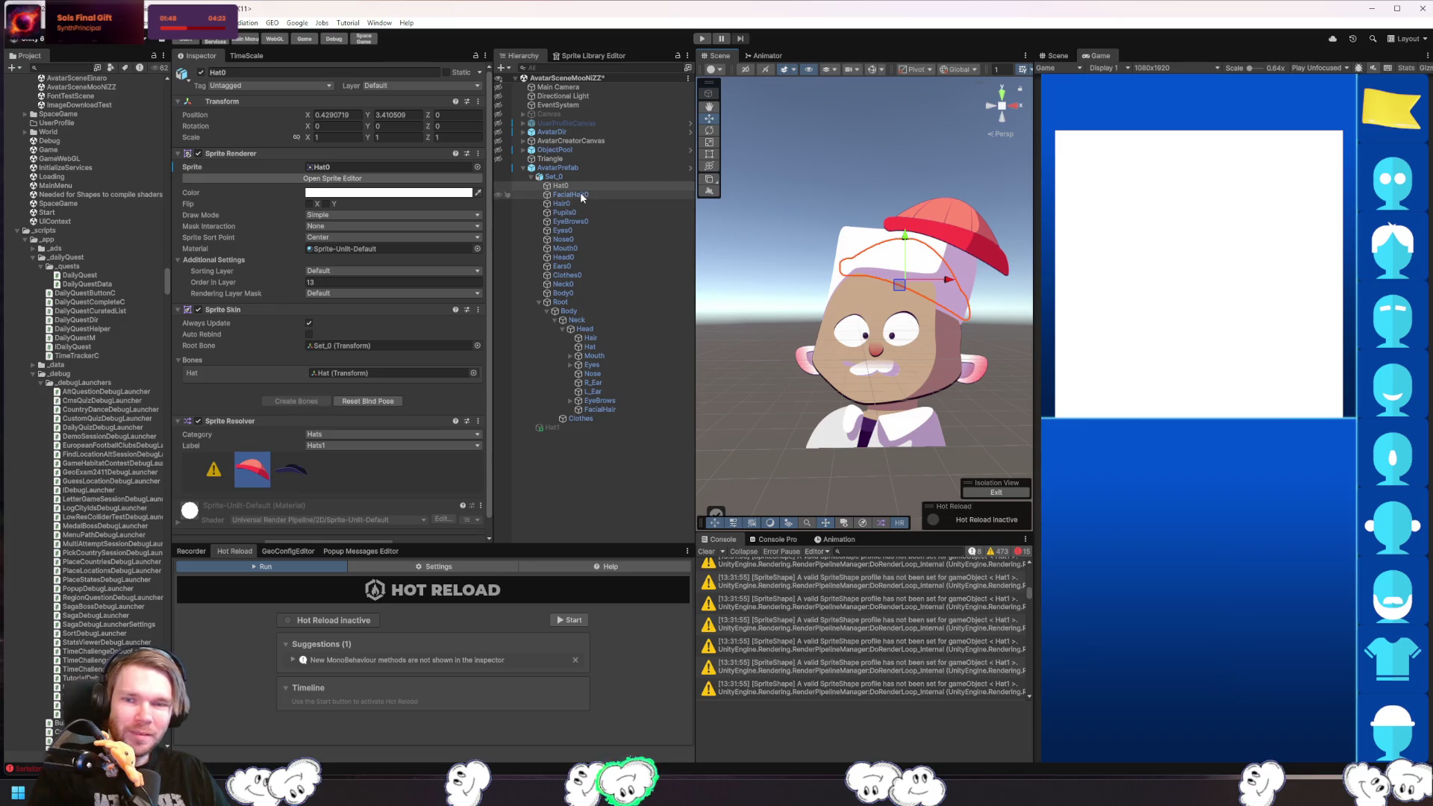
left_click(603, 201)
scroll(415, 477, "down", 2)
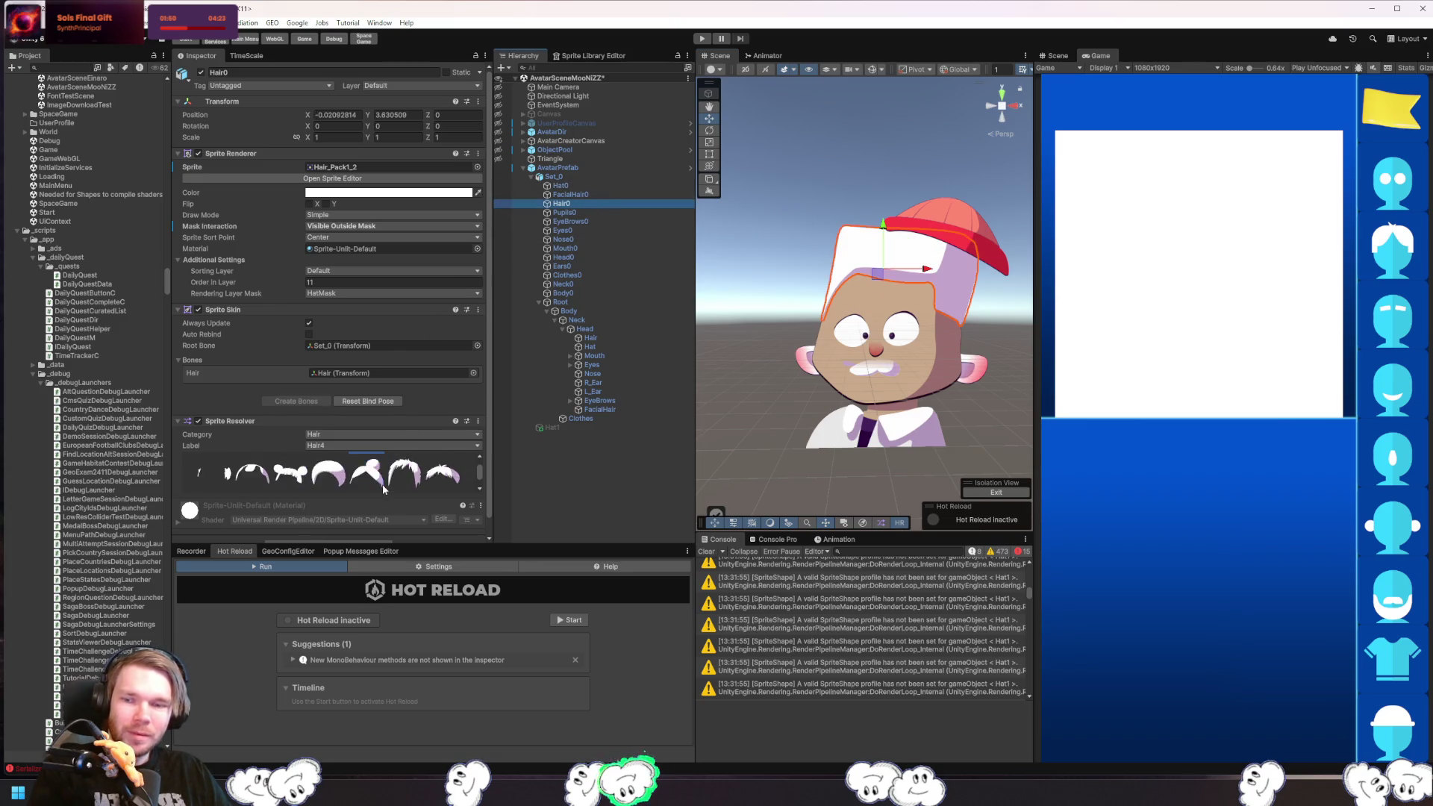
left_click(328, 474)
left_click(996, 240)
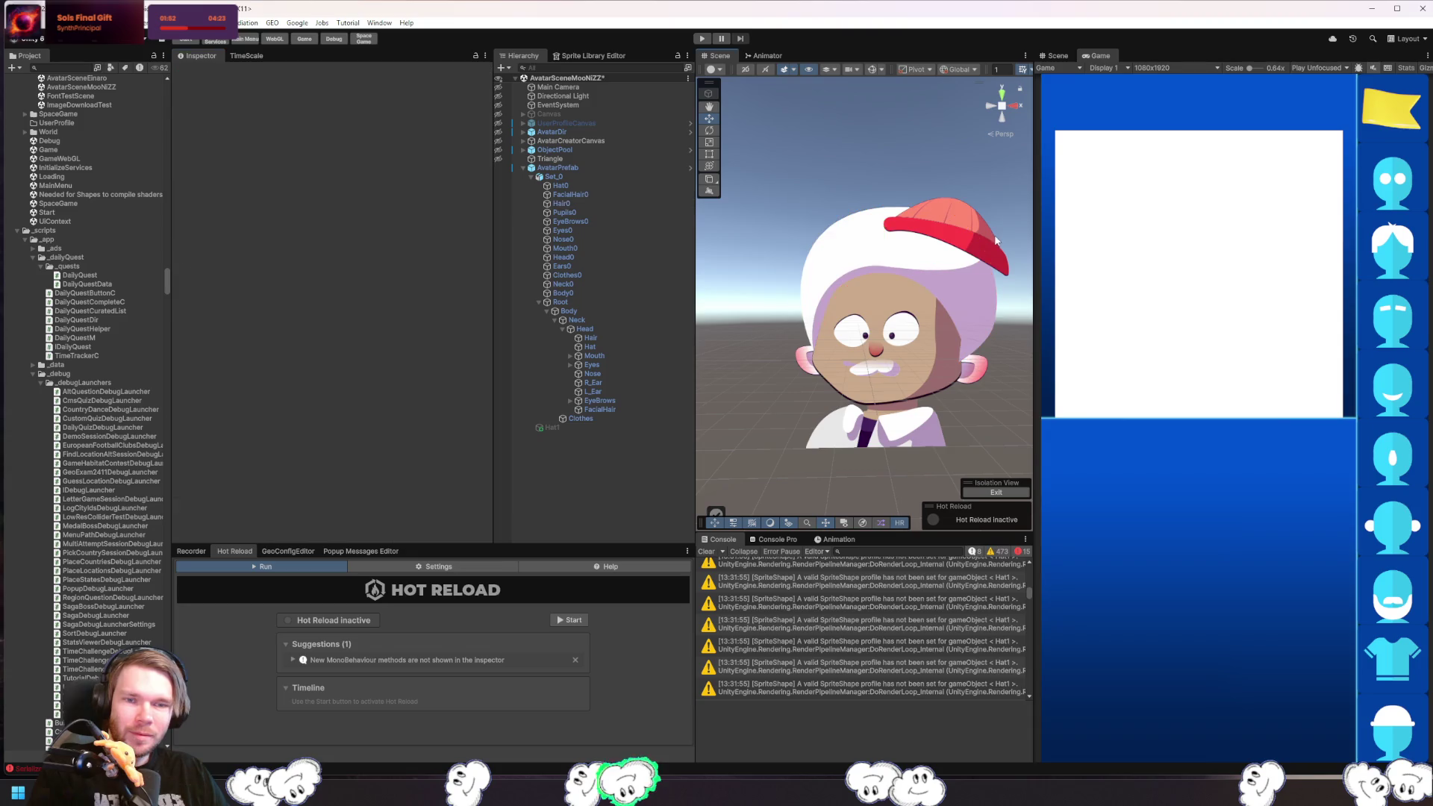
left_click(982, 238)
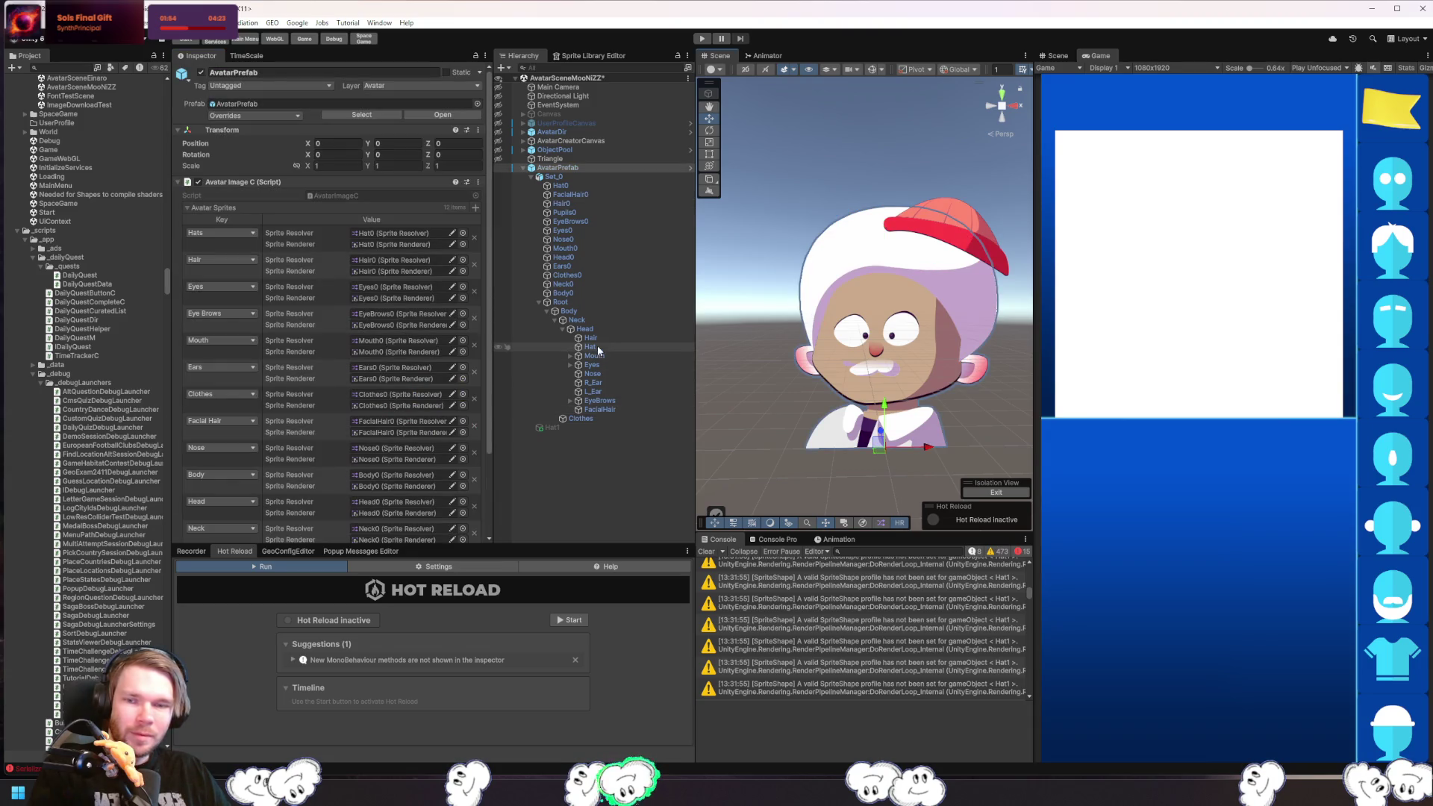
- Raise the Hat bone higher above the head, to X 4.22, Y -0.47
left_click(652, 338)
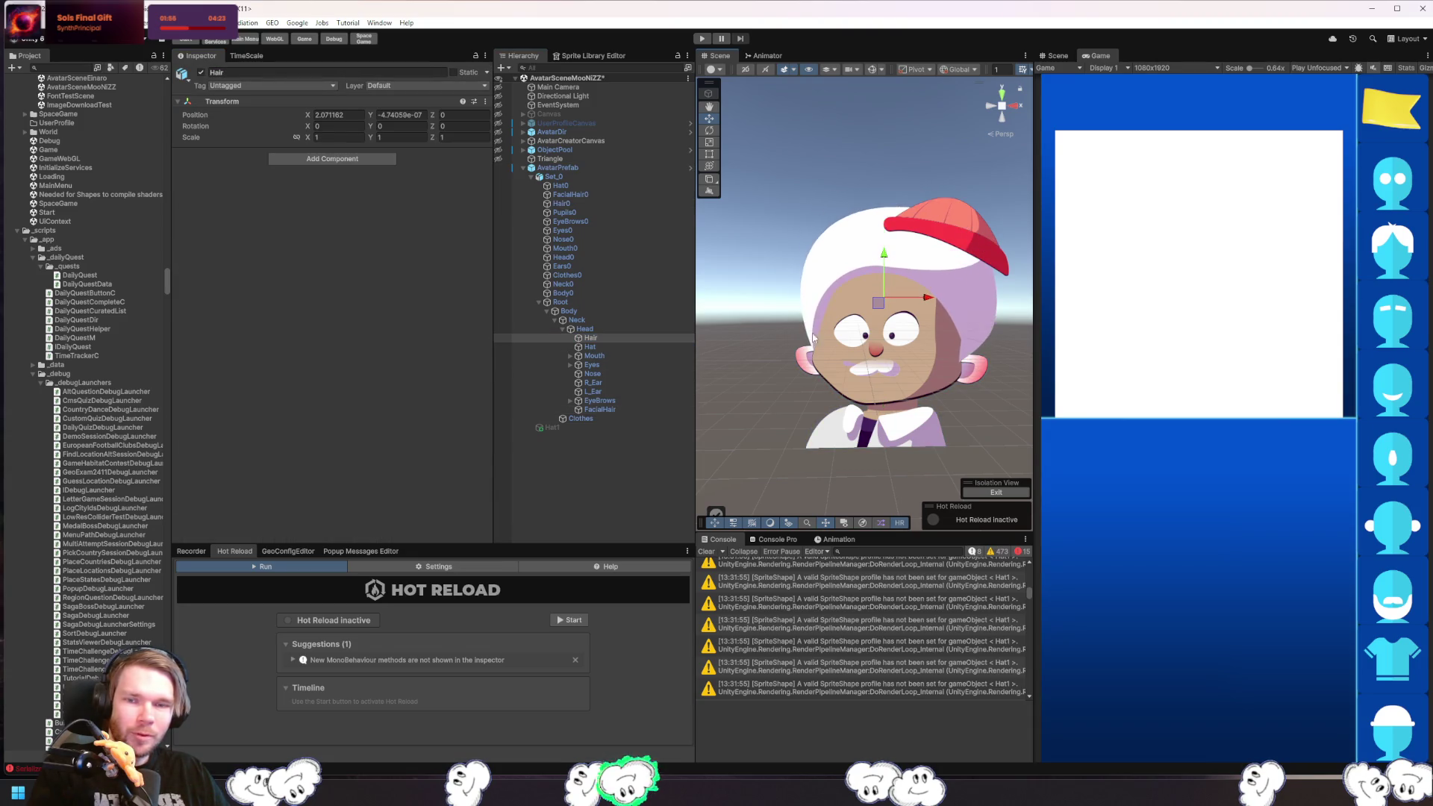
left_click(675, 347)
left_click_drag(989, 263, 968, 243)
left_click(1017, 288)
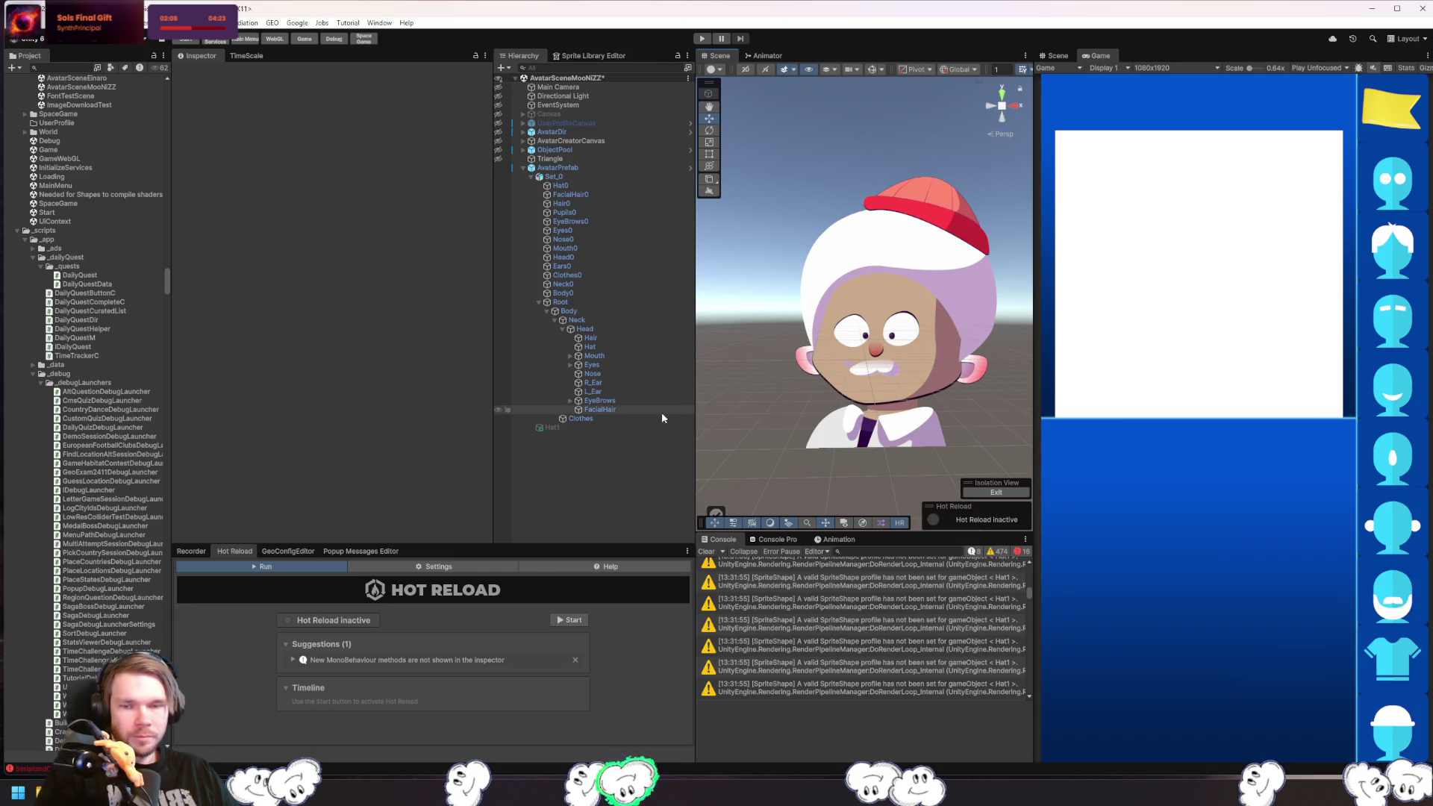
- Swap Hair0 to the spiky white style with short side tufts
left_click(621, 339)
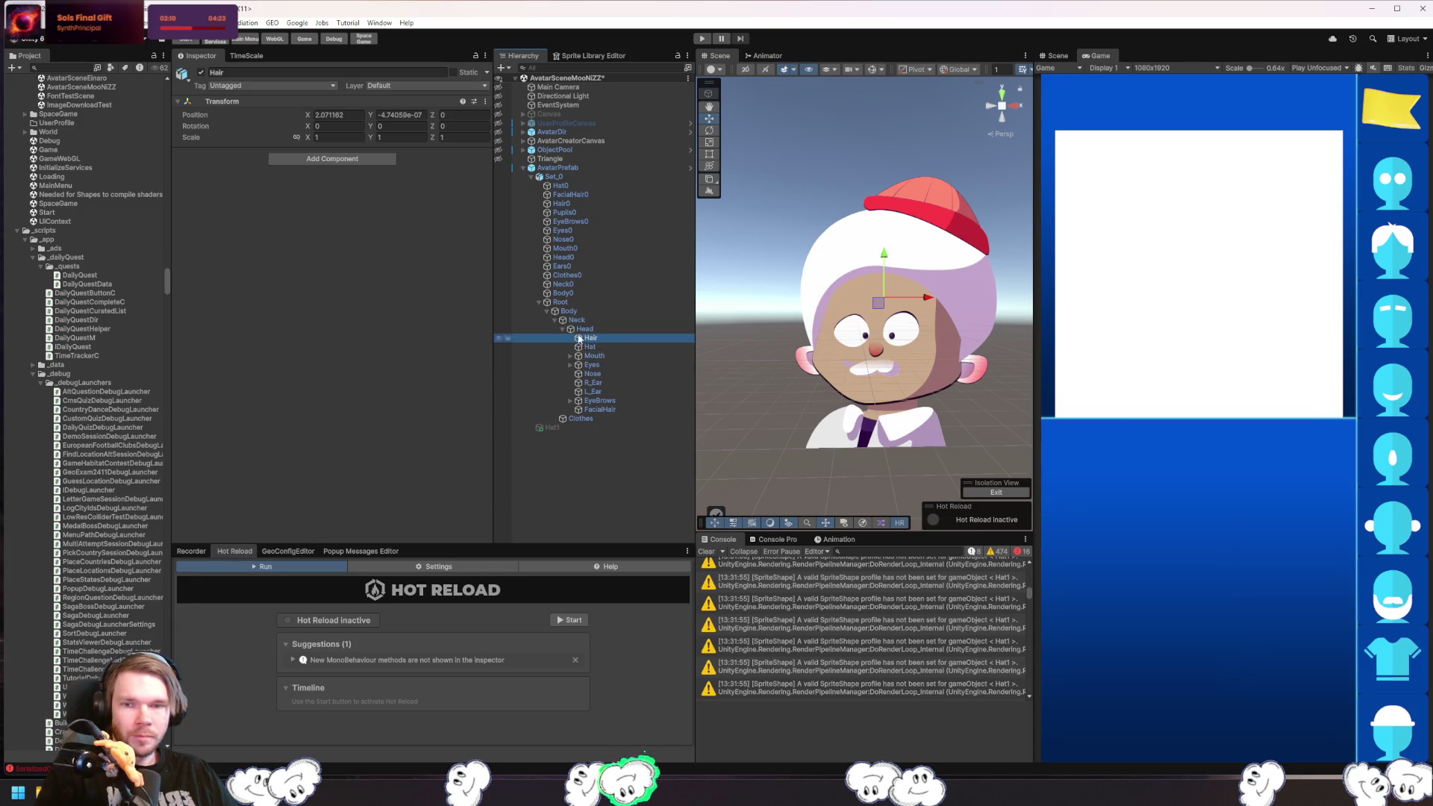
left_click(597, 203)
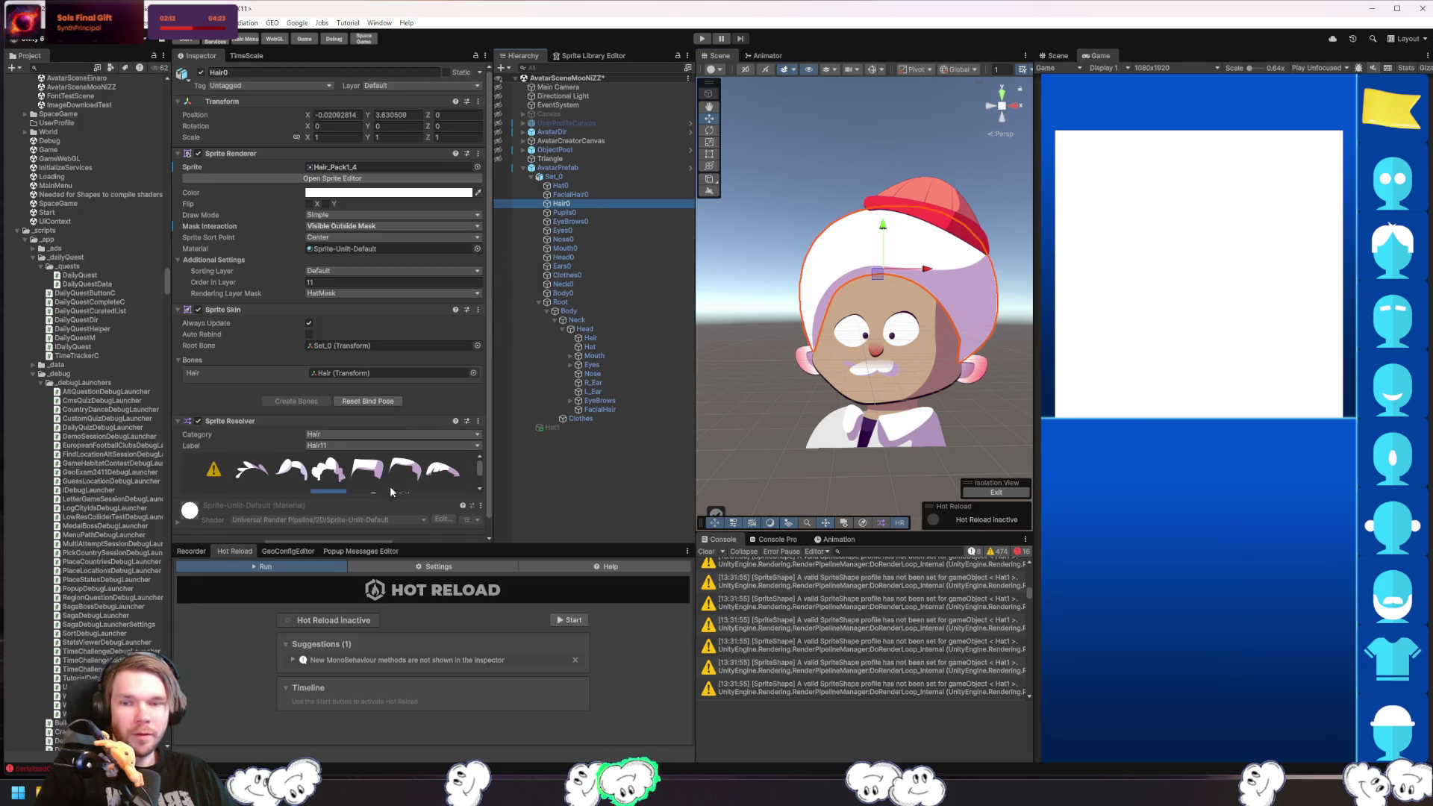
left_click(252, 472)
left_click(942, 211)
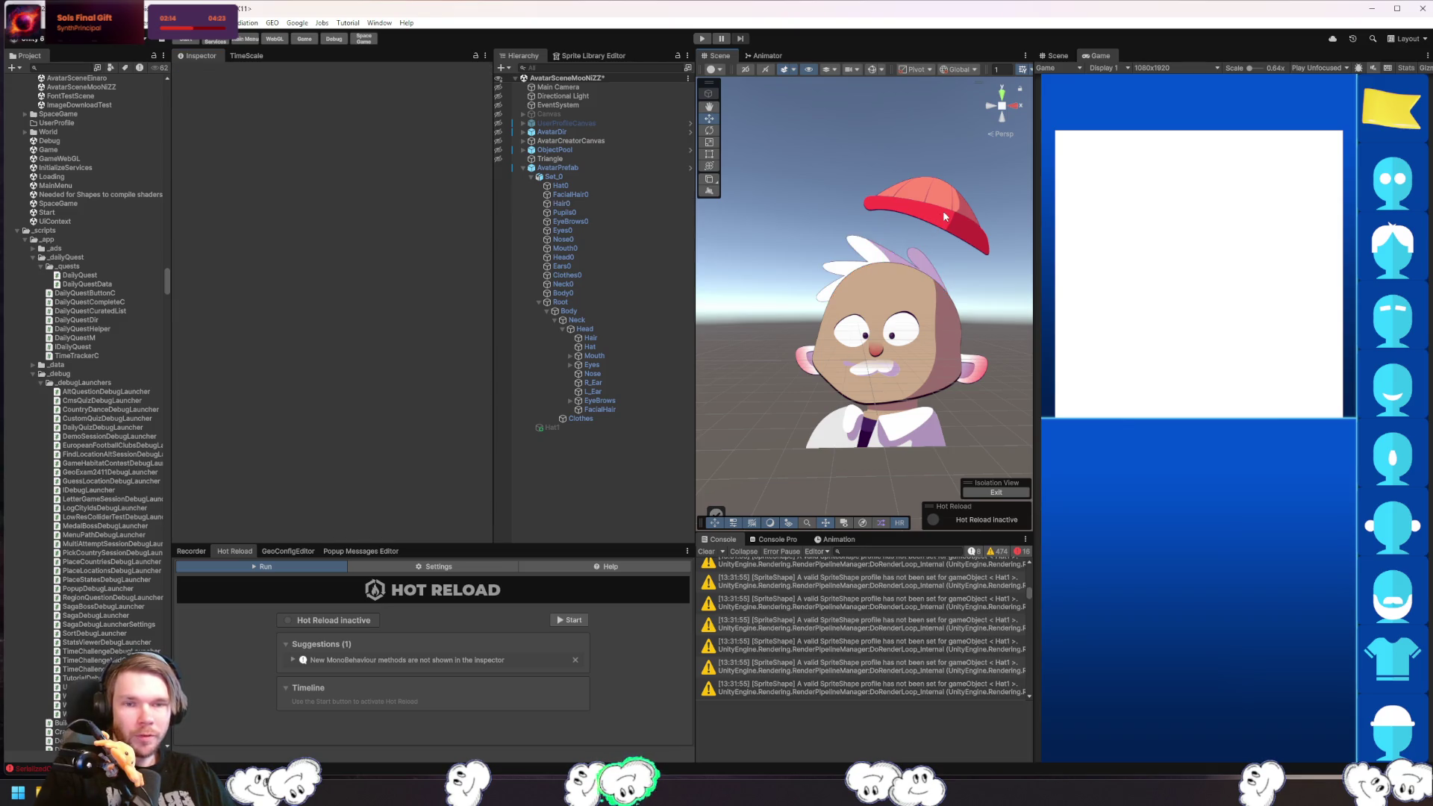
left_click(631, 347)
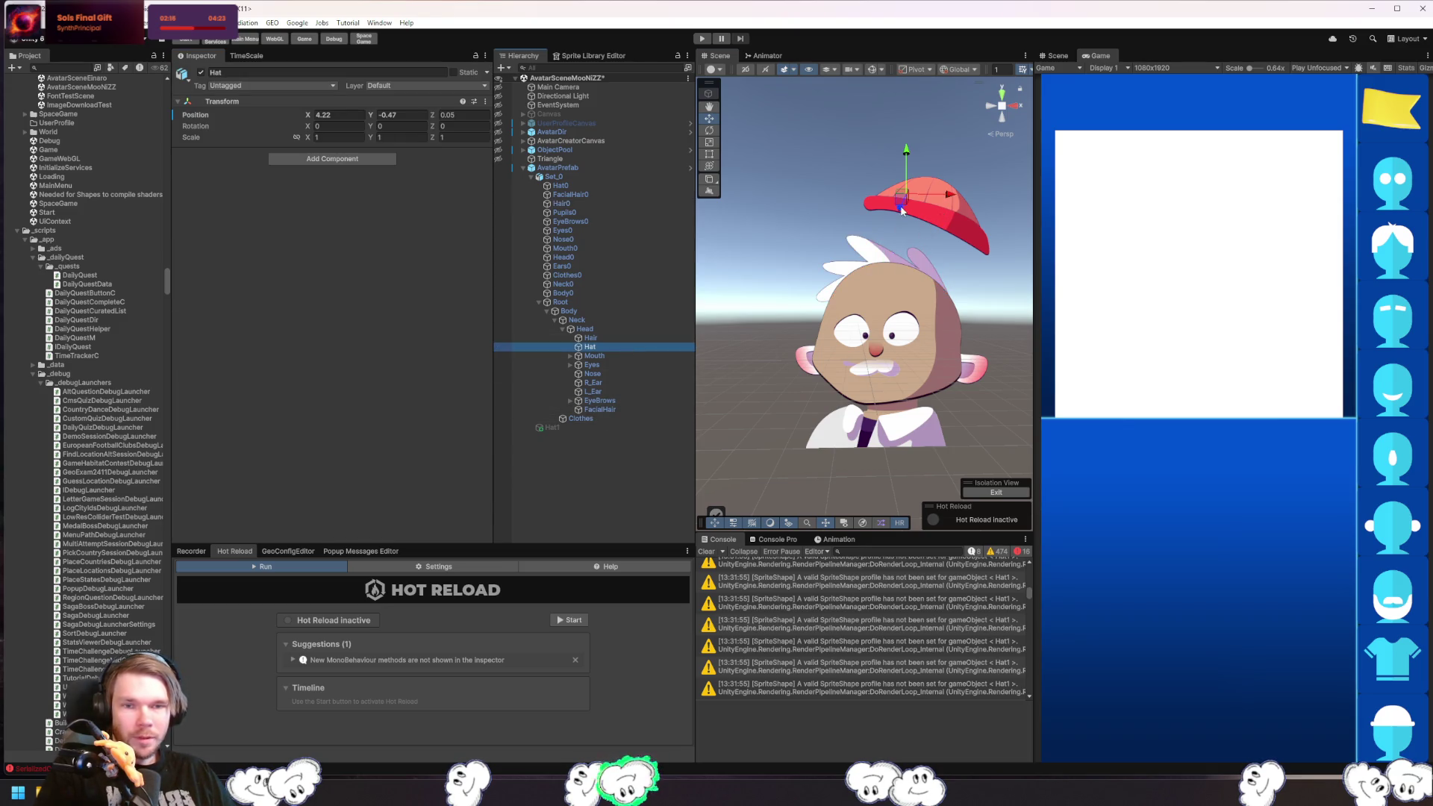
- Lower the Hat bone to about X 2.89, Y 0 so the cap rests on the head
left_click_drag(902, 211, 872, 271)
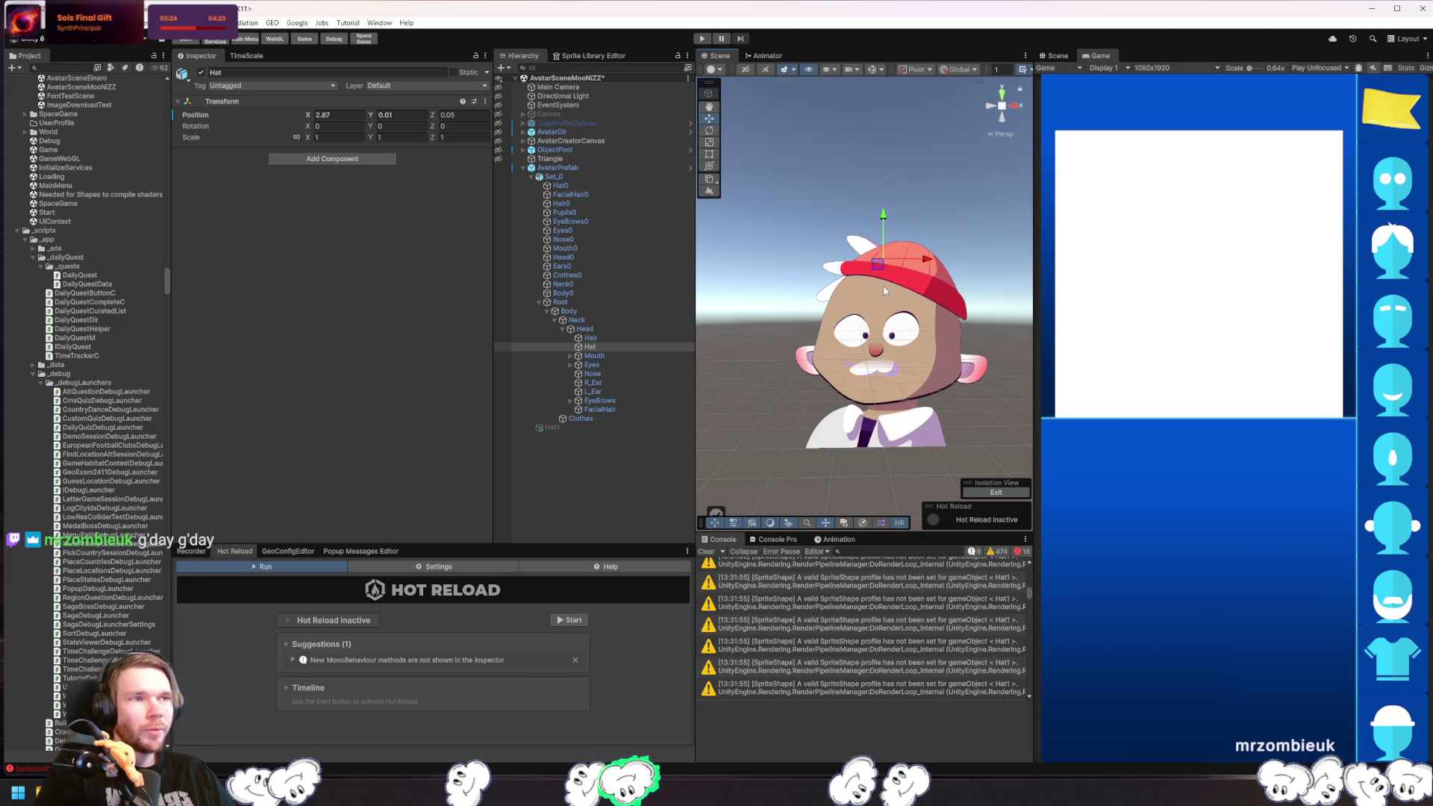
left_click(971, 217)
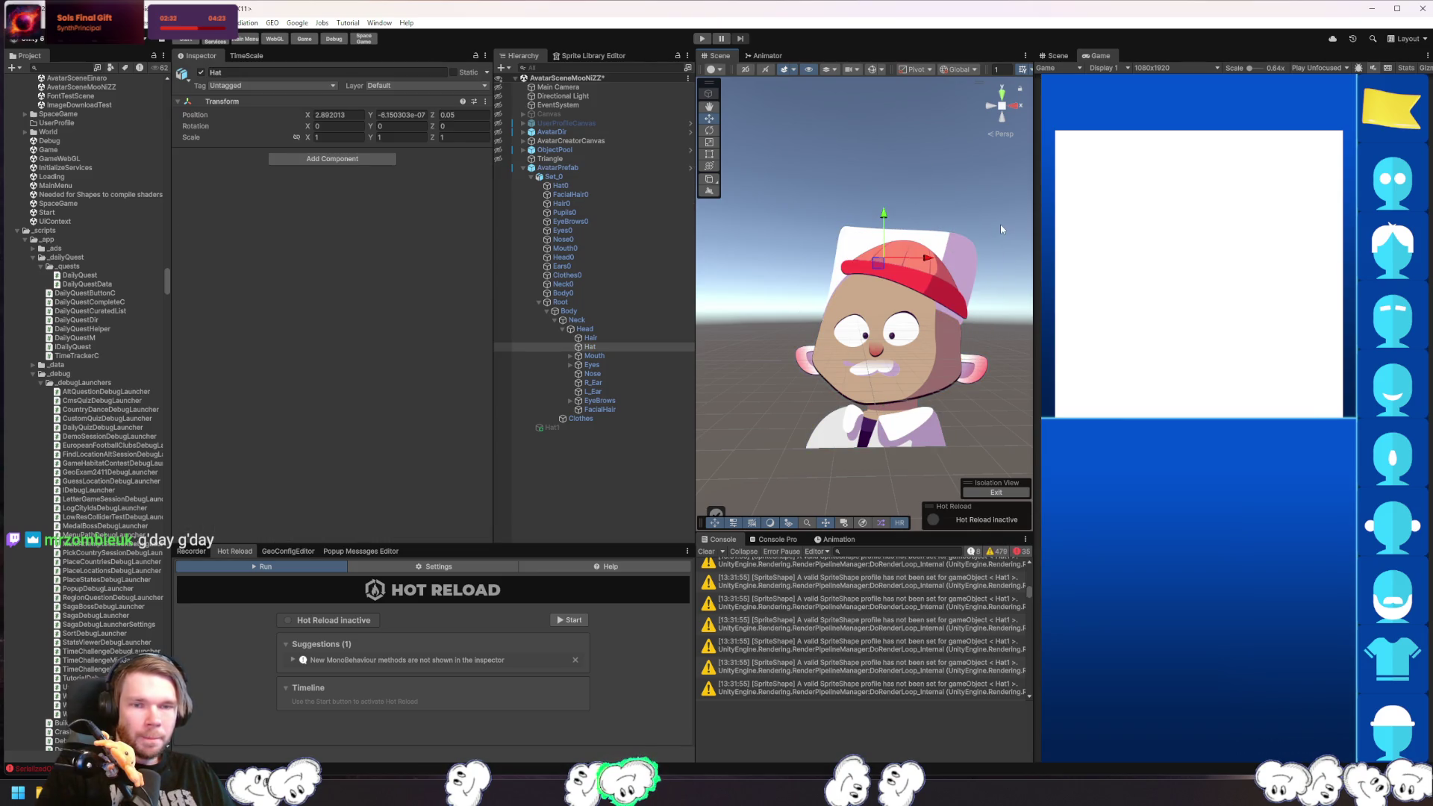
left_click(996, 221)
- Reactivate the Hat1 mask shape to hide hair behind the cap, then start a screen capture
left_click(567, 427)
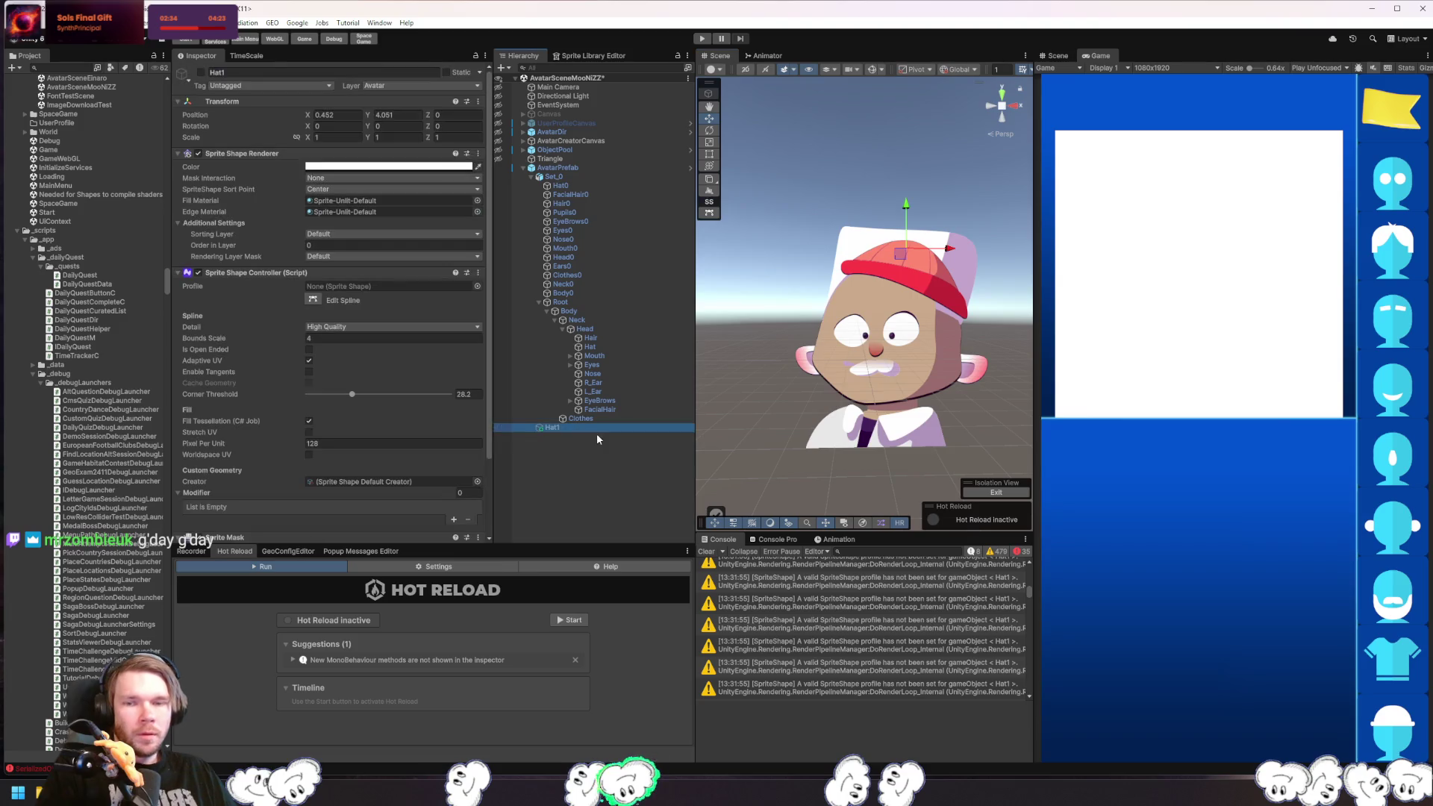
left_click(200, 72)
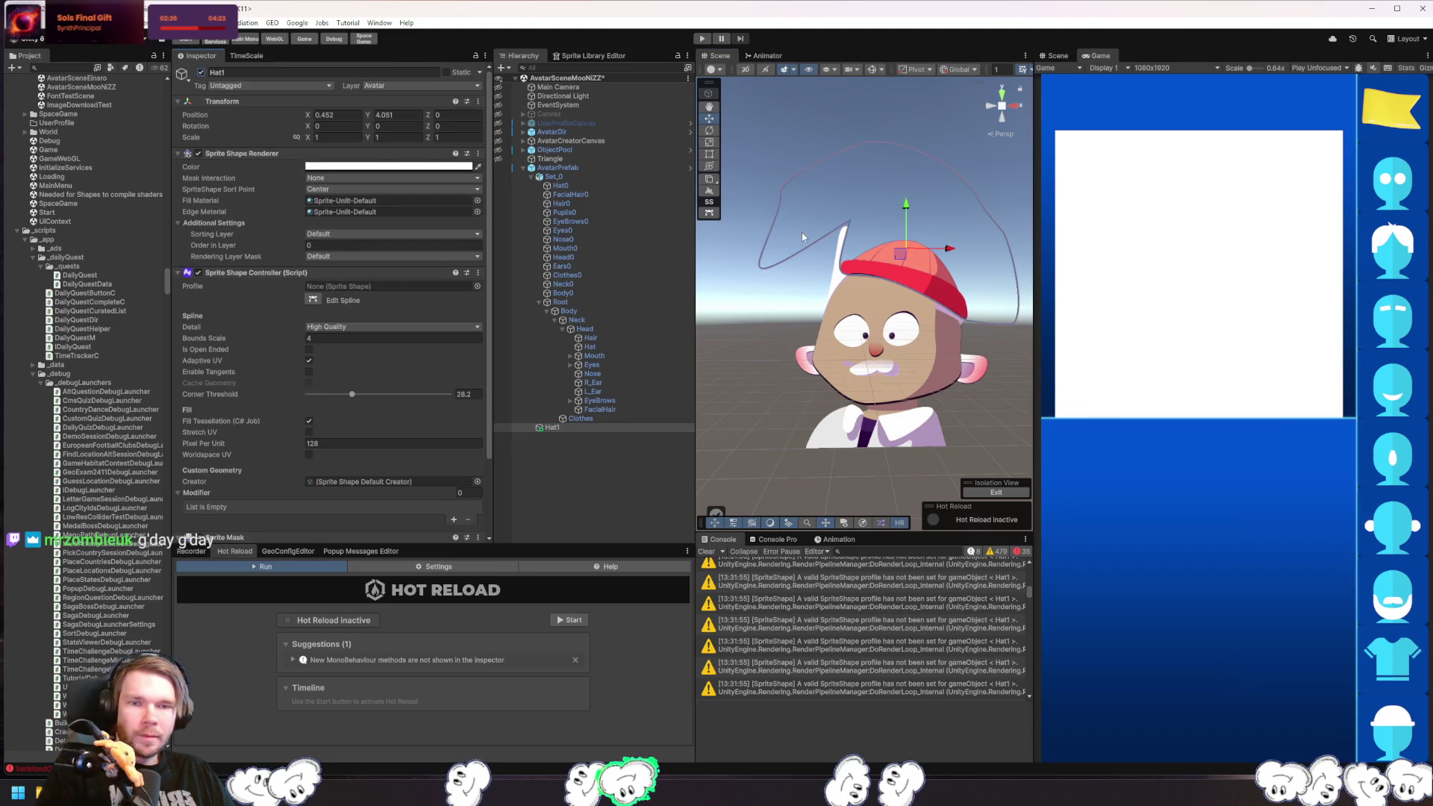
left_click(789, 289)
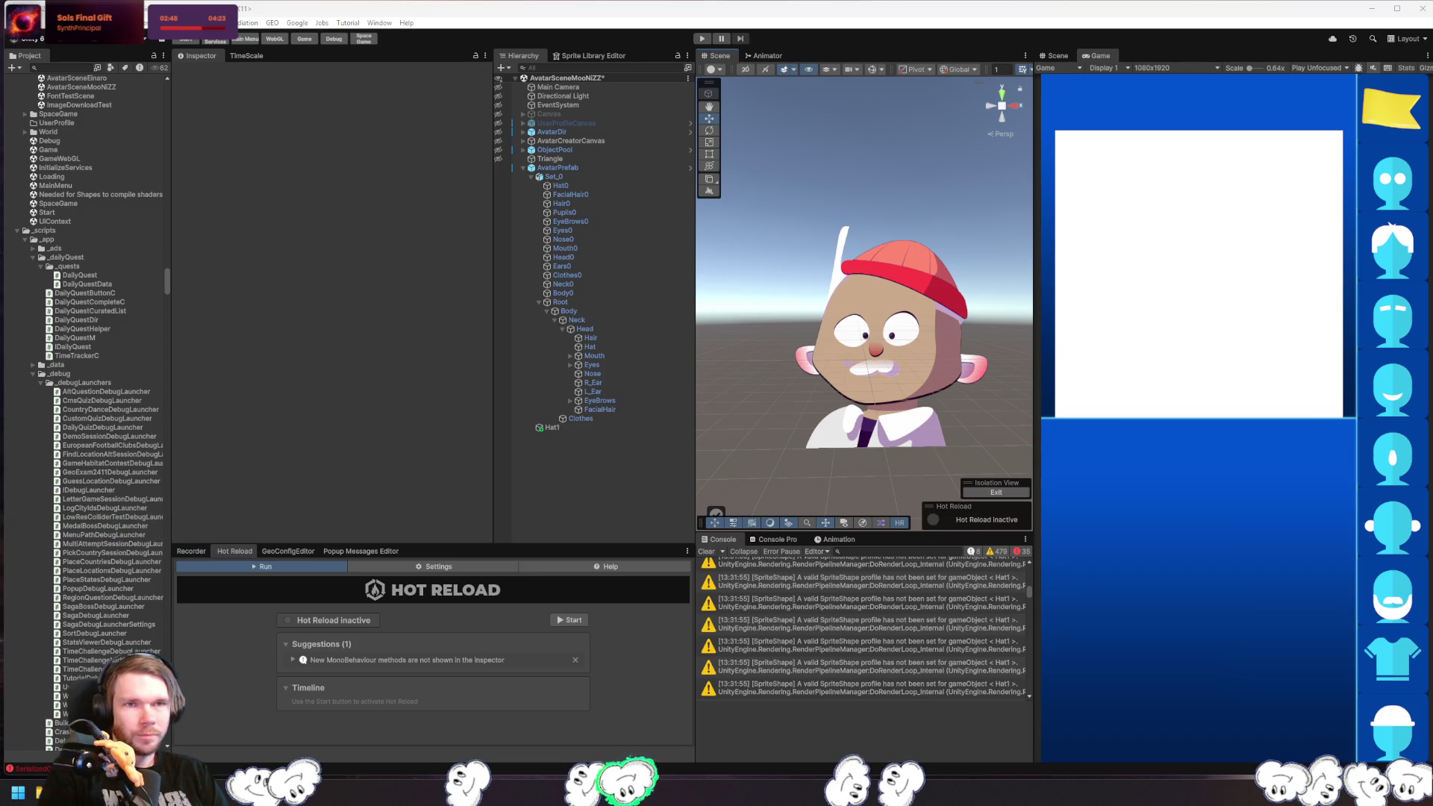
left_click(790, 232)
left_click(771, 307)
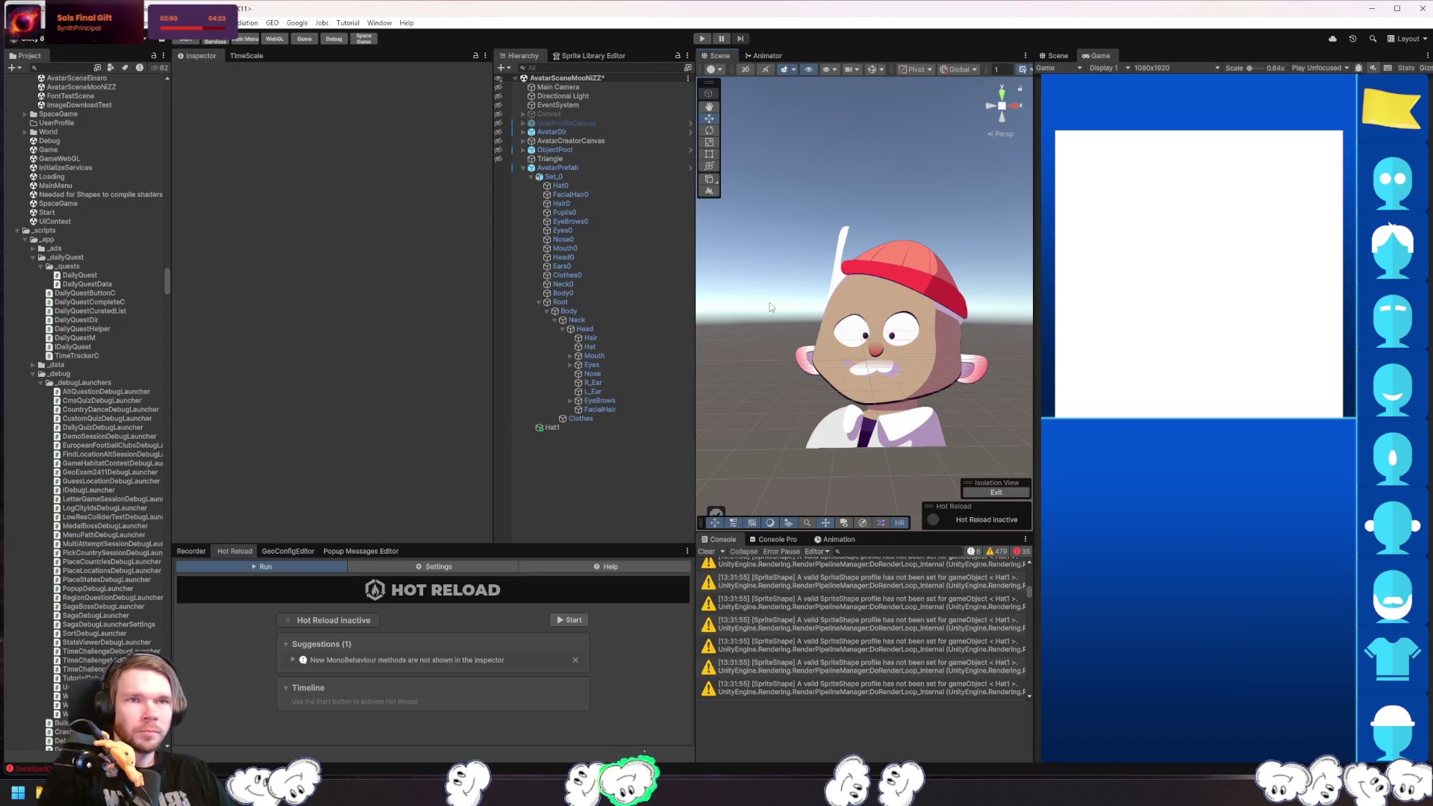
key("Print")
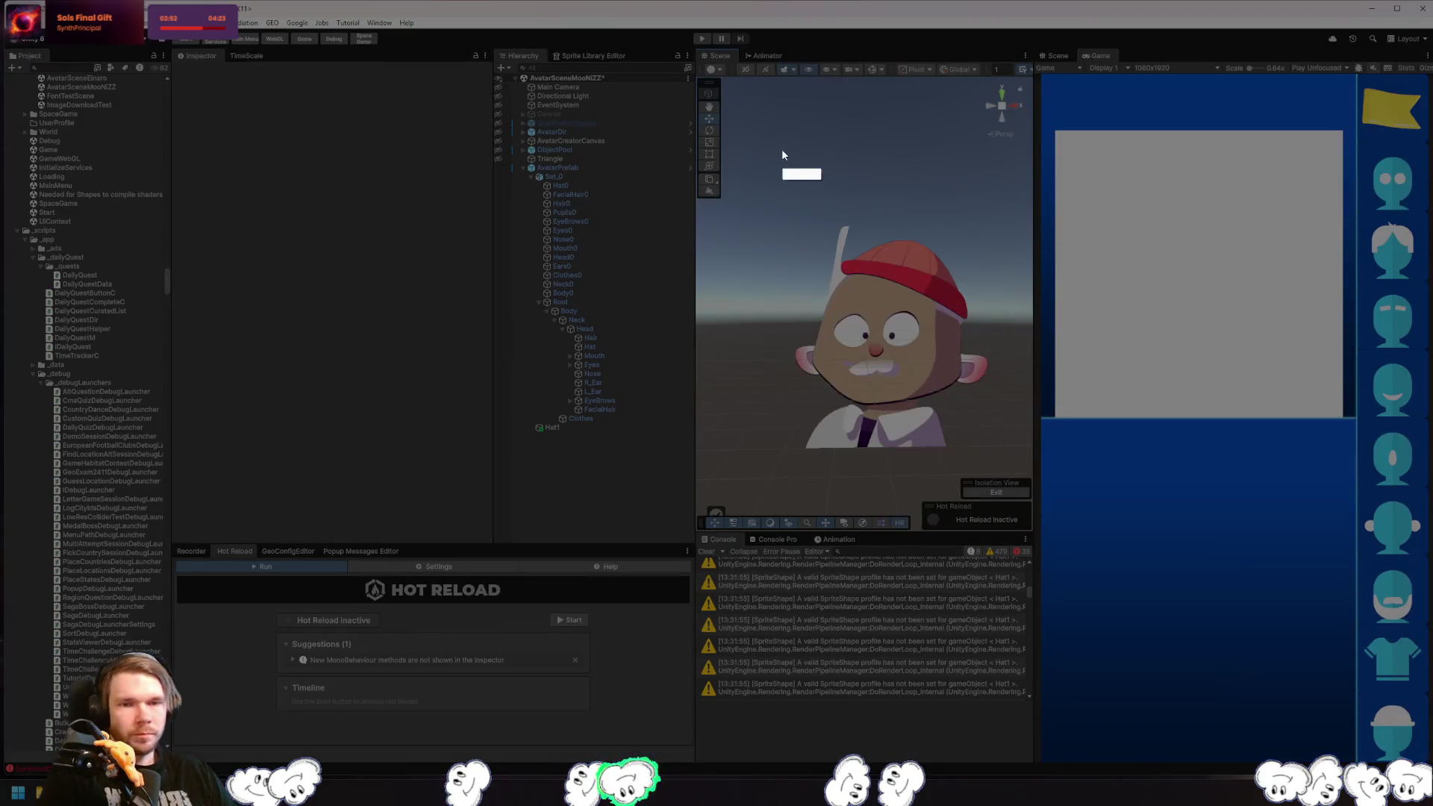
- Screenshot the avatar, clear the SpriteShape console warnings, and switch to CpuDeformationSystem.cs in Rider
mouse_move(772, 165)
left_mouse_down()
mouse_move(1032, 523)
mouse_move(1023, 493)
left_mouse_up()
left_click(980, 502)
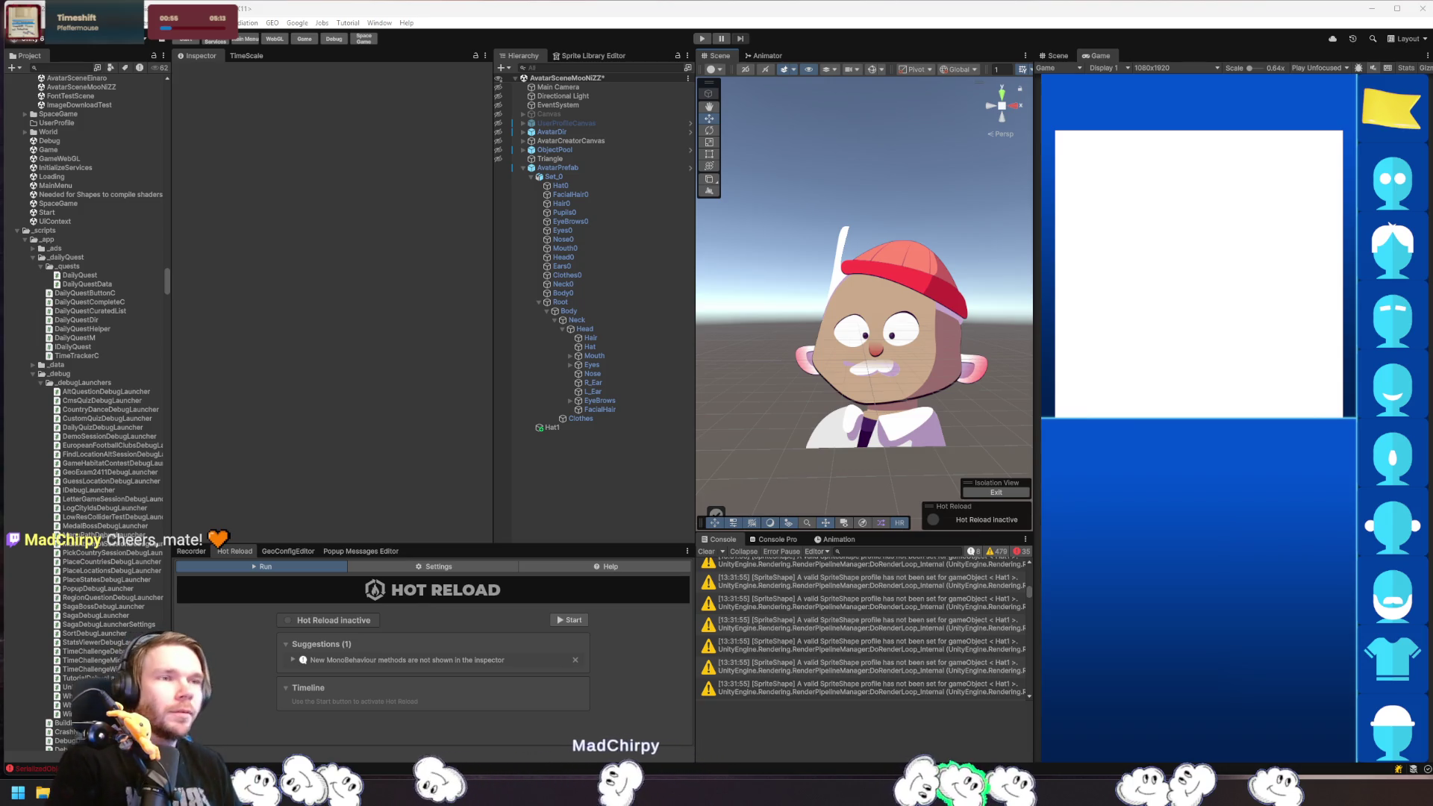
left_click(705, 553)
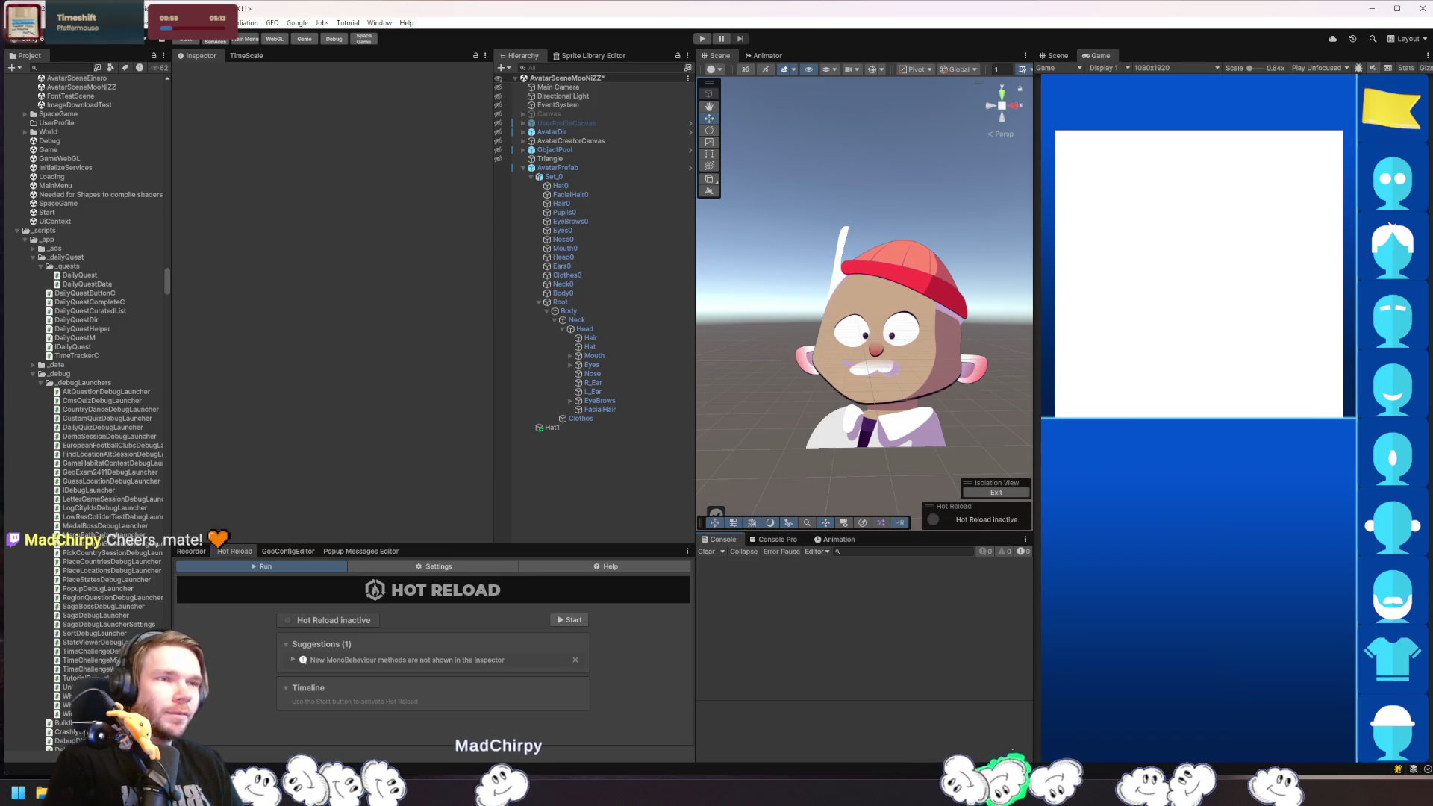
key("alt+Tab")
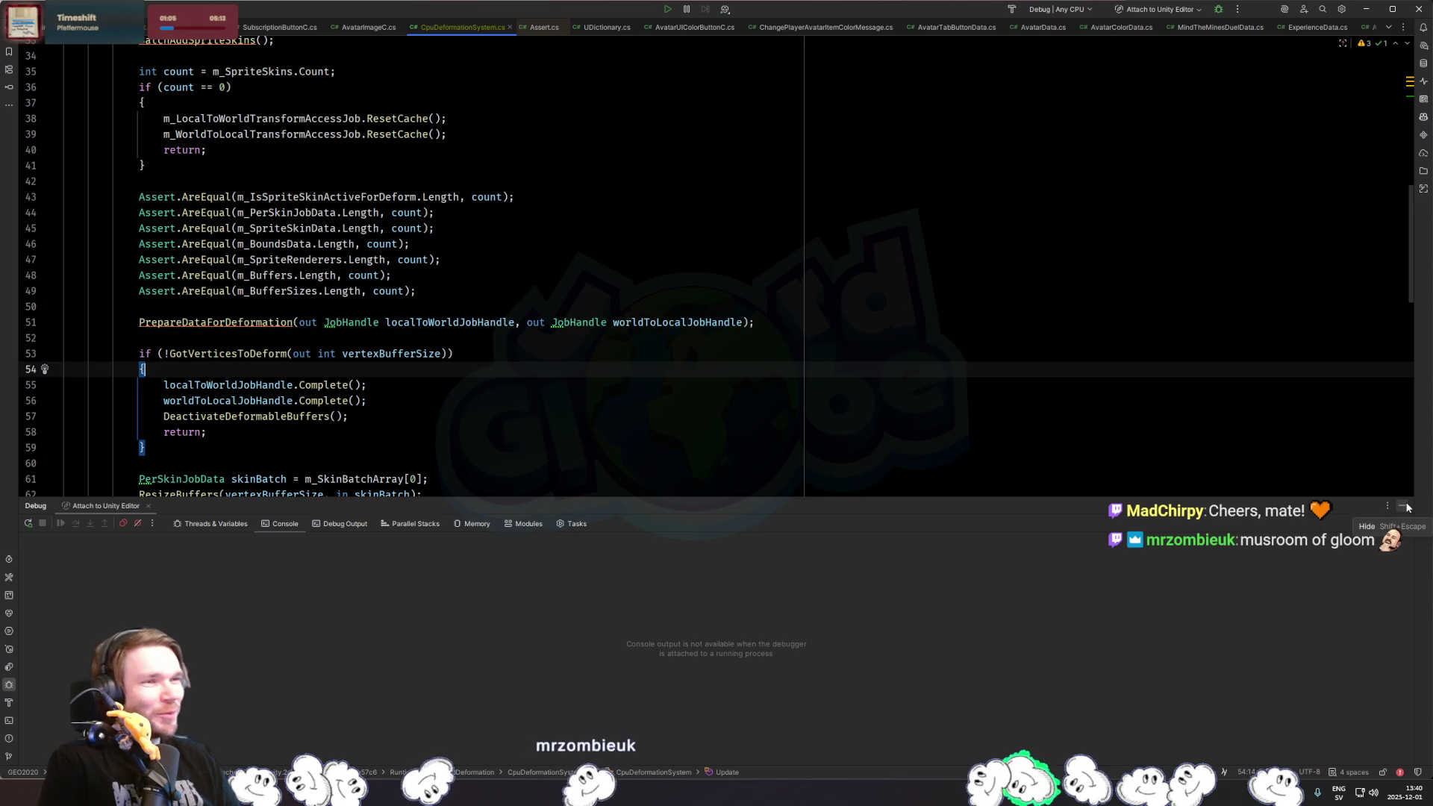
- Hide Rider's Debug panel to show more of CpuDeformationSystem.cs around line 64
left_click_drag(1254, 498, 1254, 552)
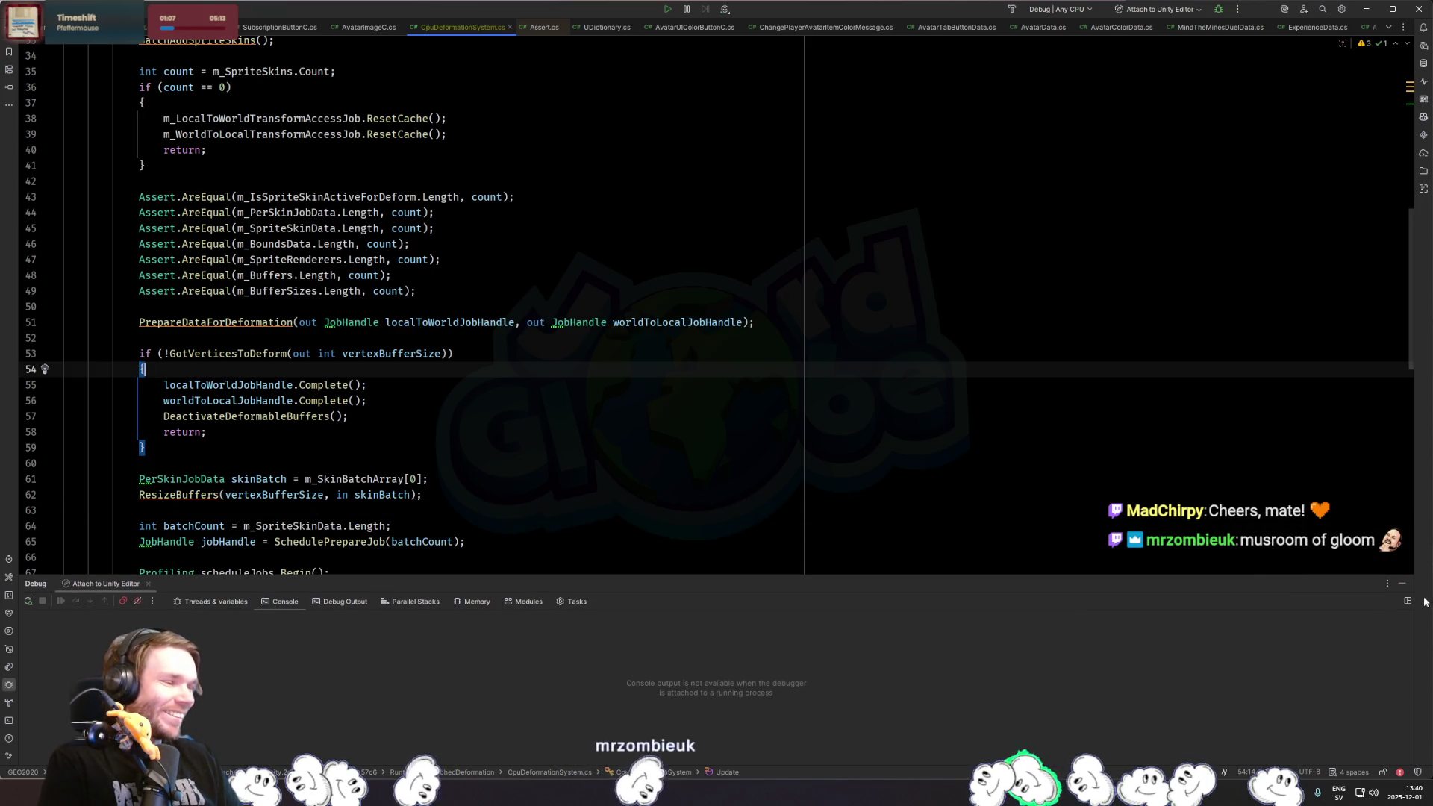
key("shift+Escape")
left_click(934, 523)
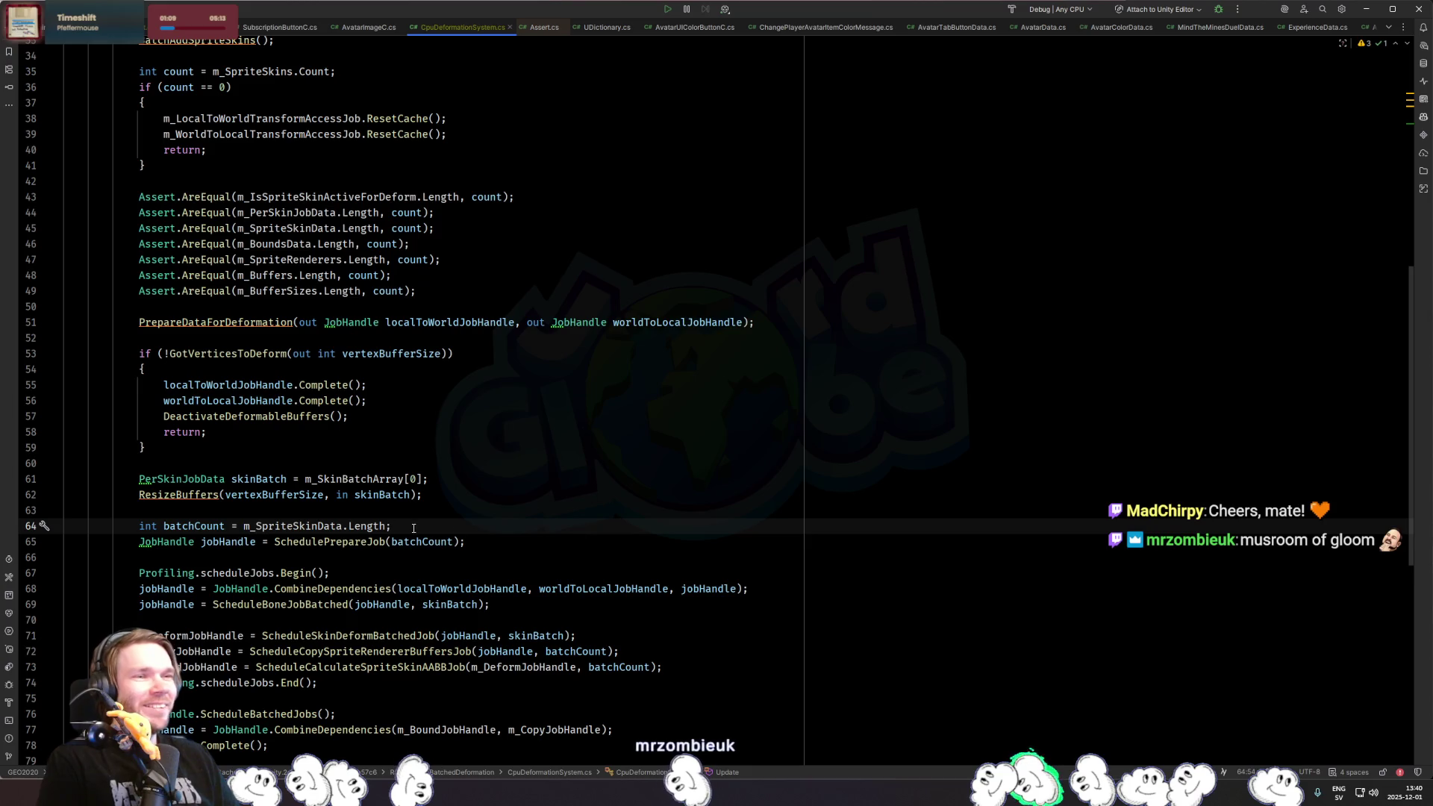
mouse_move(306, 474)
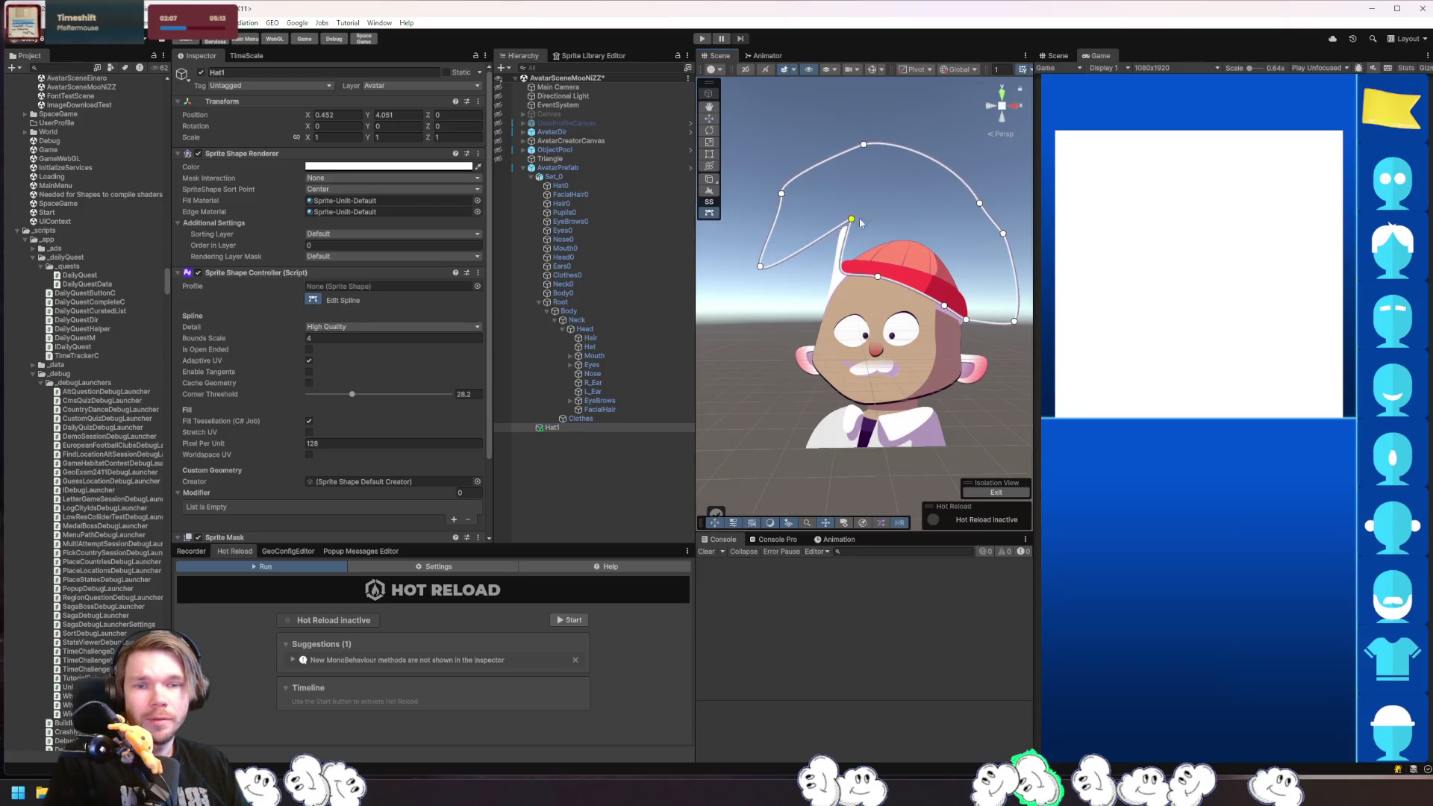
- Try moving a Hat1 spline point and tangent, undo the edit, and leave spline editing
left_click_drag(827, 222, 831, 196)
mouse_move(879, 270)
left_mouse_down()
mouse_move(821, 252)
mouse_move(825, 233)
mouse_move(786, 278)
mouse_move(845, 273)
mouse_move(832, 269)
left_mouse_up()
key("ctrl+z")
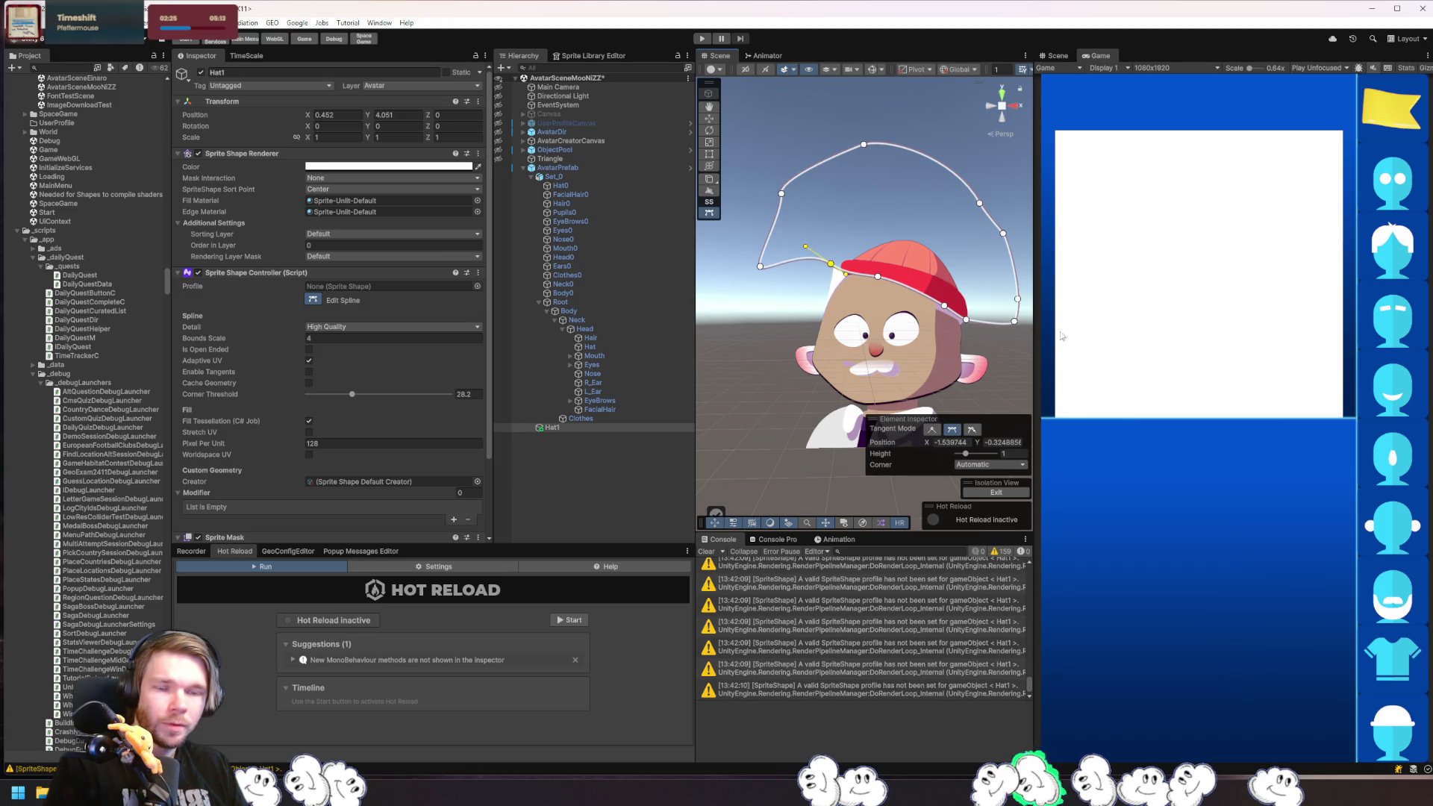
left_click(1011, 367)
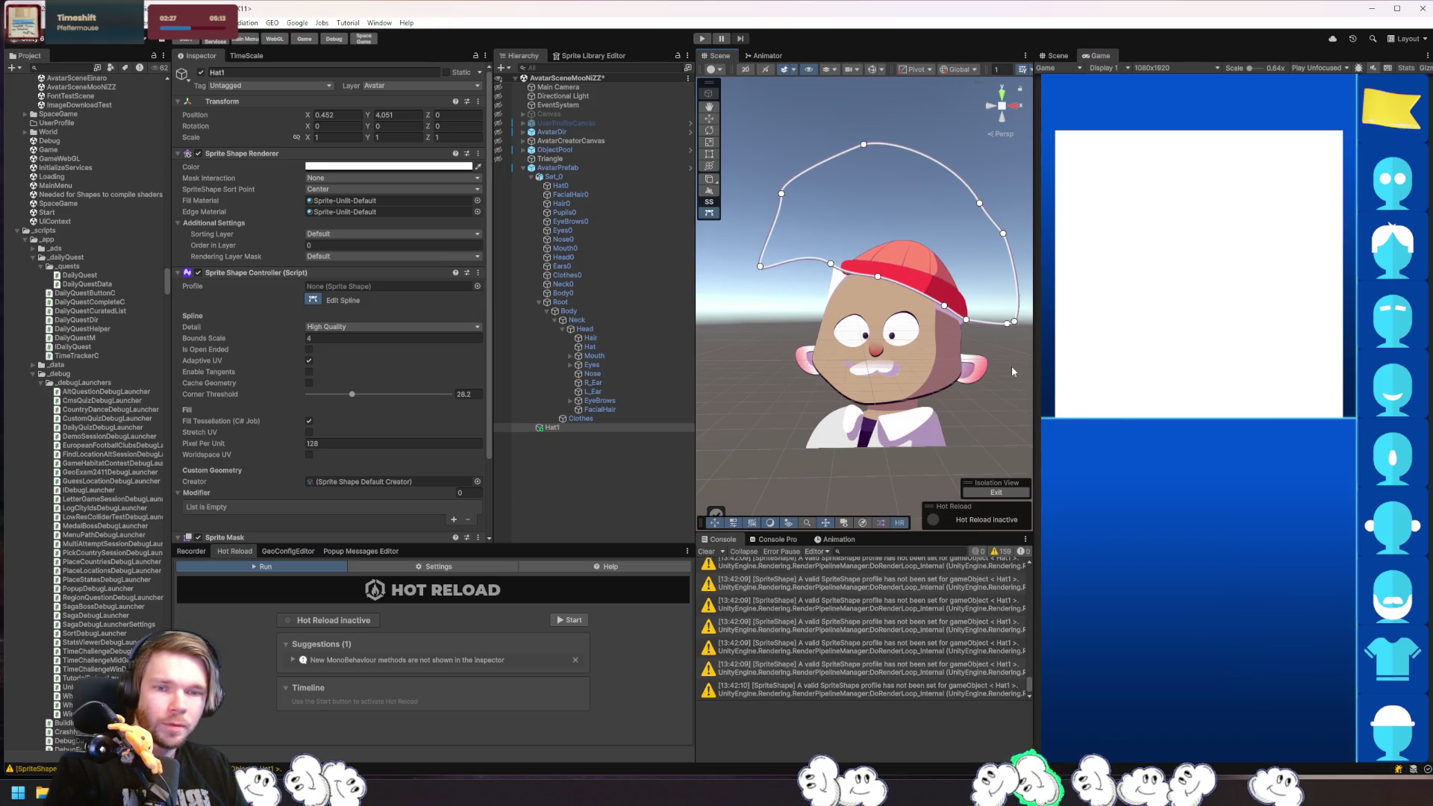
key("w")
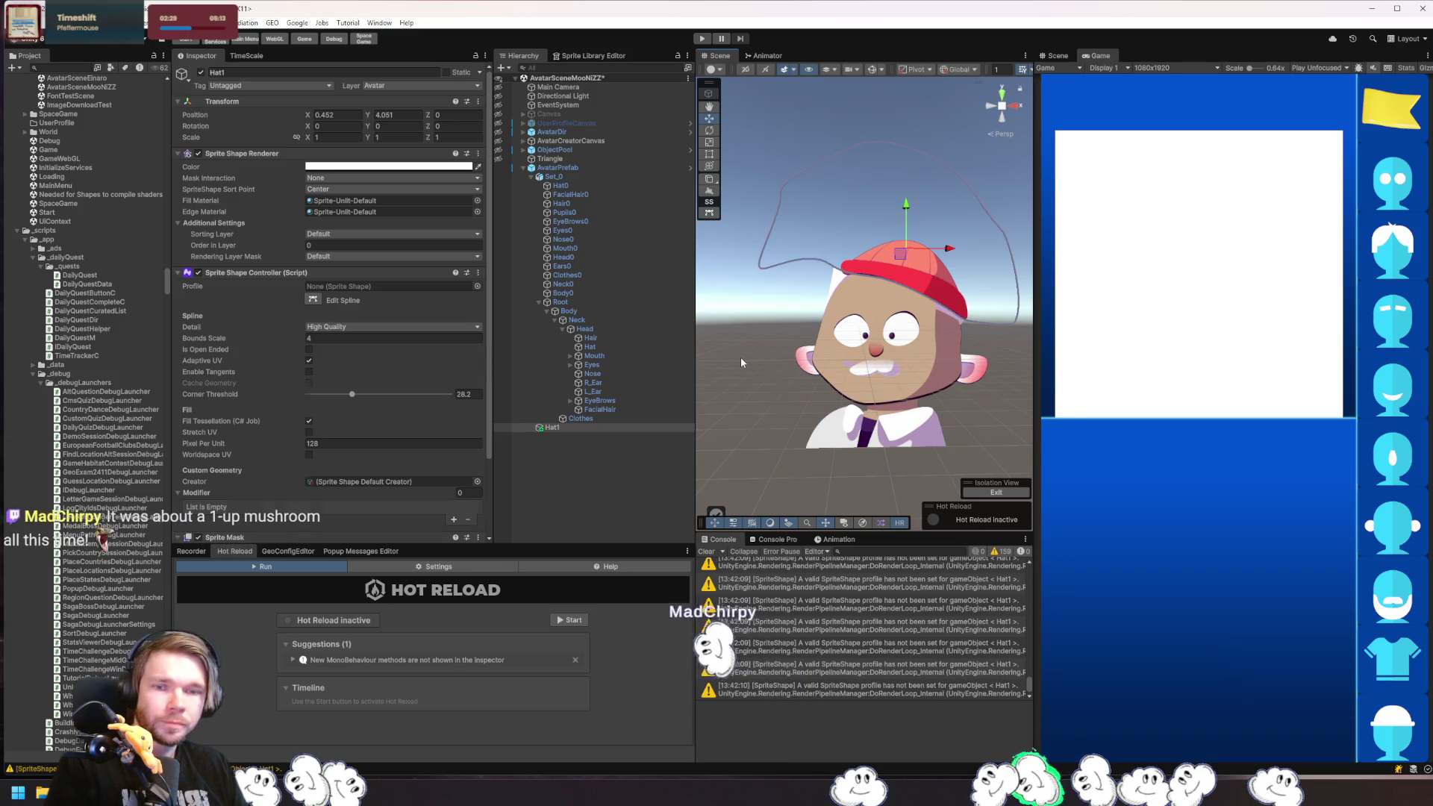
left_click(741, 361)
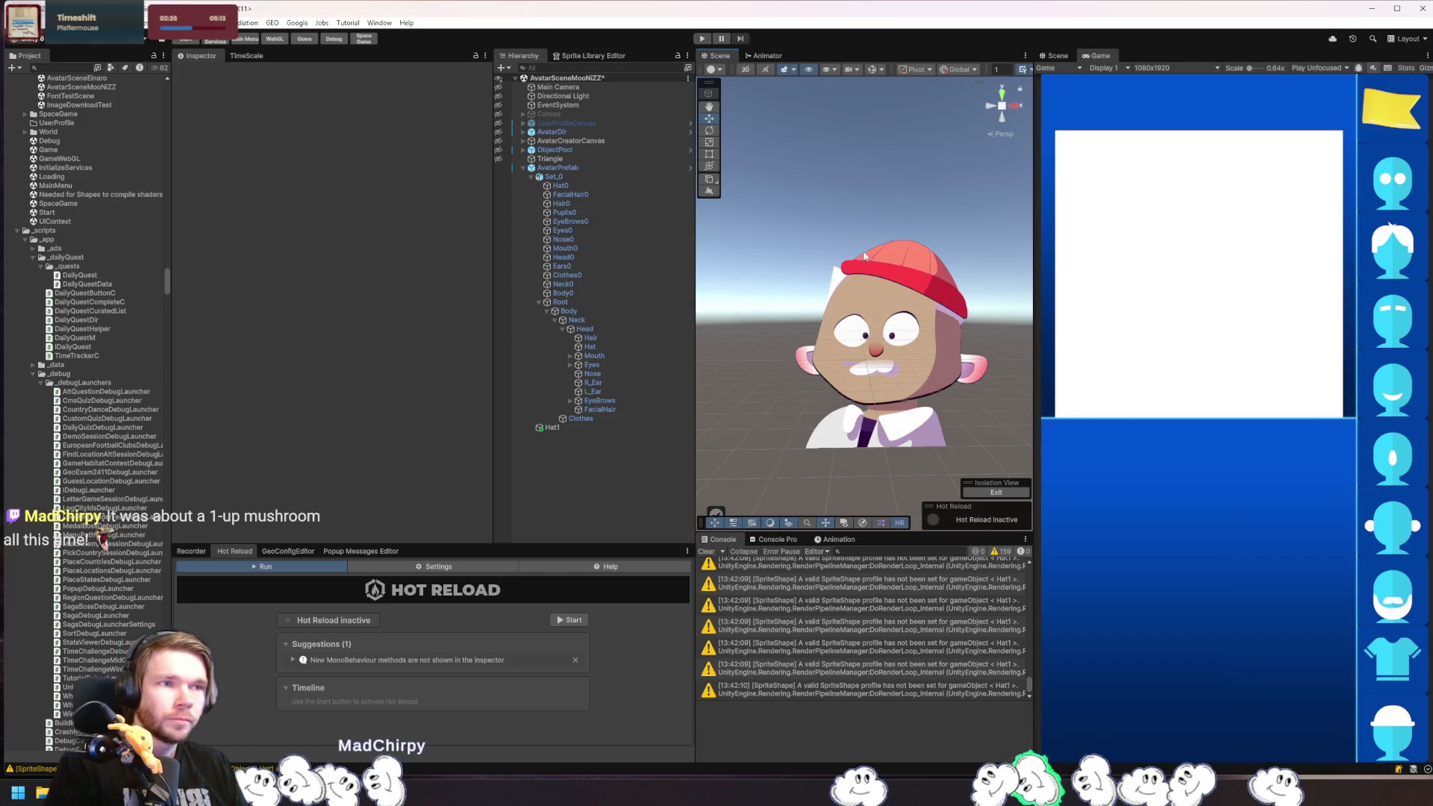
- Move the left brim point down to about X -1.80, Y -0.71 and add a new spline point
left_click(888, 217)
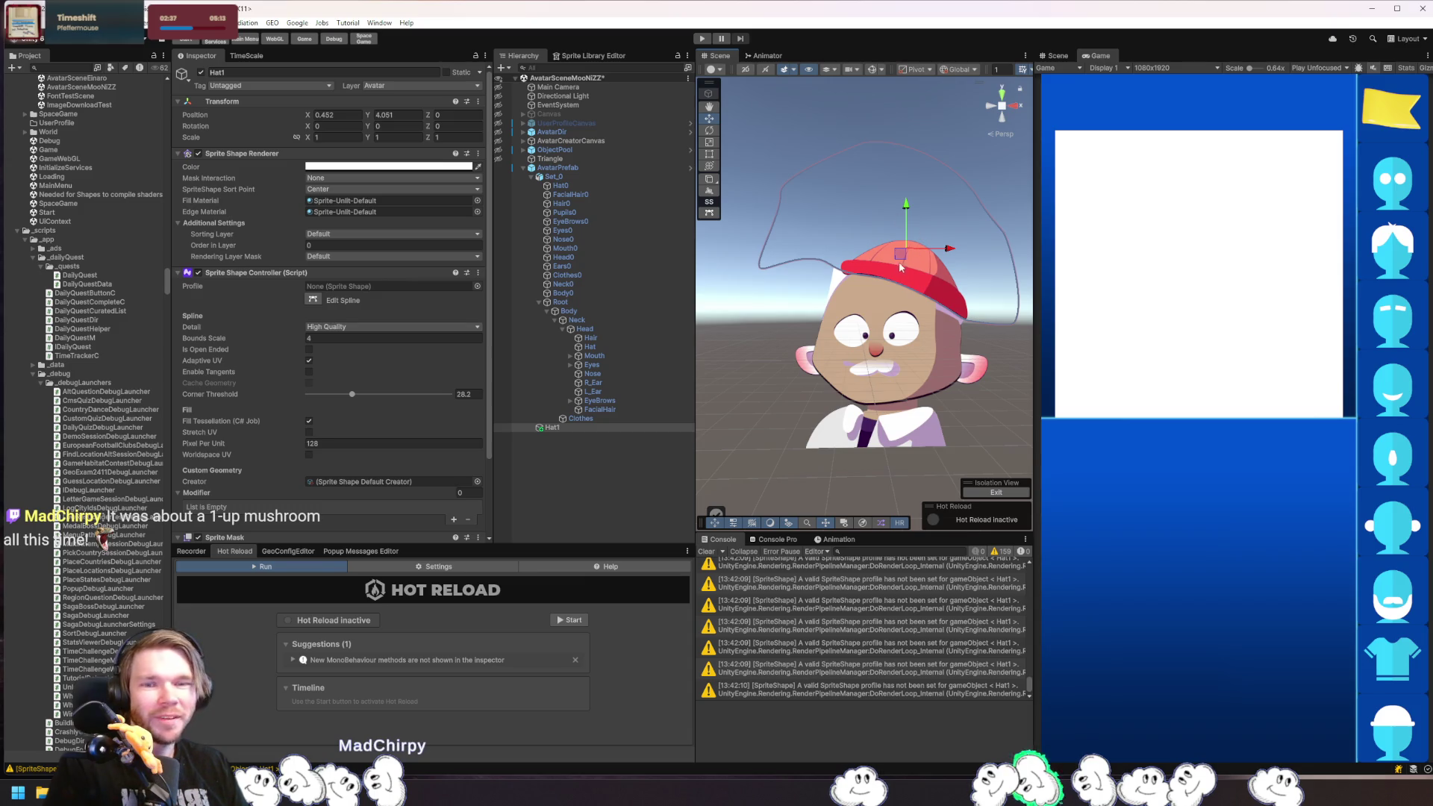
left_click(709, 213)
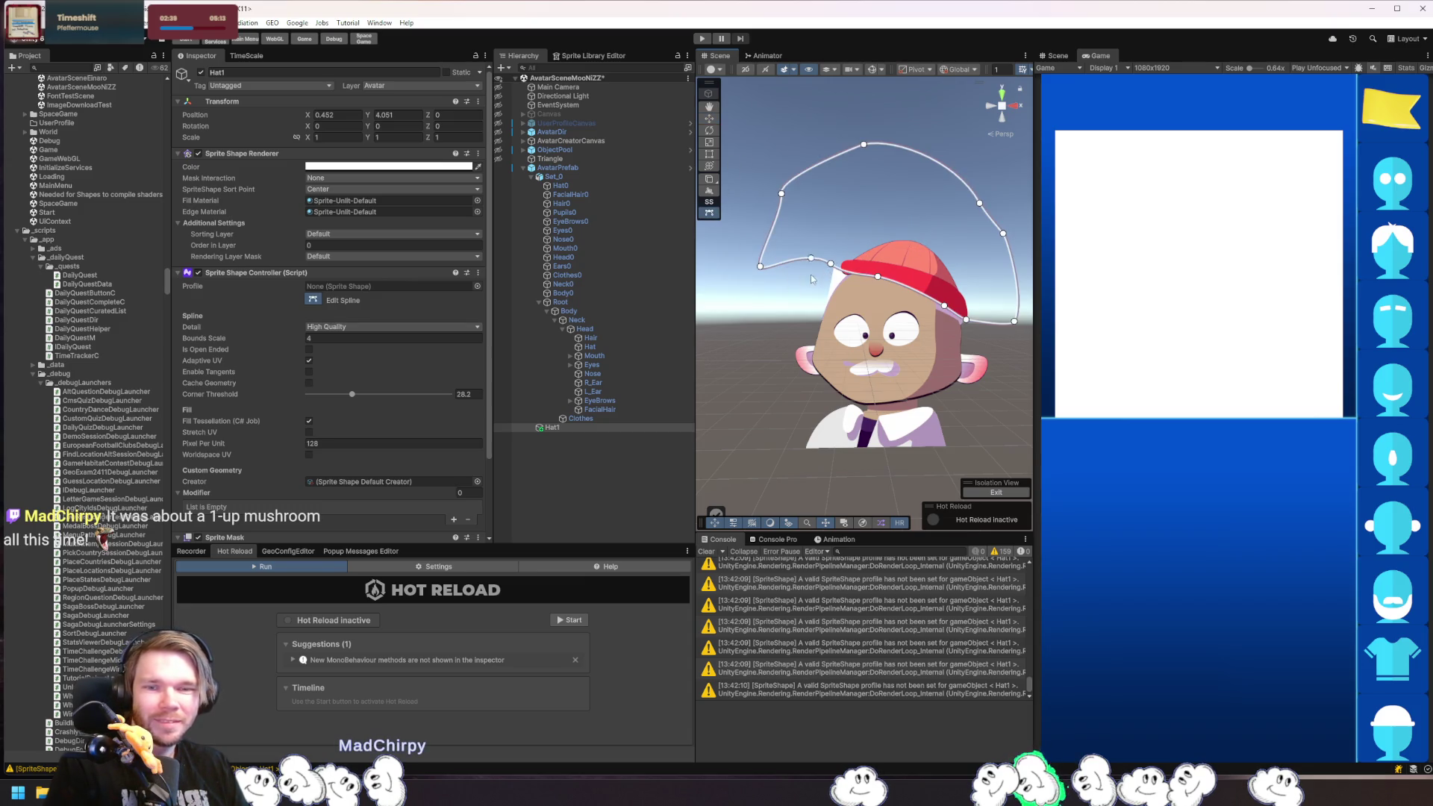
left_click(829, 262)
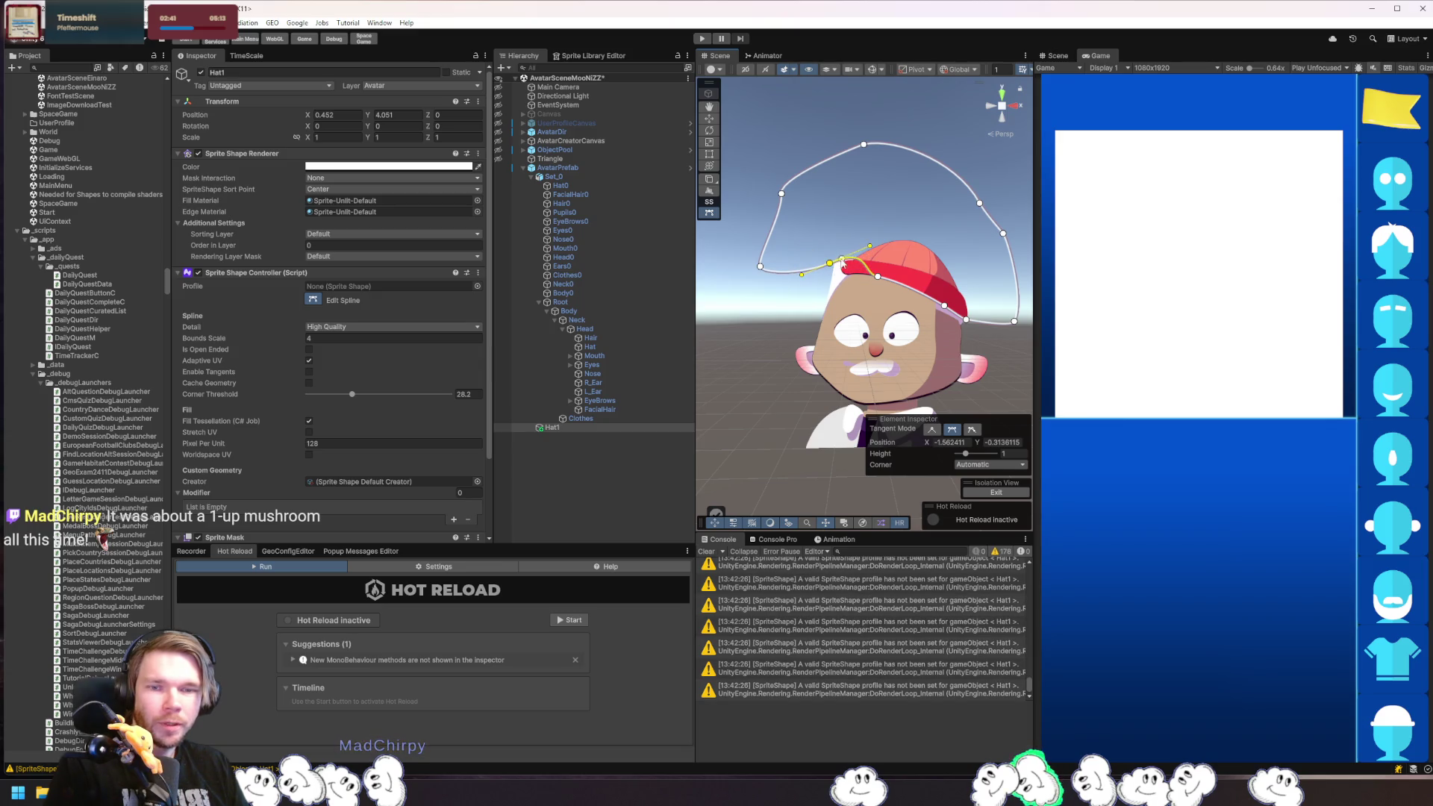
left_click_drag(830, 265, 820, 287)
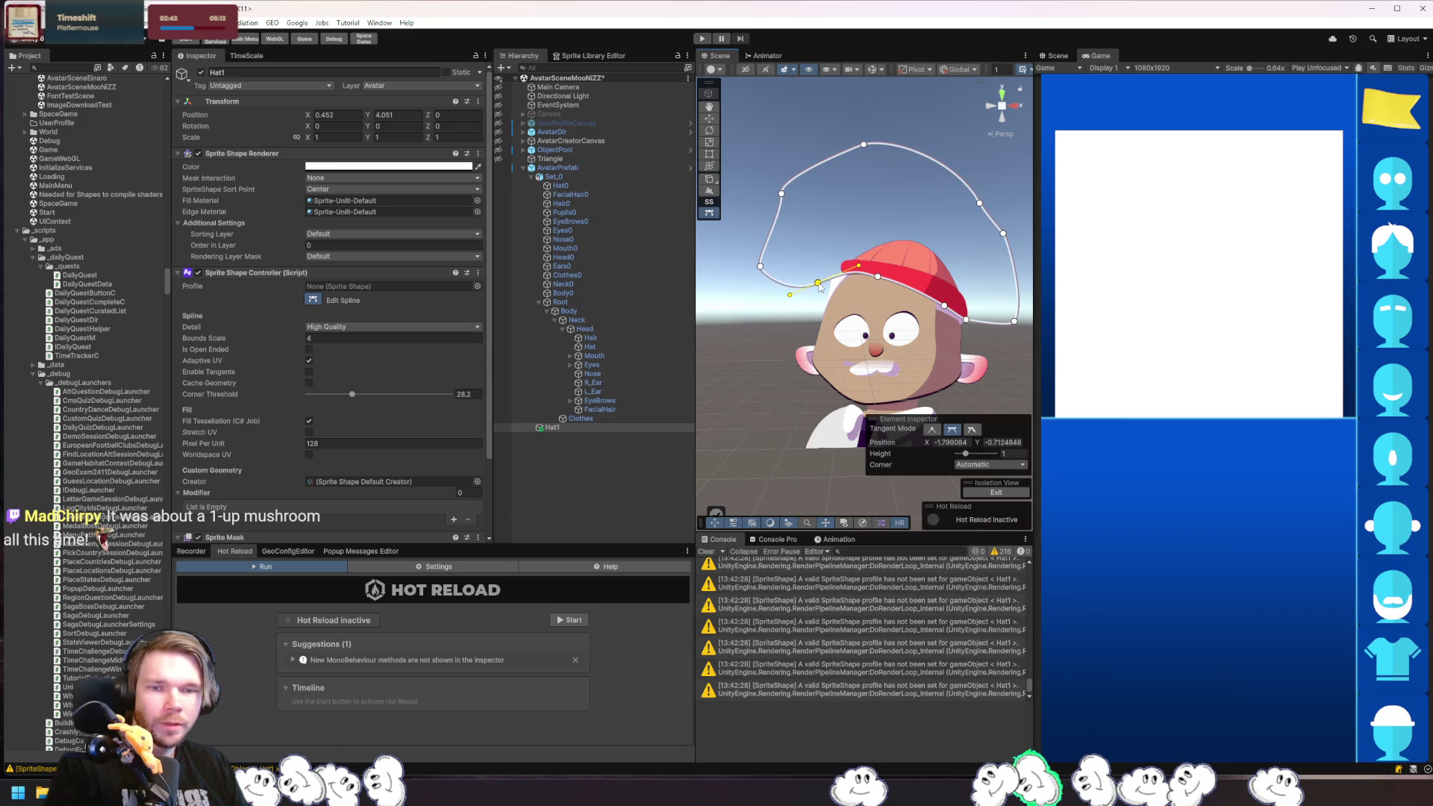
left_click(770, 278)
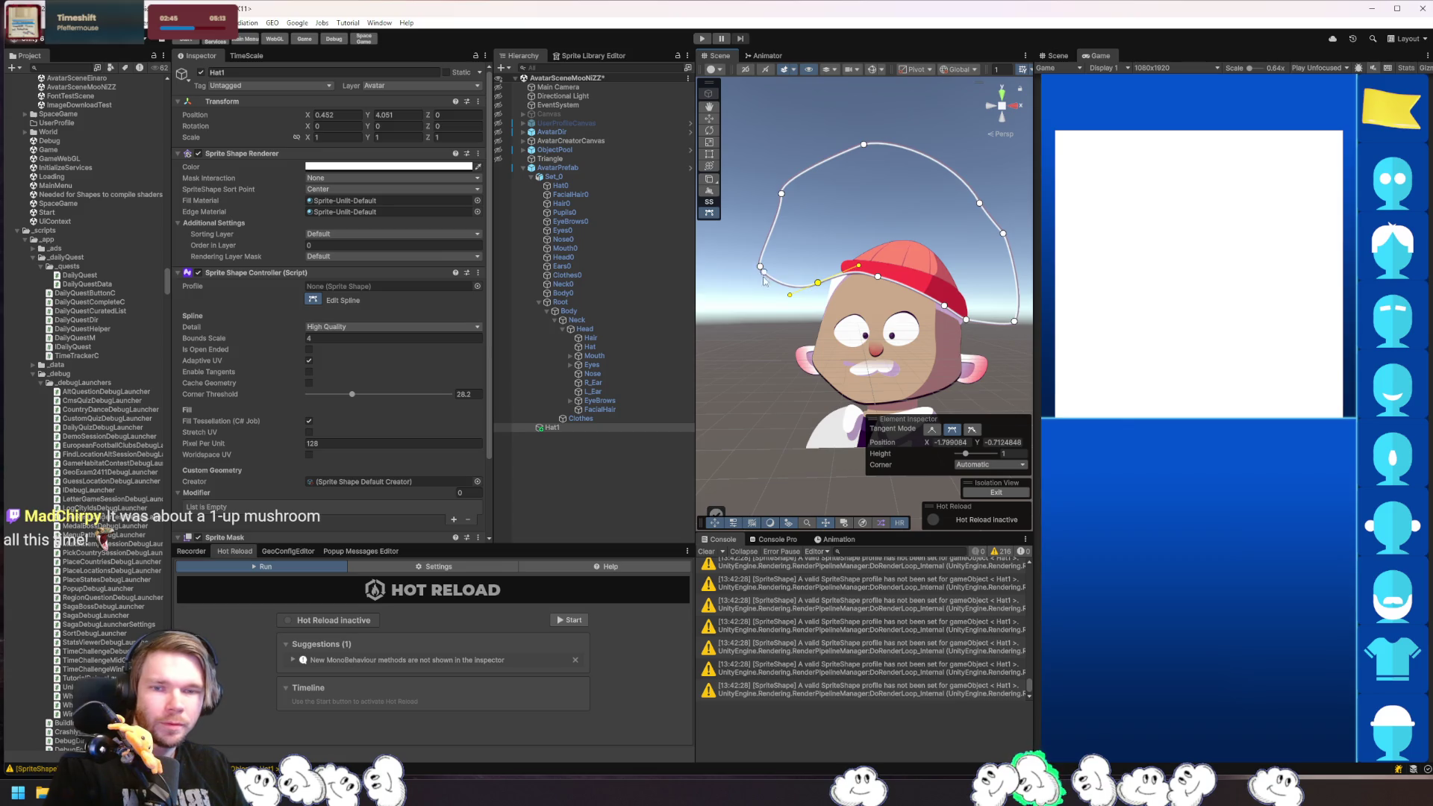
left_click(757, 314)
left_click(791, 334)
left_click(773, 343)
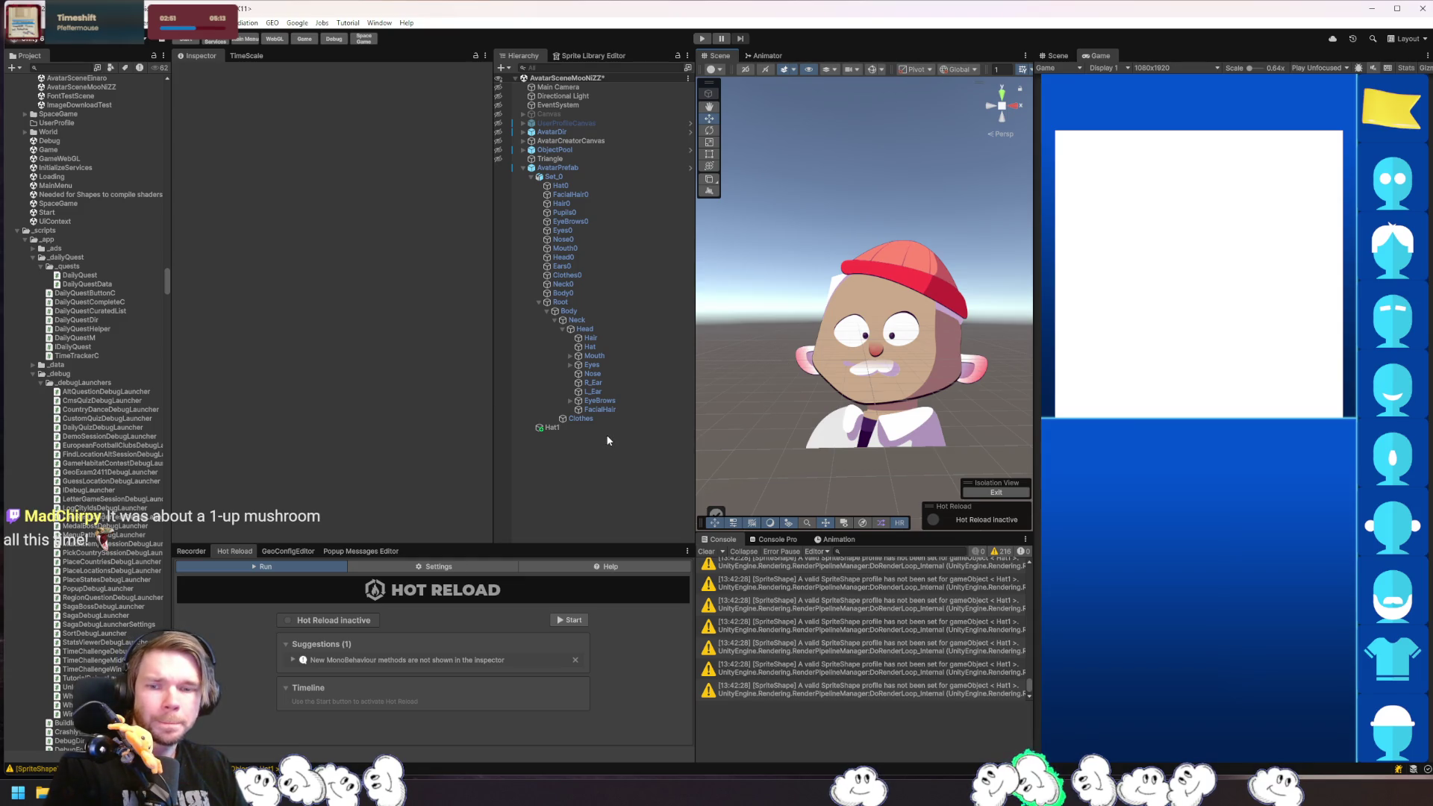
- Cycle Hair0 through Hair3, Hair5 and other styles, ending on Hair6
left_click(655, 338)
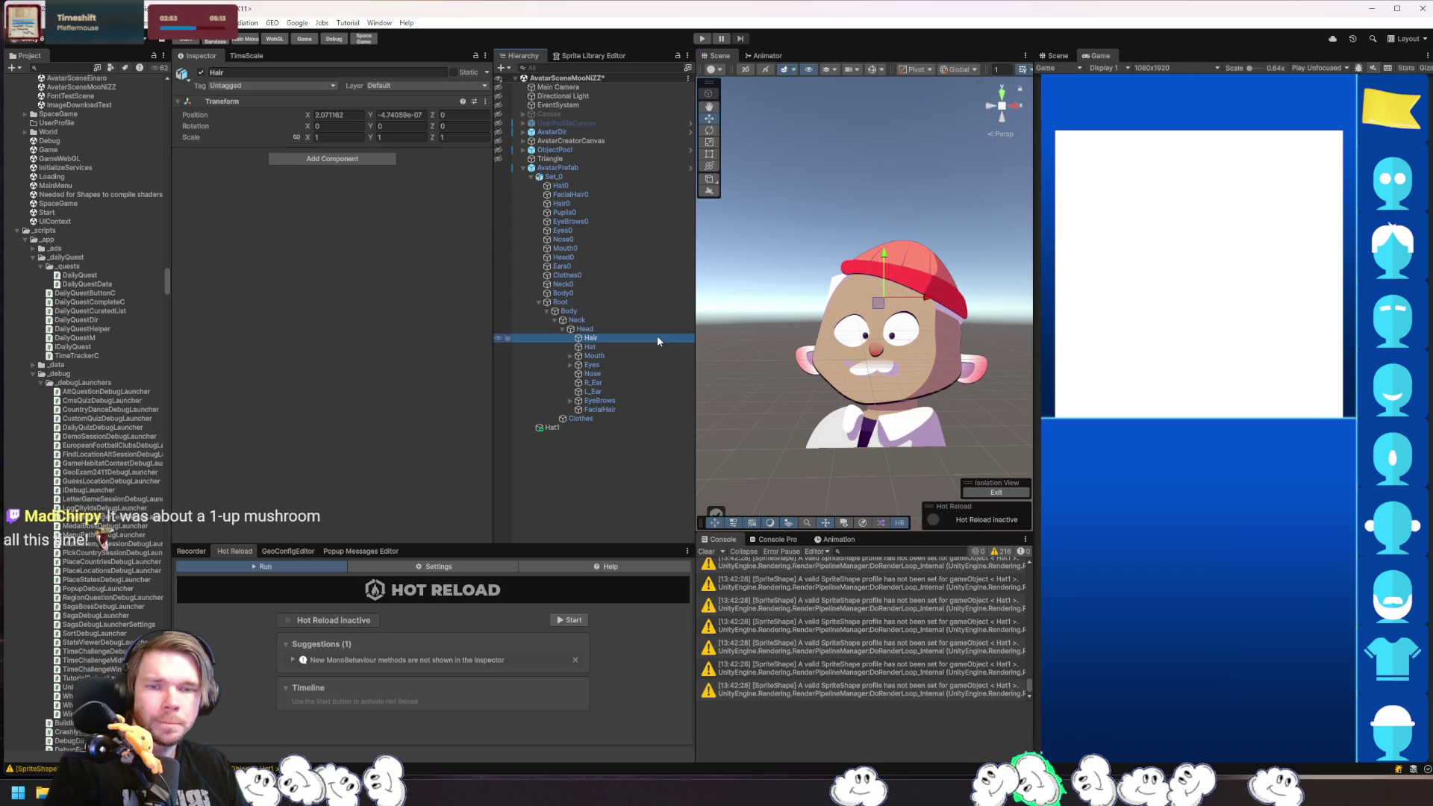
left_click(651, 347)
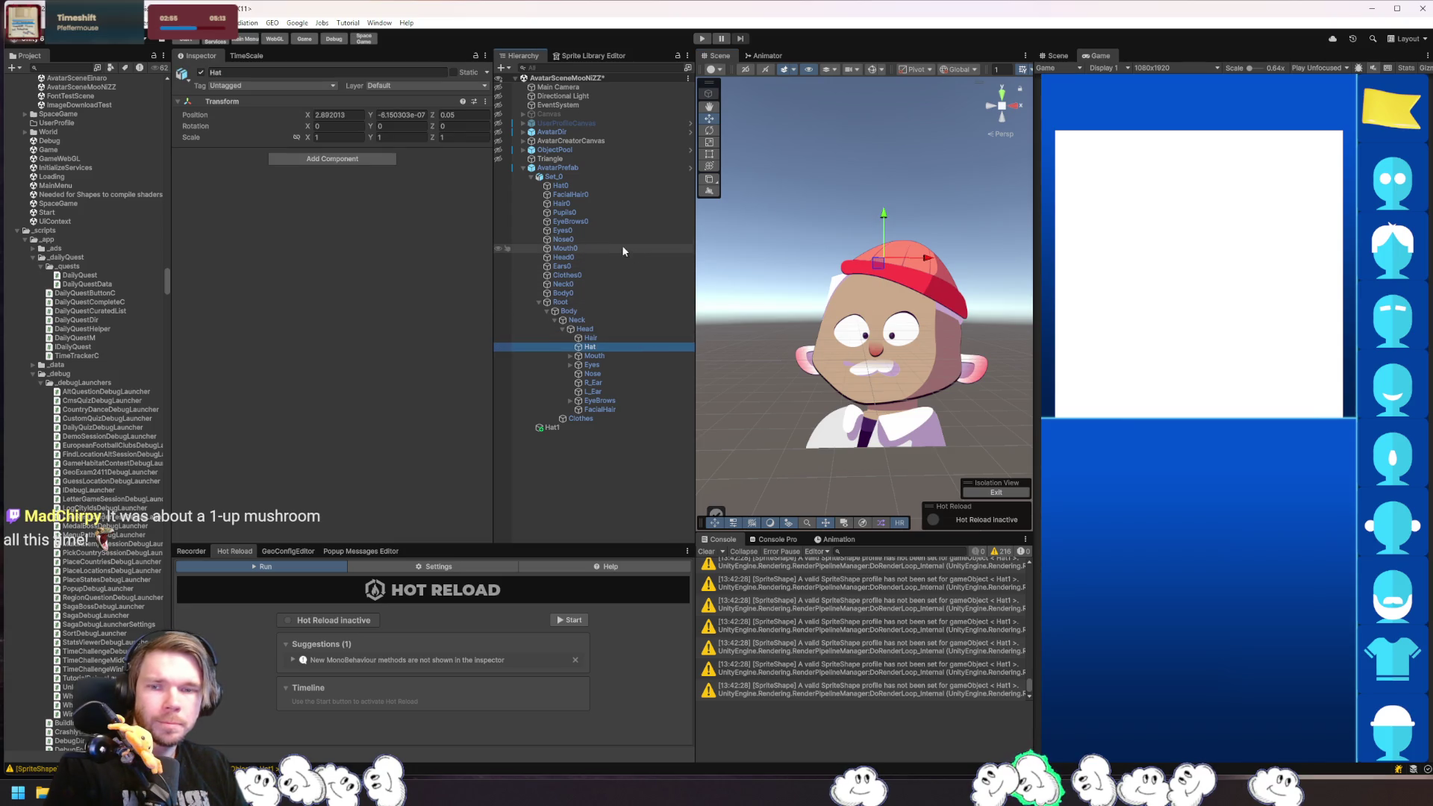
left_click(625, 203)
left_click(328, 470)
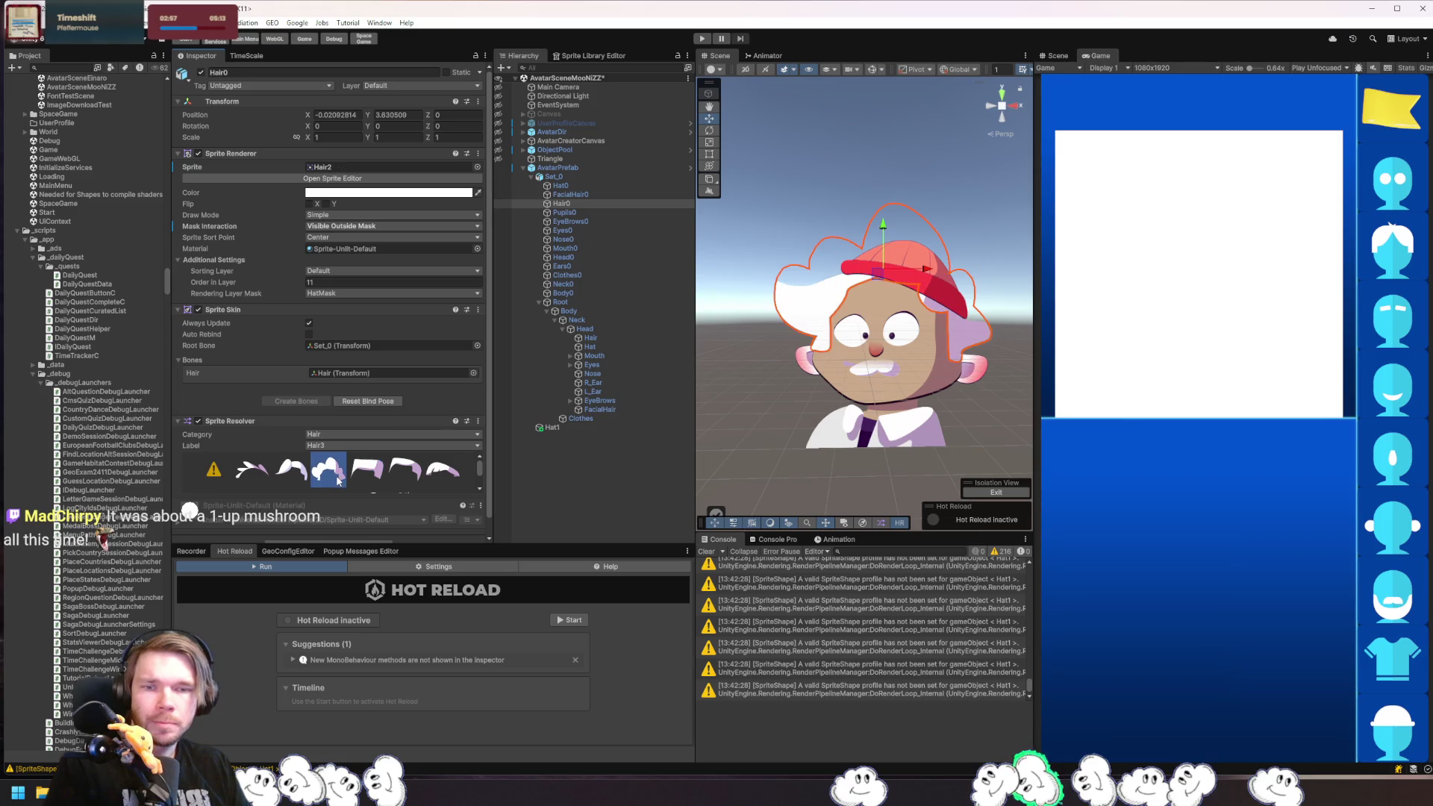
left_click(553, 452)
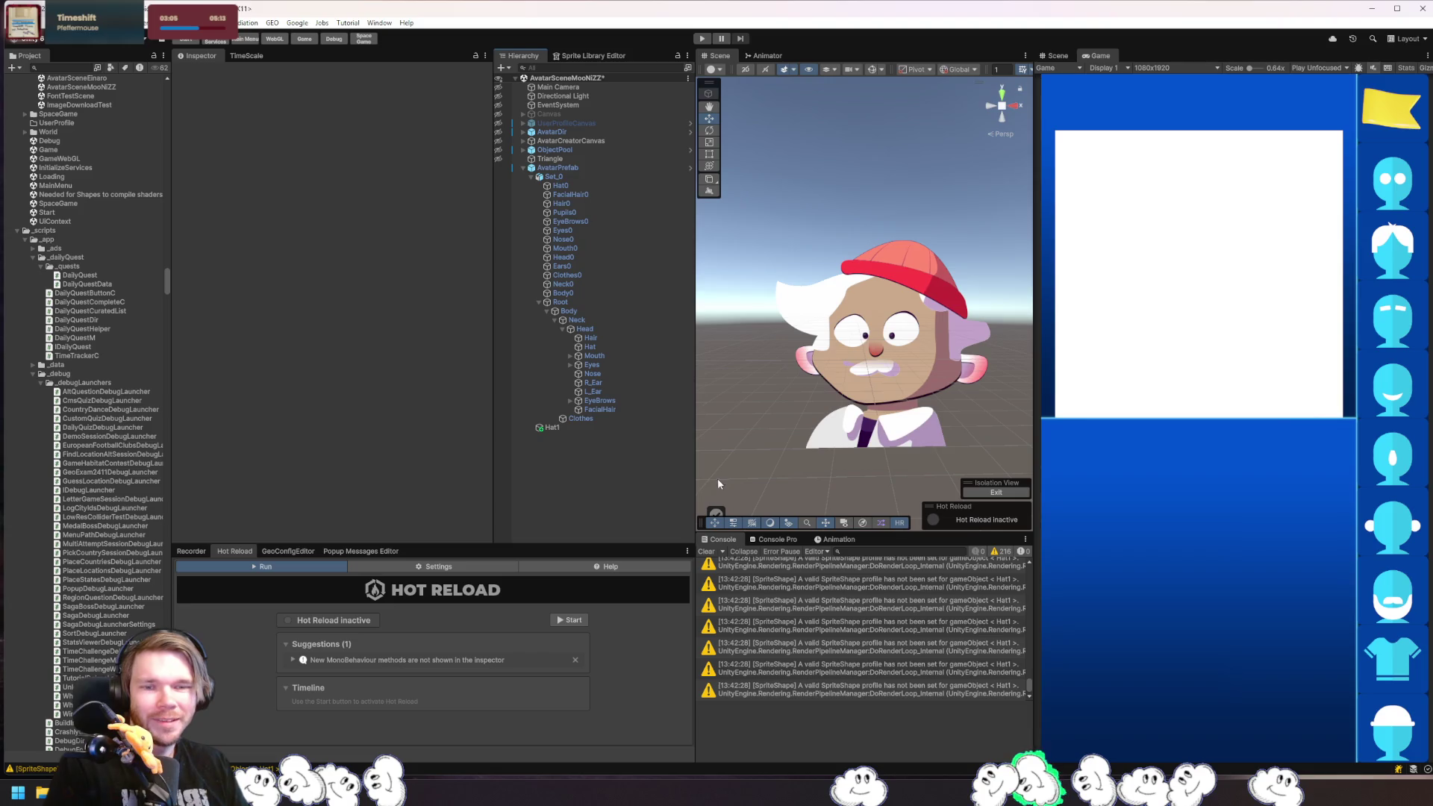
left_click(594, 203)
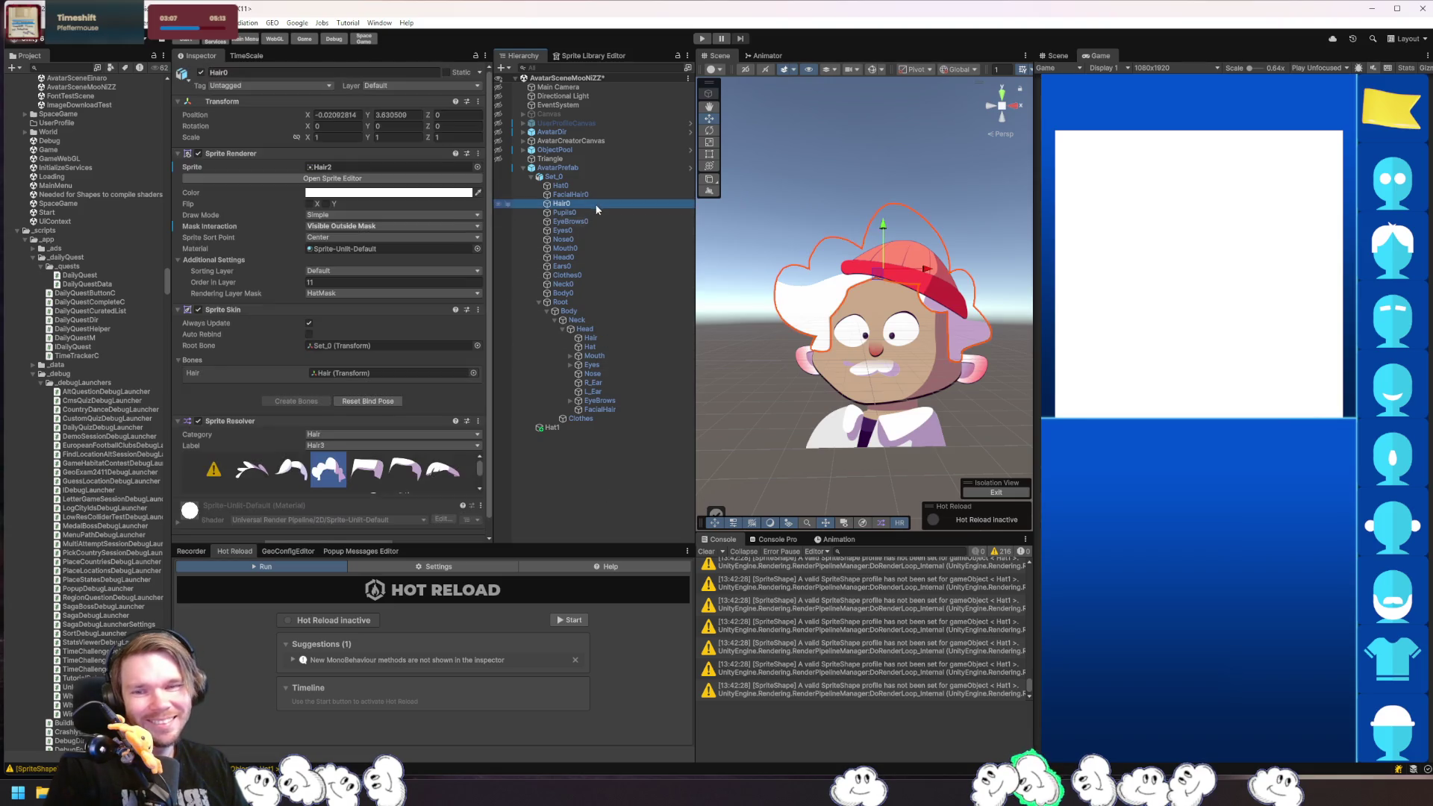
left_click(367, 471)
left_click(401, 476)
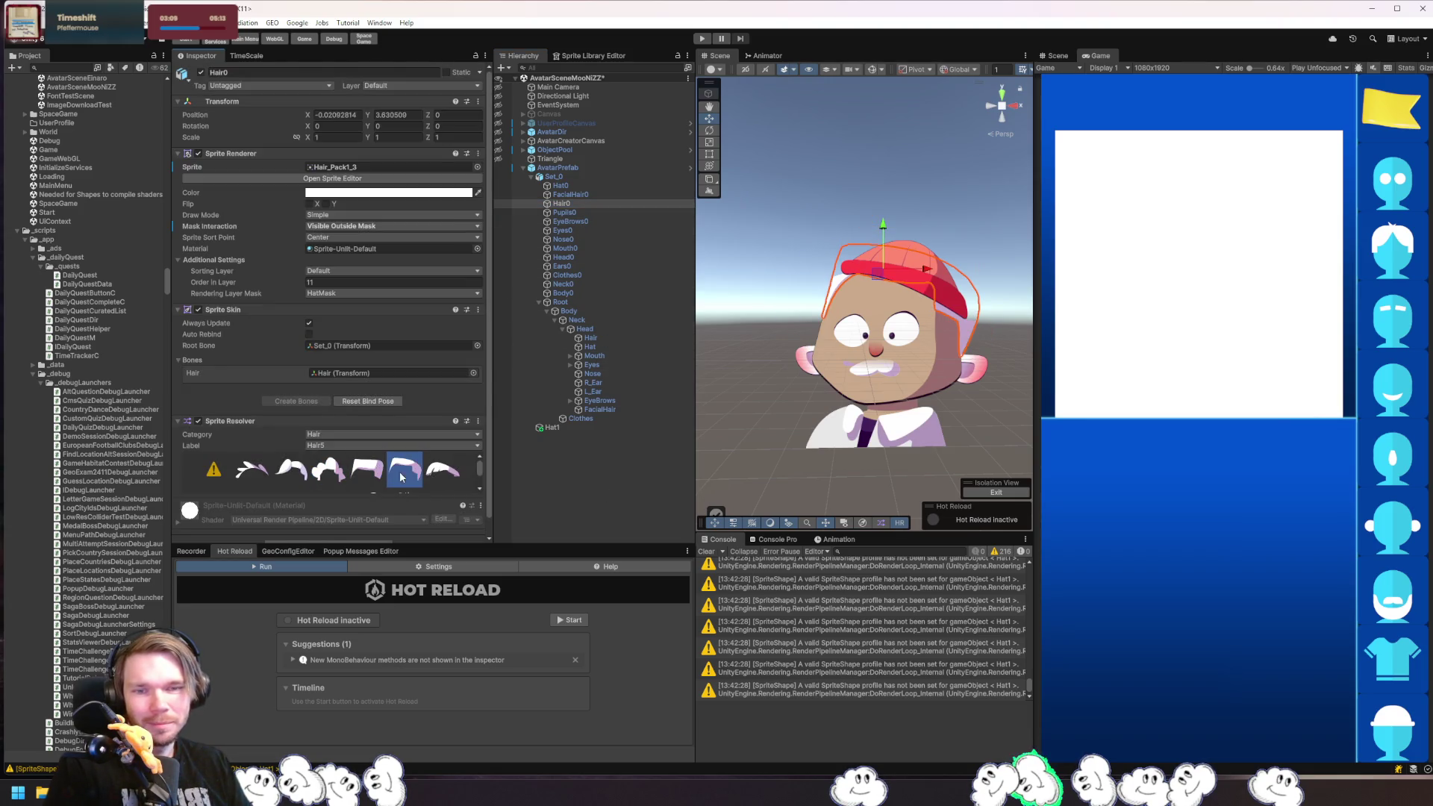
left_click(445, 478)
left_click(751, 436)
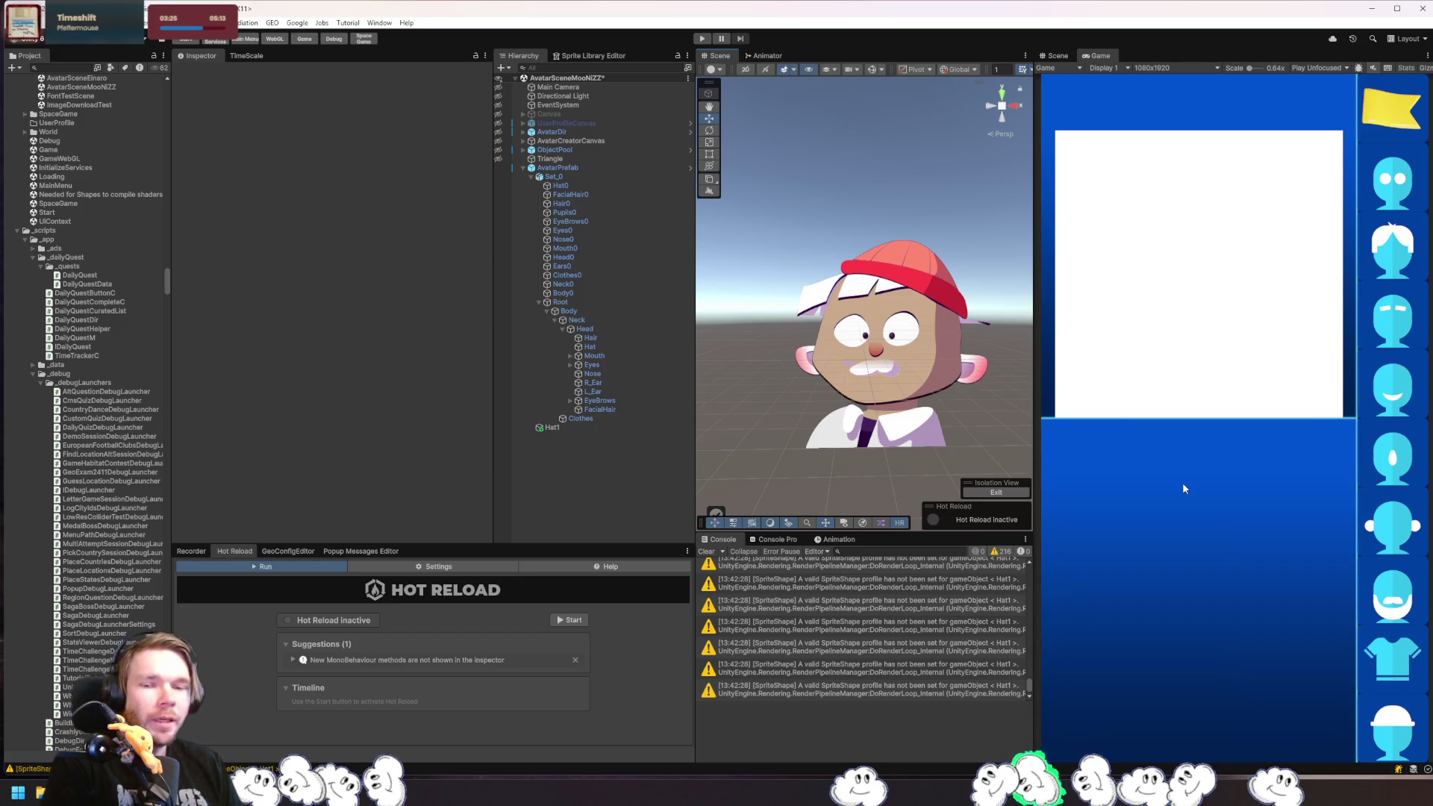
- Assign the Sprite Shape Profile to Hat1's Profile field, then start a screen capture
left_click(912, 609)
left_click(566, 426)
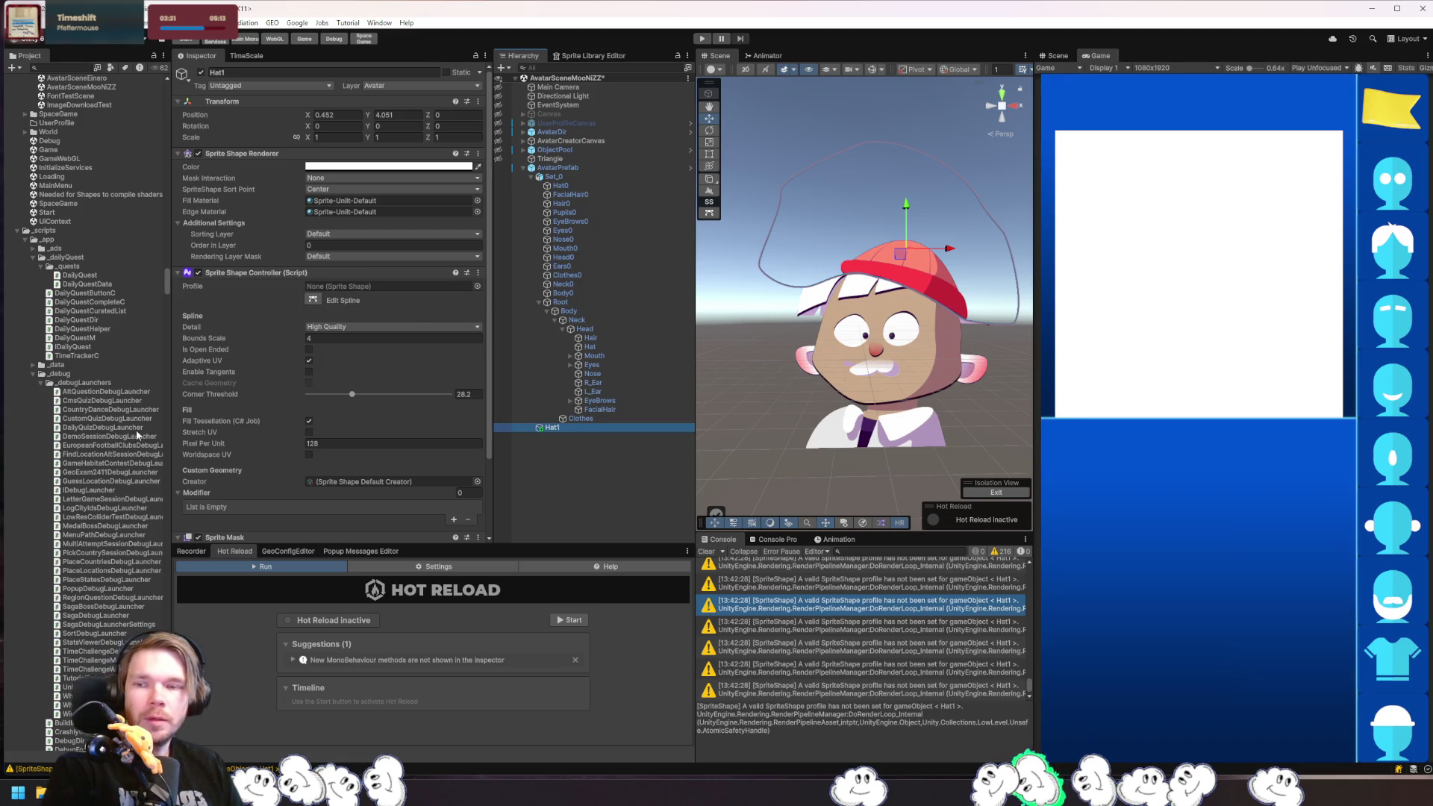
left_click(477, 287)
double_click(519, 321)
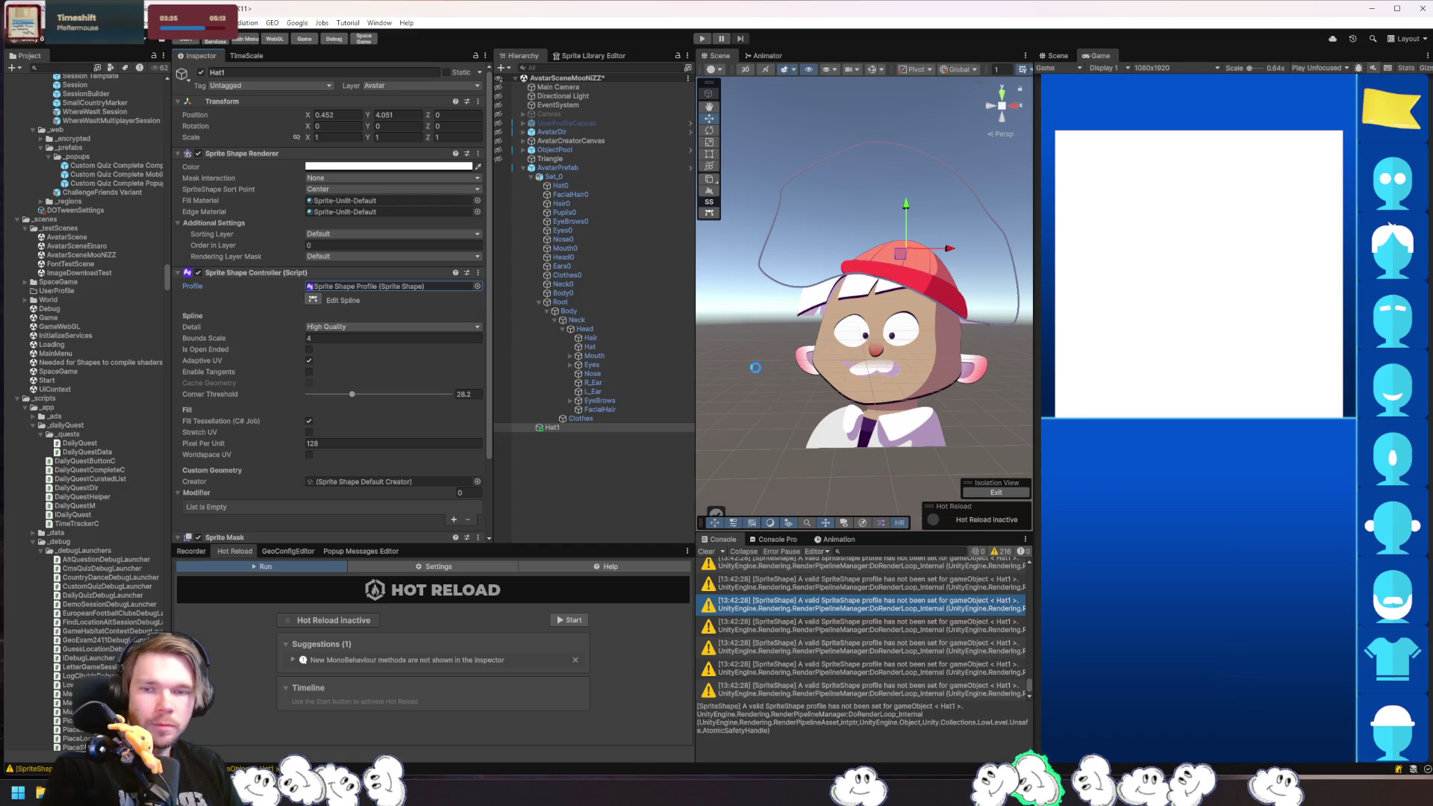
left_click(744, 371)
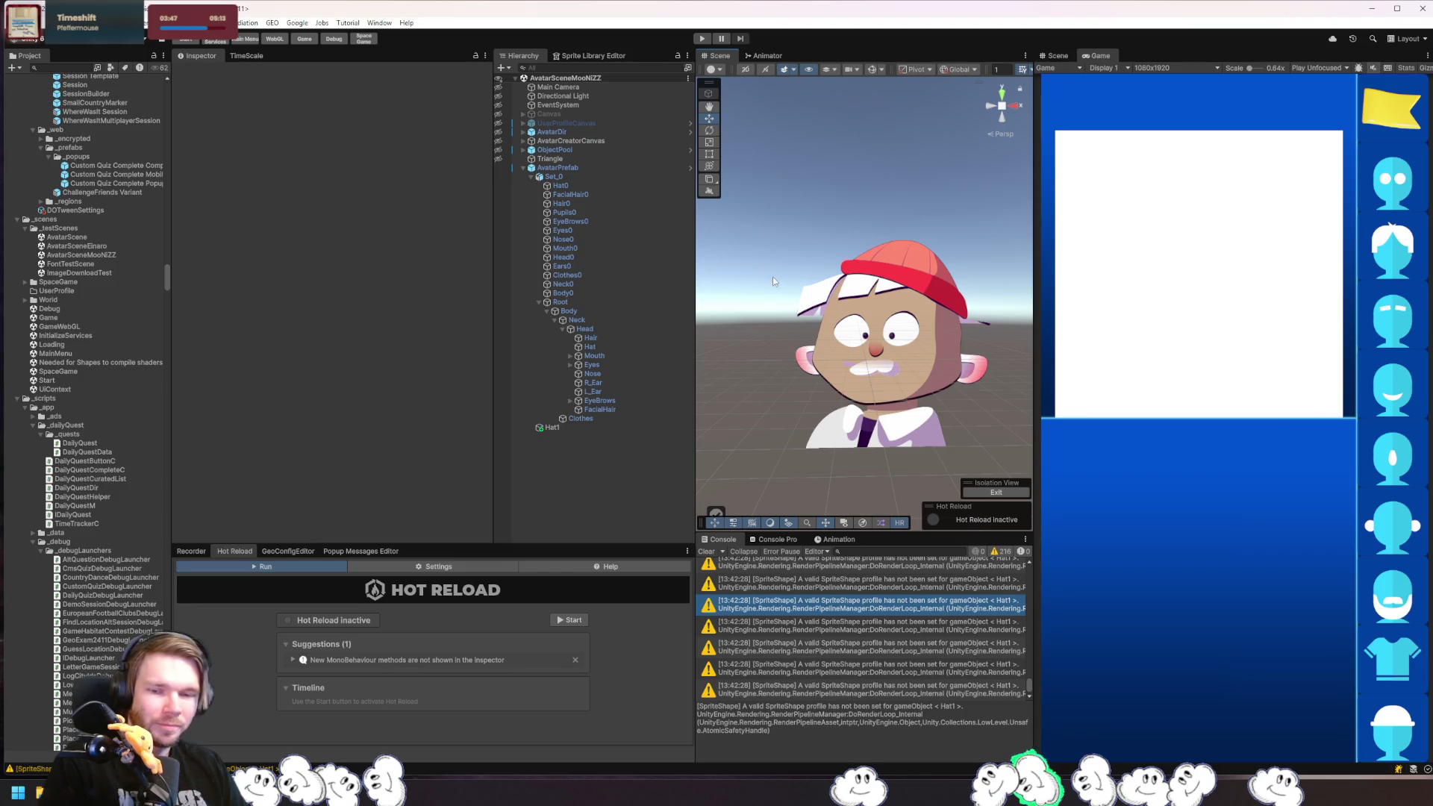
key("Print")
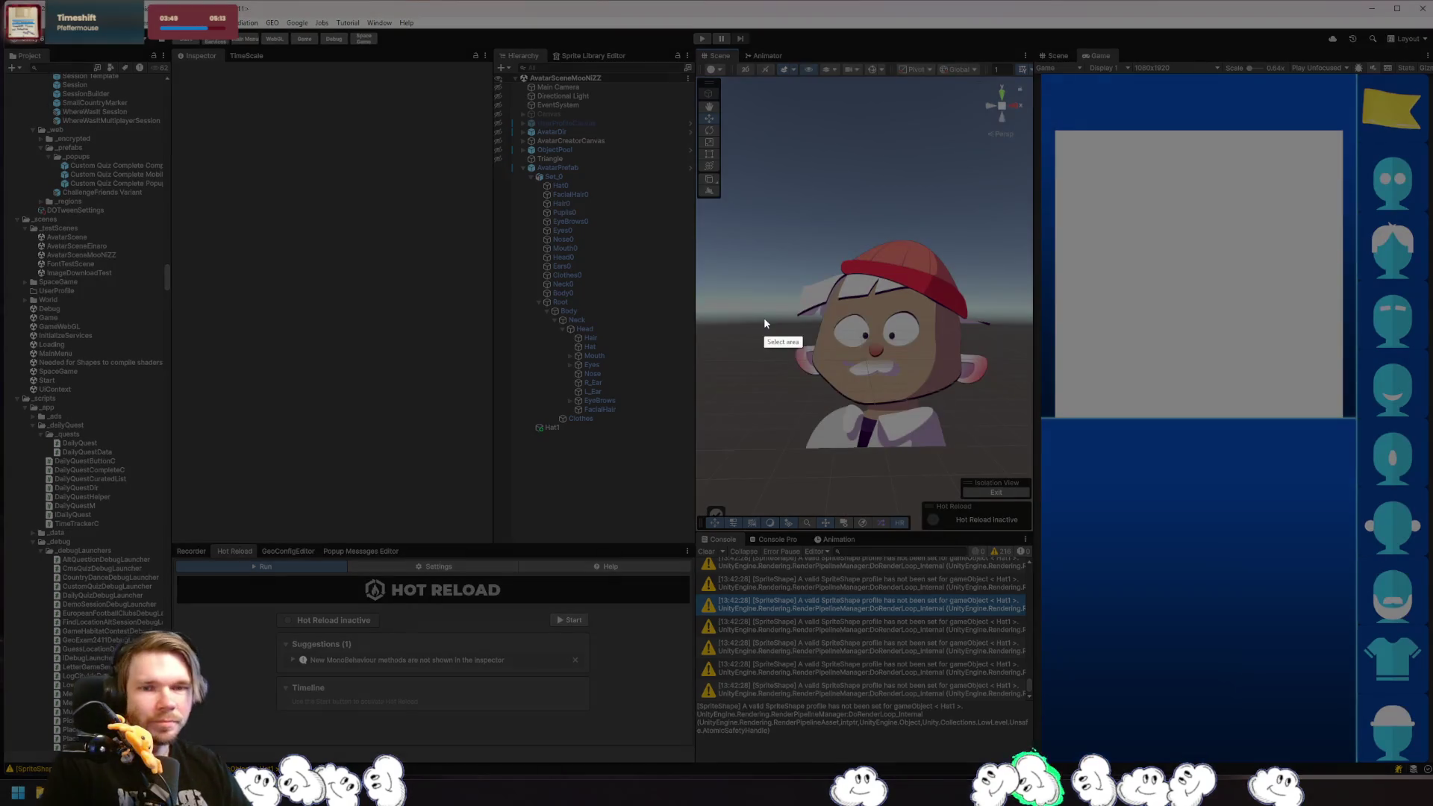
left_click_drag(754, 225, 1017, 474)
left_click(973, 485)
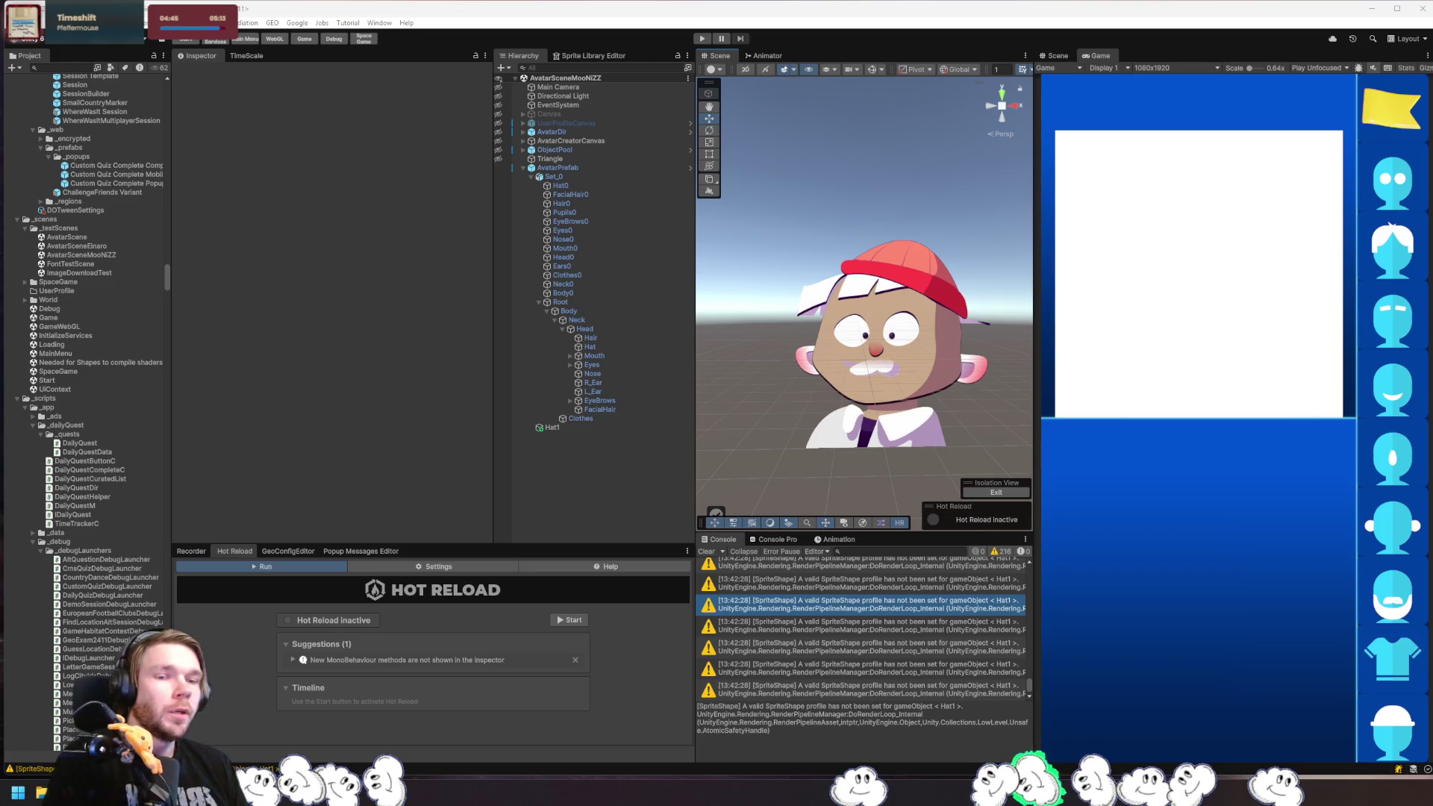
left_click(856, 291)
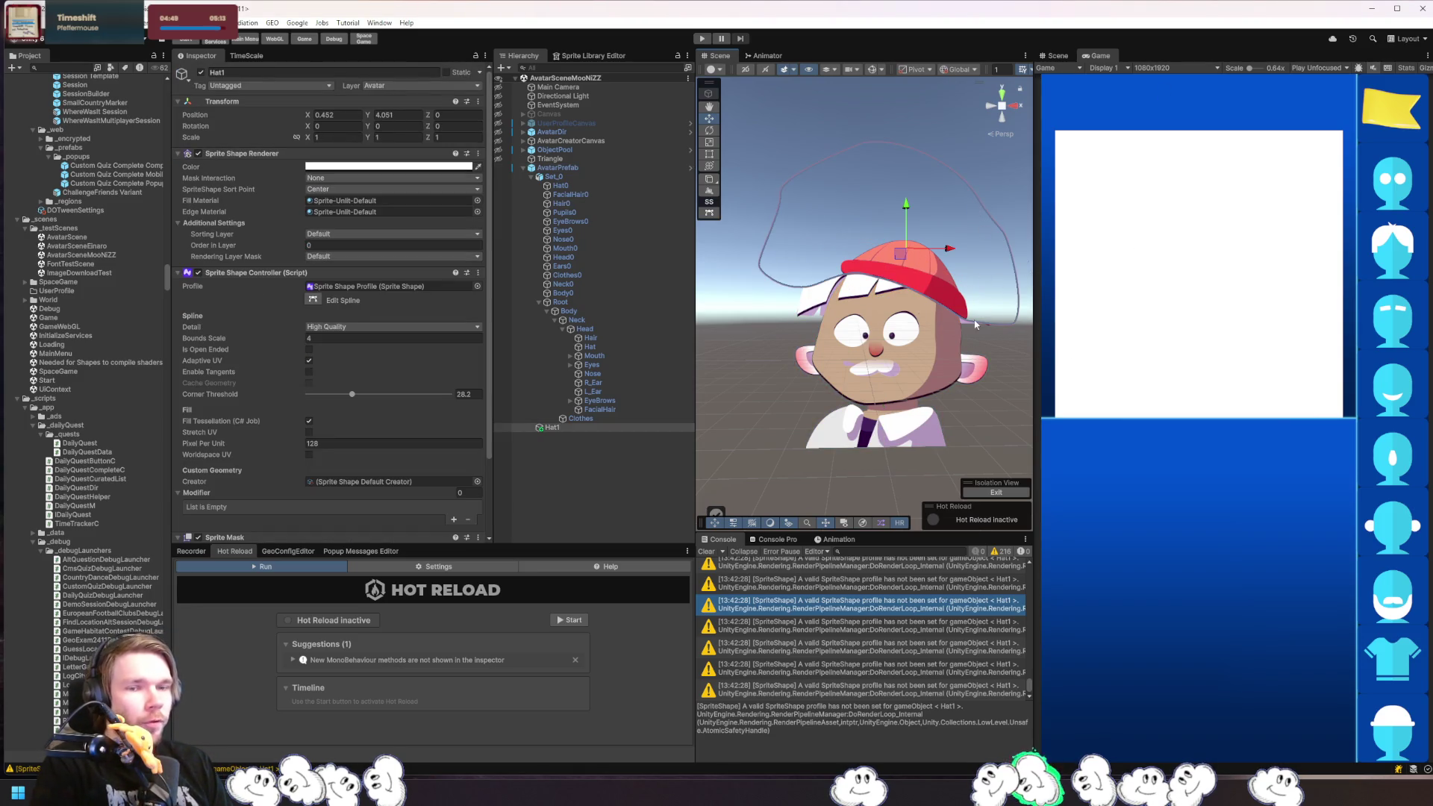
left_click(997, 350)
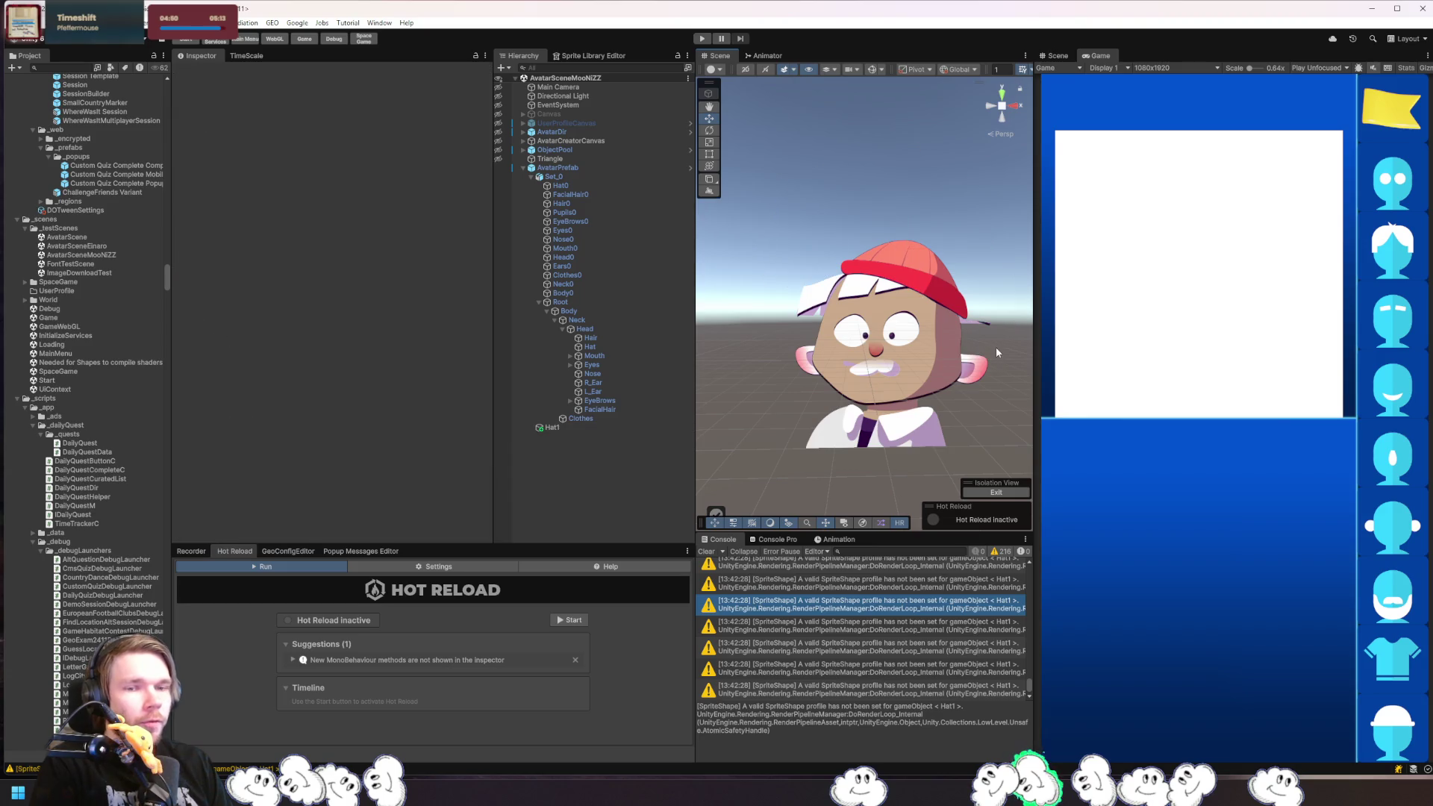
left_click(922, 271)
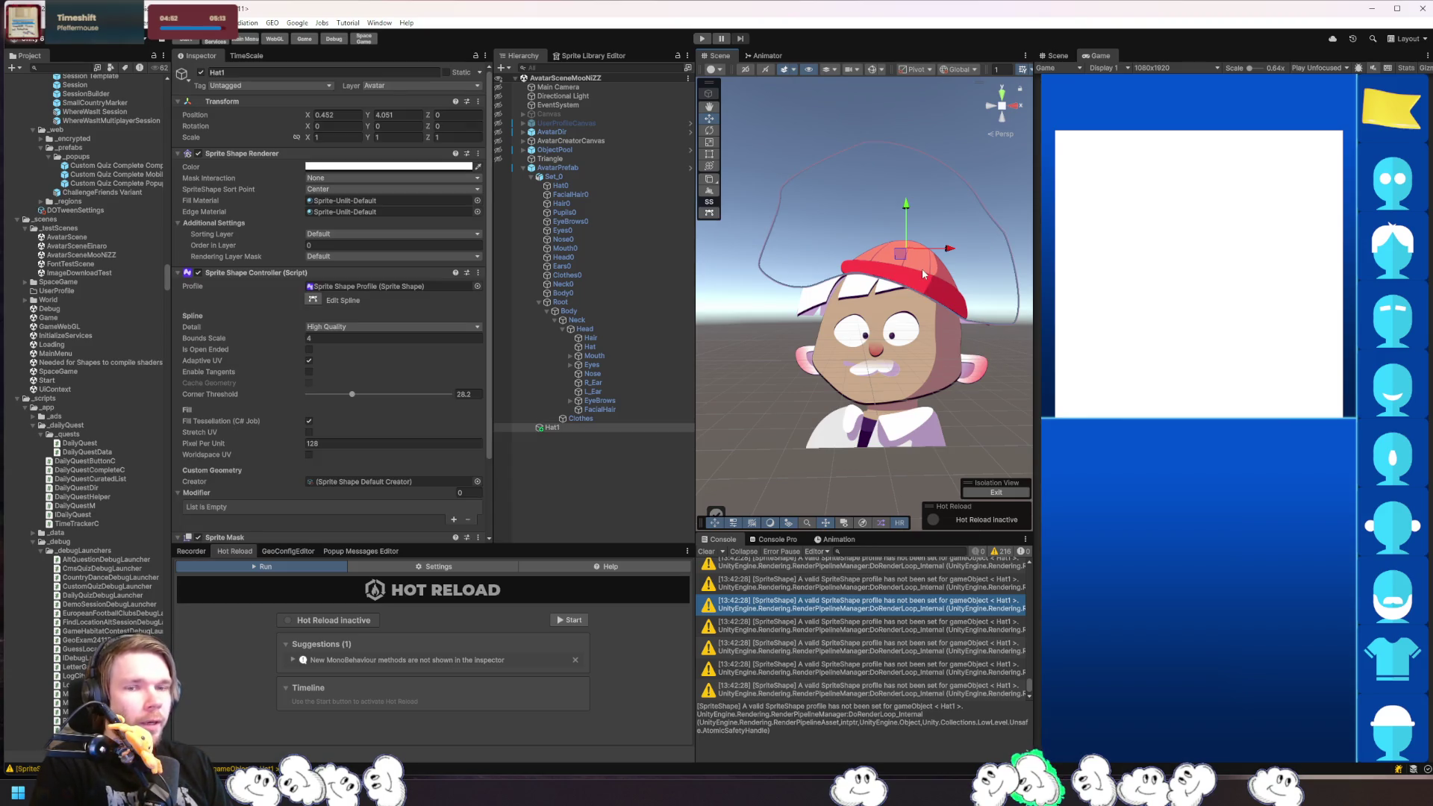
left_click(820, 301)
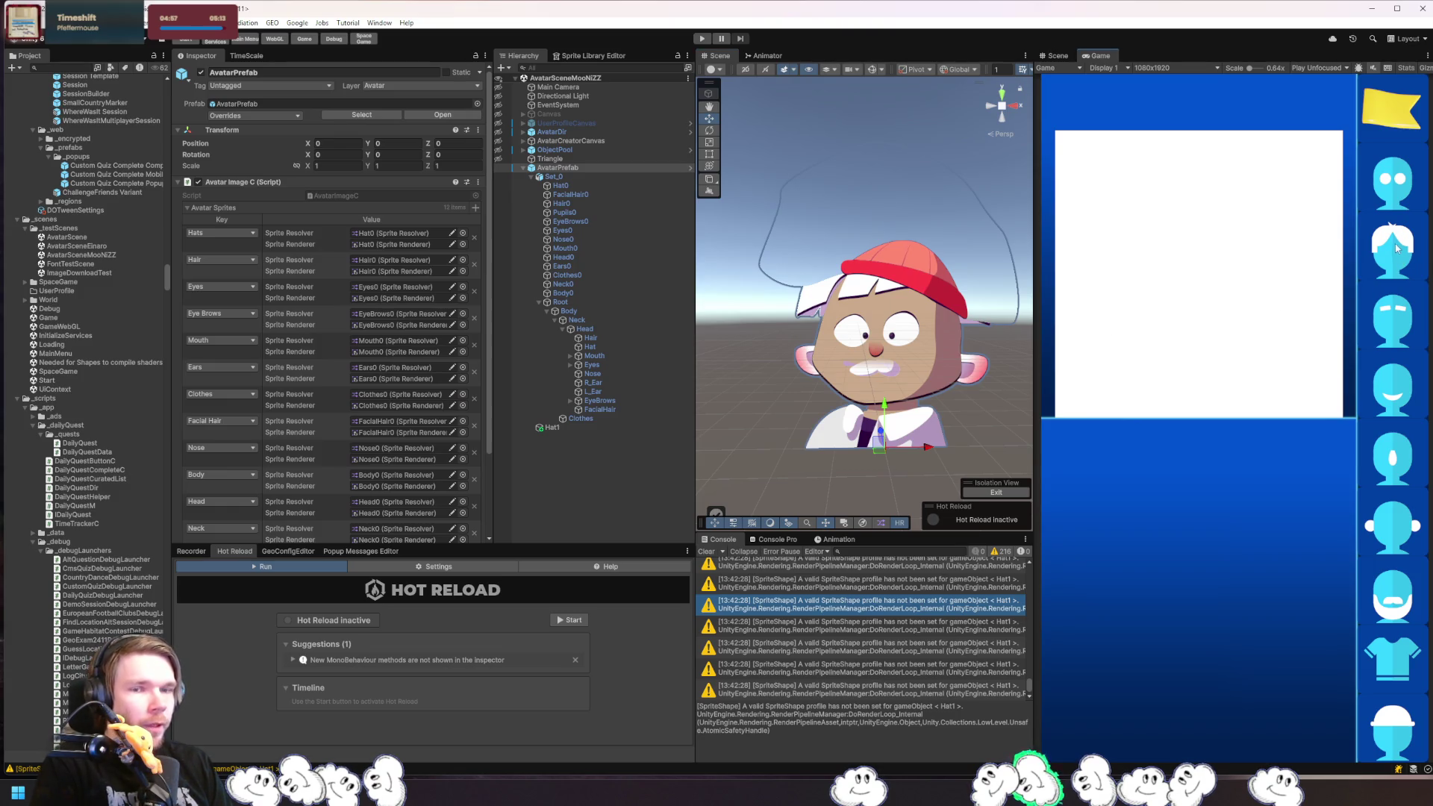
left_click(943, 287)
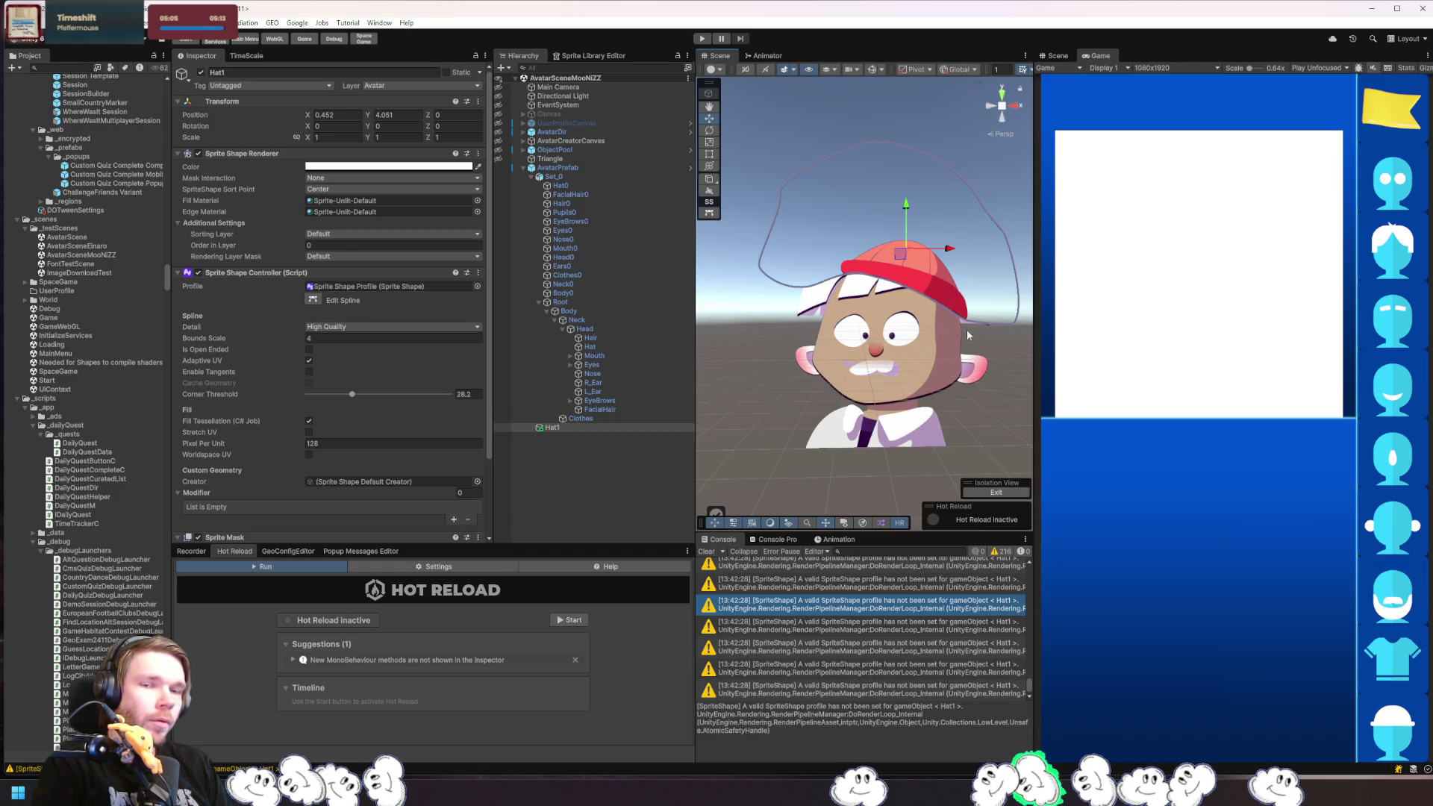
left_click(759, 469)
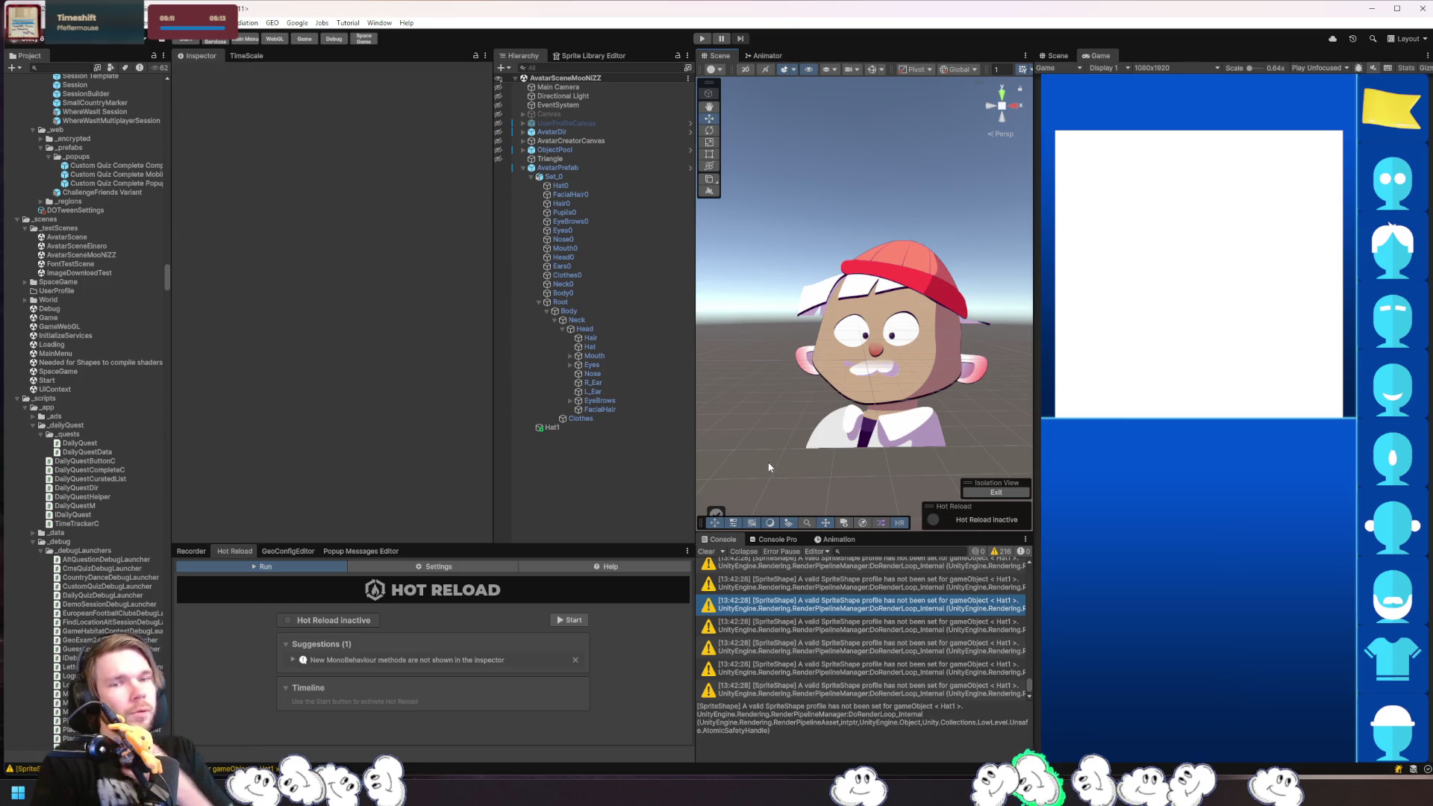
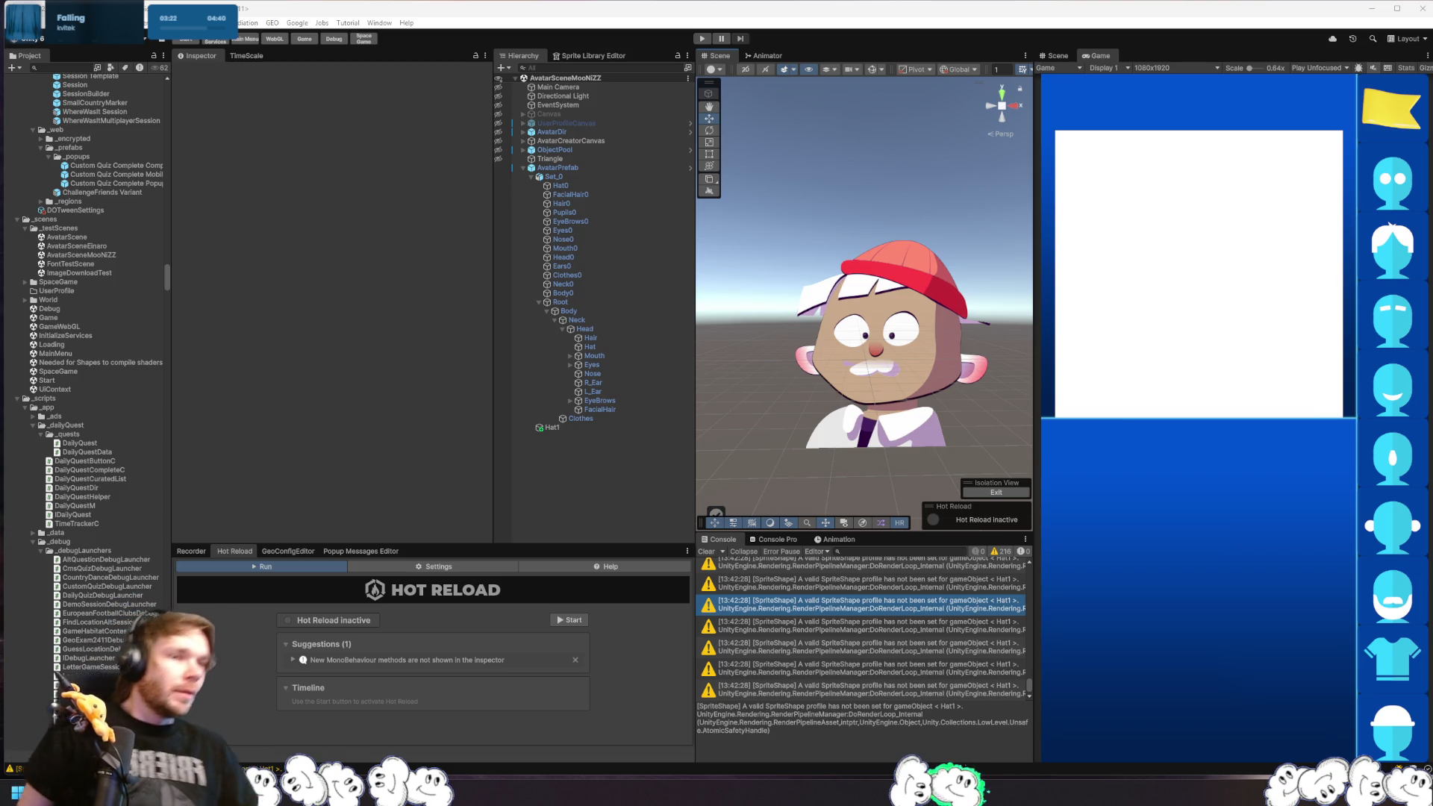
- Switch from Unity to the CpuDeformationSystem.cs script, then to the Daily Akari browser window
key("alt+Tab")
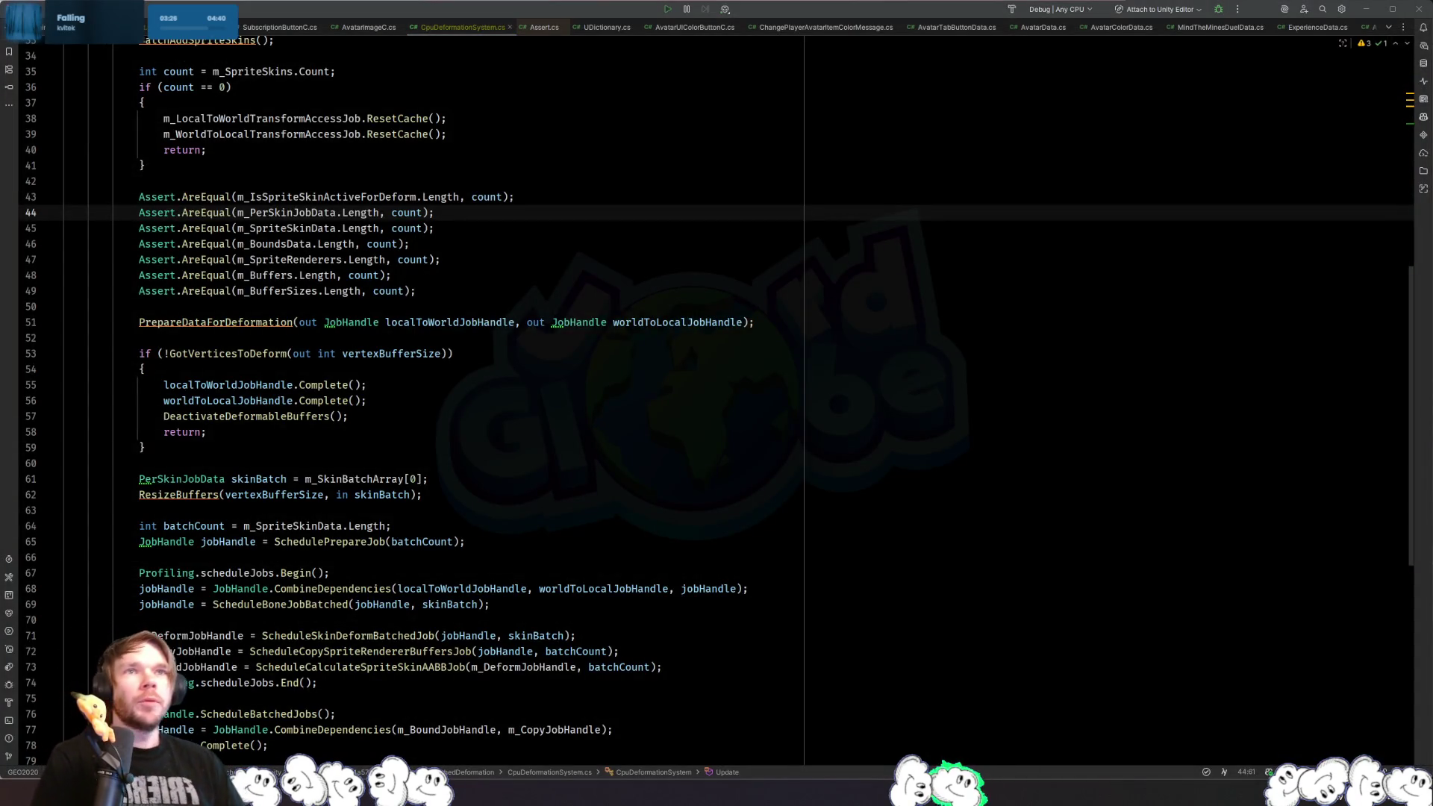
key("alt+Tab")
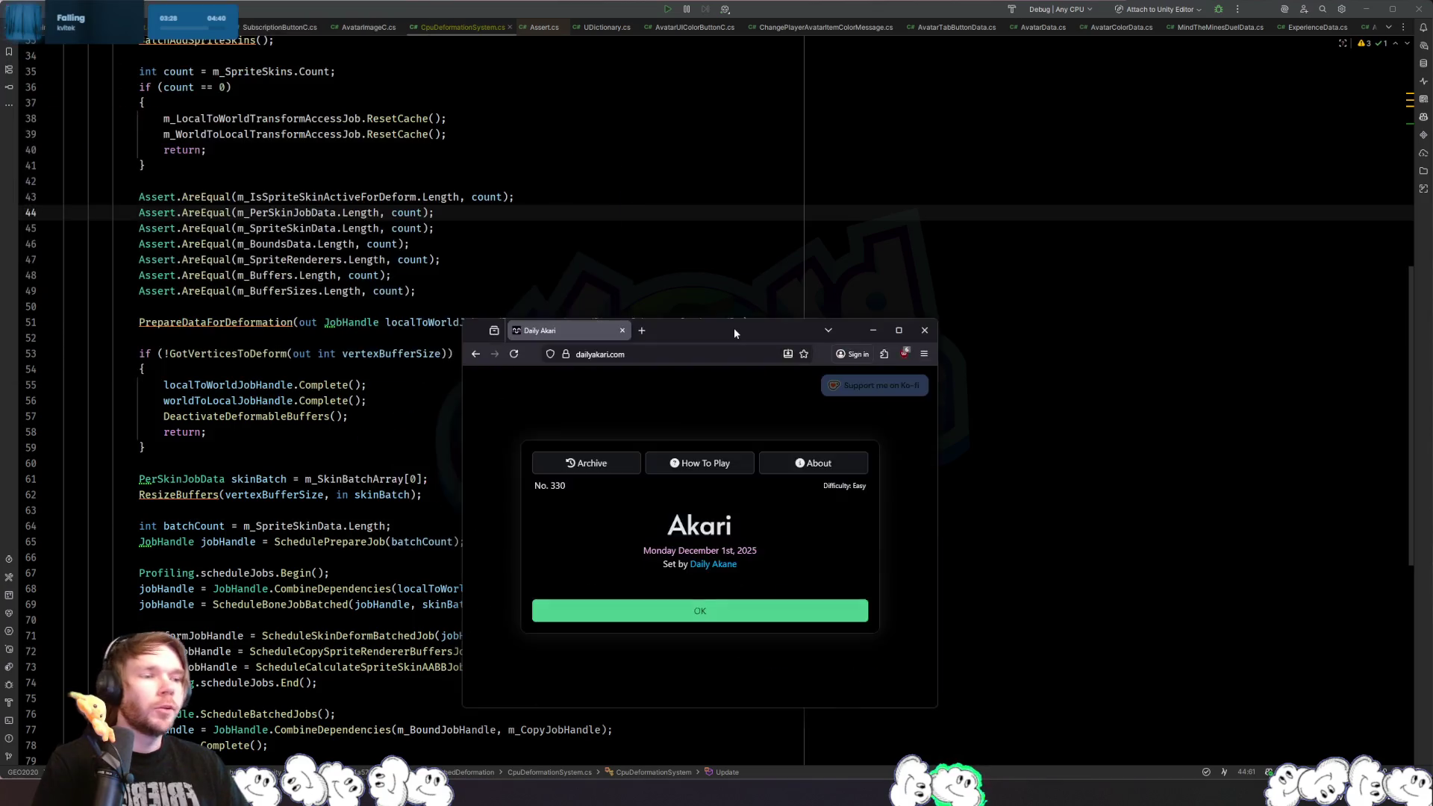
- Maximize the Daily Akari window, start puzzle No. 330 and place a light in the central column
mouse_move(733, 328)
left_mouse_down()
mouse_move(625, 389)
mouse_move(594, 214)
mouse_move(766, 420)
mouse_move(752, 441)
left_mouse_up()
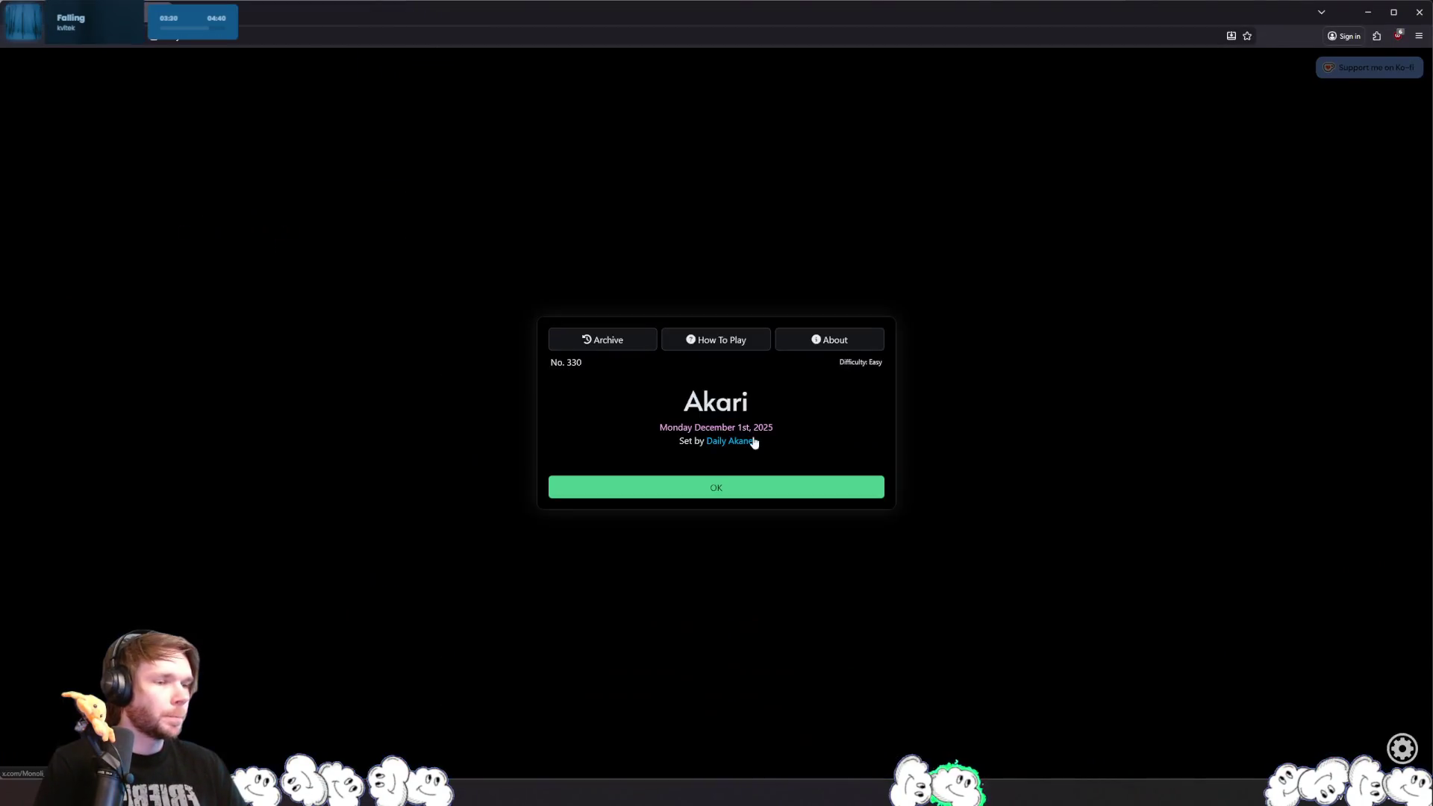
left_click(722, 485)
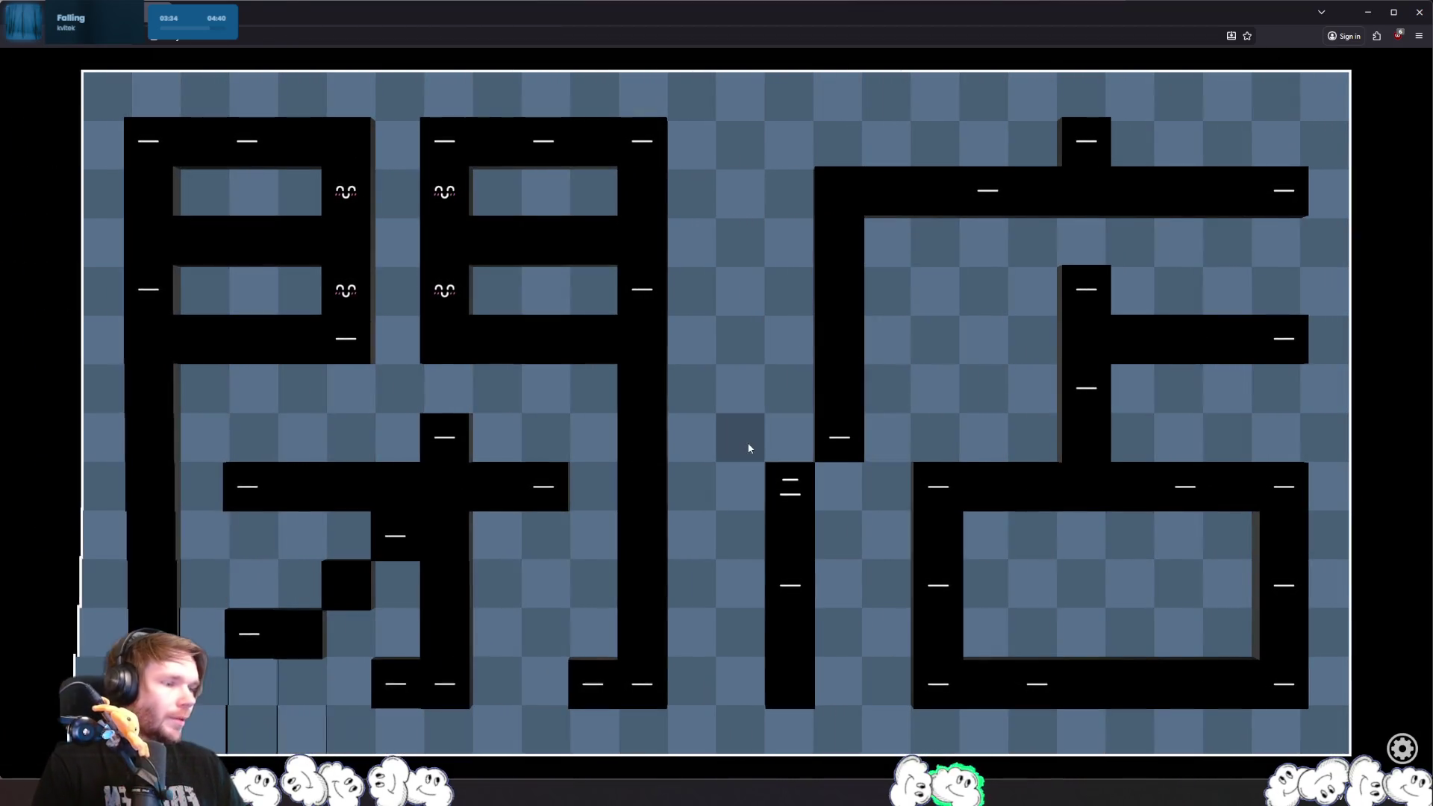
right_click(744, 439)
left_click(734, 484)
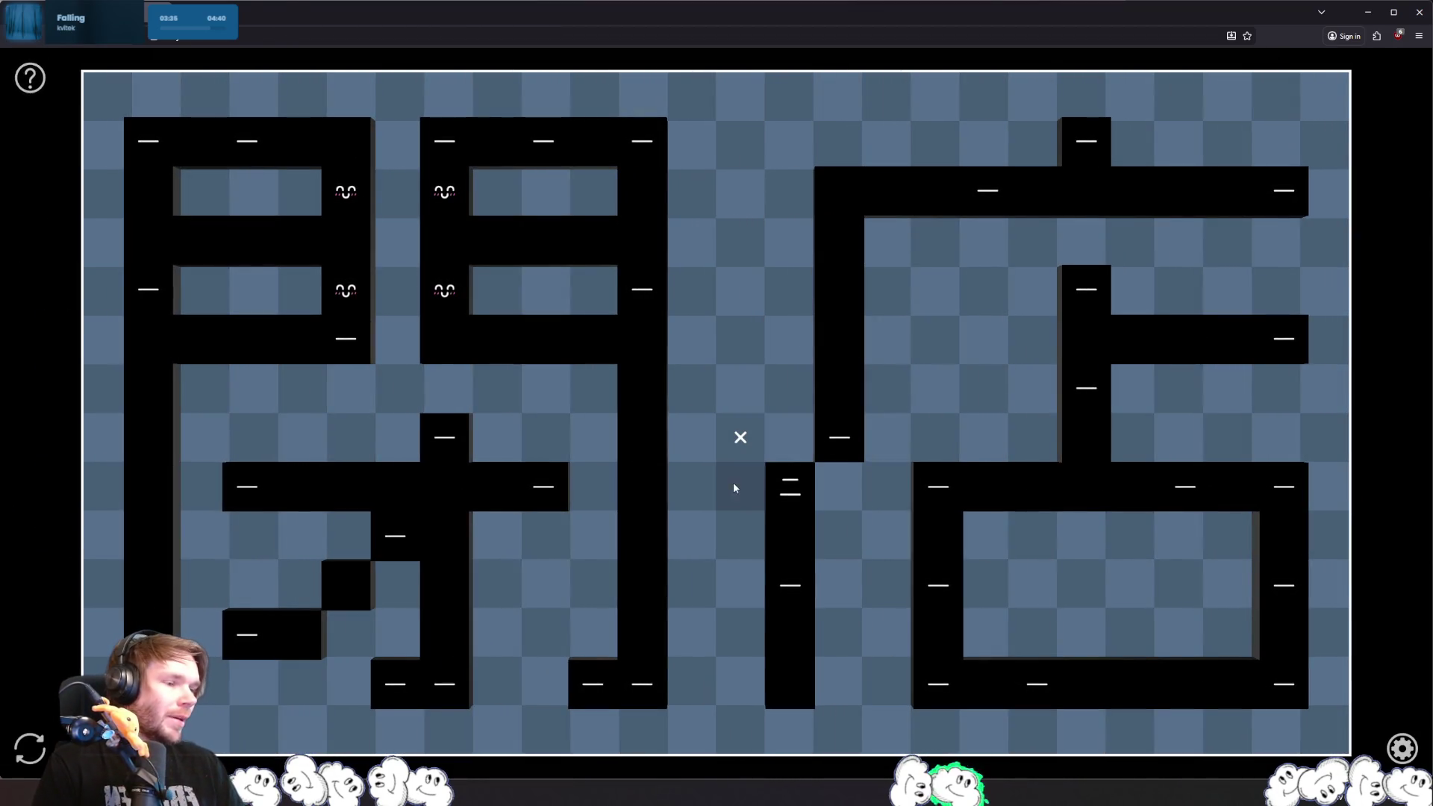
- Mark cells beside the walls and top rooms as empty, then light a cell beside the central wall
right_click(886, 442)
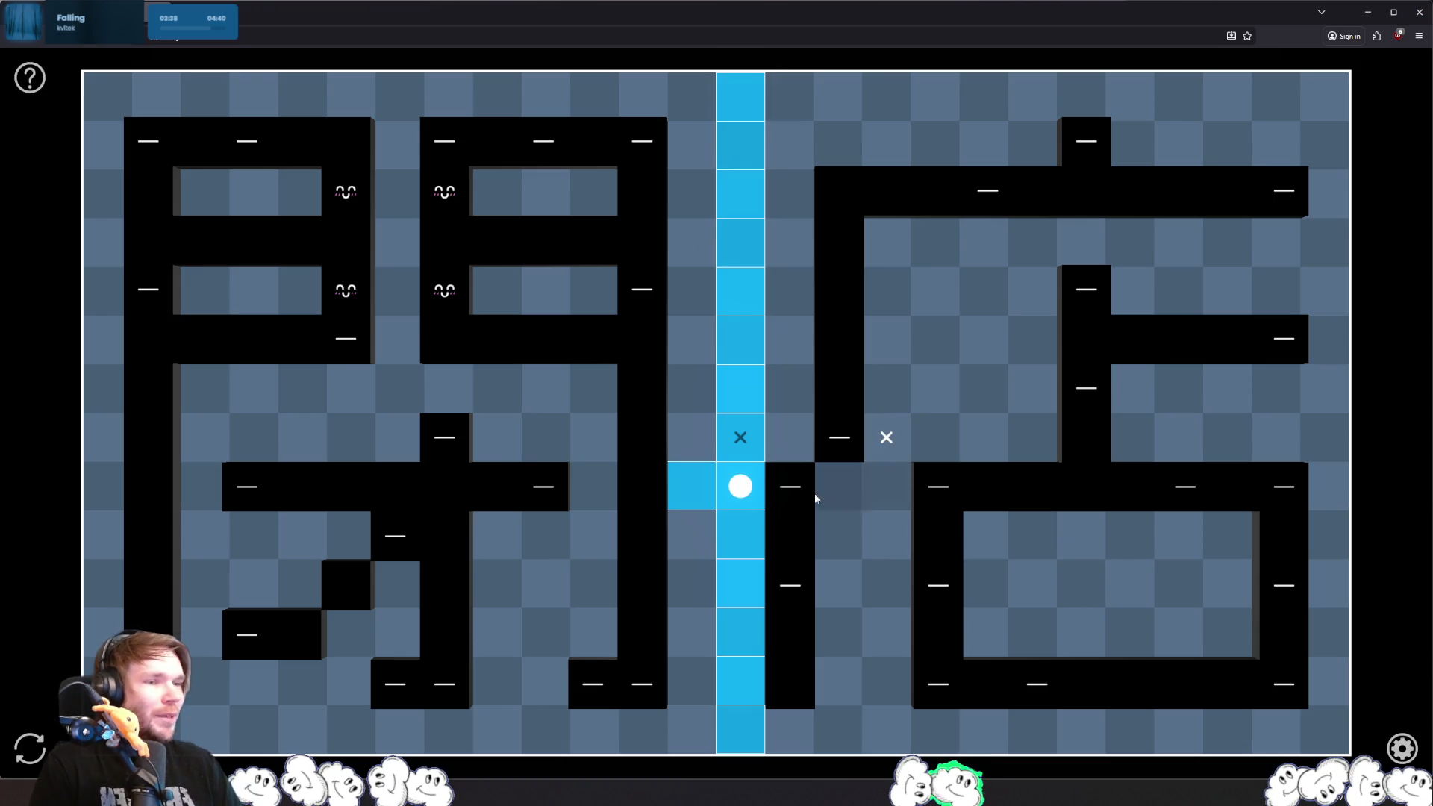
right_click(301, 194)
right_click(496, 194)
right_click(496, 291)
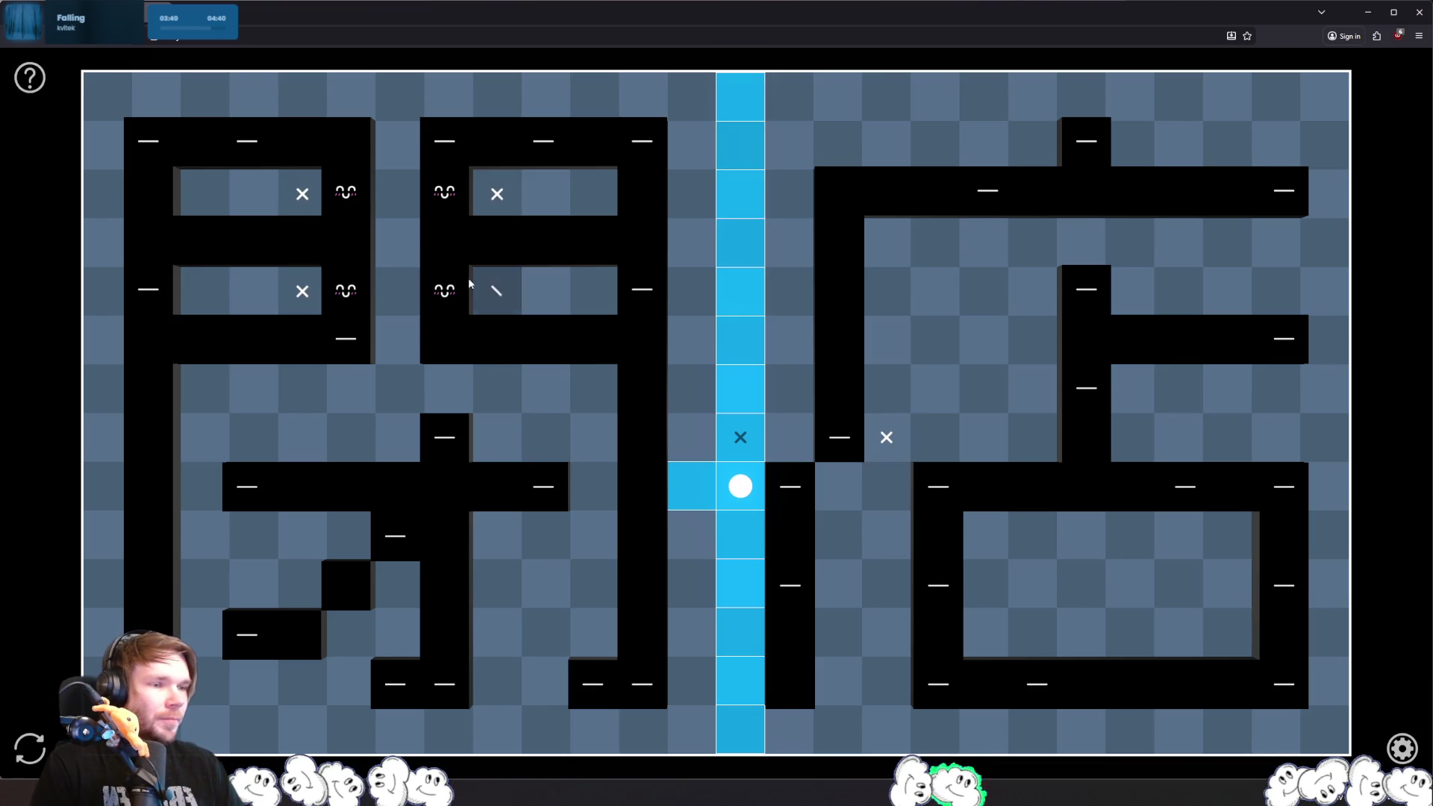
right_click(400, 291)
right_click(399, 194)
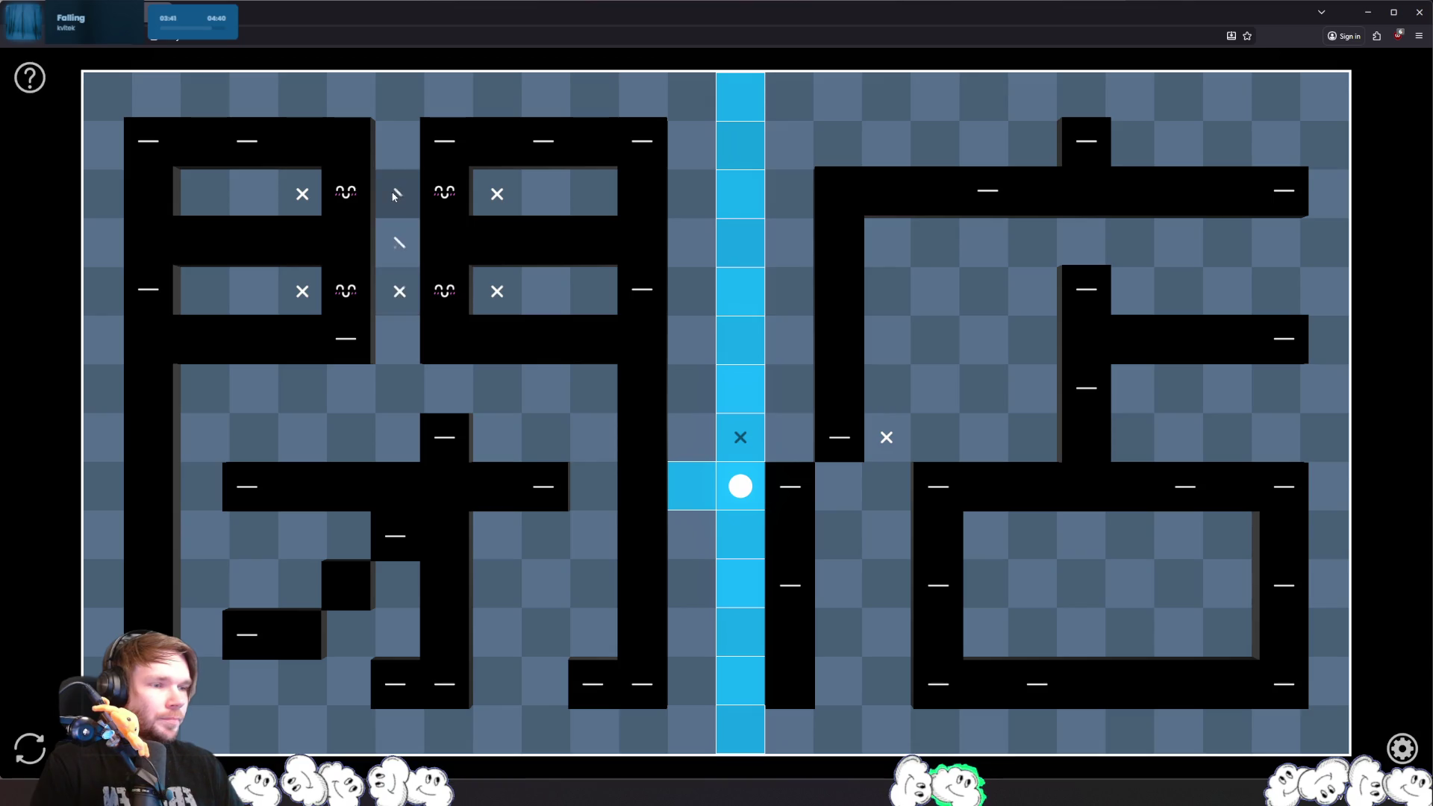
right_click(400, 97)
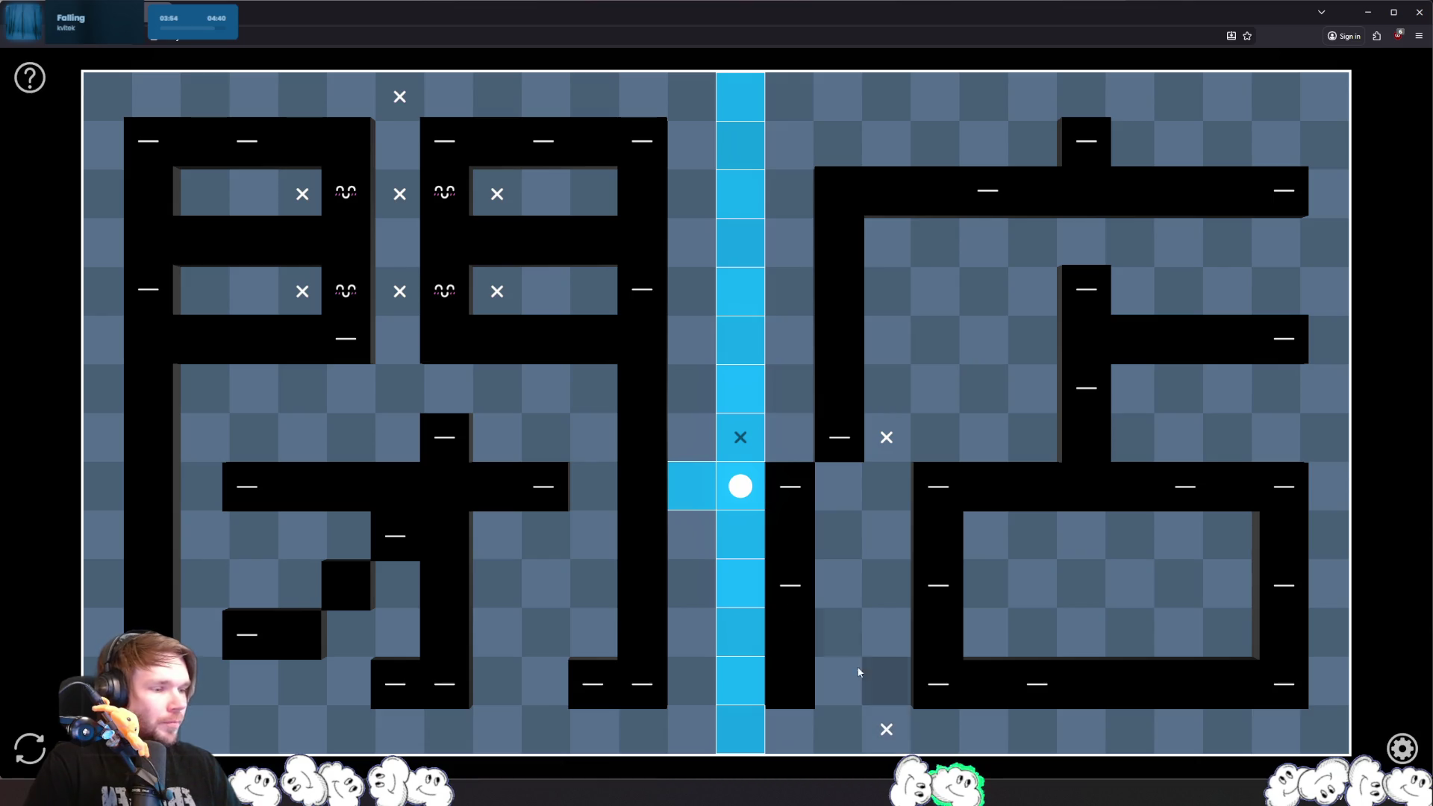
left_click(837, 584)
- Place lights around the central wall and across the right side of the grid
left_click(791, 441)
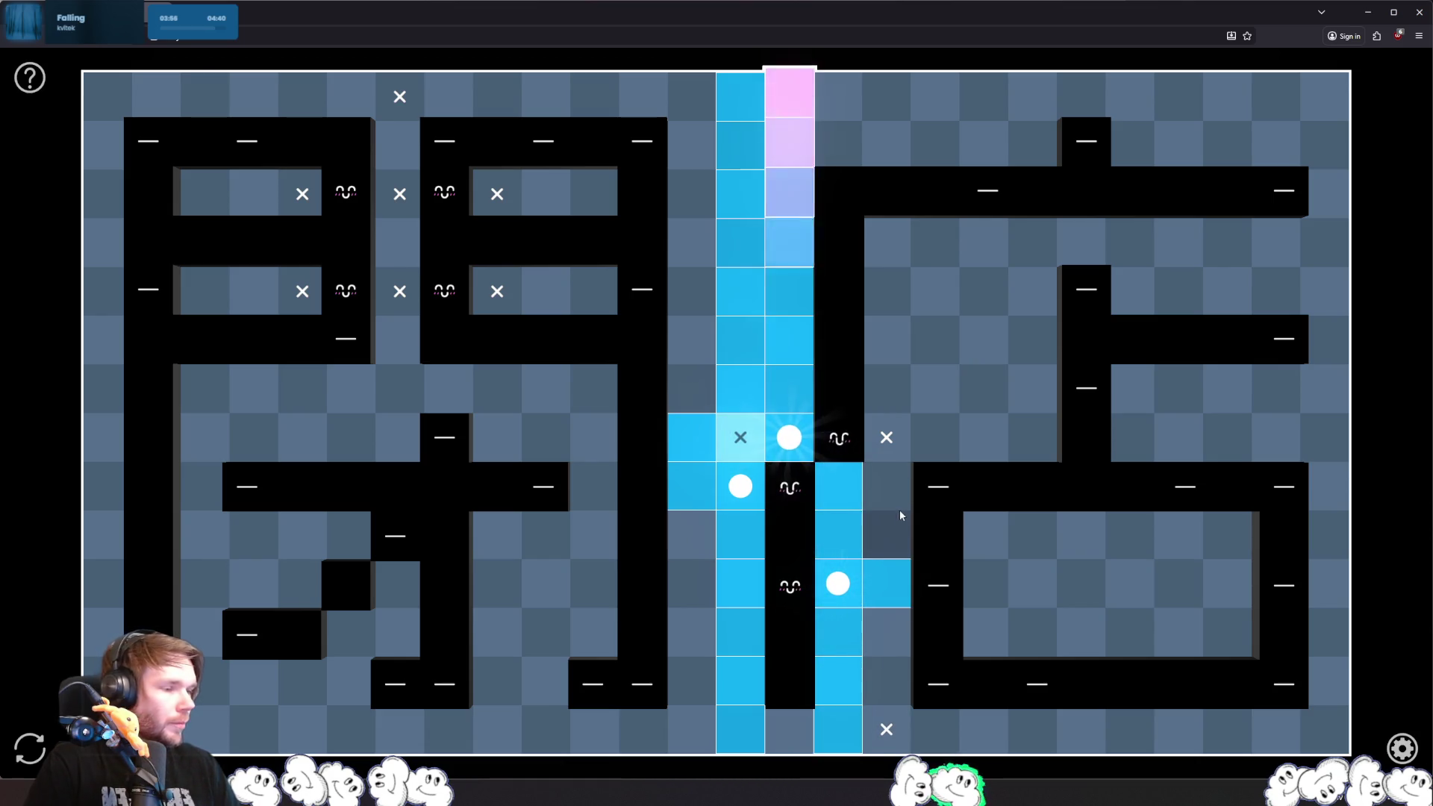
left_click(984, 583)
left_click(1325, 584)
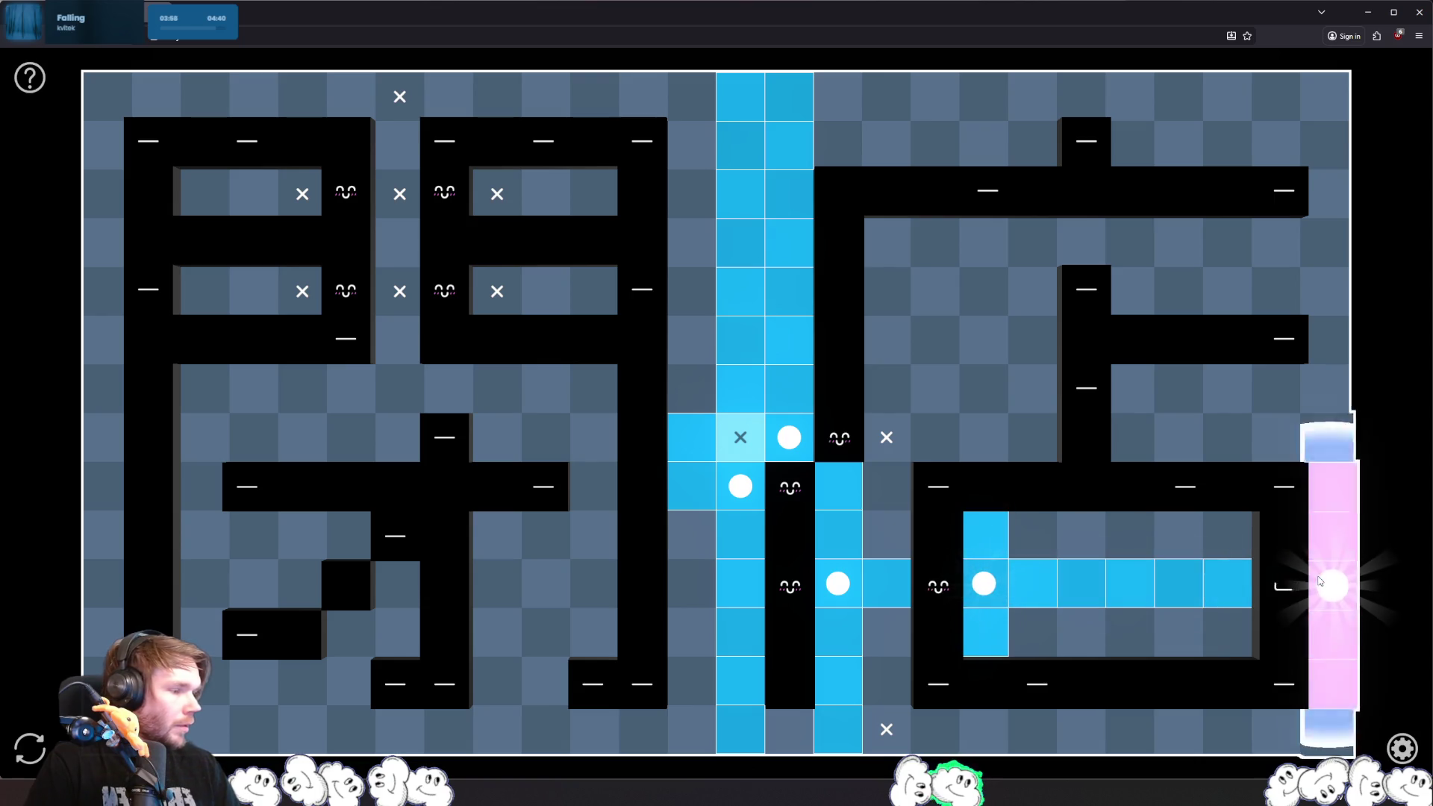
left_click(1282, 439)
left_click(1178, 534)
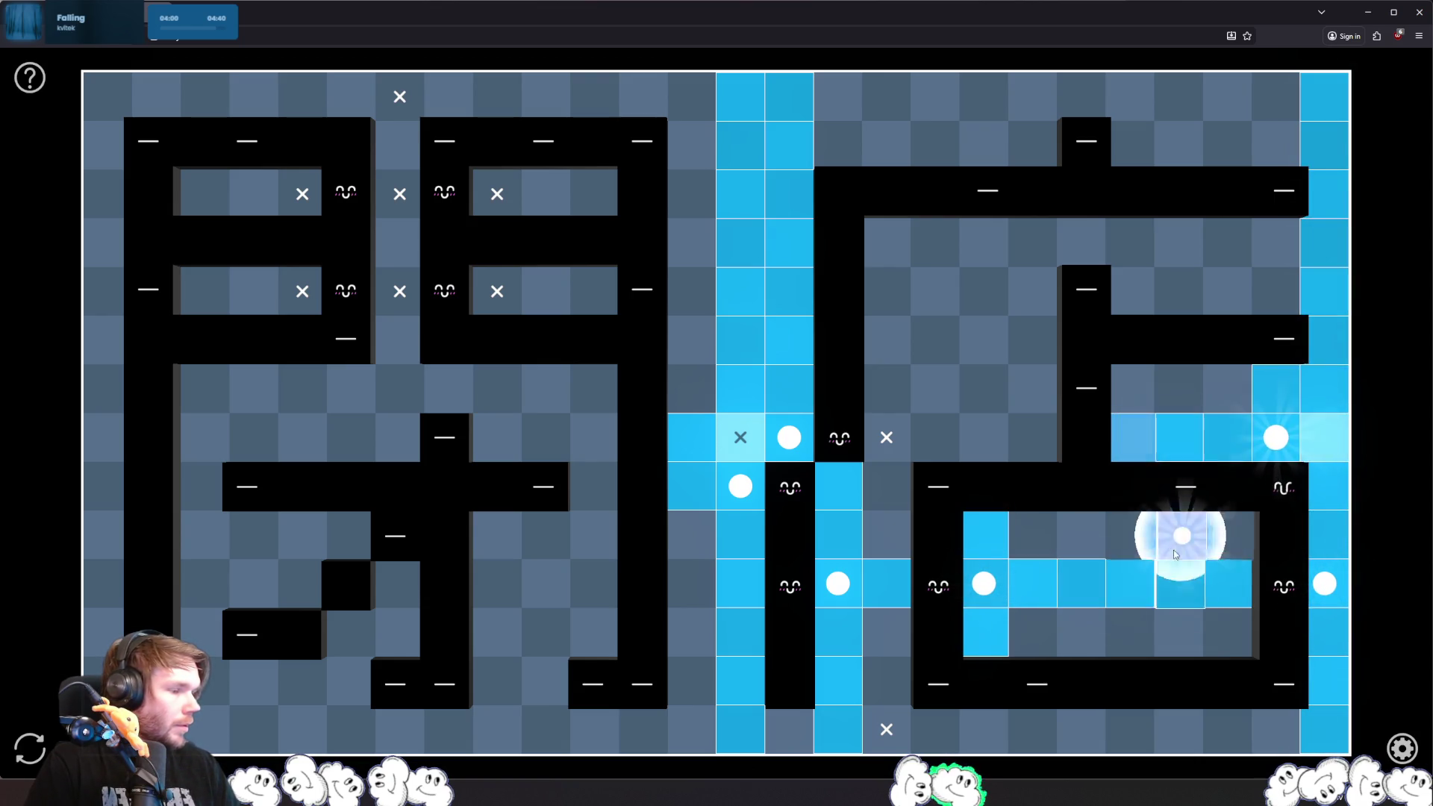
left_click(1275, 729)
left_click(1026, 650)
left_click(886, 680)
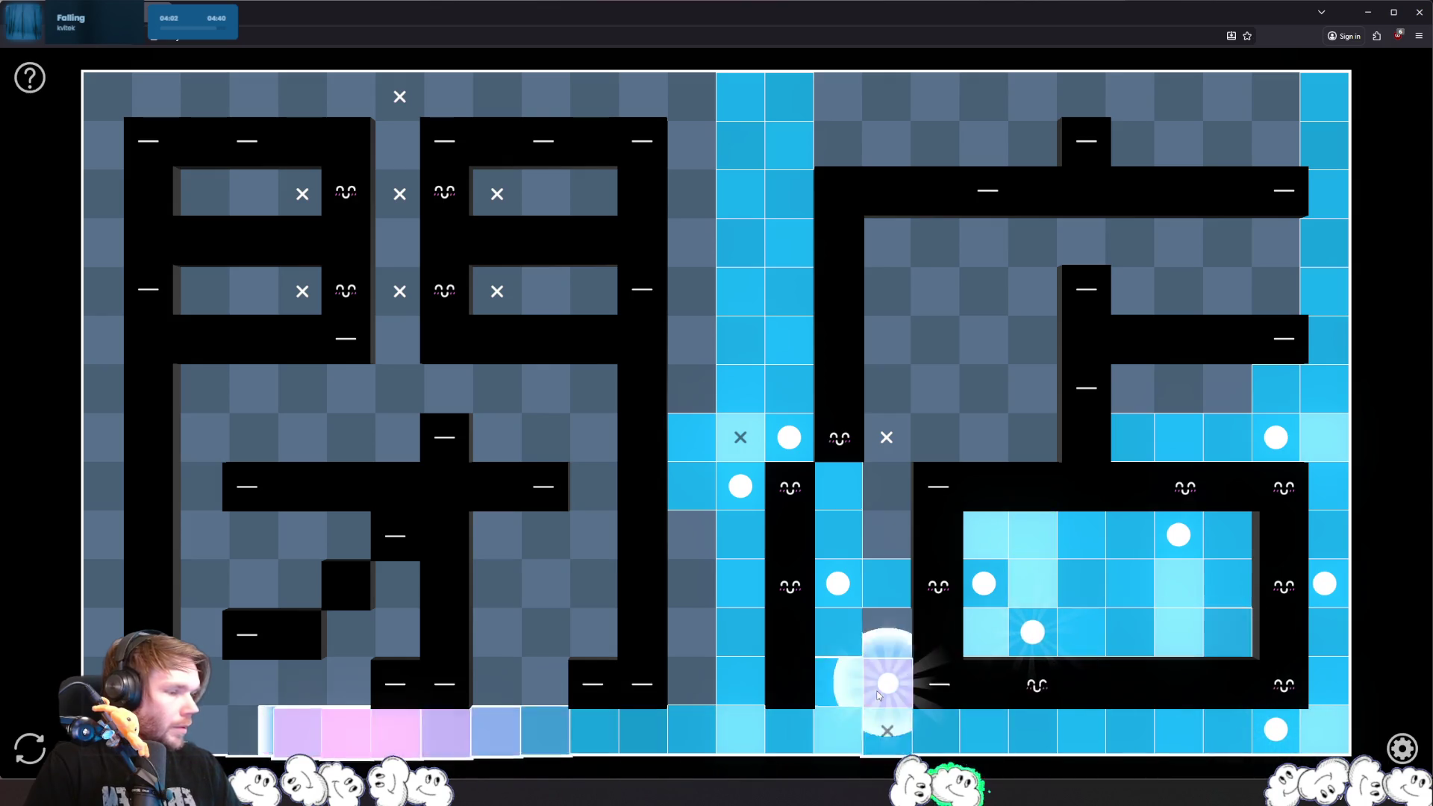
left_click(935, 437)
left_click(1275, 291)
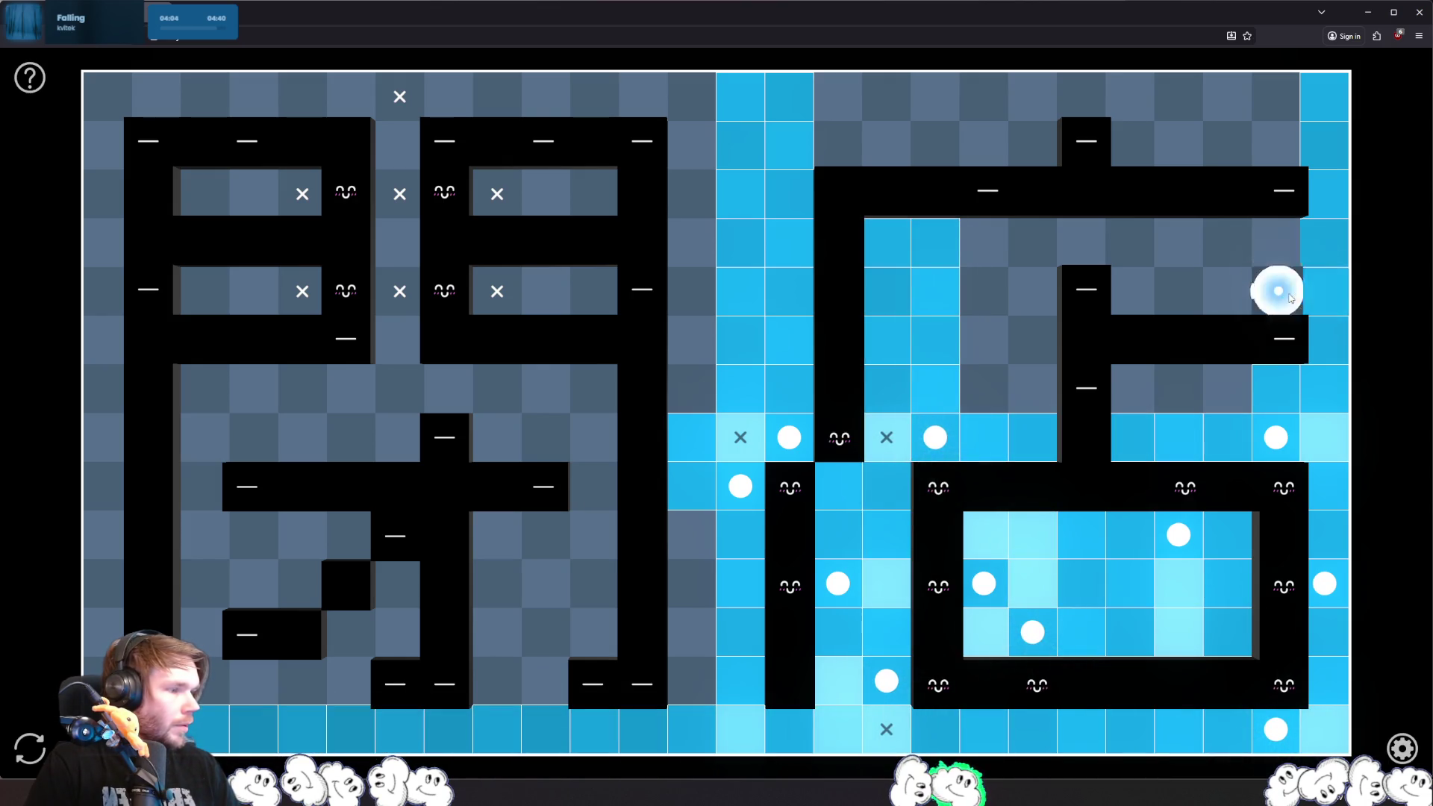
left_click(1280, 143)
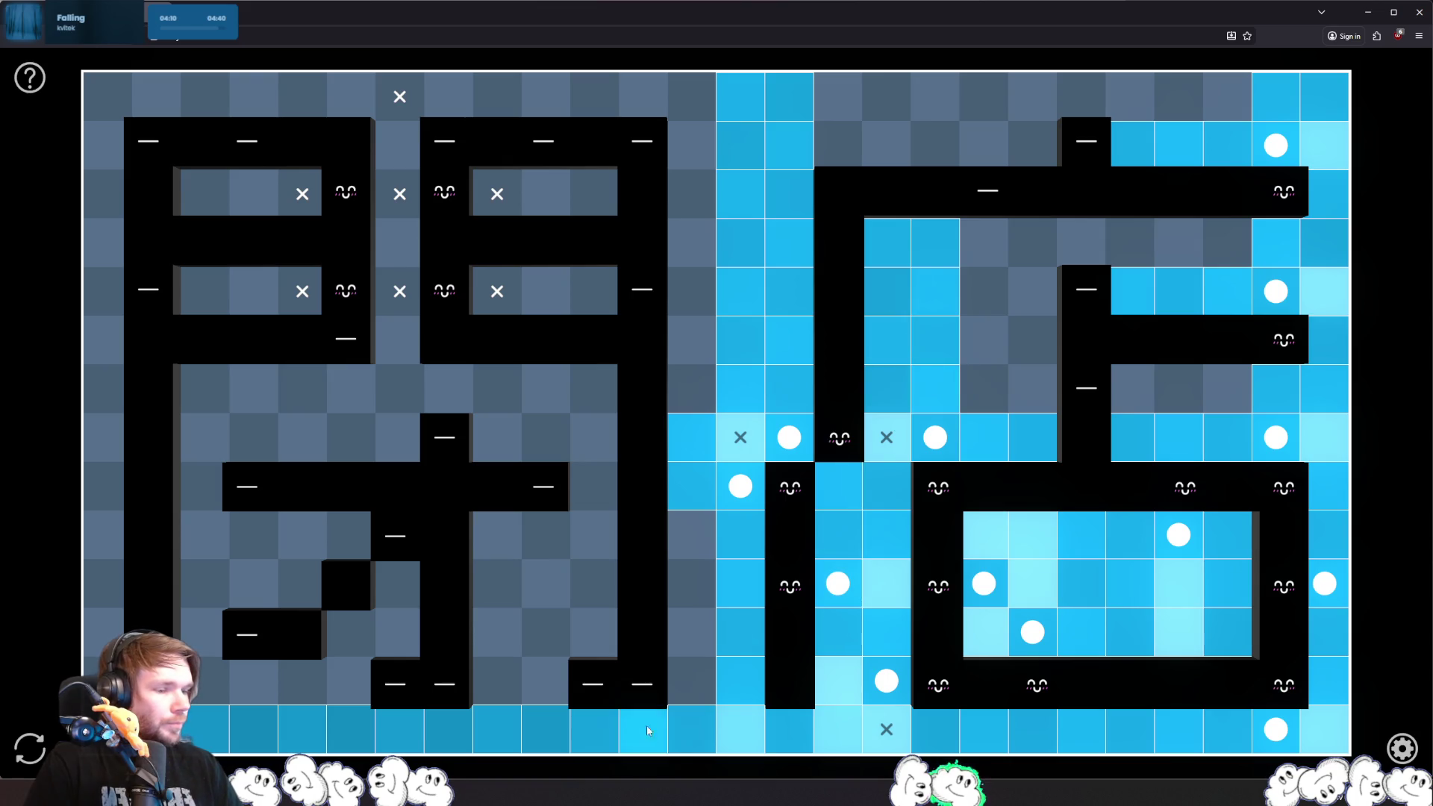
- Light the lower-middle, middle and top rooms, moving a misplaced bottom light one cell left
left_click(692, 680)
left_click(542, 694)
left_click(544, 686)
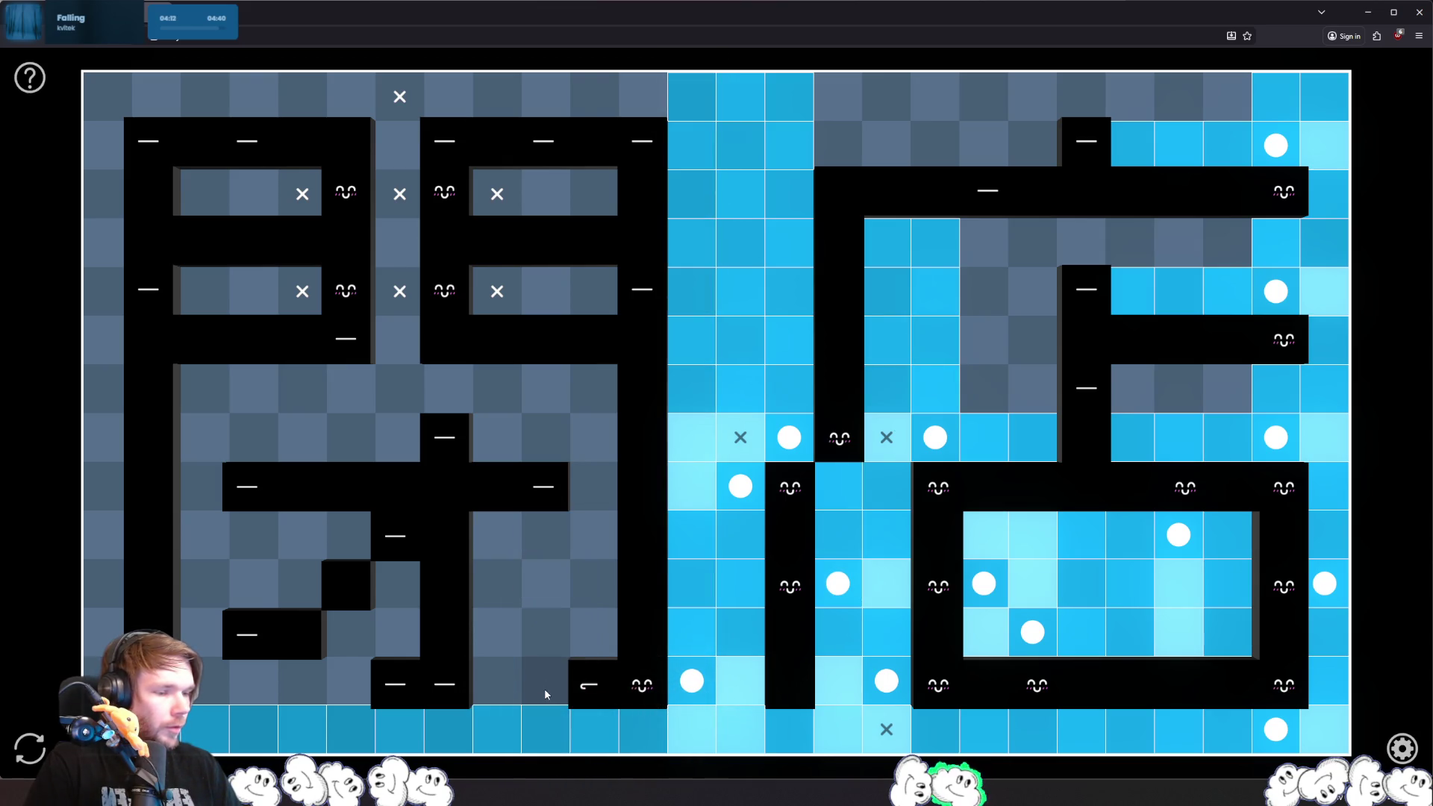
left_click(496, 681)
left_click(600, 652)
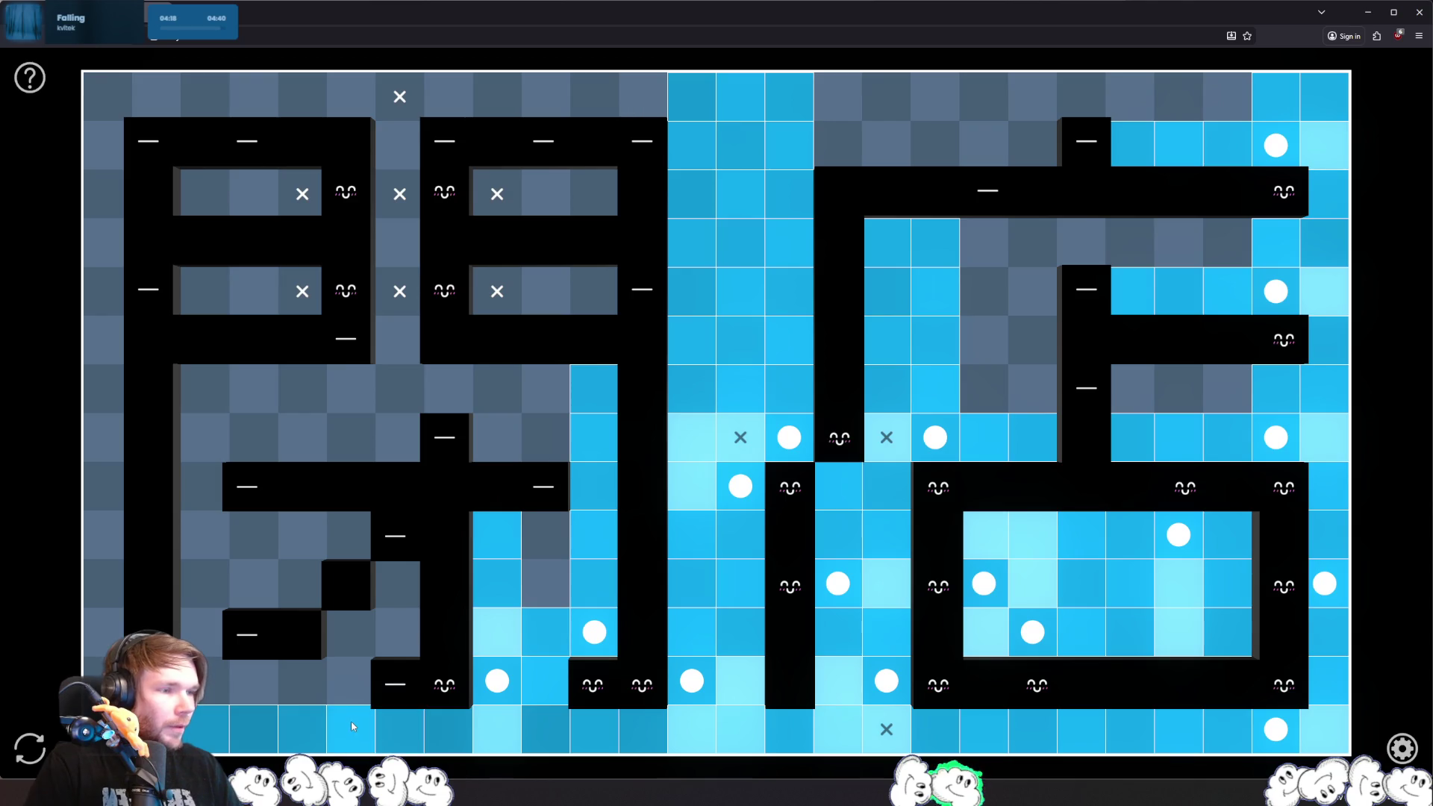
left_click(594, 291)
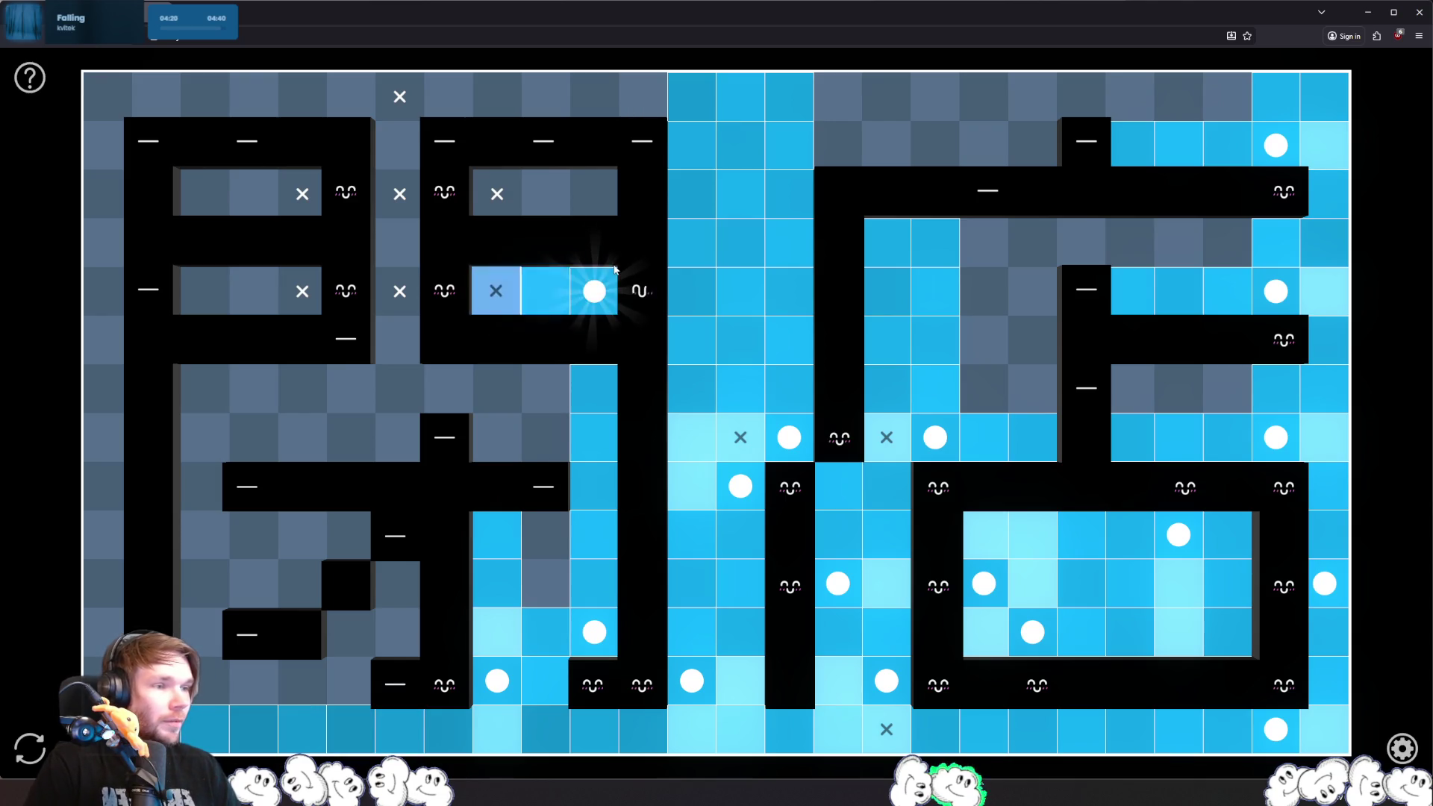
left_click(544, 199)
left_click(399, 145)
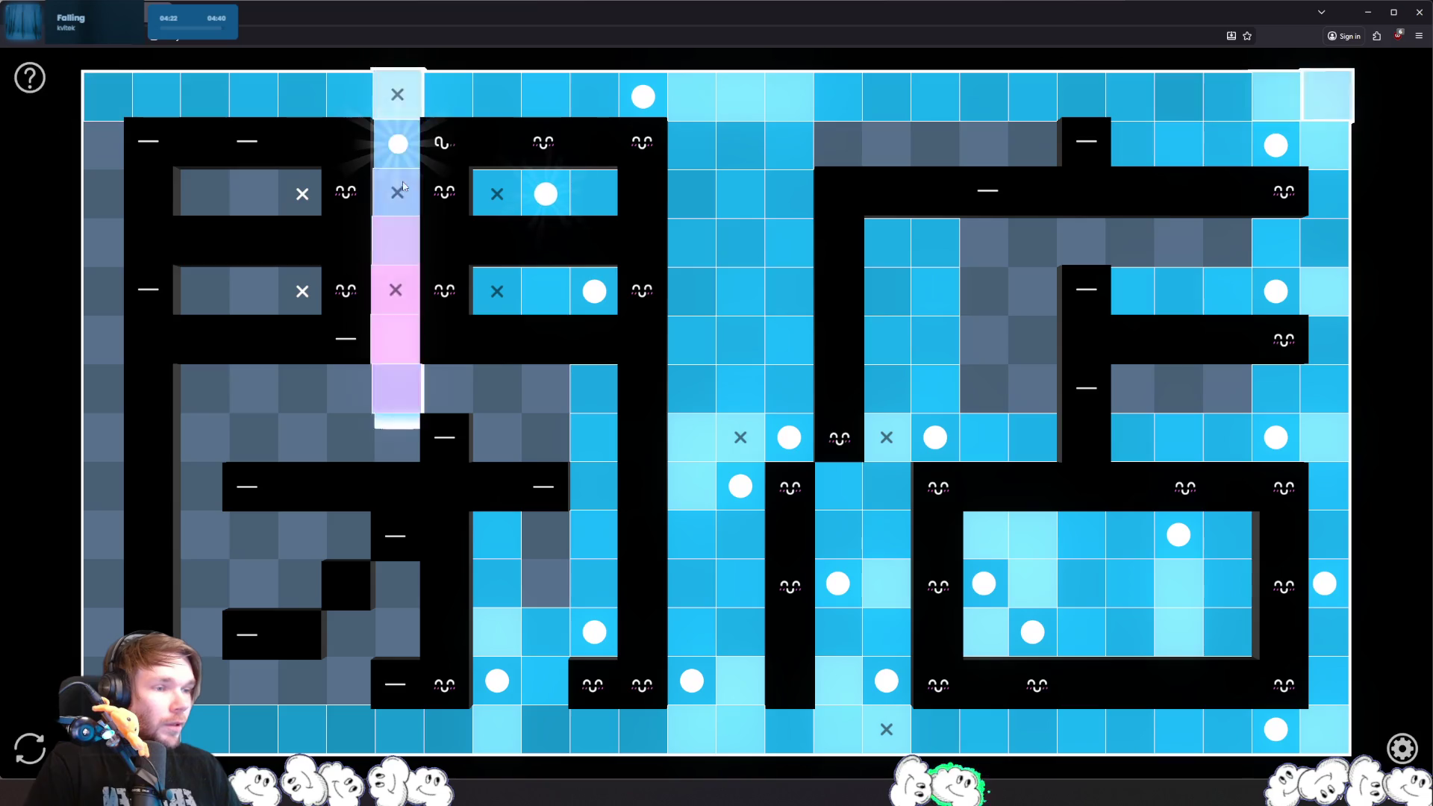
left_click(346, 392)
left_click(497, 438)
left_click(546, 534)
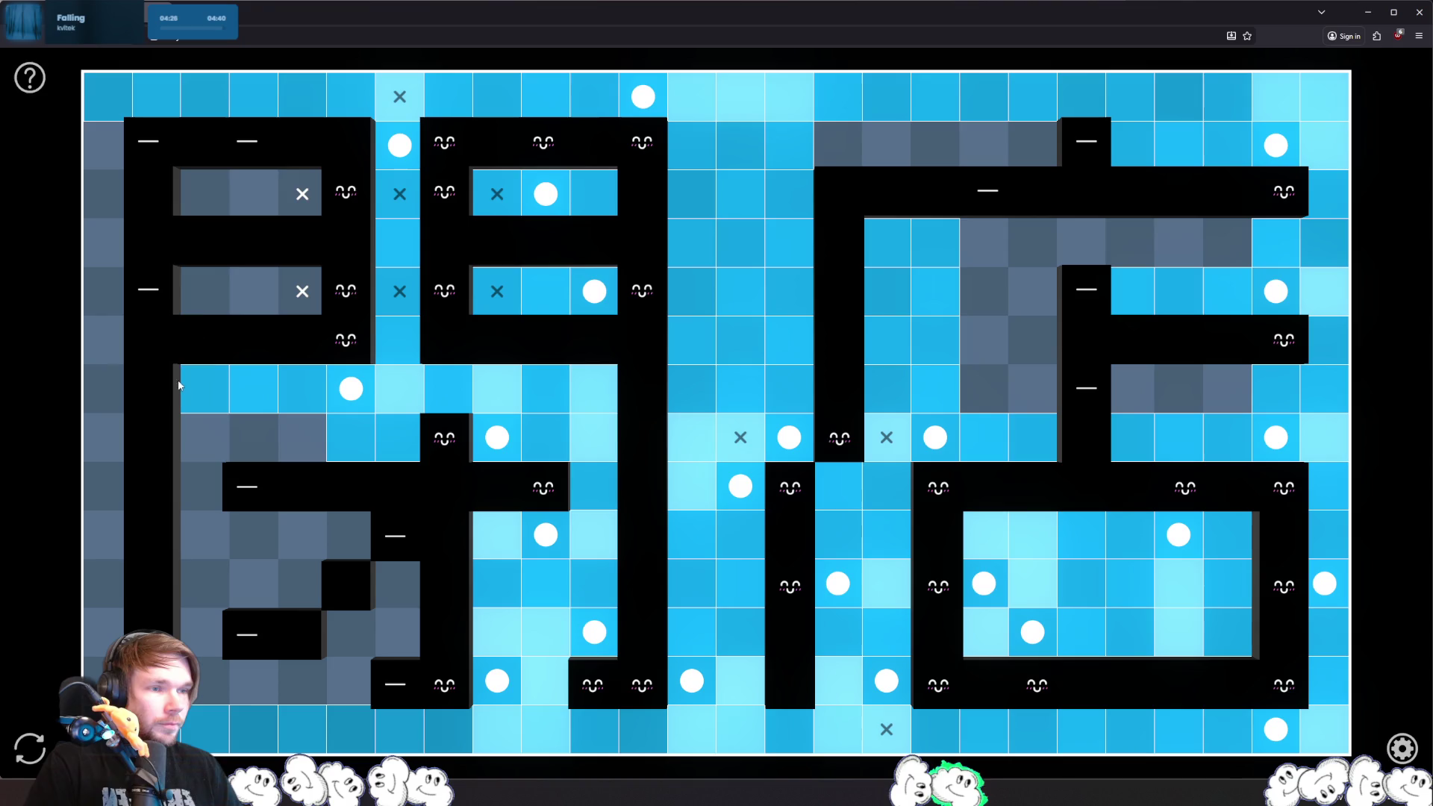
- Place the remaining lights on the left side and upper right to solve the puzzle
left_click(254, 194)
left_click(108, 146)
left_click(205, 291)
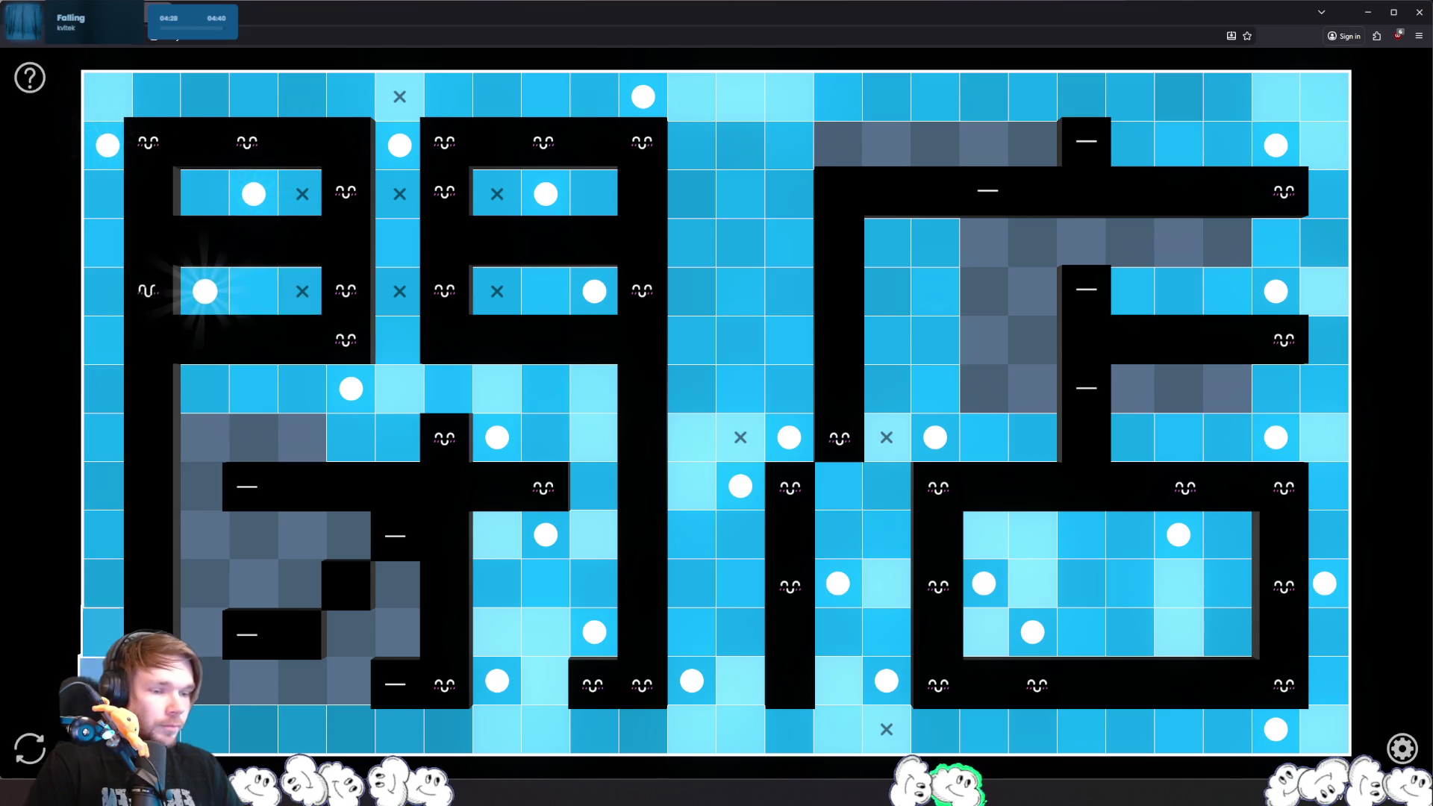
left_click(205, 681)
left_click(399, 633)
left_click(349, 537)
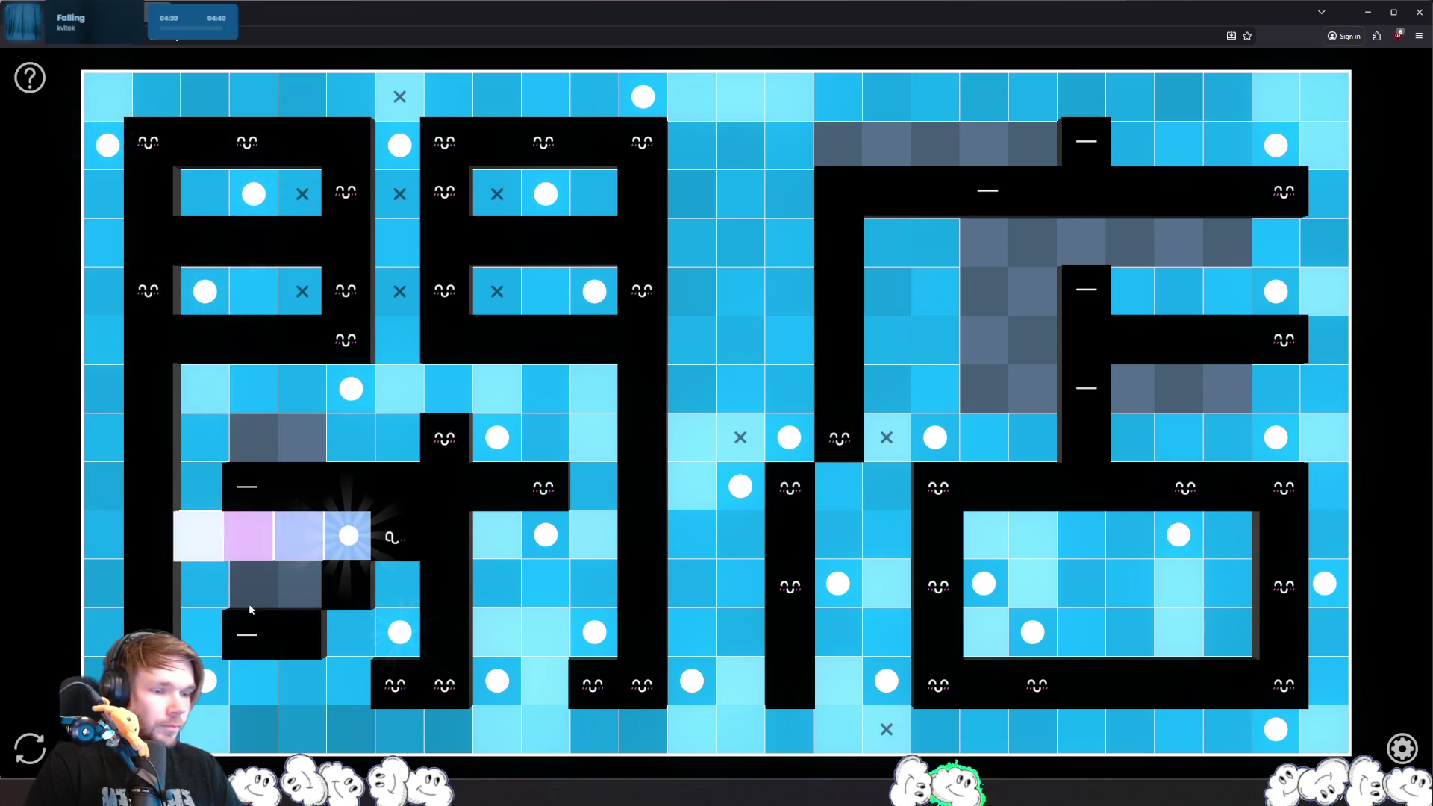
left_click(248, 603)
left_click(242, 437)
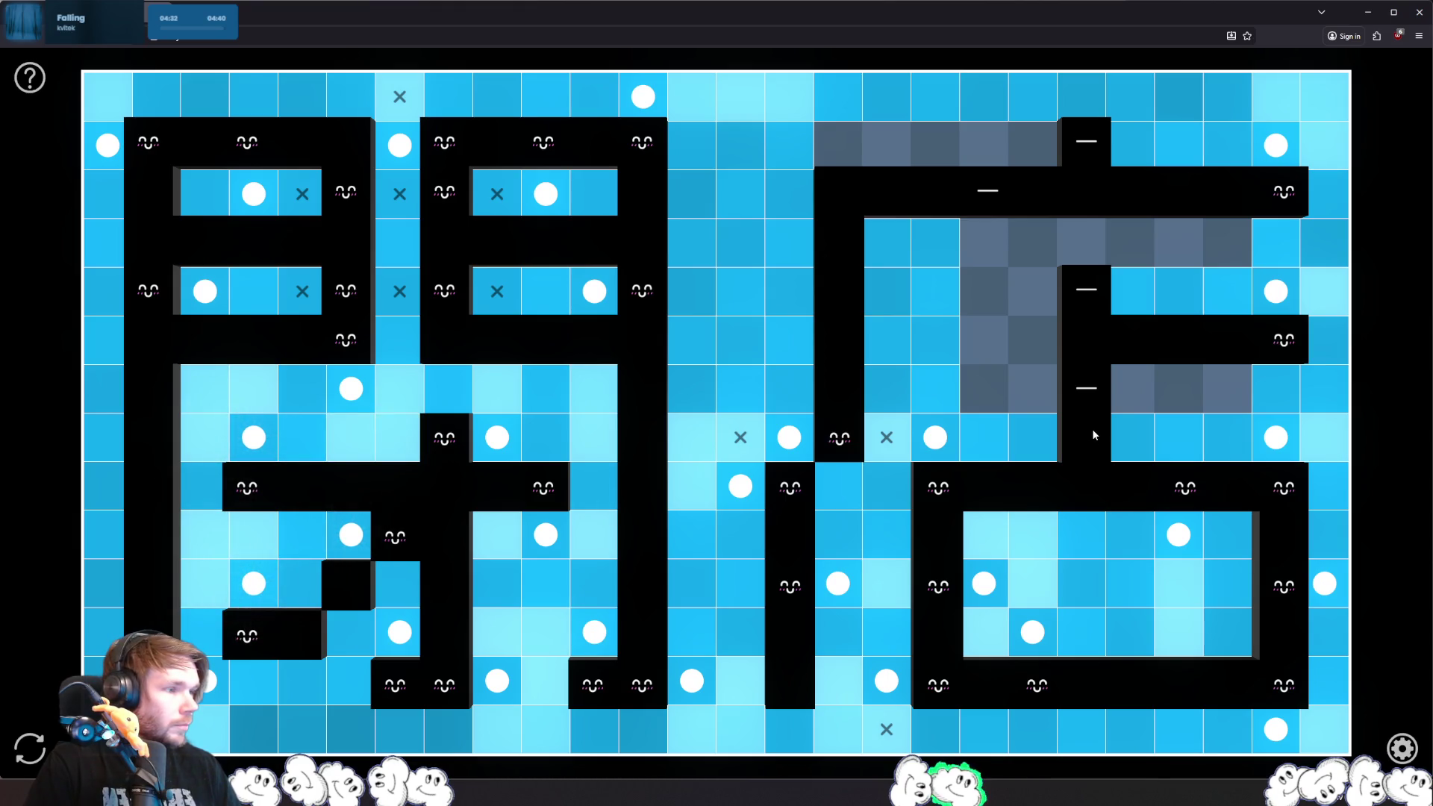
left_click(1032, 146)
left_click(983, 243)
left_click(1032, 291)
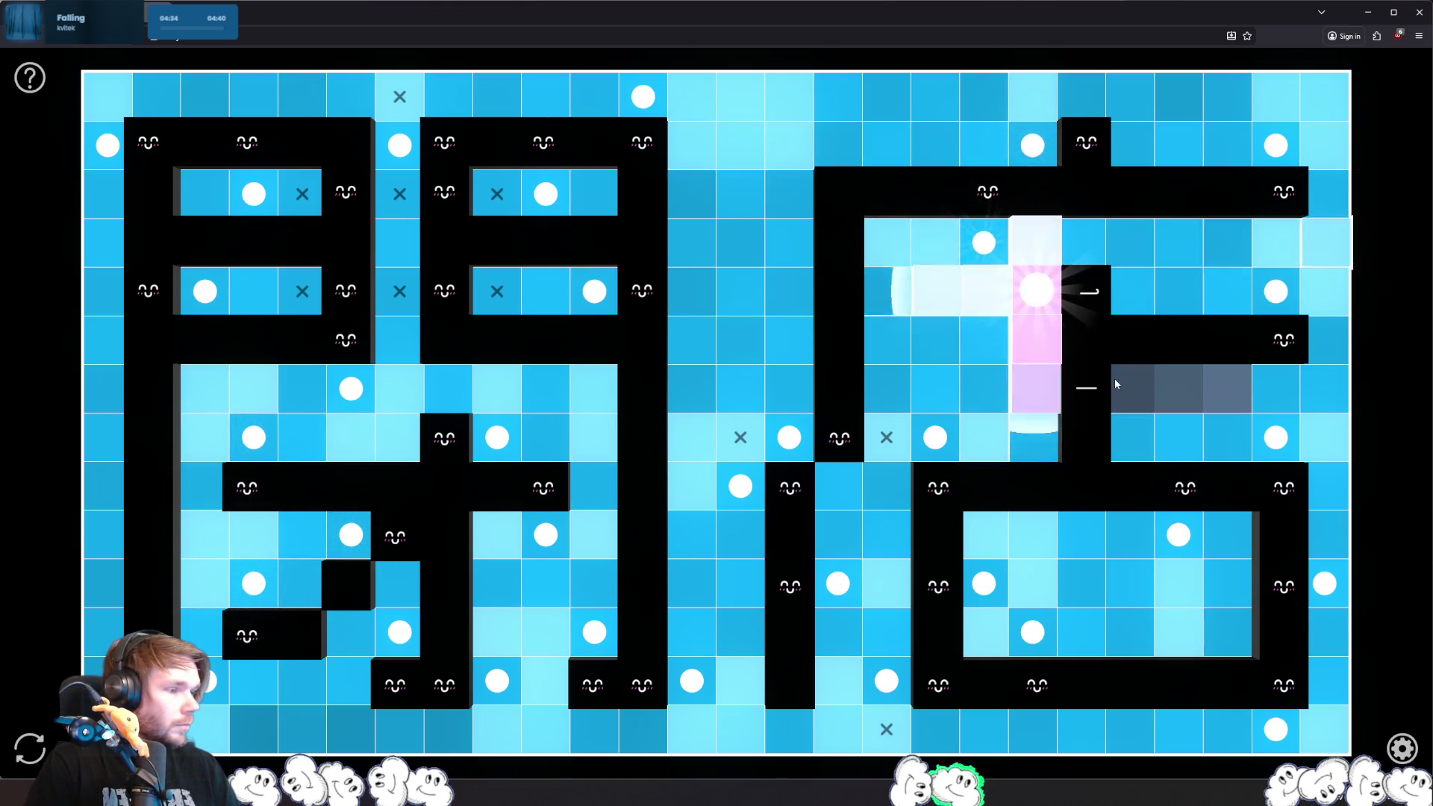
left_click(1135, 388)
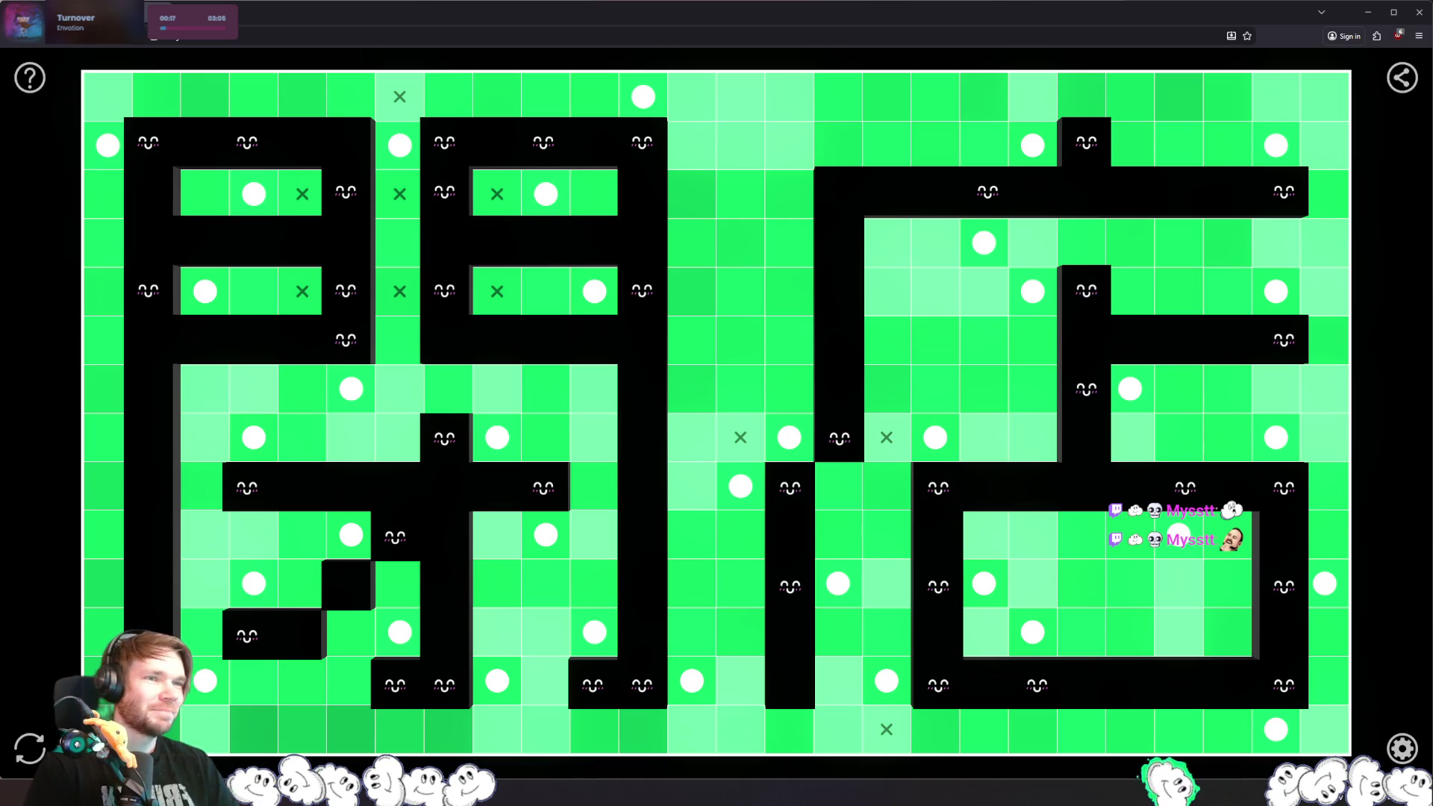
- Close the solved puzzle's browser window to return to CpuDeformationSystem.cs
left_click(1419, 12)
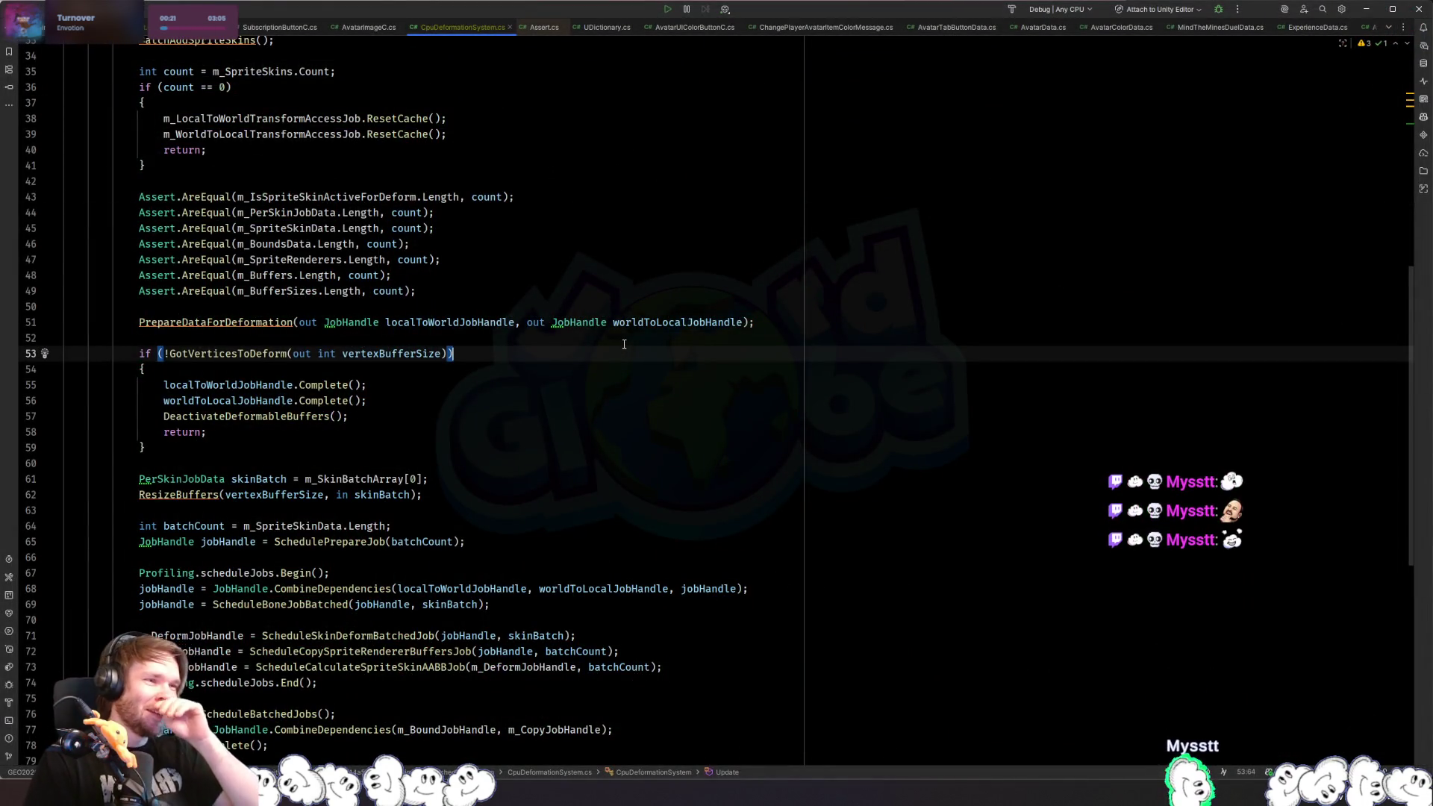
- Close the Assert.cs tab in Rider and switch back to the Unity Editor
middle_click(544, 27)
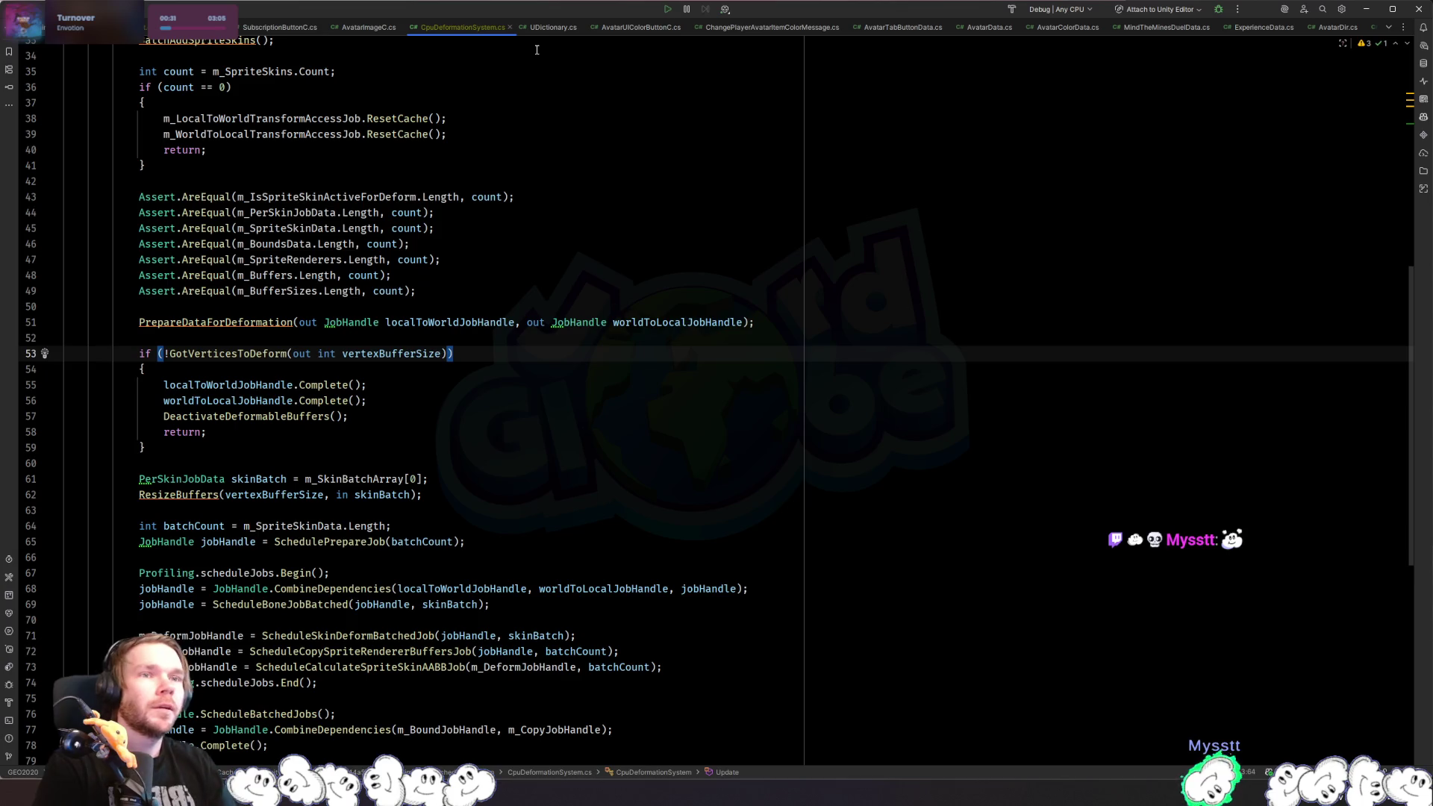
key("alt+Tab")
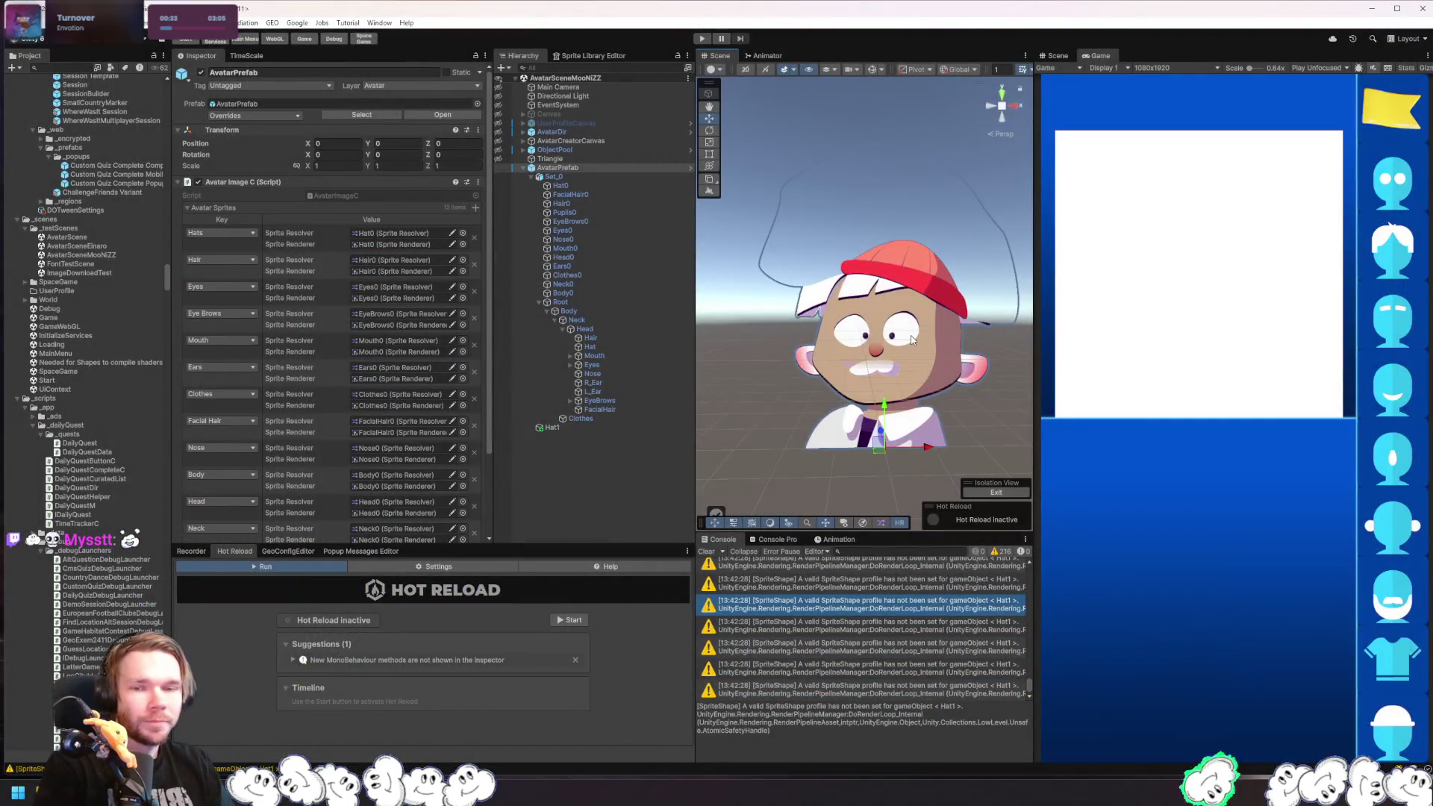
- Select Eyes0 to view its sprite renderer, resolver and skin settings, then switch to AvatarImageC.cs
left_click(912, 341)
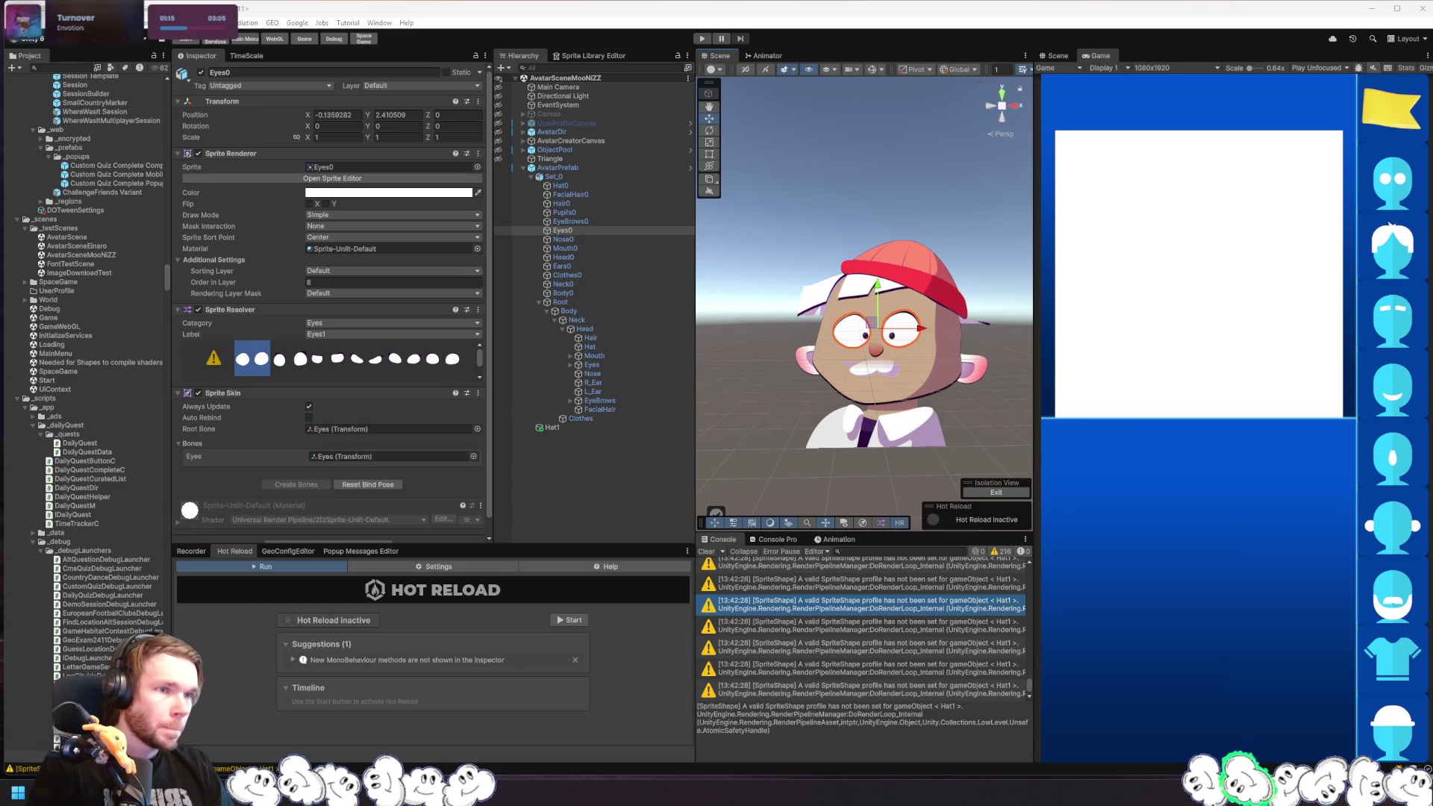
key("alt+Tab")
left_click(401, 295)
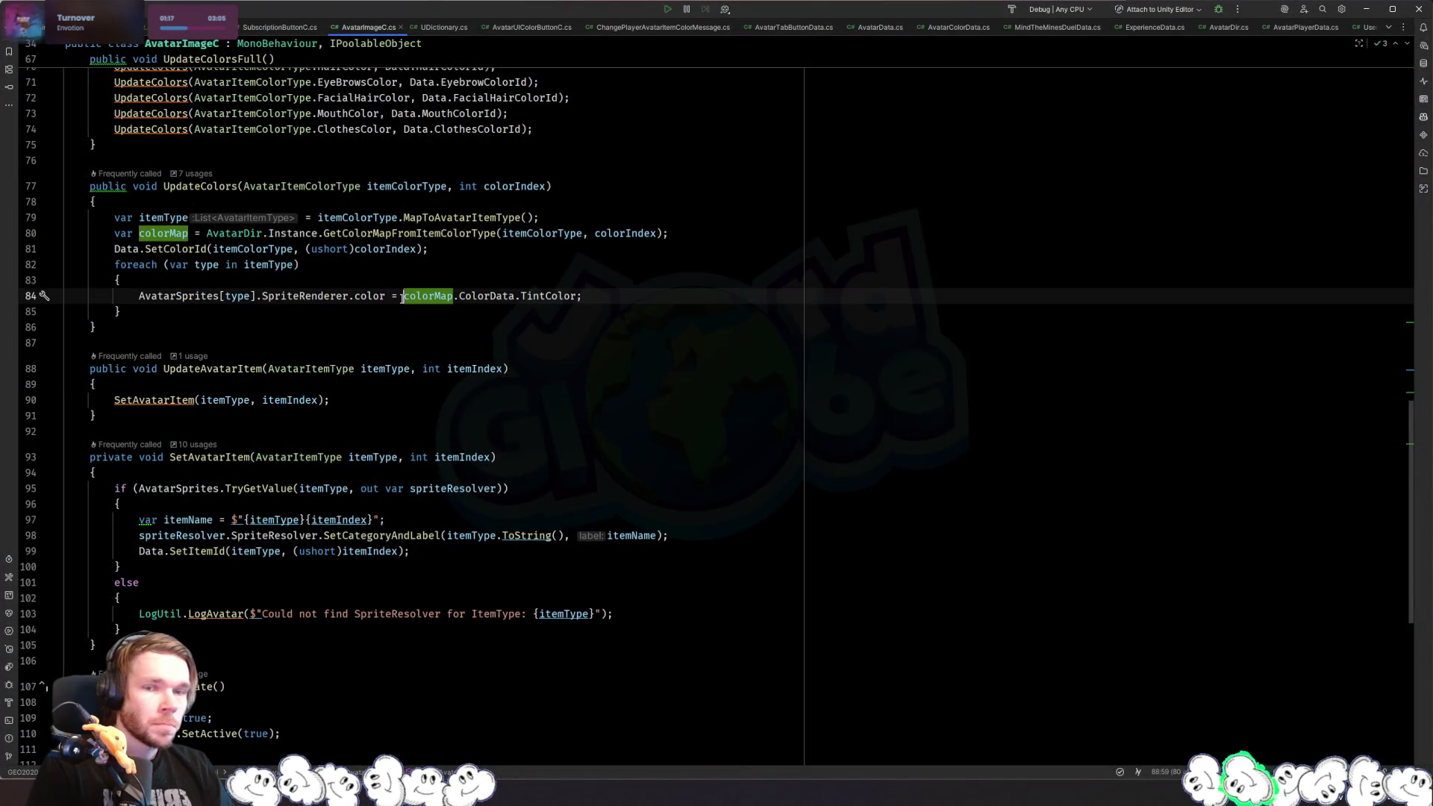
key("alt+Tab")
left_click(602, 246)
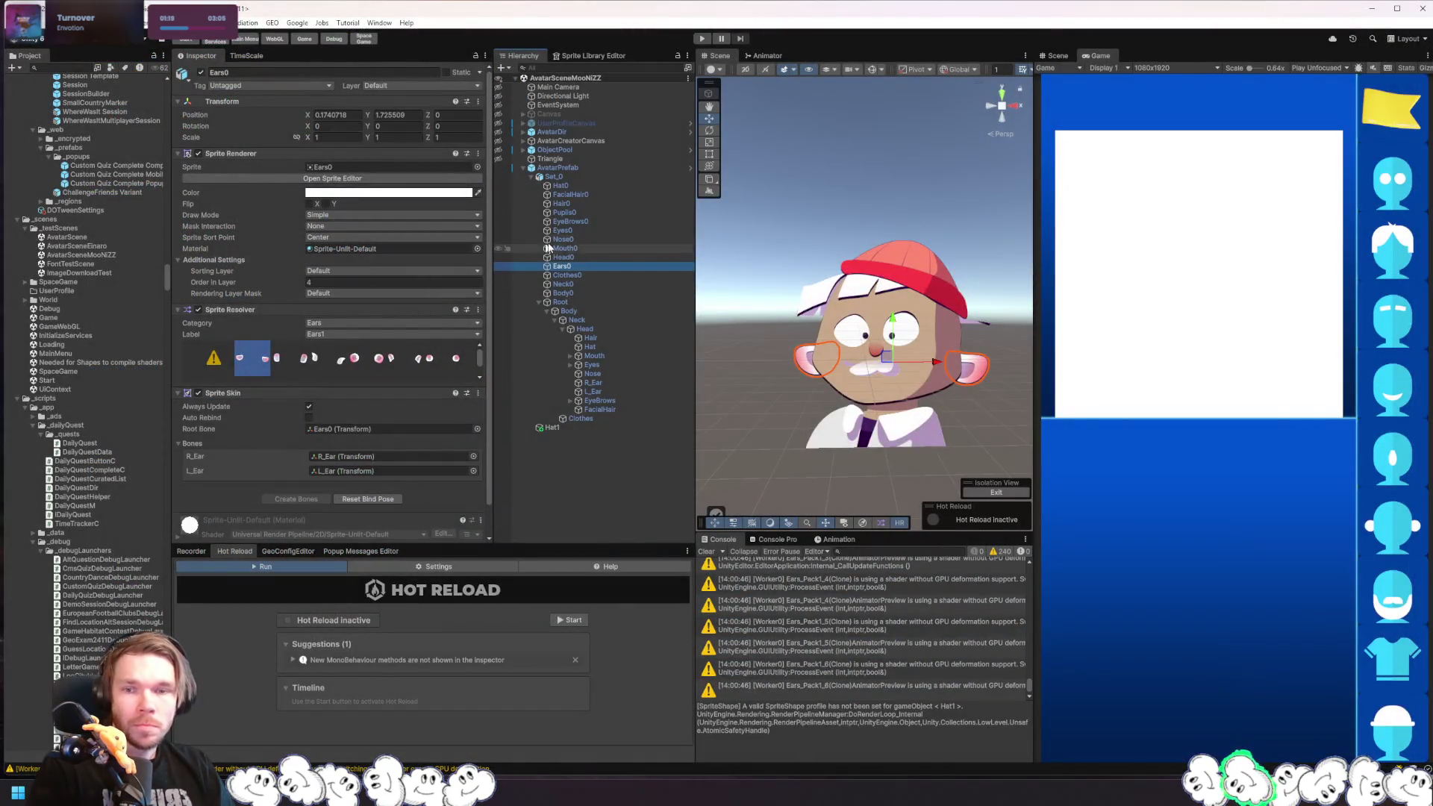
left_click(582, 186)
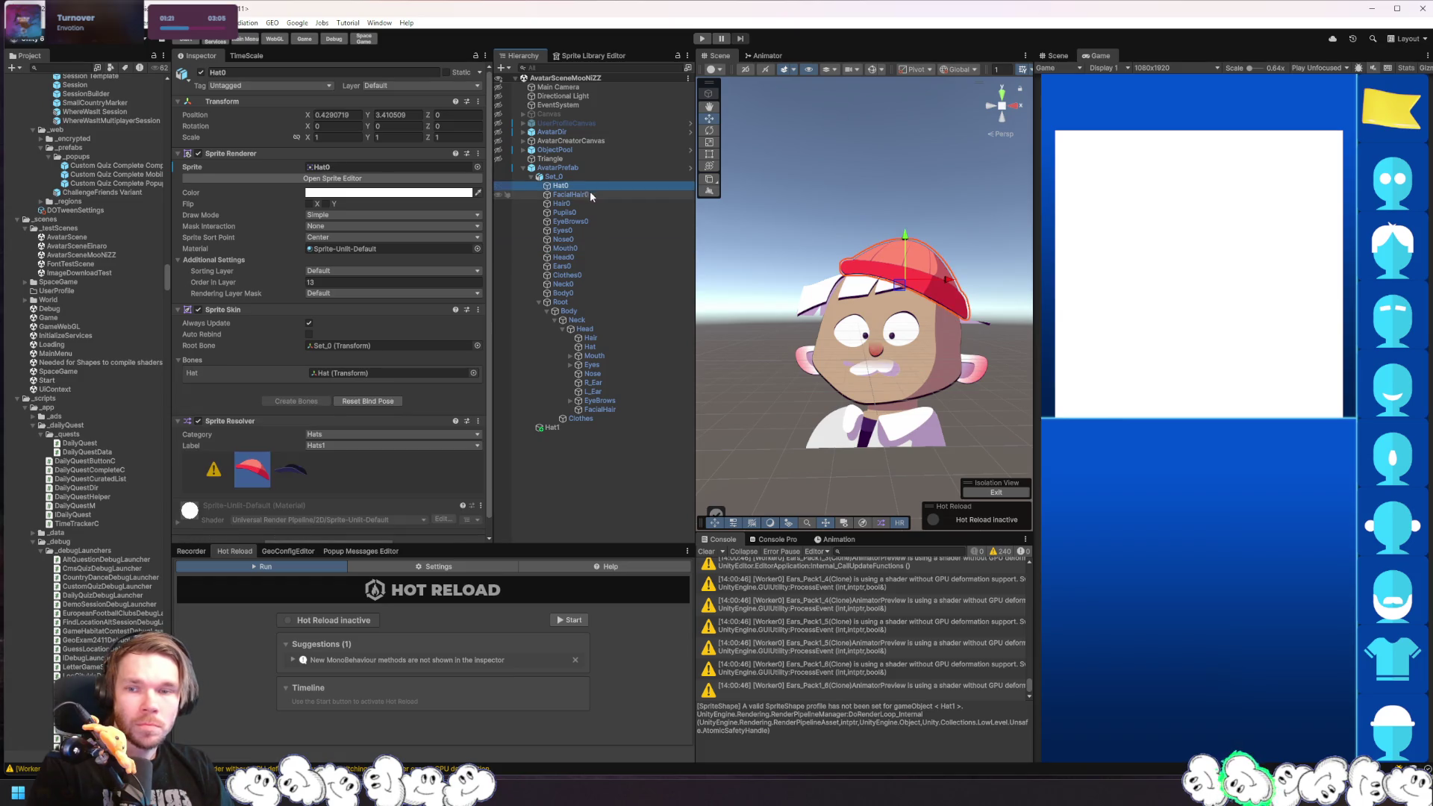
left_click(590, 213)
left_click(597, 203)
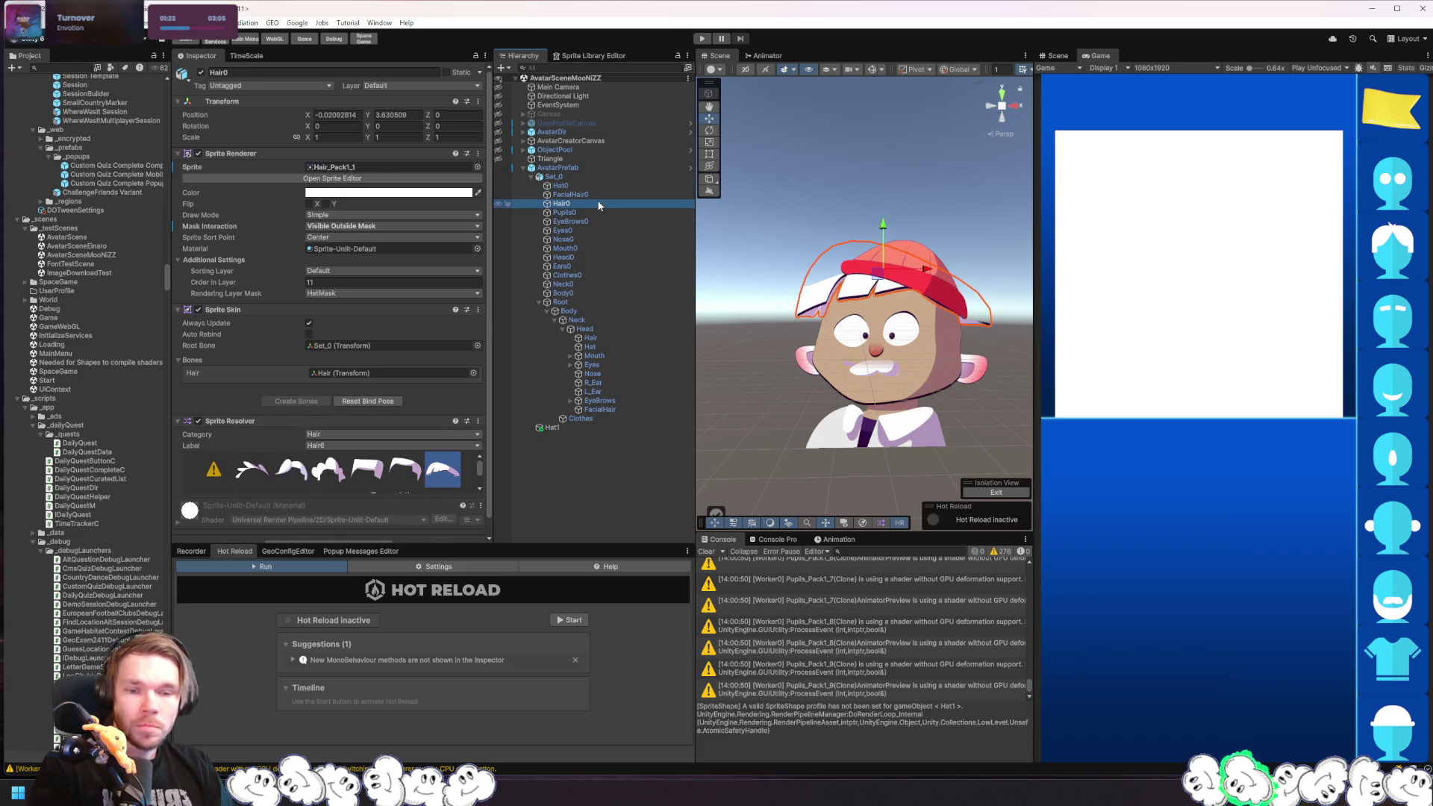
left_click(593, 213)
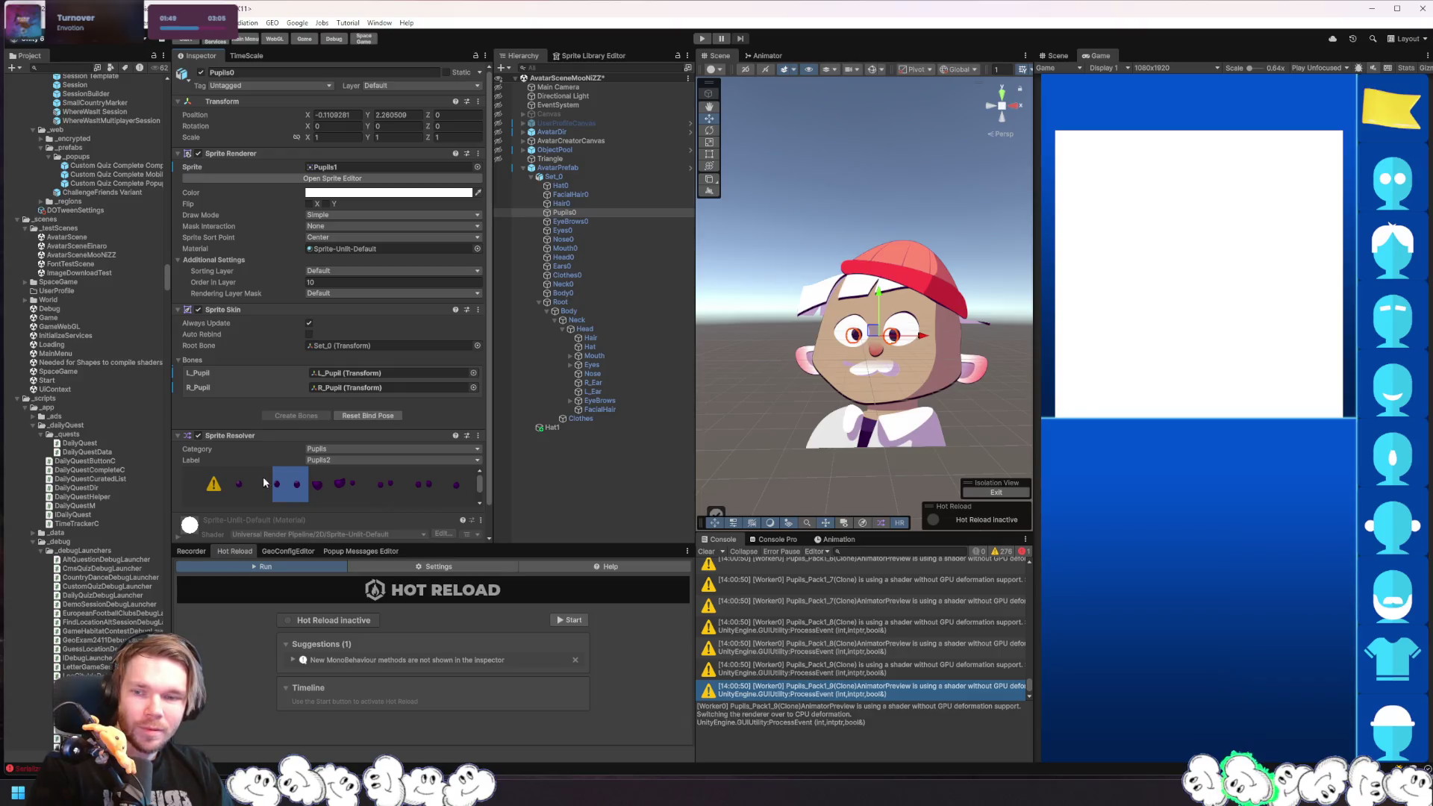
left_click(991, 435)
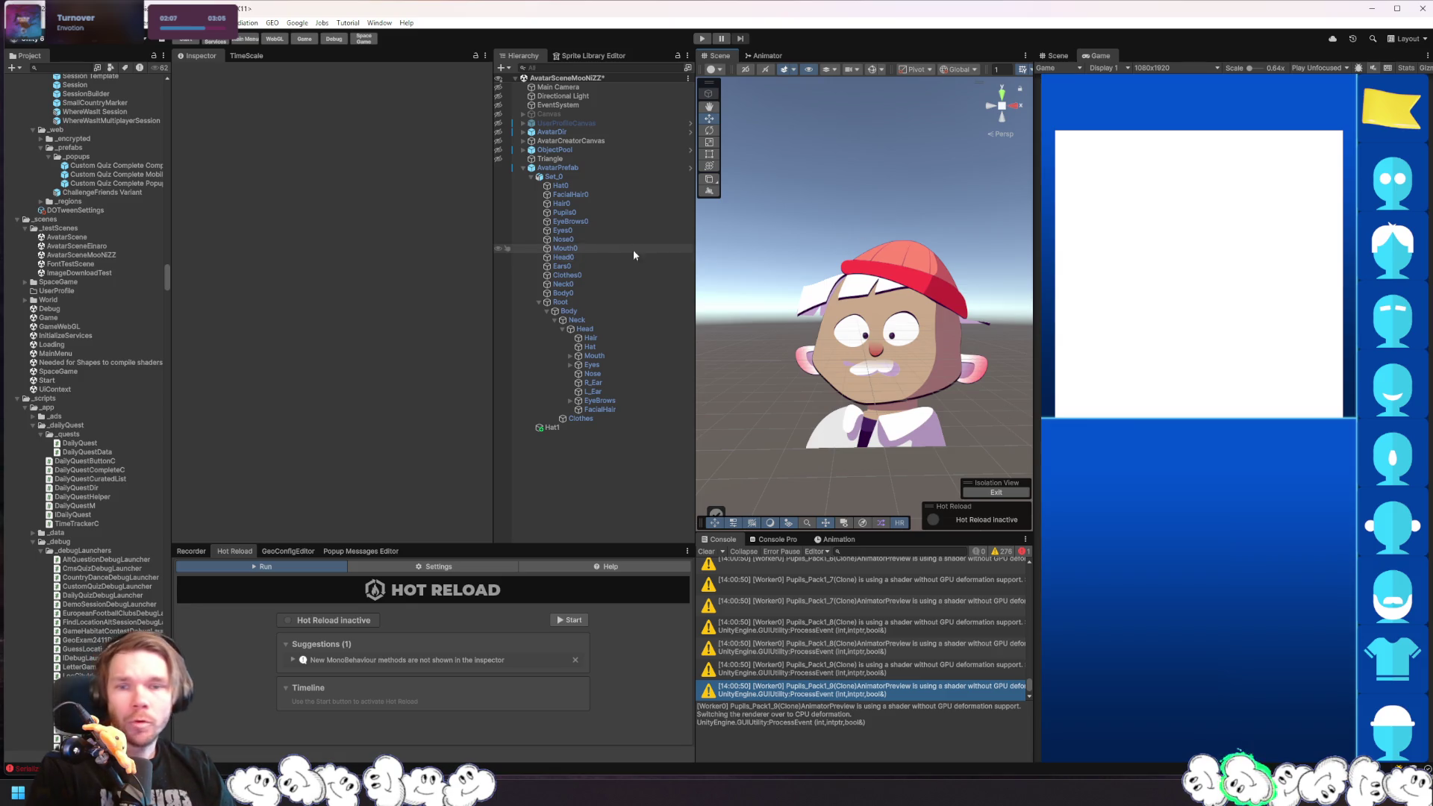
left_click(590, 229)
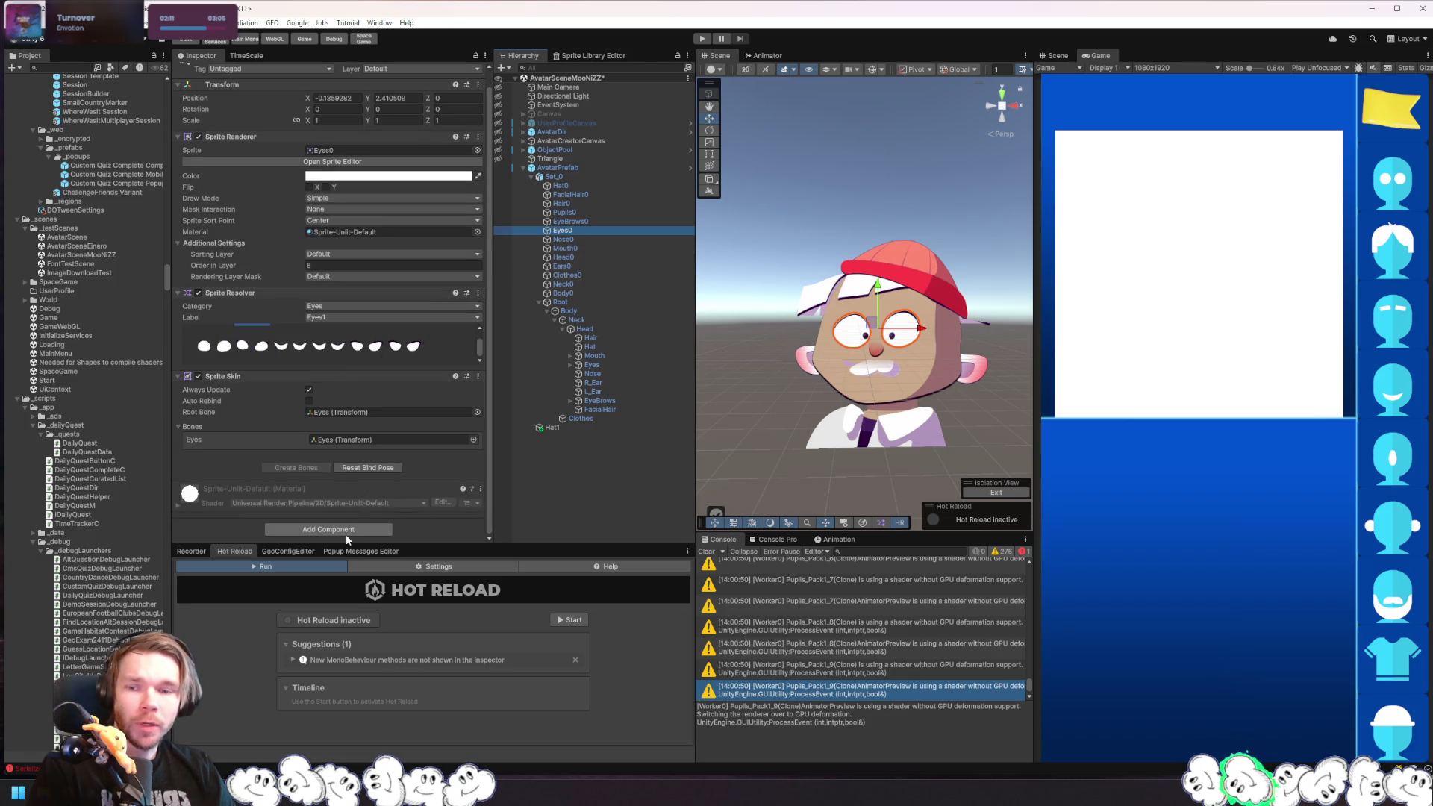
- Cancel a 'sp' component search on Eyes0 and open AvatarPrefab in Prefab Mode
left_click(346, 530)
type("spri")
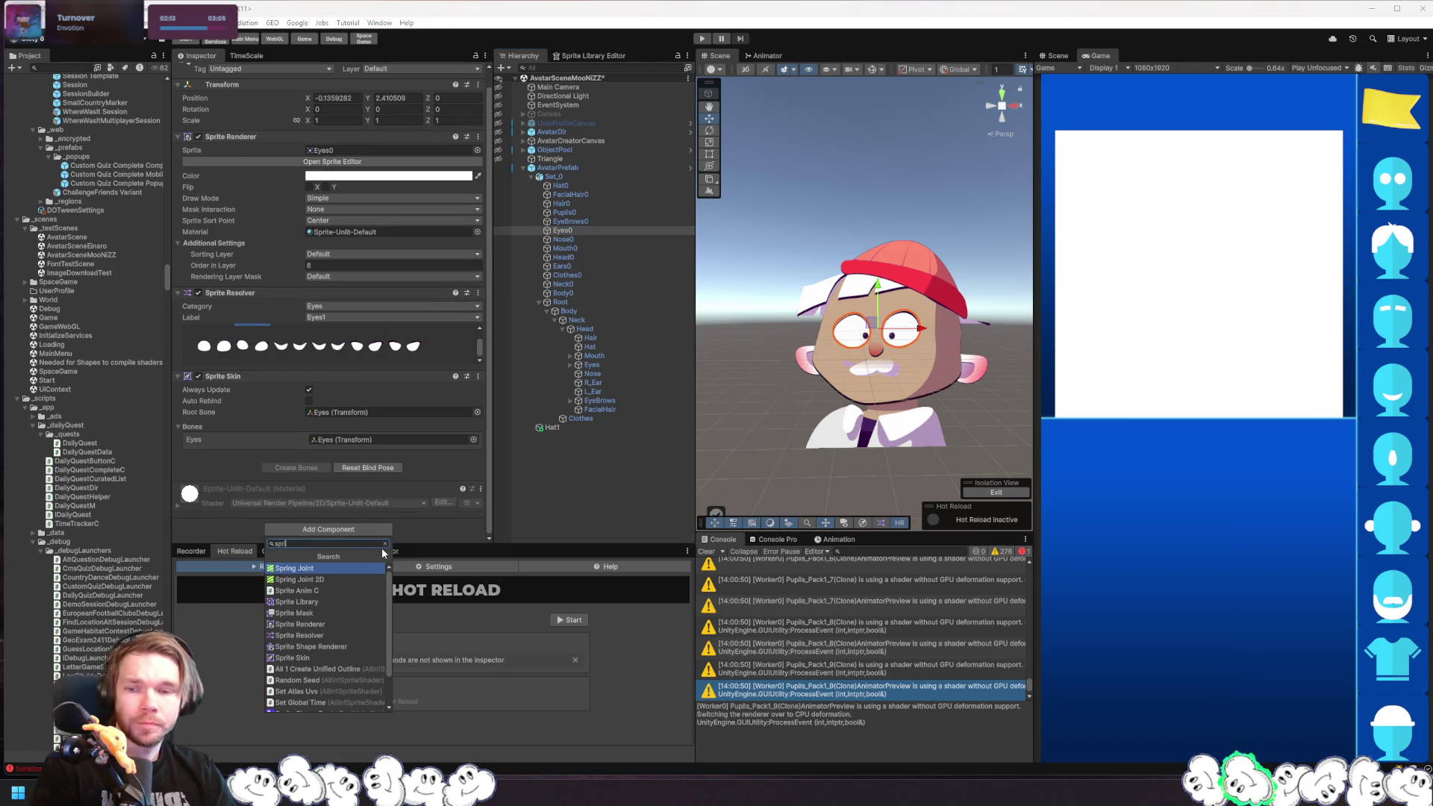
left_click(384, 545)
key("Escape")
double_click(601, 169)
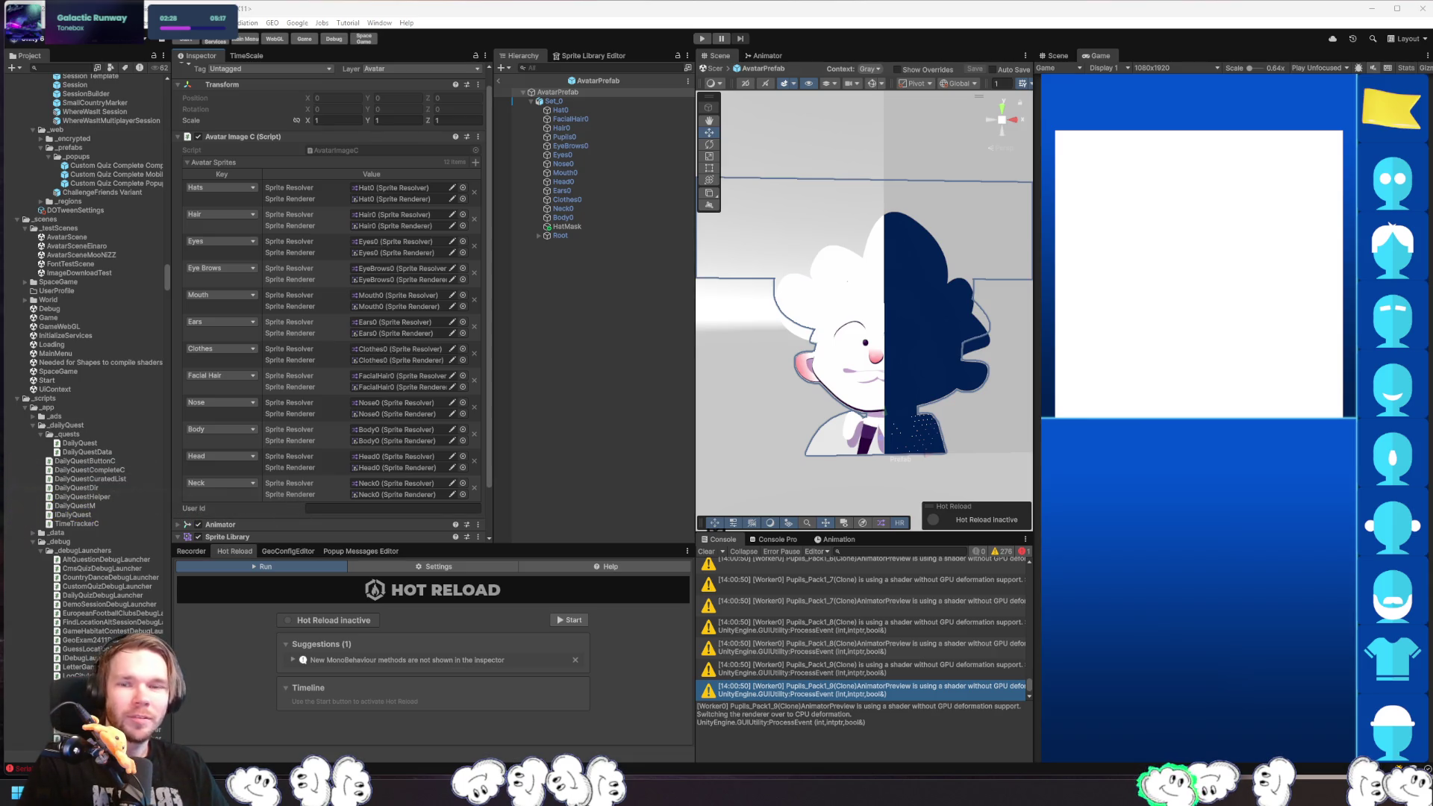
- Delete the HatMask object and bring the avatar into view in the Scene view
left_click(569, 226)
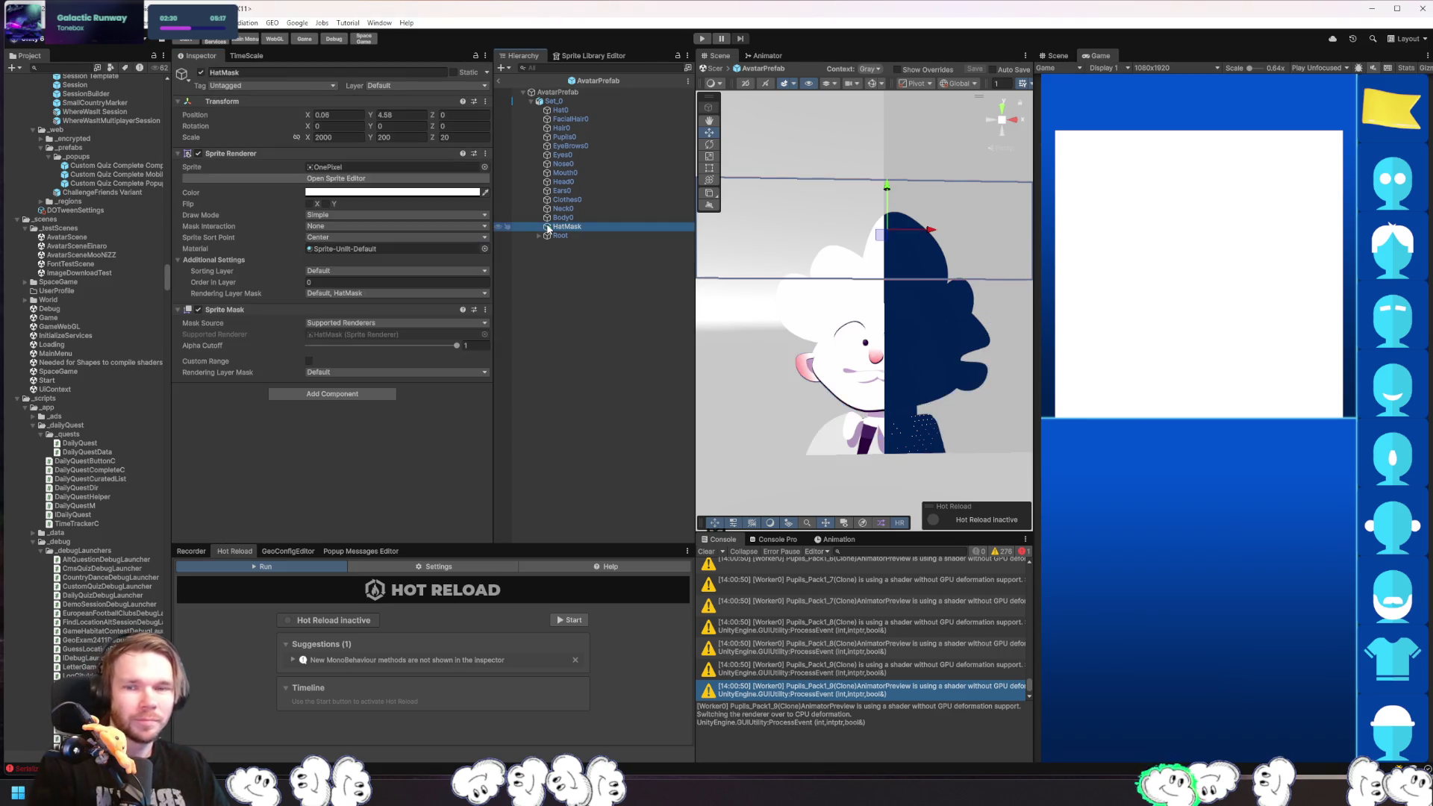
key("Delete")
scroll(920, 267, "down", 5)
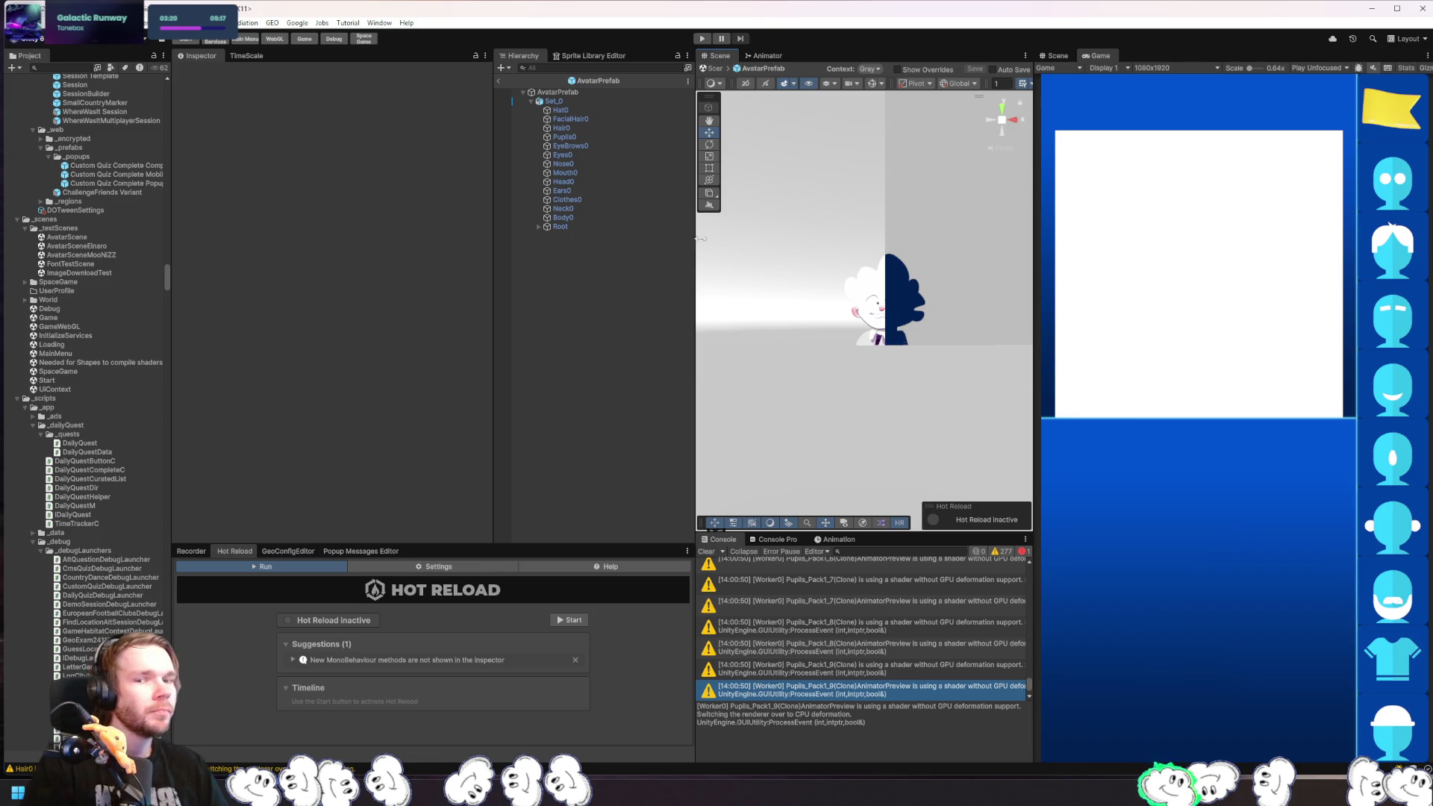
left_click_drag(1016, 377, 952, 334)
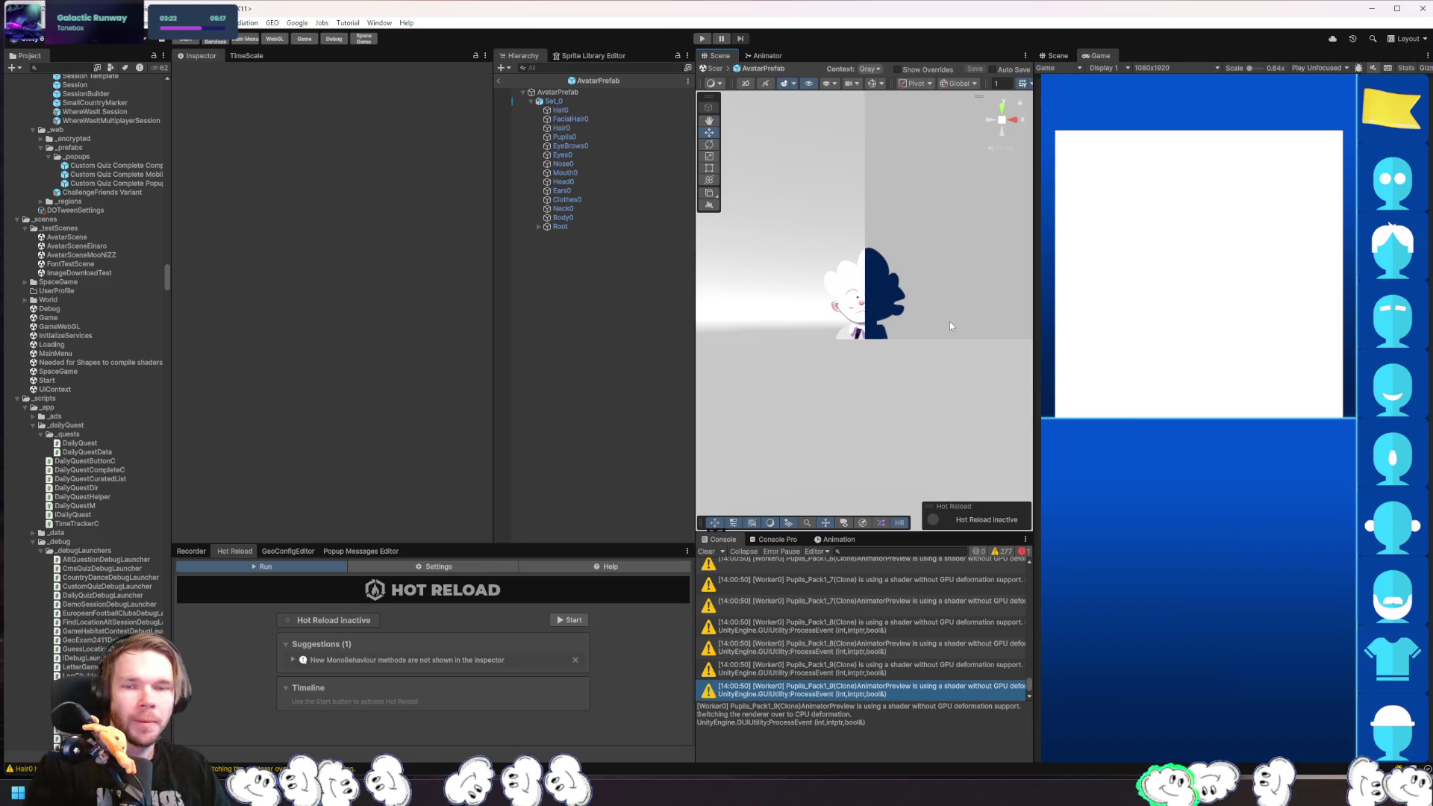
- Inspect the FacialHair0, Hair0, Eyes0 and EyeBrows0 parts in turn
left_click(599, 119)
left_click(588, 128)
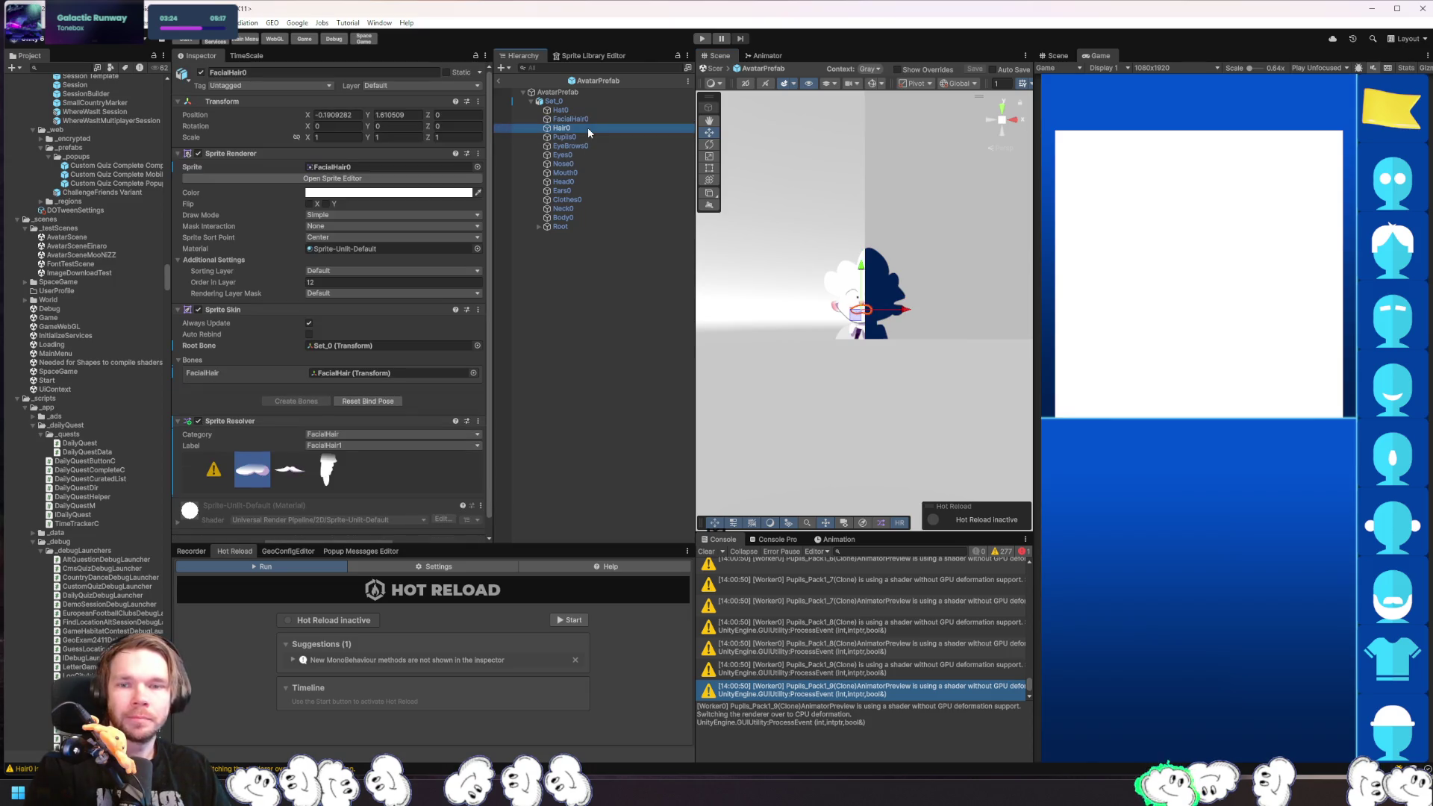
left_click(597, 152)
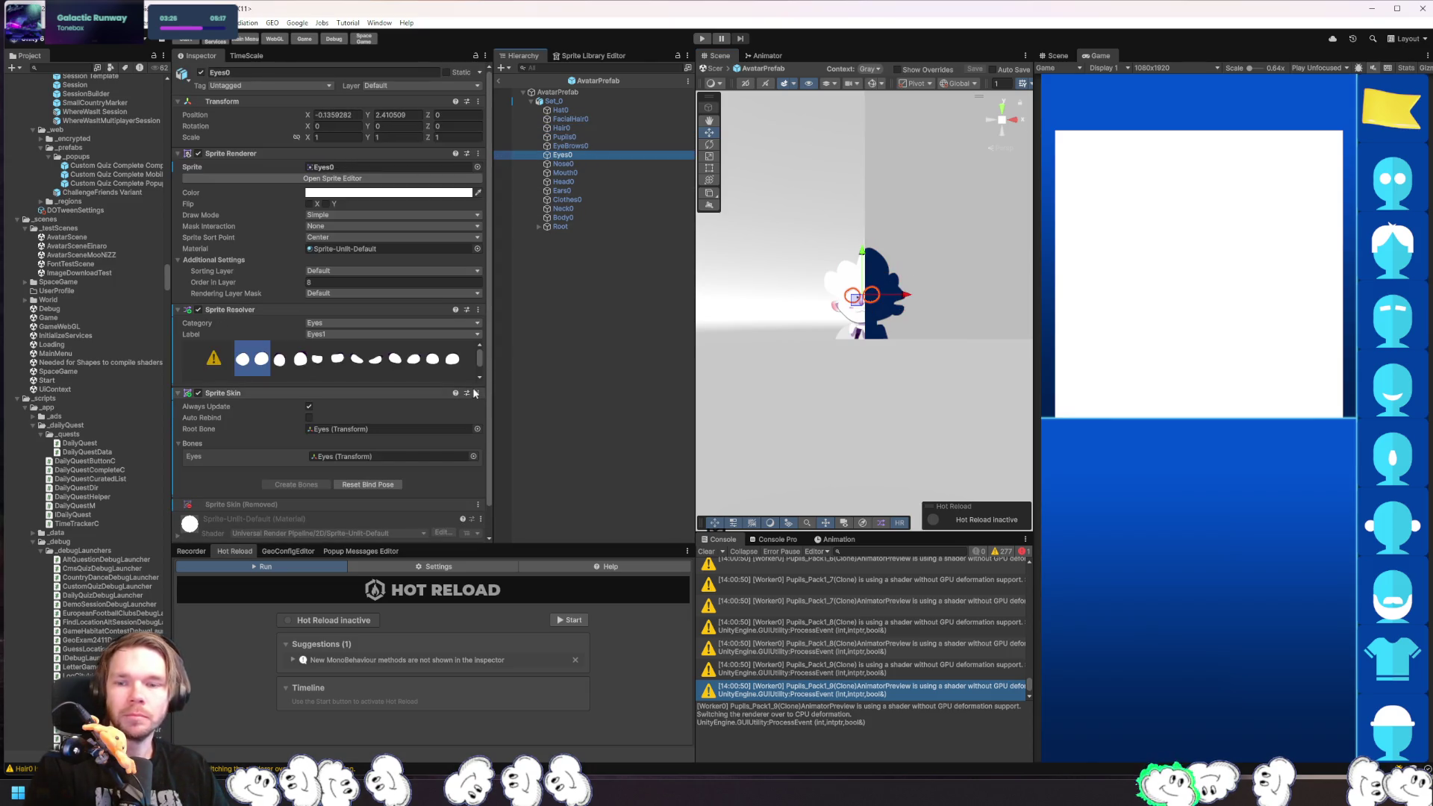
left_click(598, 146)
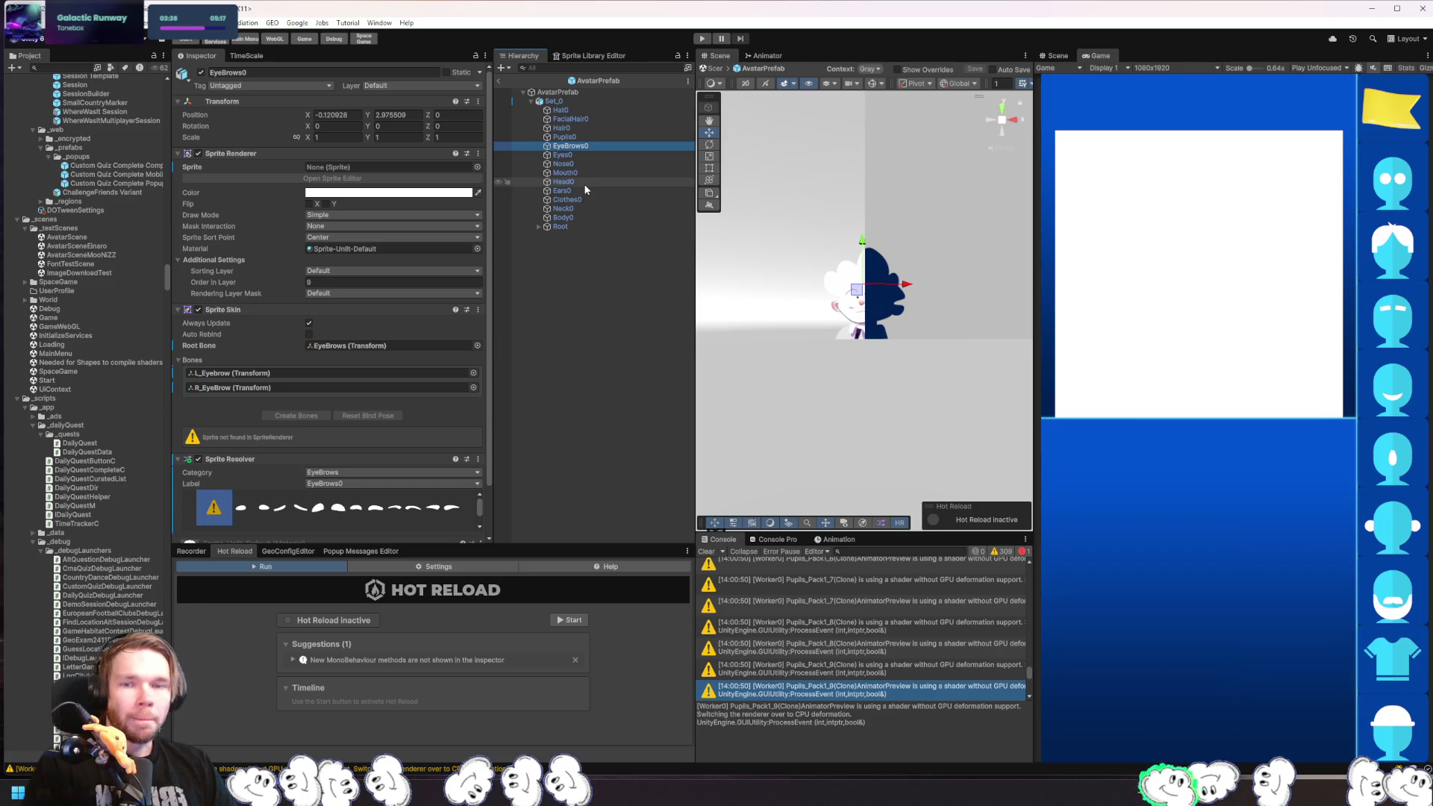
- Add a Sprite Mask to Eyes0 with Supported Renderers as its mask source
left_click(603, 155)
scroll(337, 448, "down", 1)
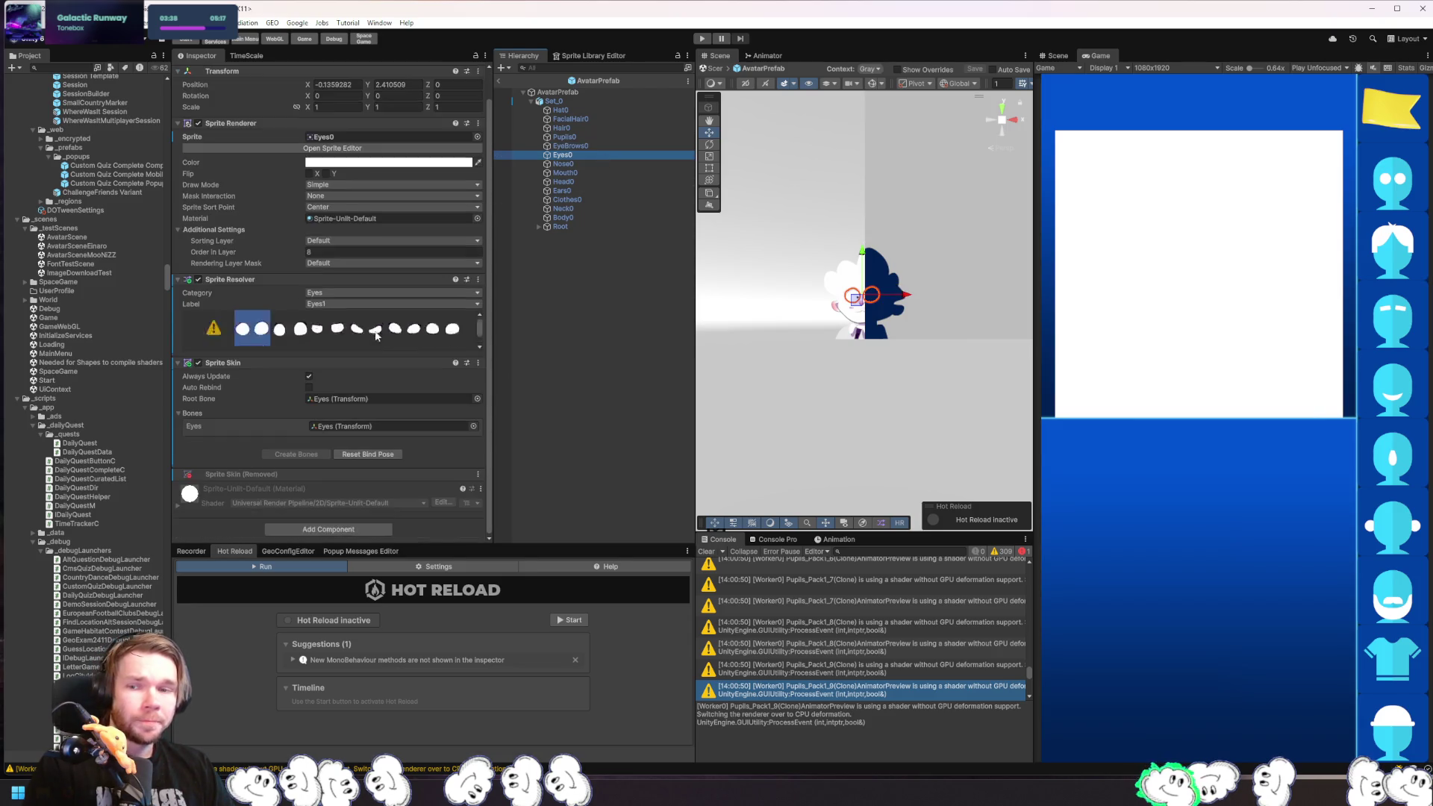
left_click(328, 529)
type("spr")
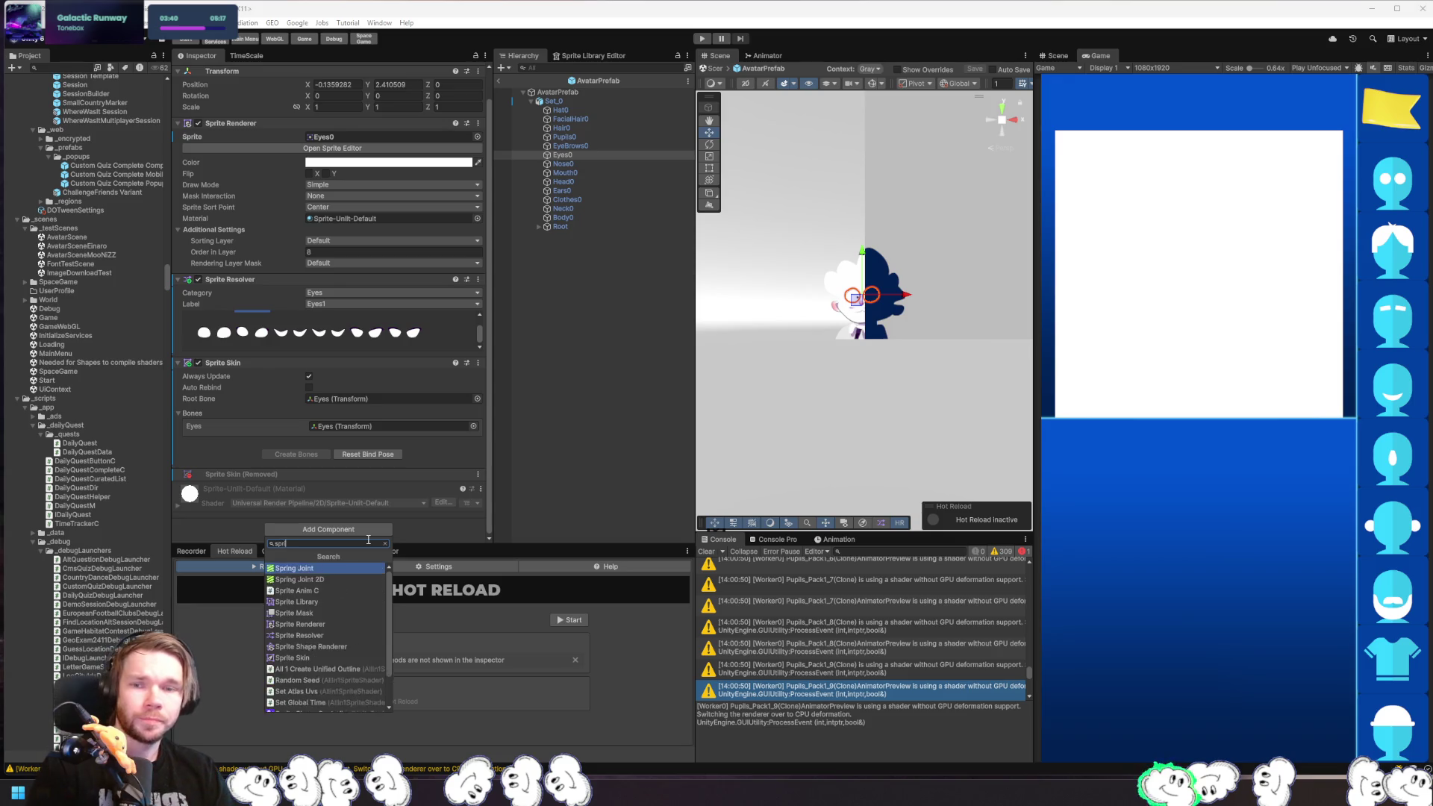
type("ite mask")
key("Return")
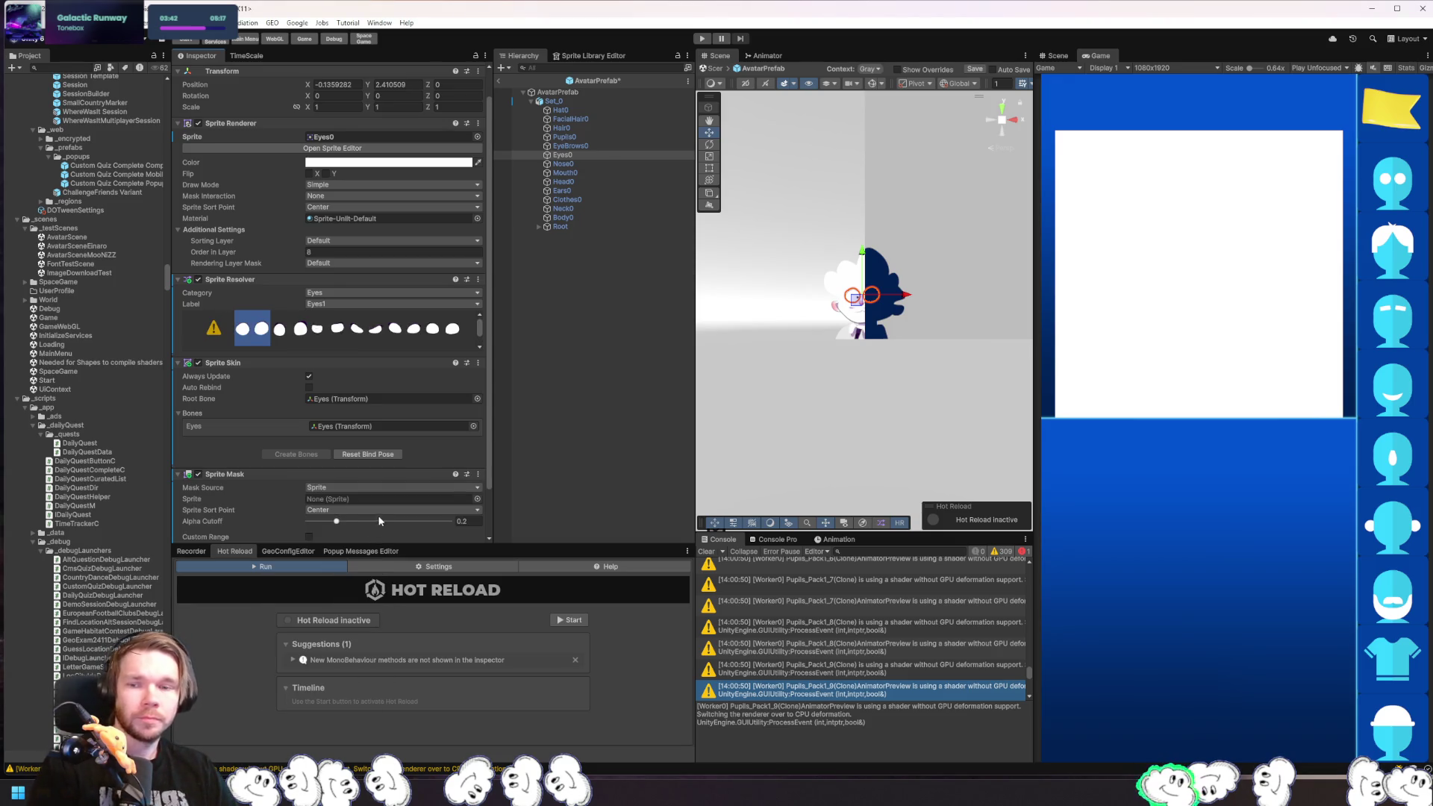
scroll(444, 497, "down", 2)
left_click(366, 443)
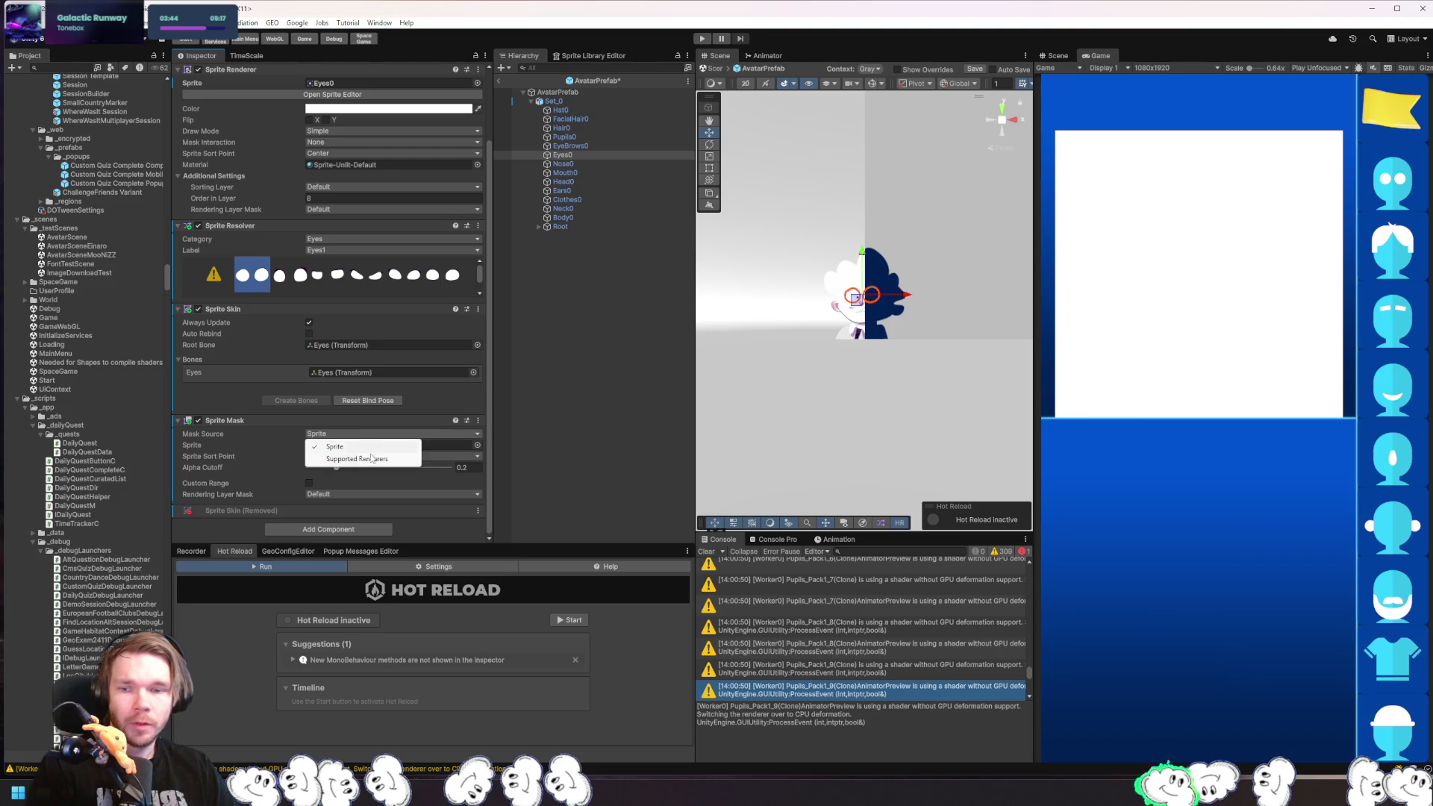
left_click(425, 460)
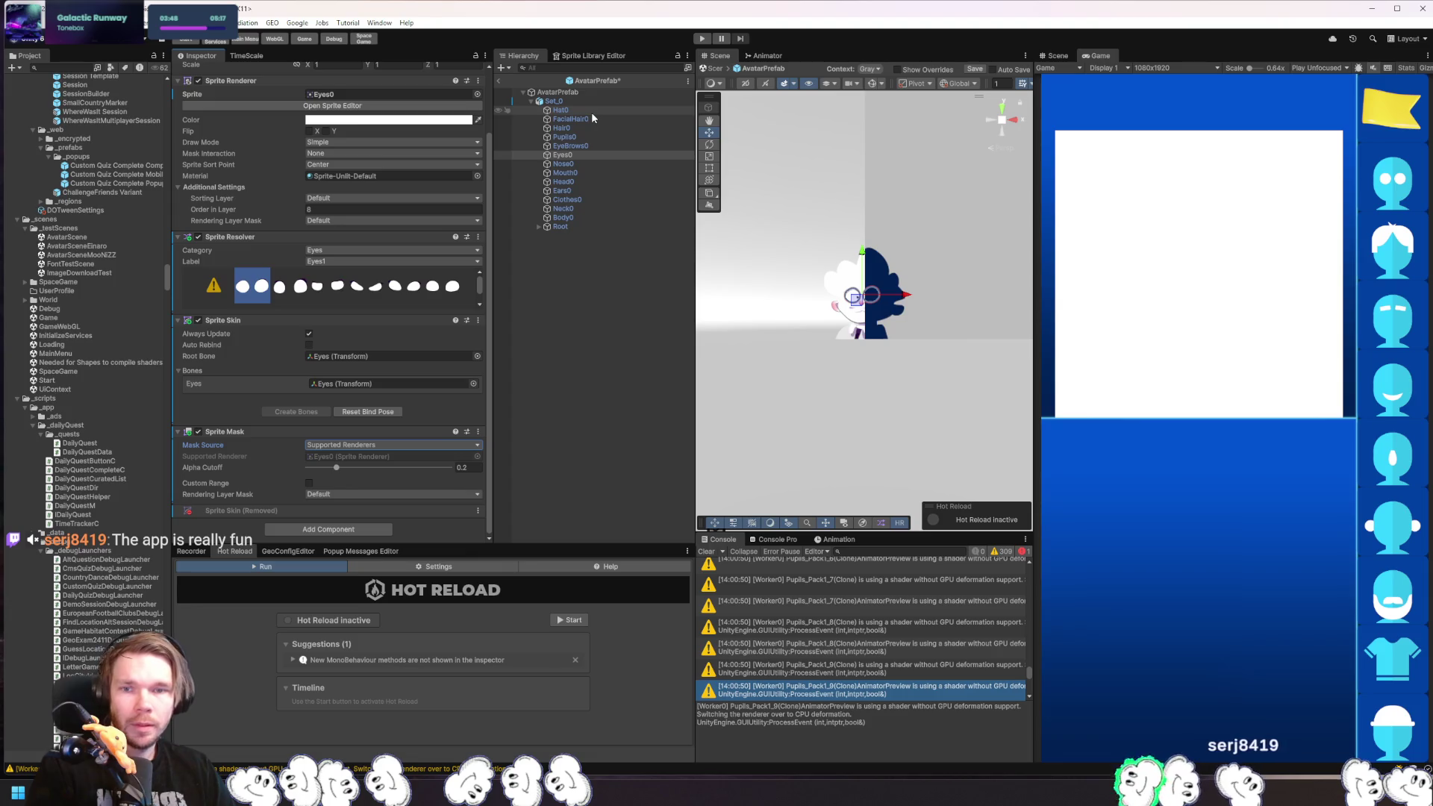
- Add the EyeMask rendering layer to Eyes0's Sprite Mask
left_click(586, 139)
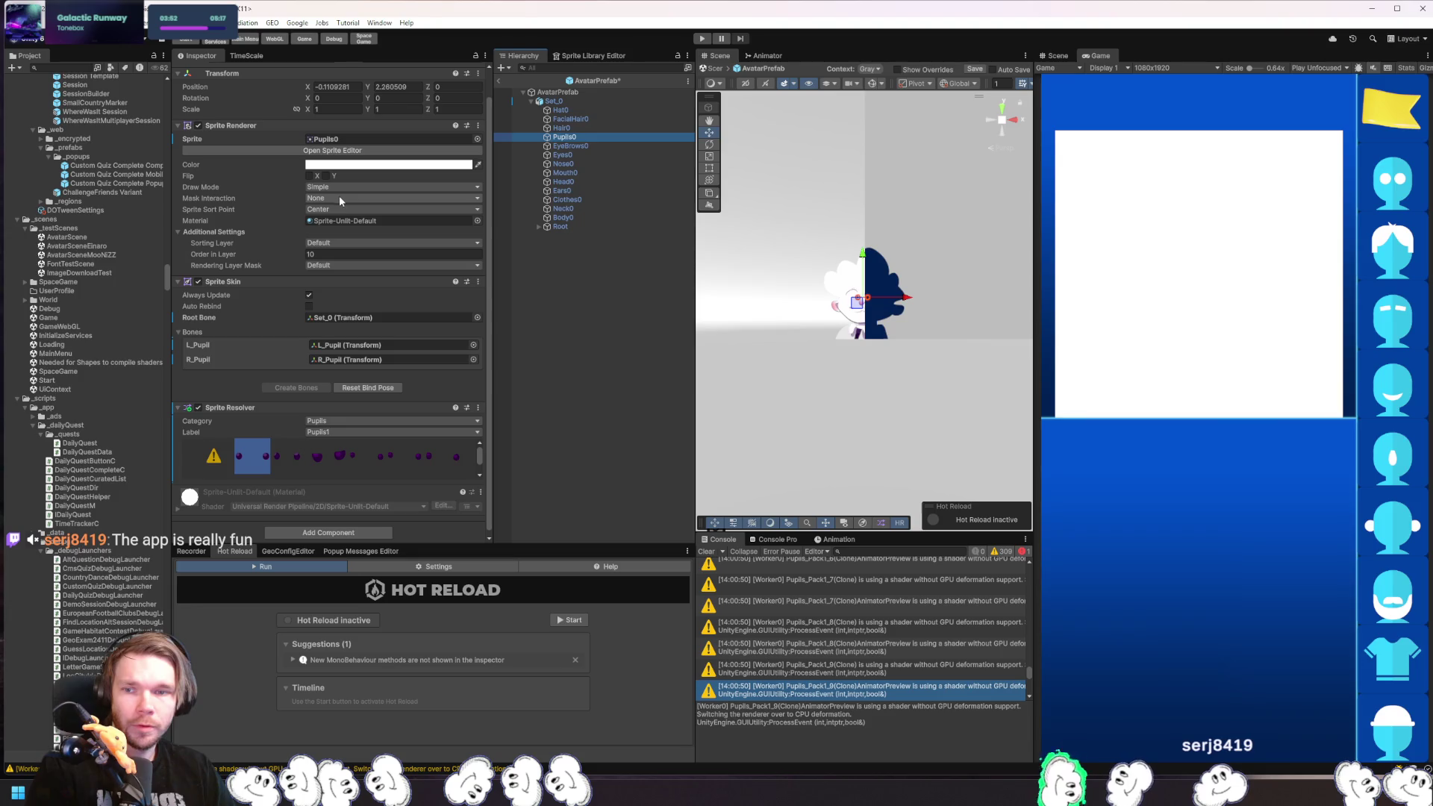
key("Down")
key("Down")
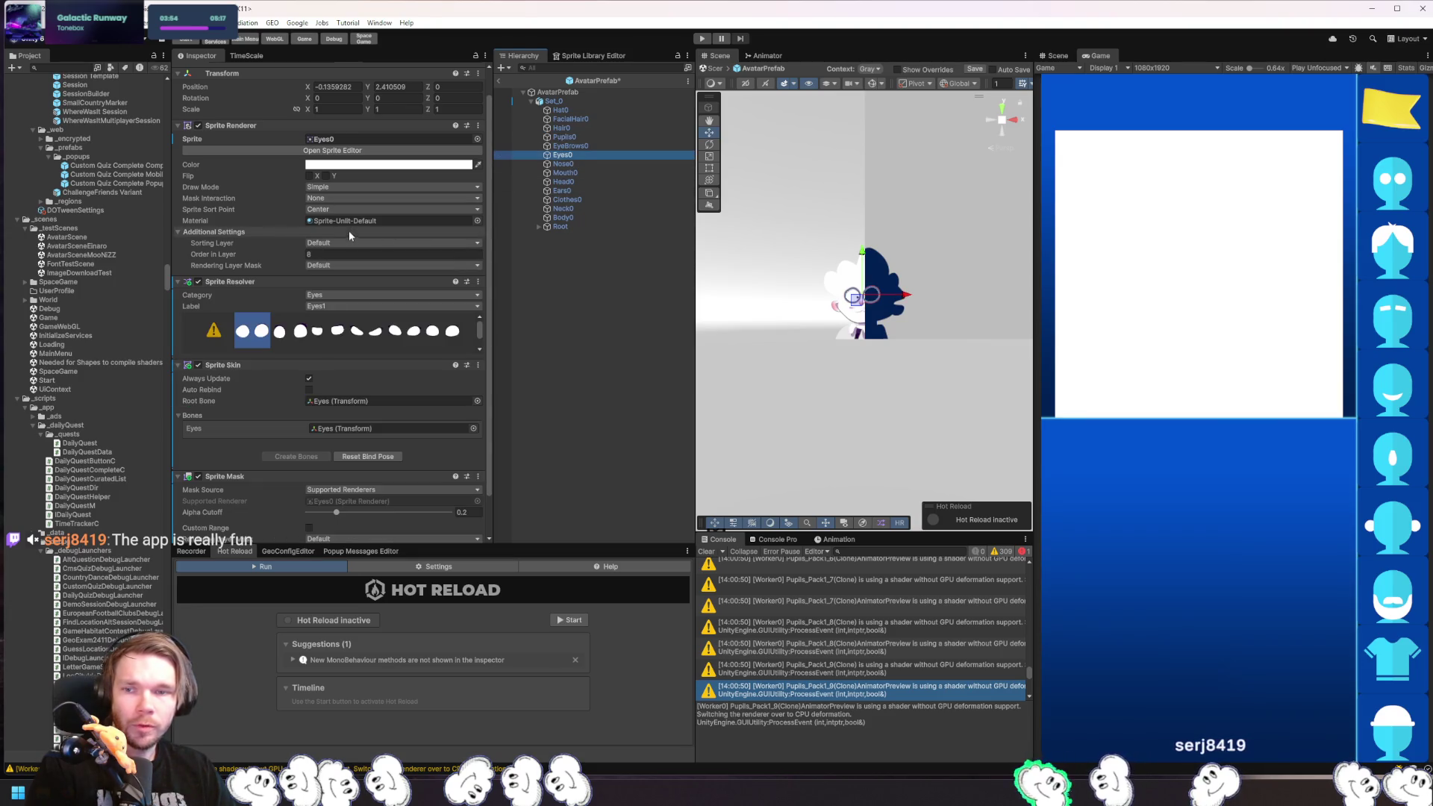
scroll(385, 484, "down", 2)
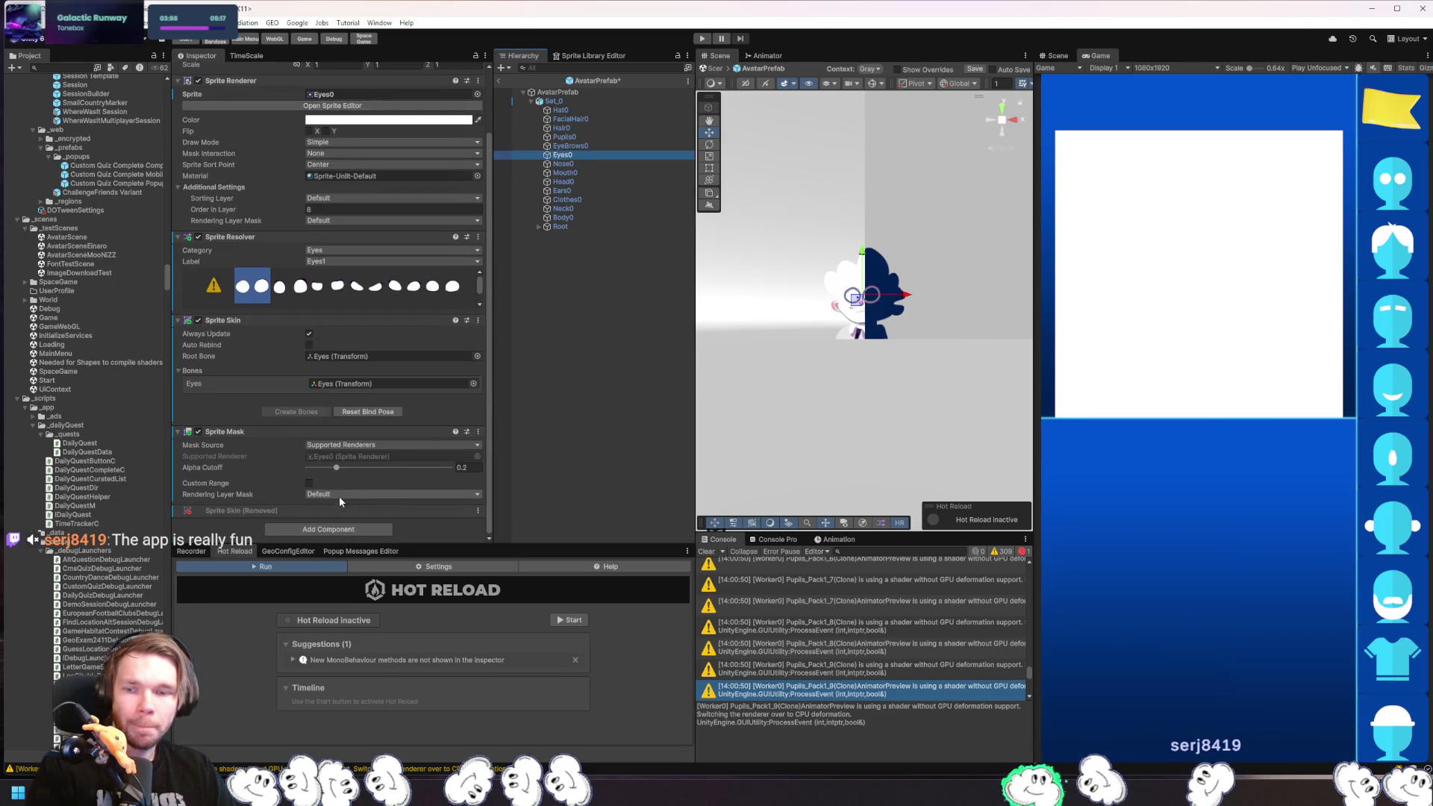
left_click(339, 494)
left_click(344, 618)
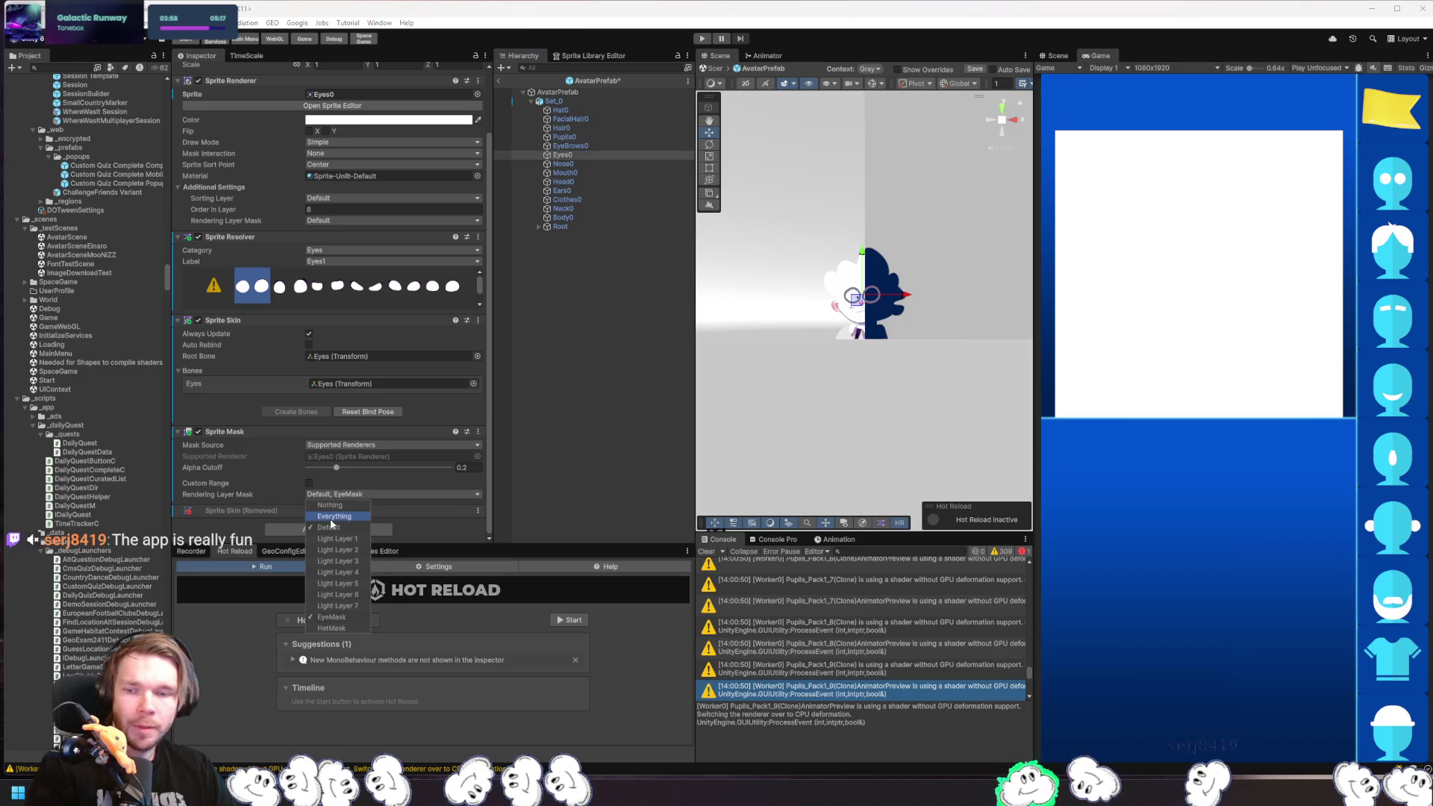
- Put Pupils0 on the EyeMask layer, set it Visible Inside Mask, and expand Root and Body
left_click(582, 138)
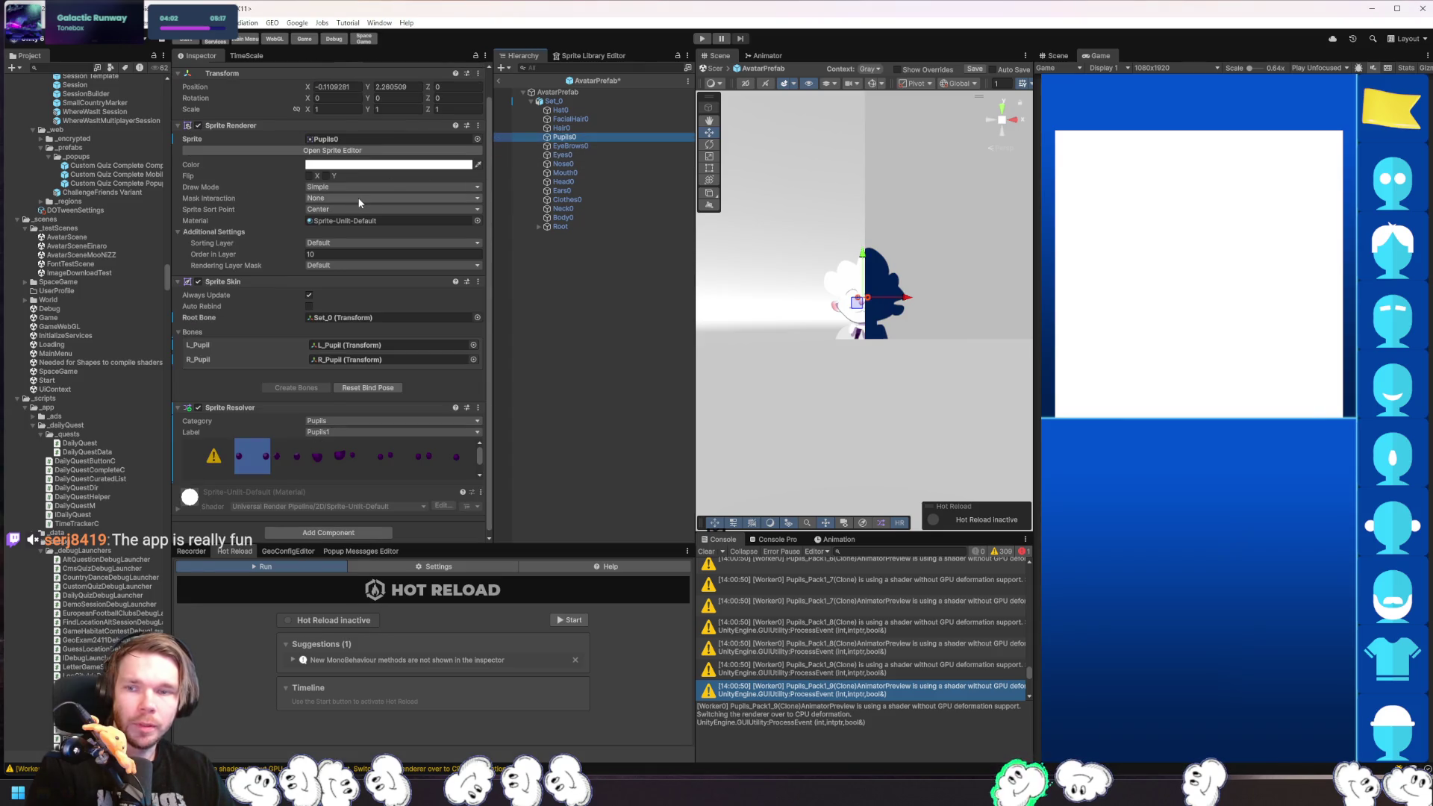
left_click(337, 265)
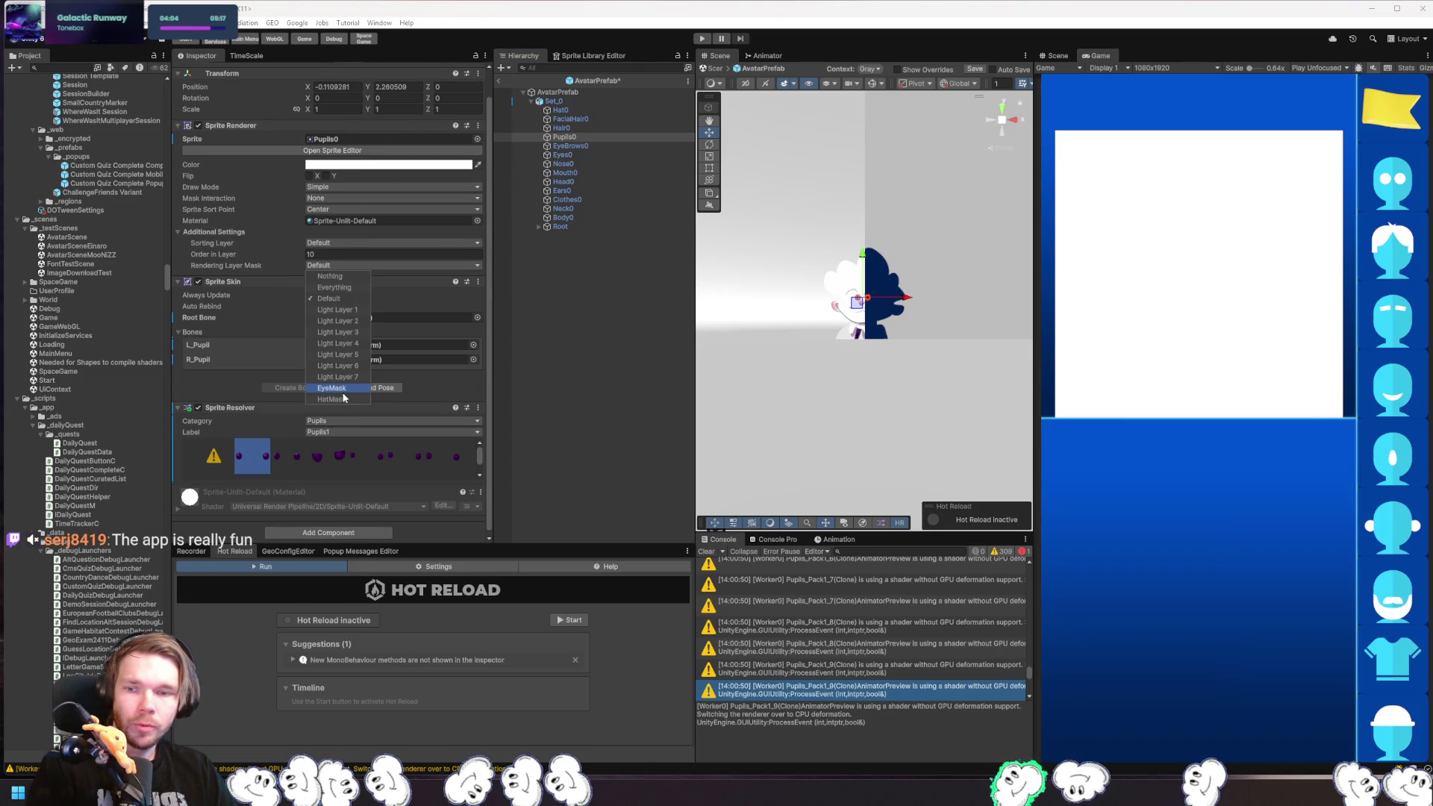
left_click(331, 389)
left_click(328, 298)
left_click(381, 199)
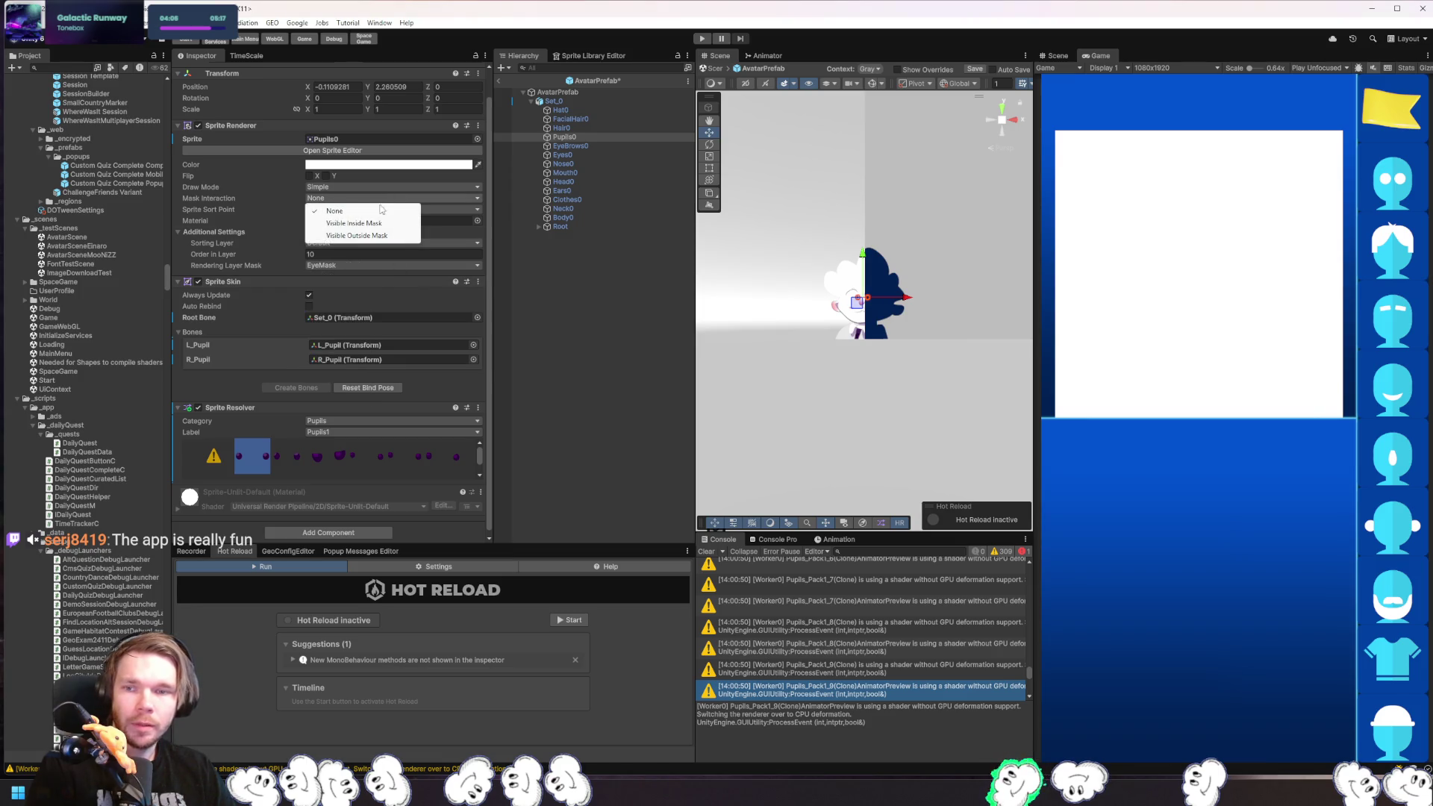
left_click(354, 223)
scroll(871, 363, "up", 5)
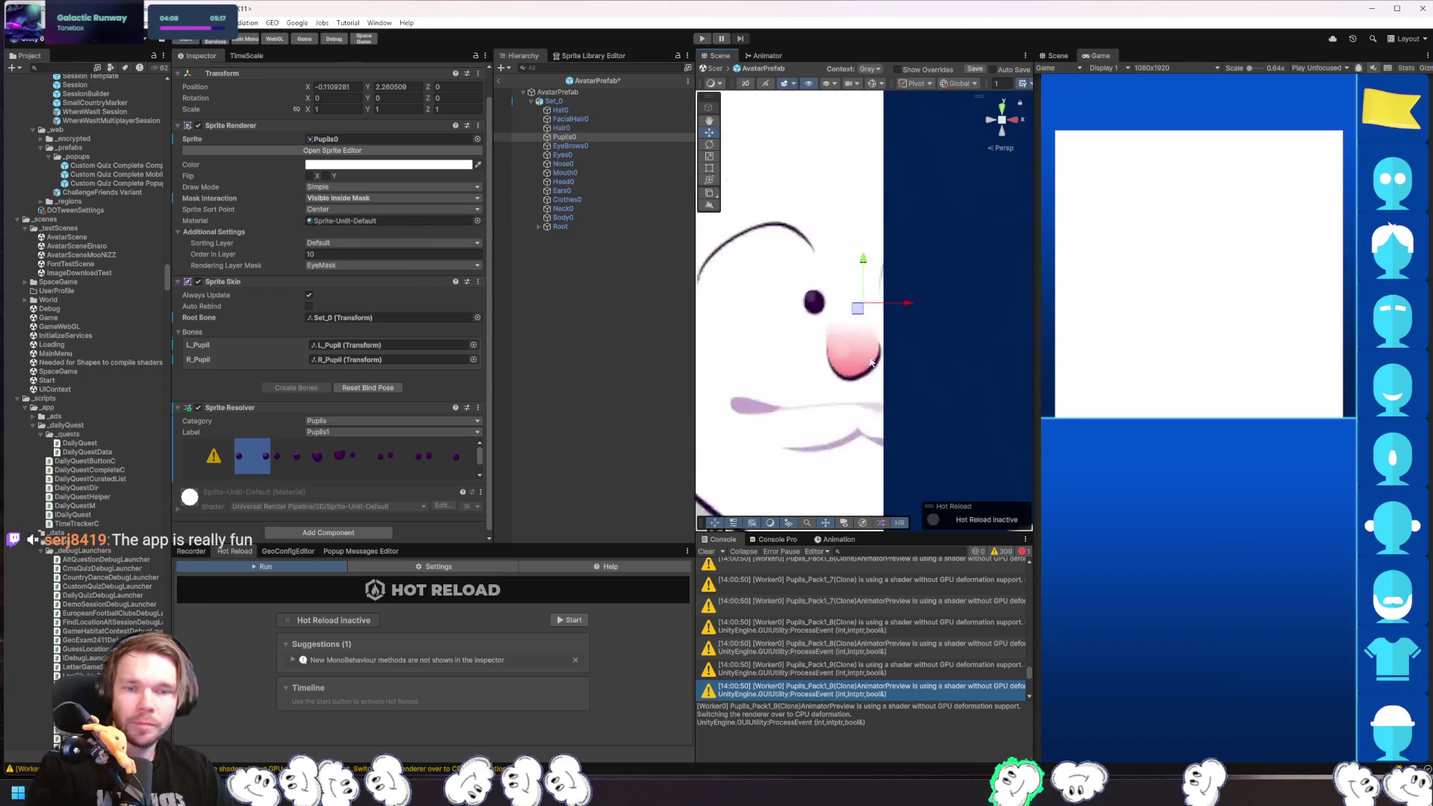
scroll(871, 363, "down", 5)
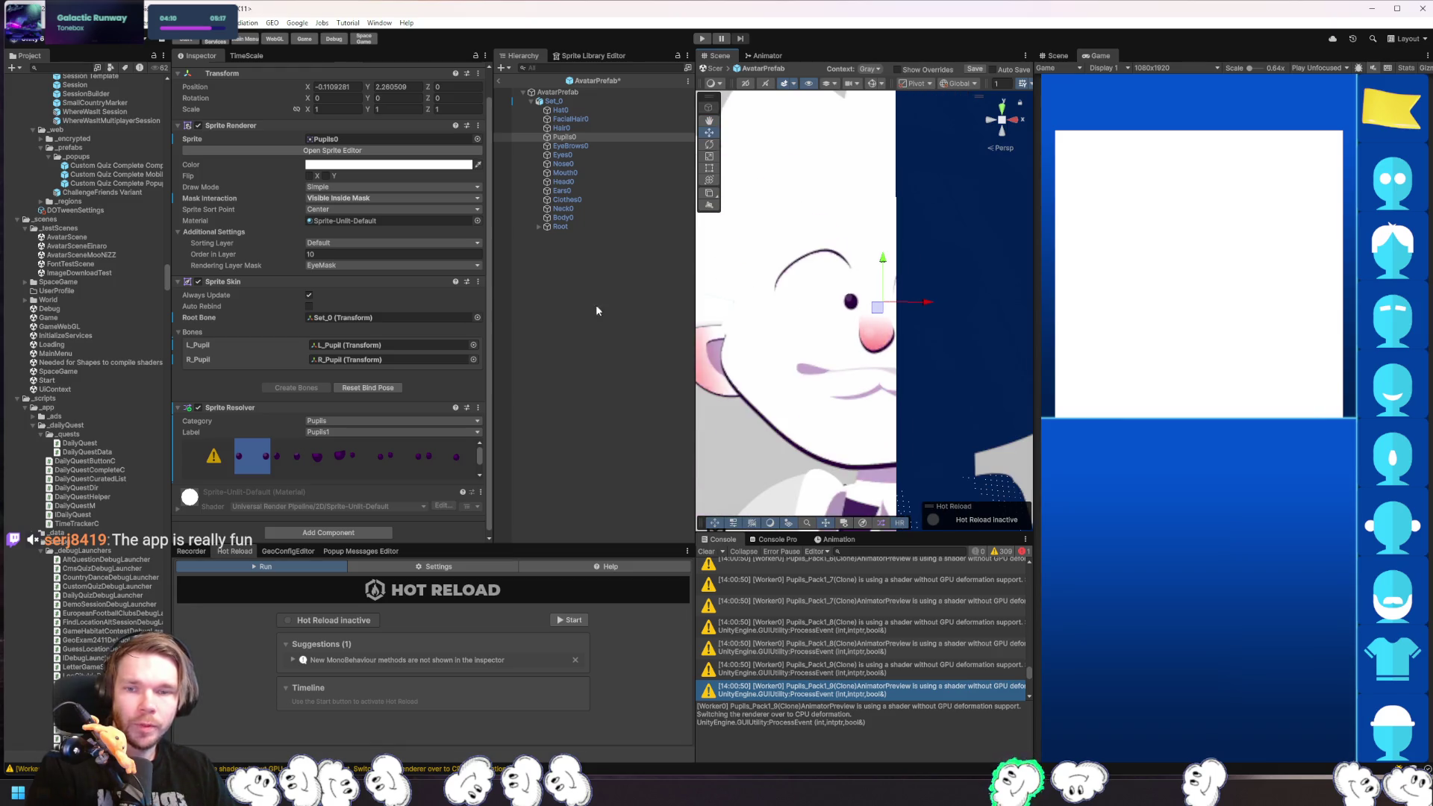
left_click(538, 227)
left_click(547, 236)
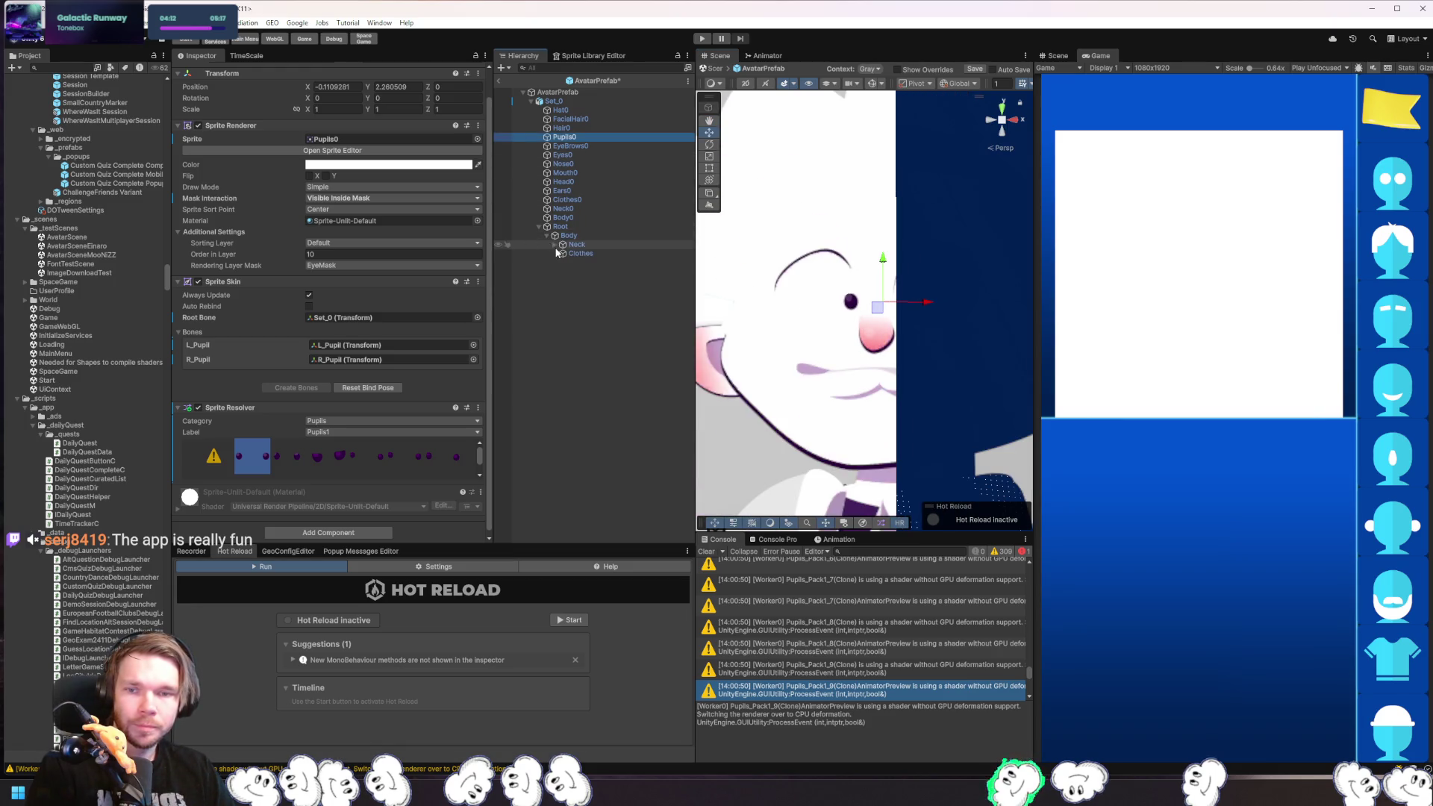
- Expand Neck and Head, then show AvatarPrefab in Isolation View
left_click(555, 245)
left_click(563, 253)
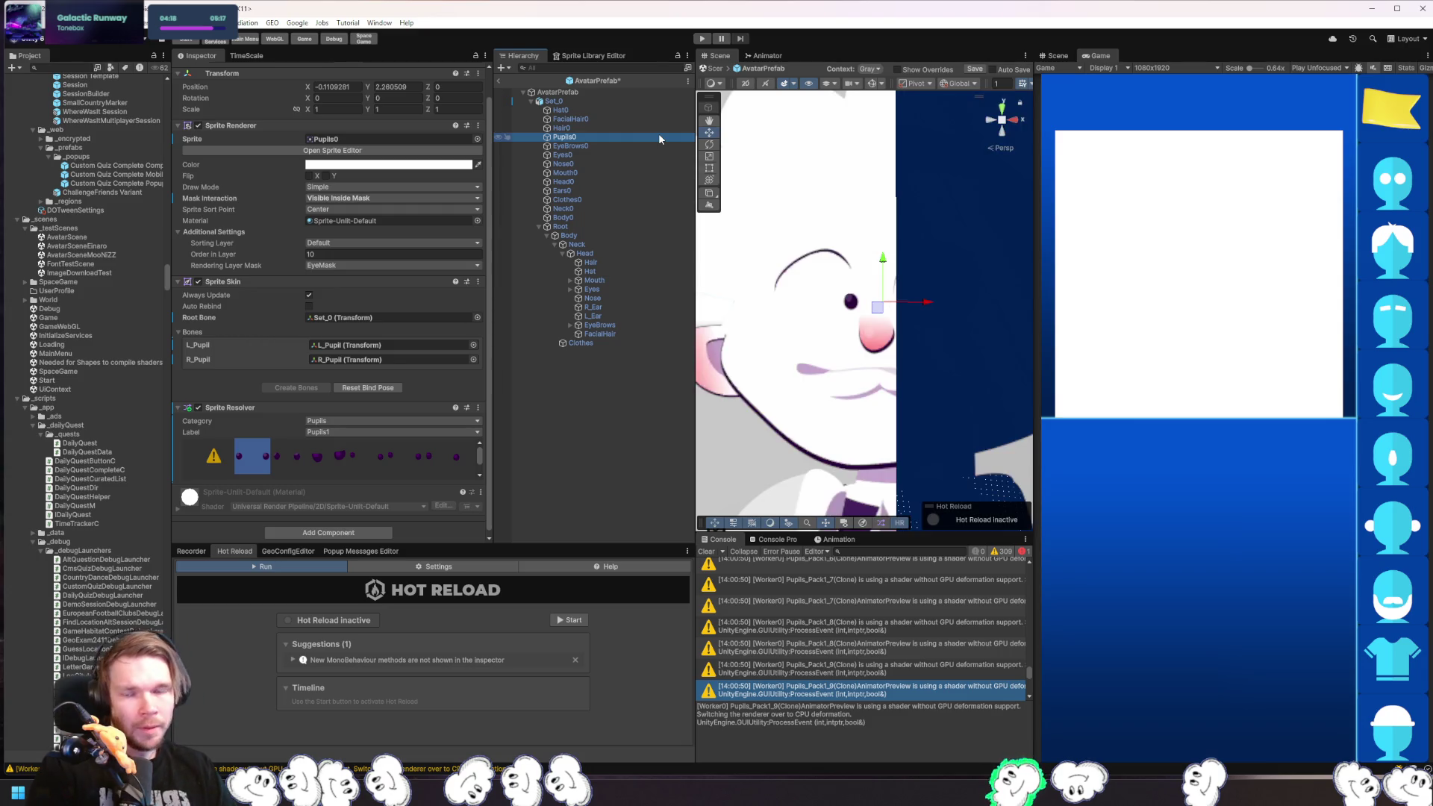
left_click(601, 91)
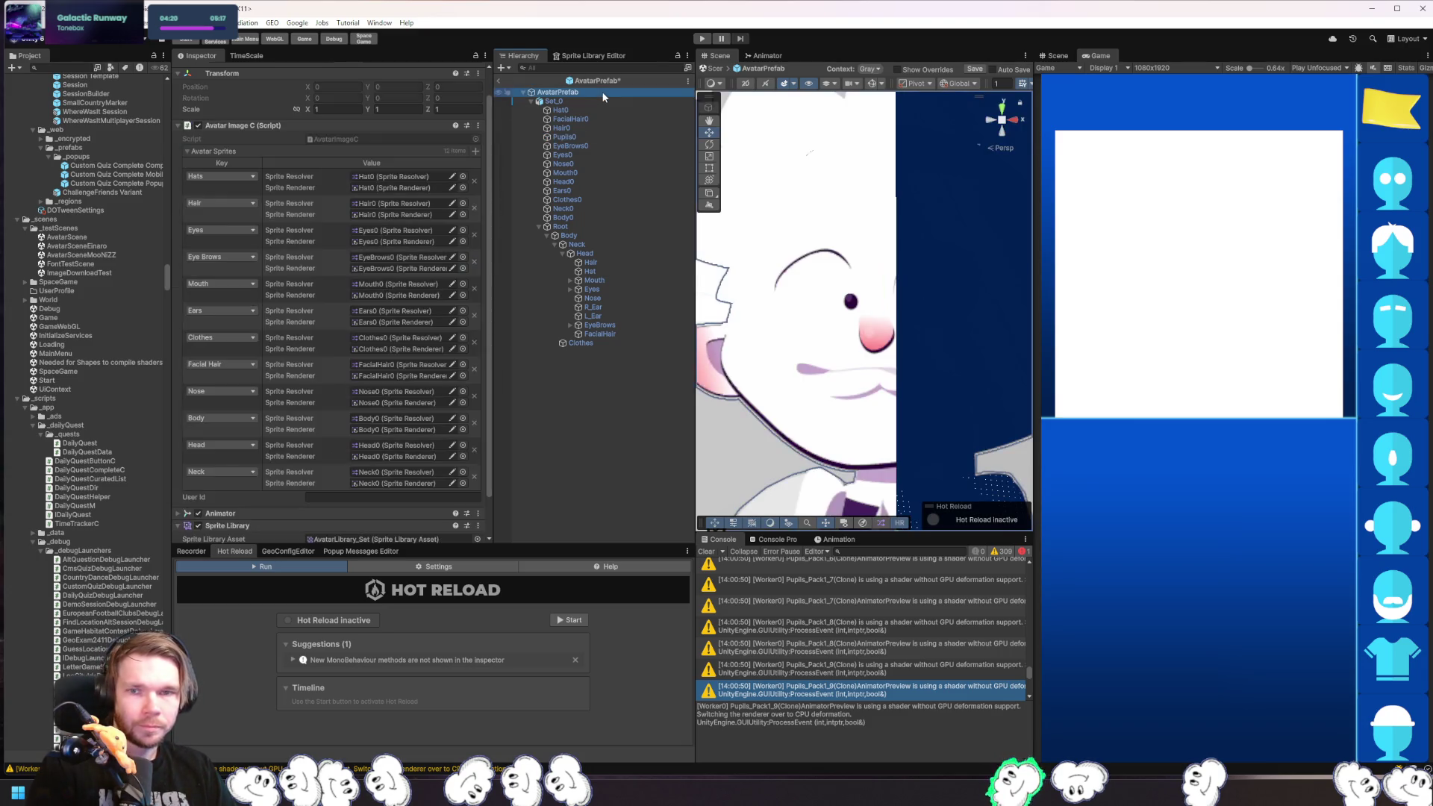
key("shift+h")
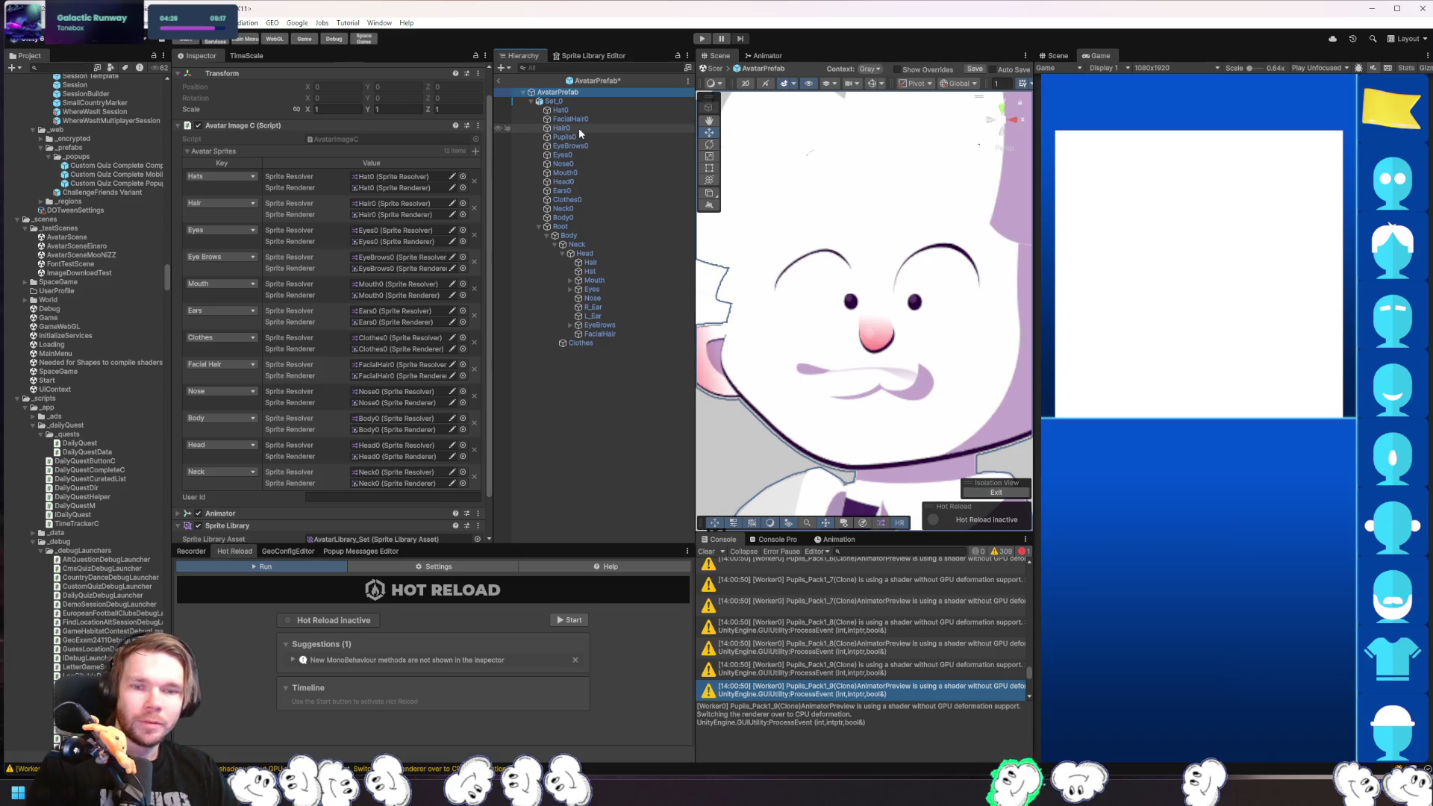
- Drag R_Pupil with the move gizmo to test the eye masking, ending at X -0.4004294, Y 0.0471
left_click(570, 289)
left_click(603, 297)
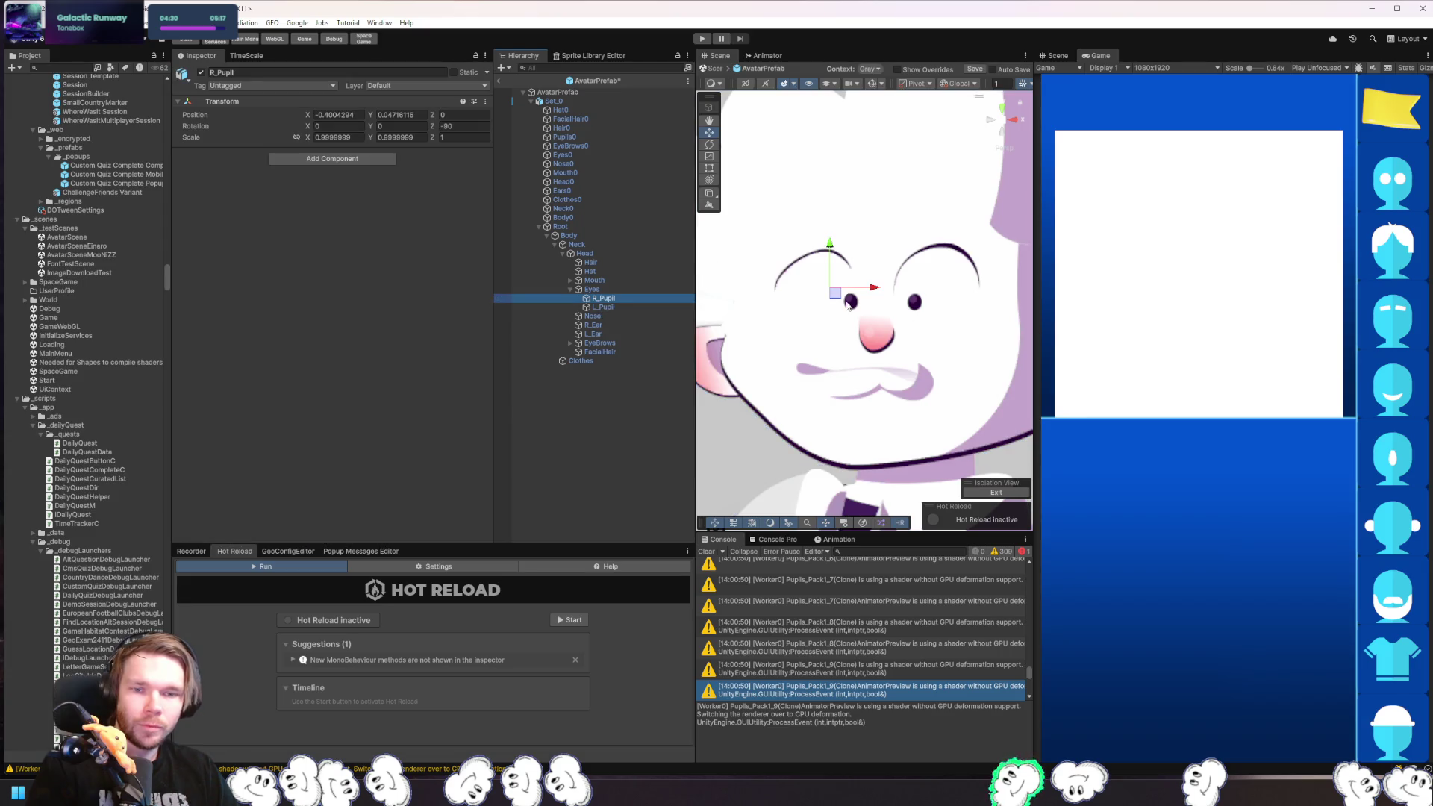
left_click(848, 304)
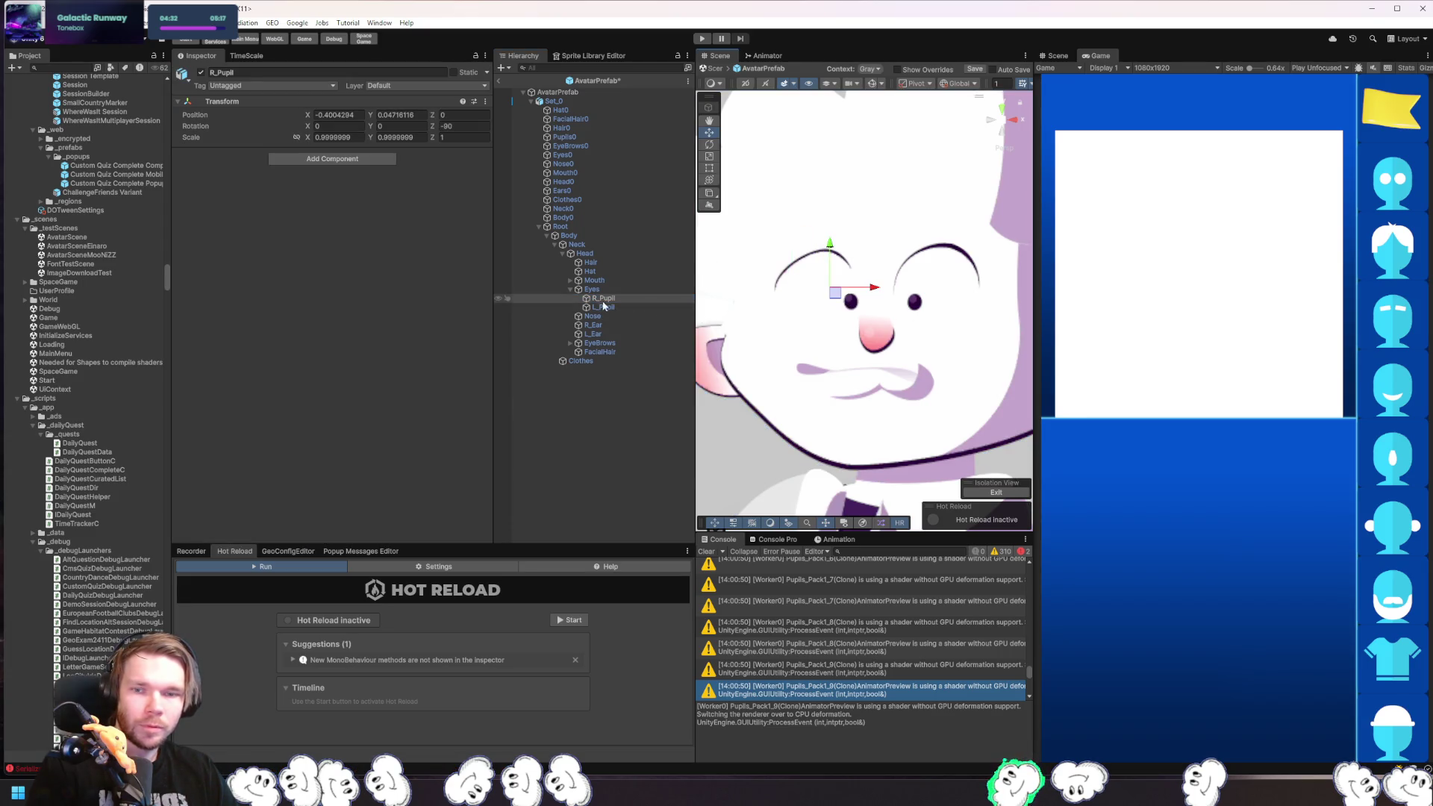
mouse_move(834, 294)
left_mouse_down()
mouse_move(779, 251)
mouse_move(757, 287)
mouse_move(852, 304)
left_mouse_up()
scroll(1000, 379, "down", 4)
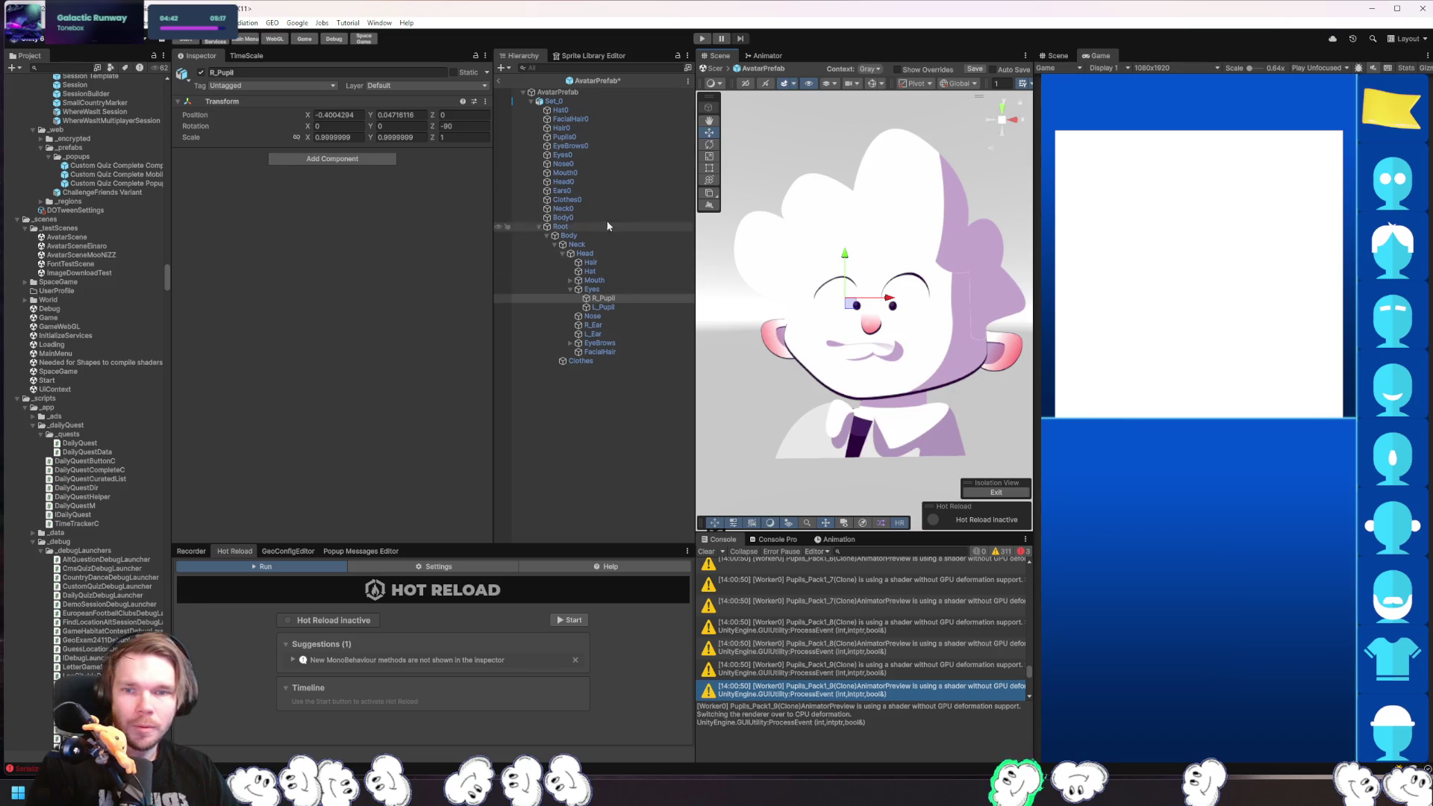
- Inspect the FacialHair0 renderer and the Pupils0 mask settings in the avatar prefab
left_click(590, 137)
left_click(590, 120)
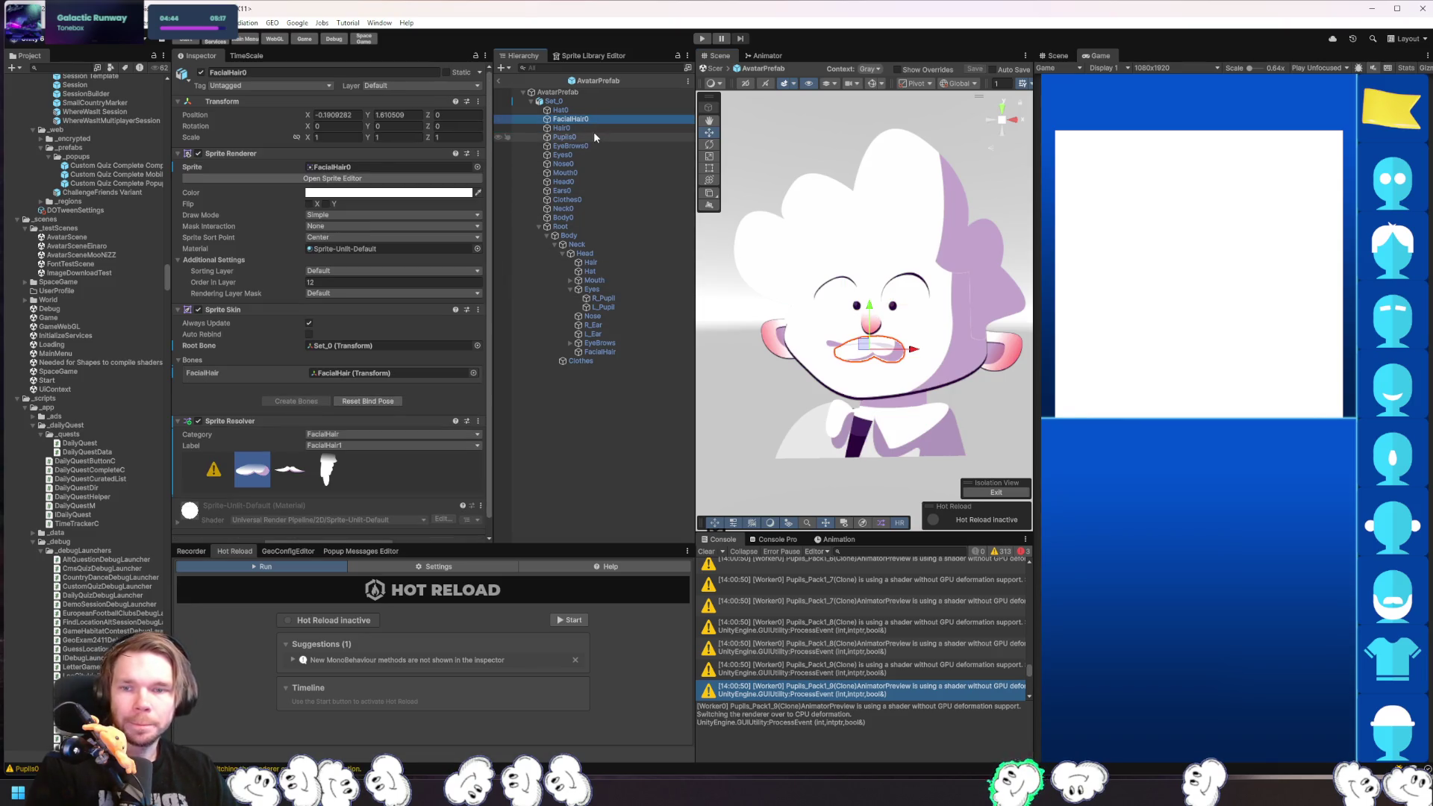
left_click(581, 129)
left_click(579, 136)
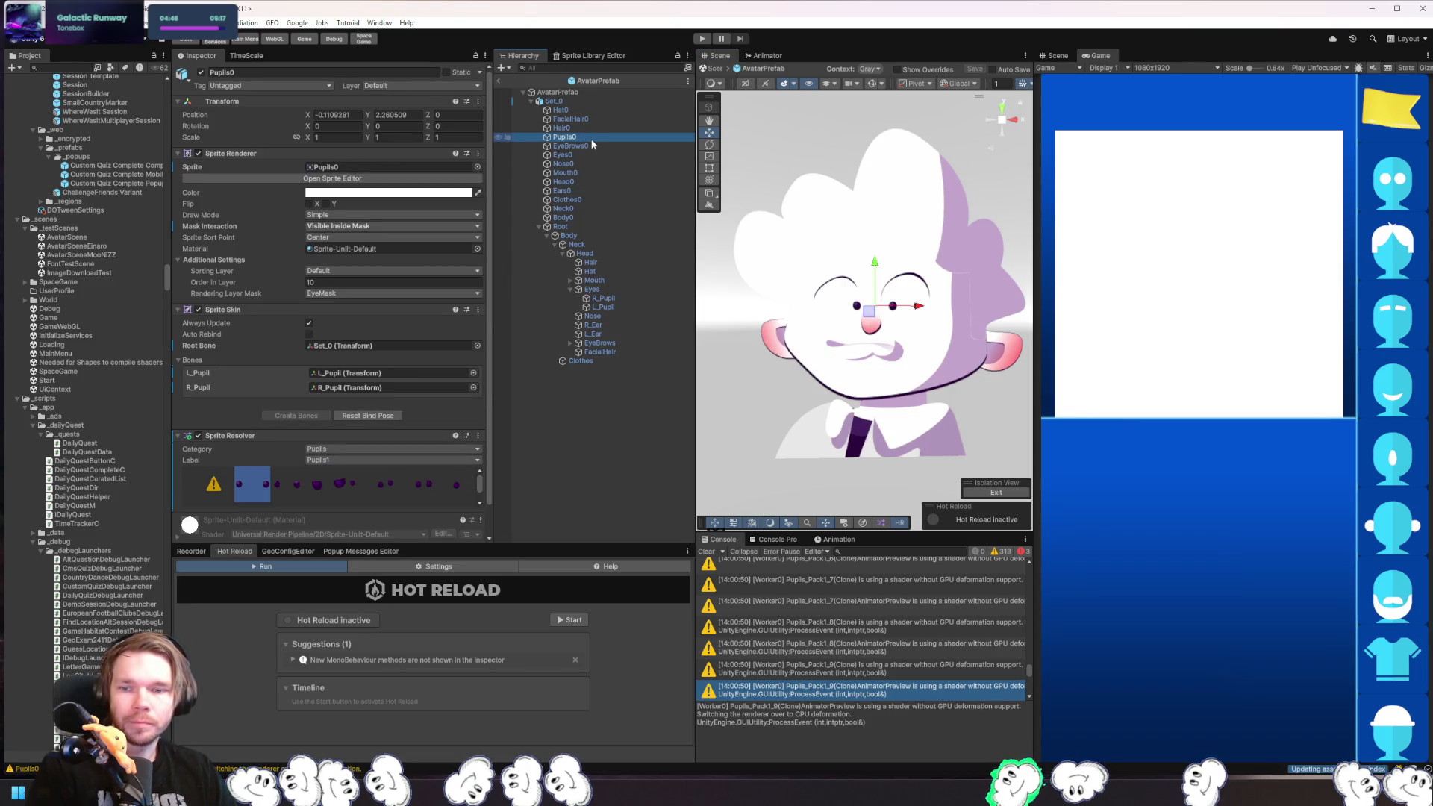
- Exit prefab mode back to the full scene and save the scene
left_click(499, 83)
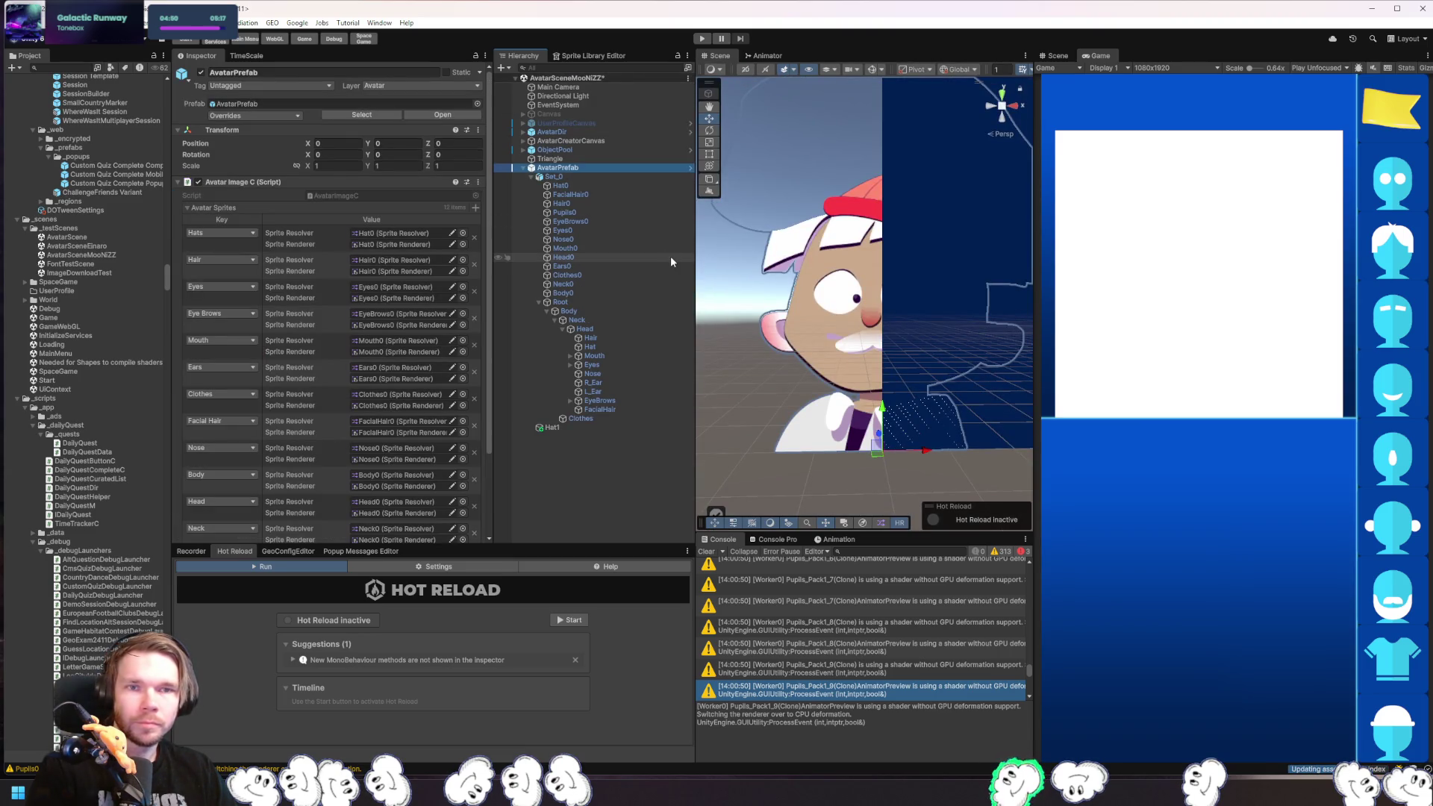
key("ctrl+s")
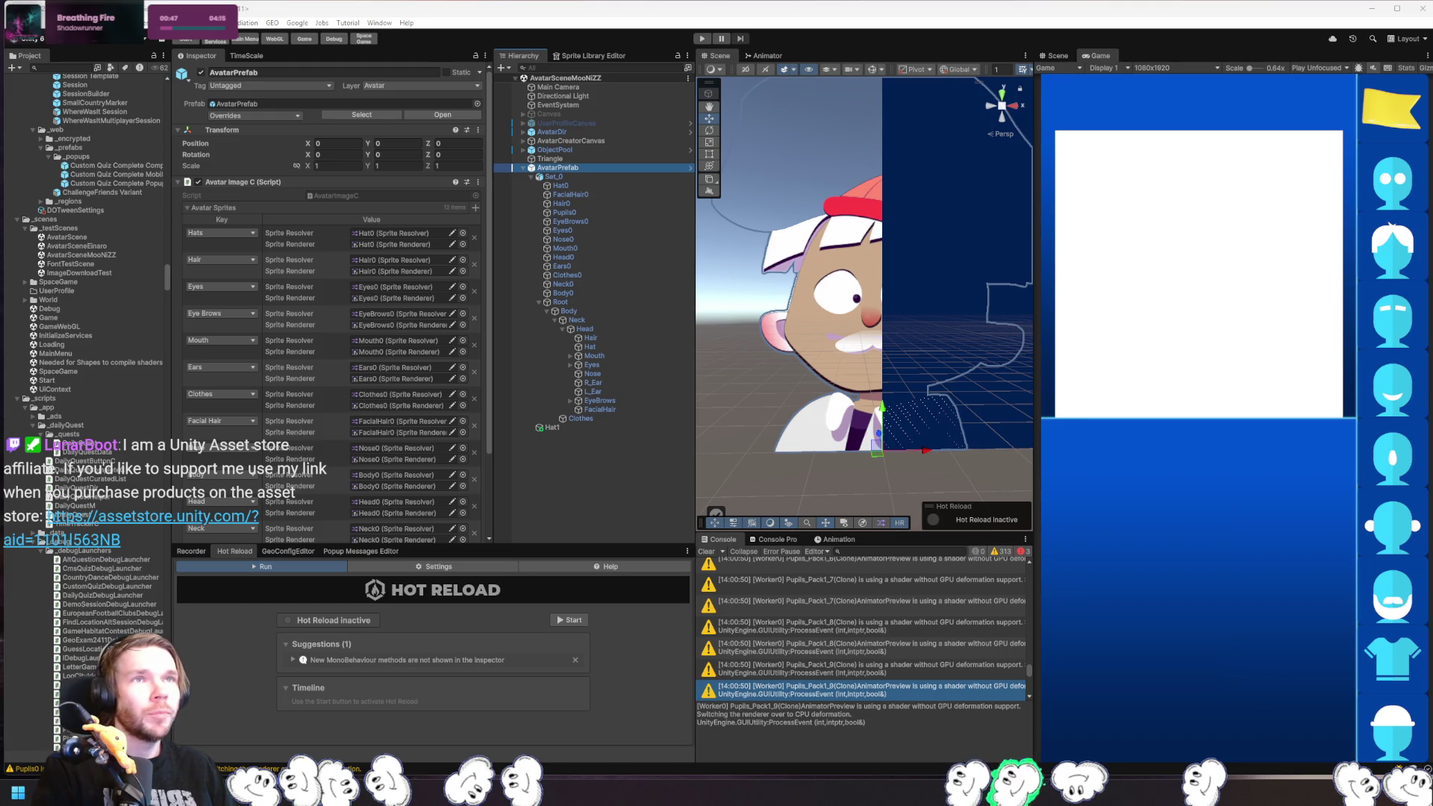
key("alt+Tab")
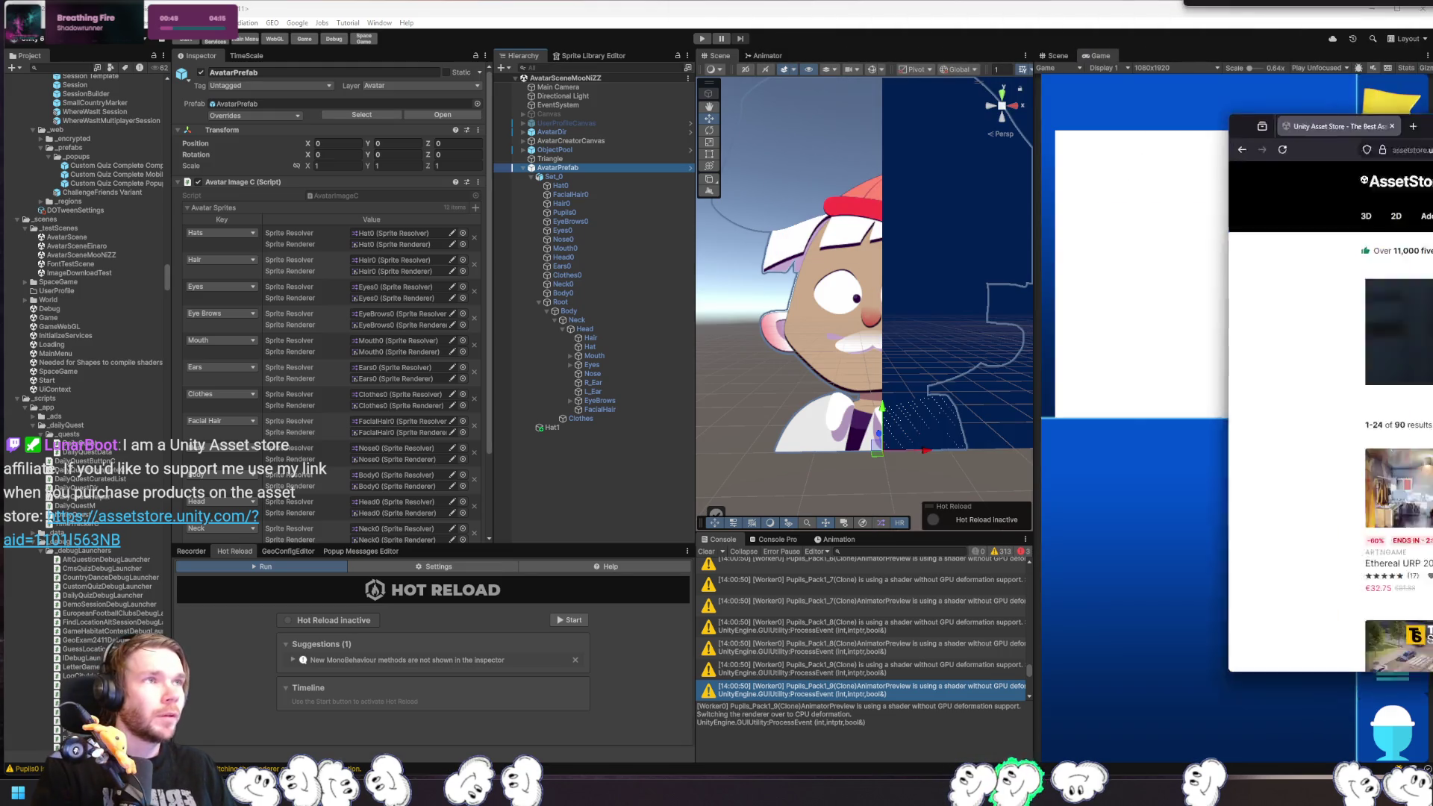
- Scroll through the first page of Black Friday Flash Deals assets down to the pagination
scroll(1007, 403, "down", 3)
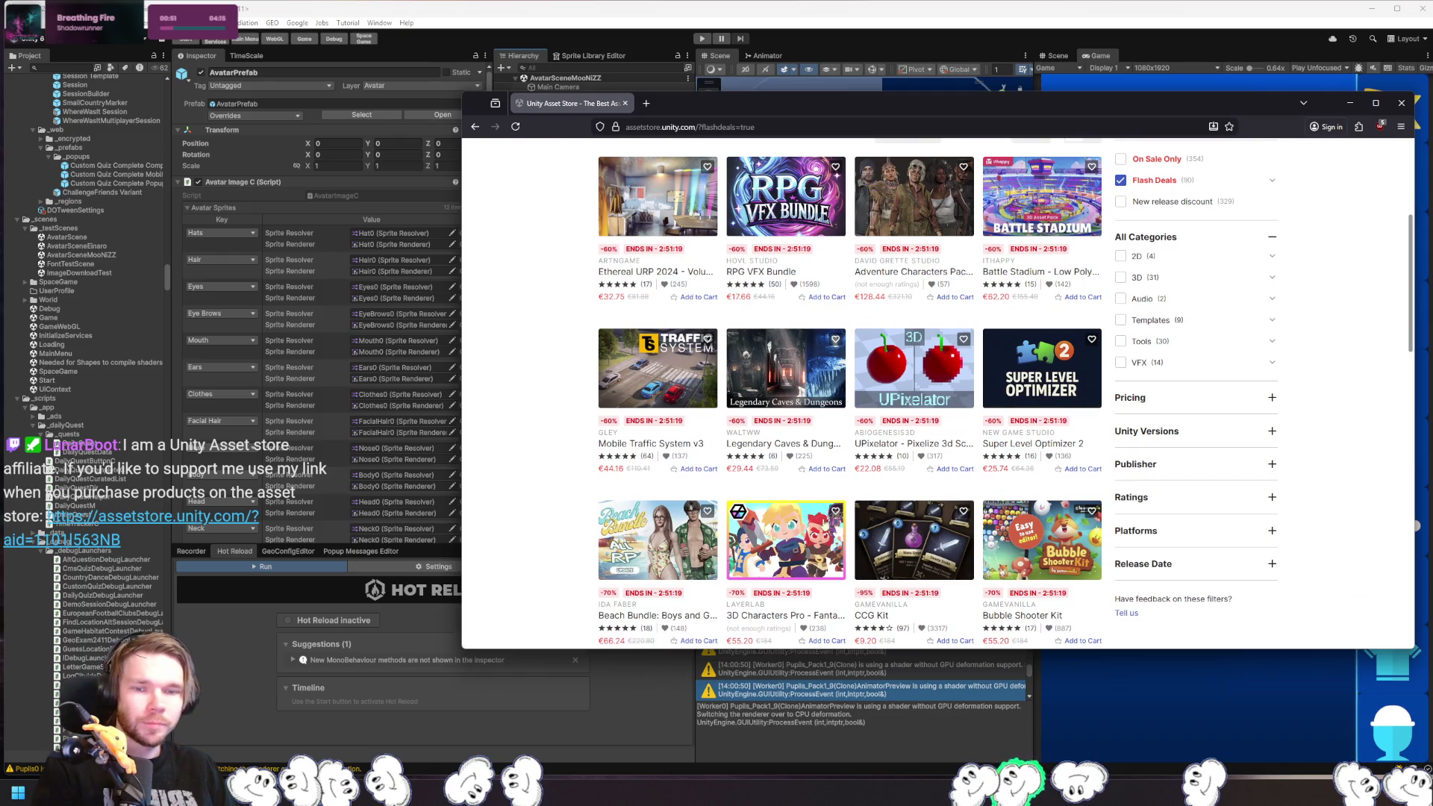
scroll(571, 420, "down", 1)
scroll(570, 418, "down", 3)
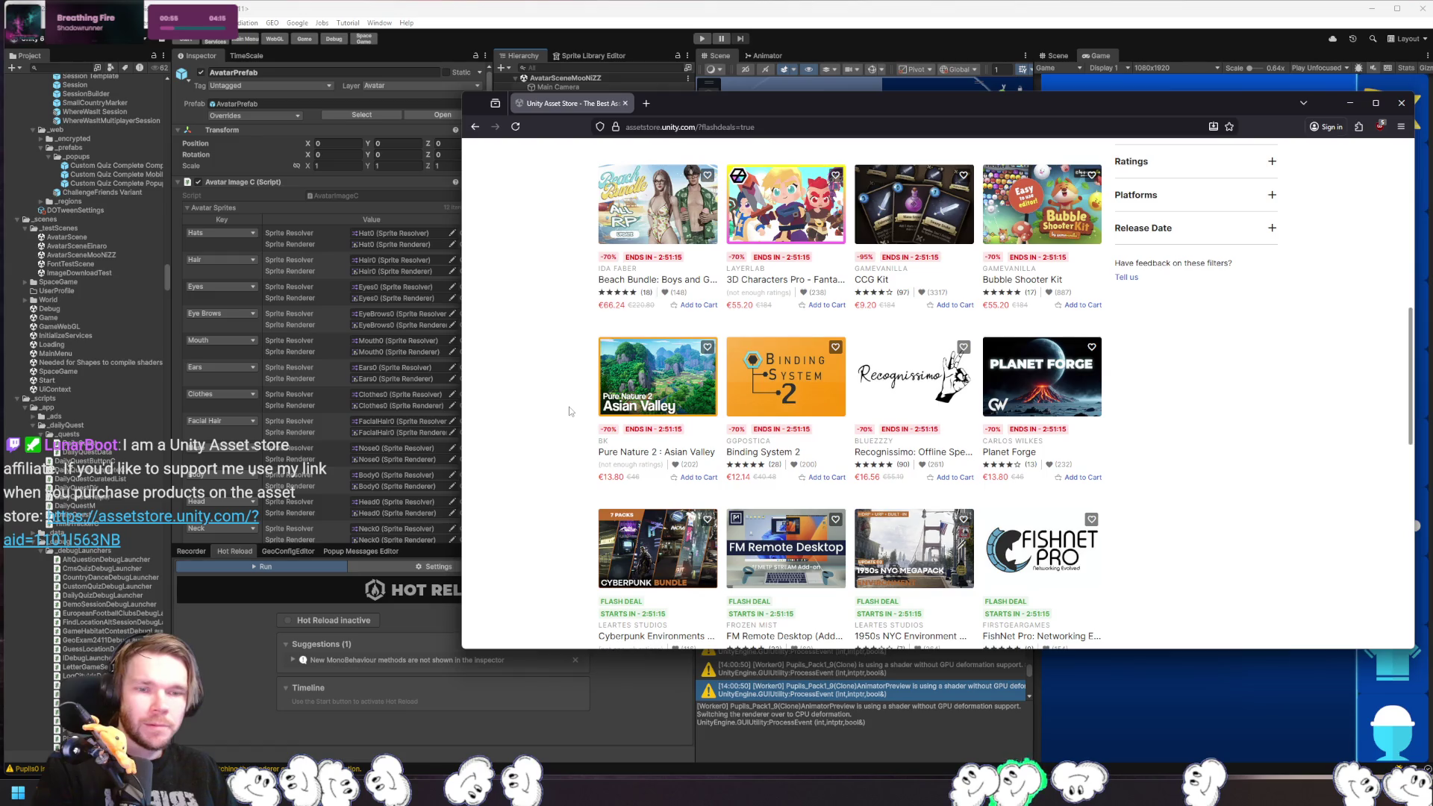
scroll(569, 412, "up", 5)
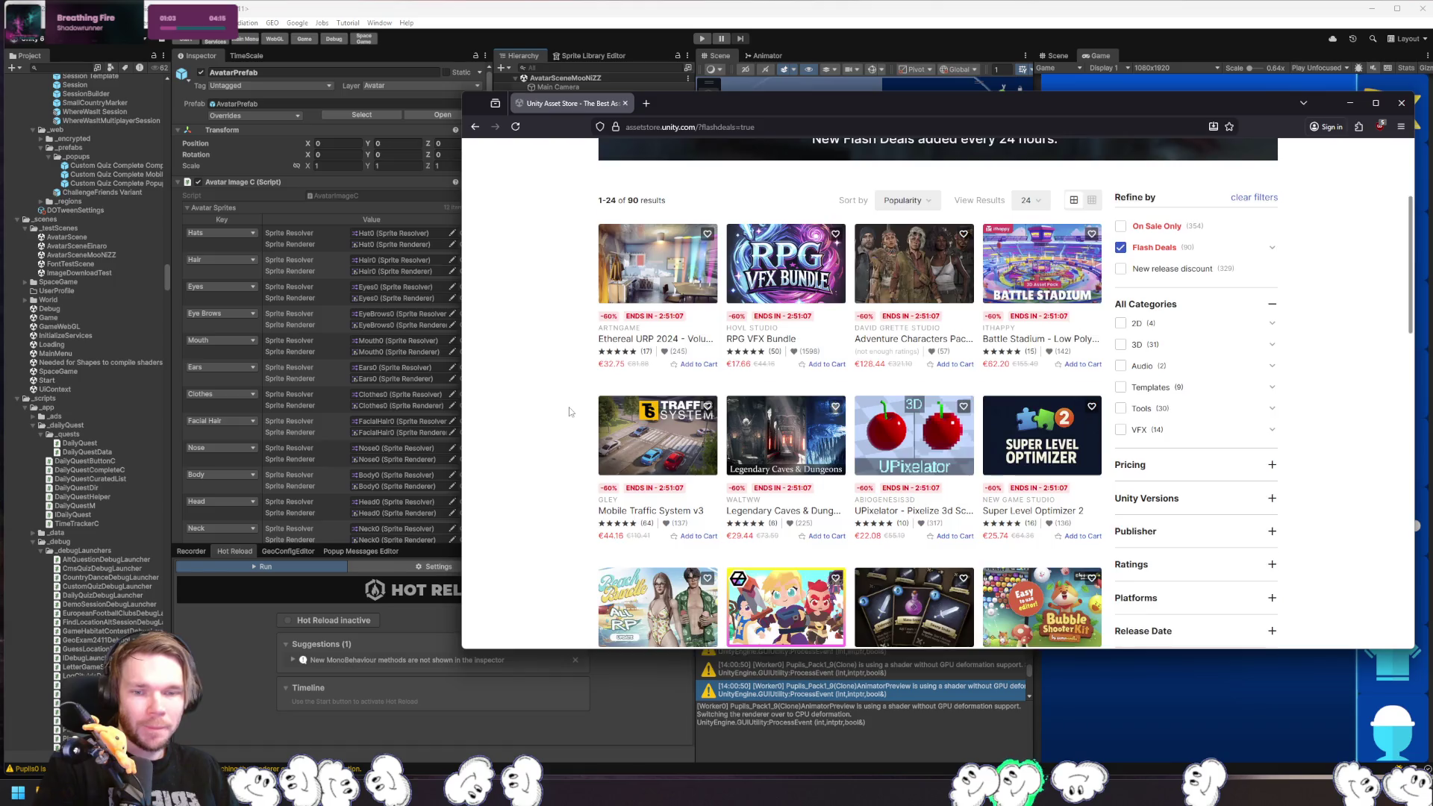
scroll(569, 411, "down", 5)
scroll(570, 411, "up", 3)
scroll(570, 411, "up", 4)
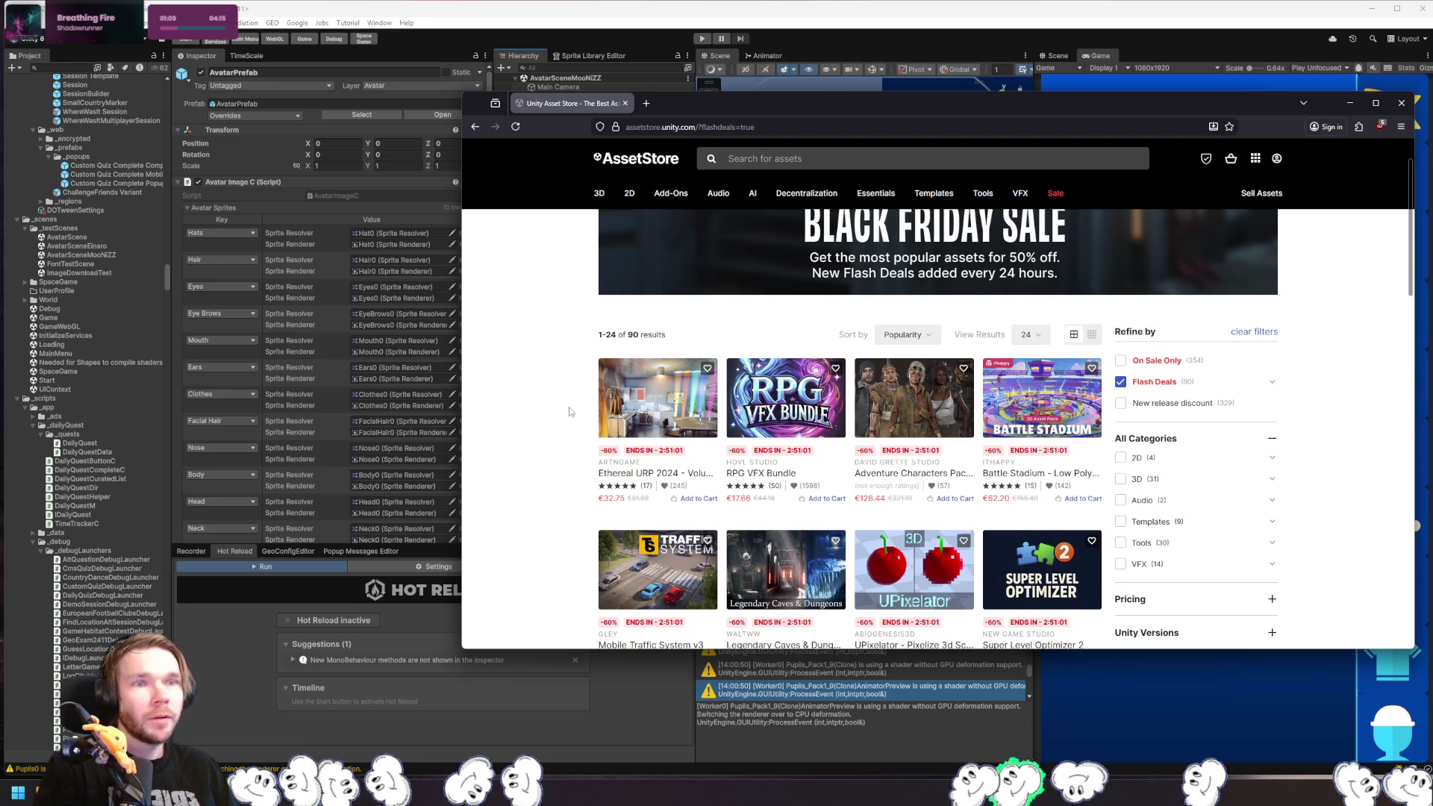
scroll(569, 412, "down", 7)
scroll(569, 411, "down", 3)
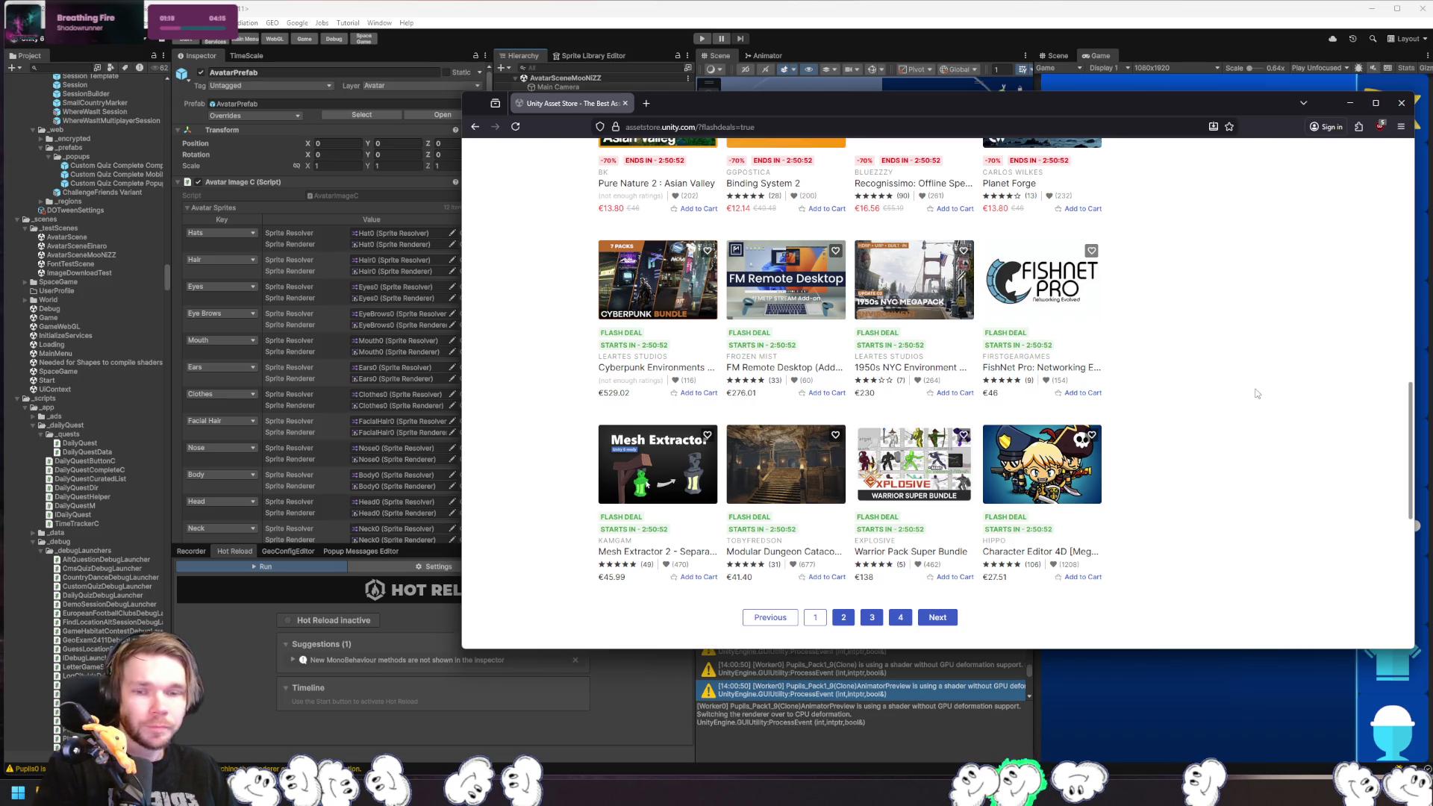
scroll(1215, 403, "up", 3)
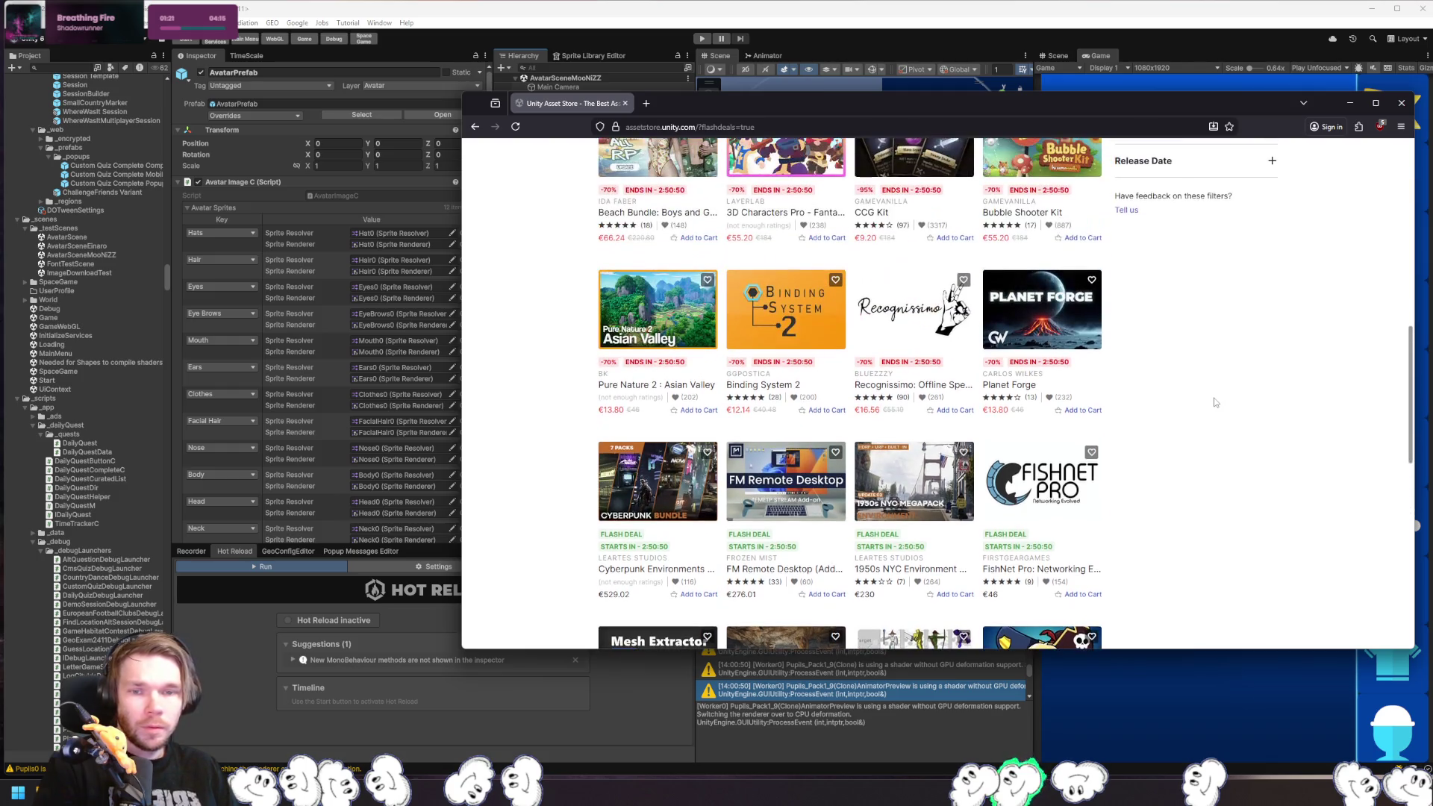
scroll(1215, 403, "down", 4)
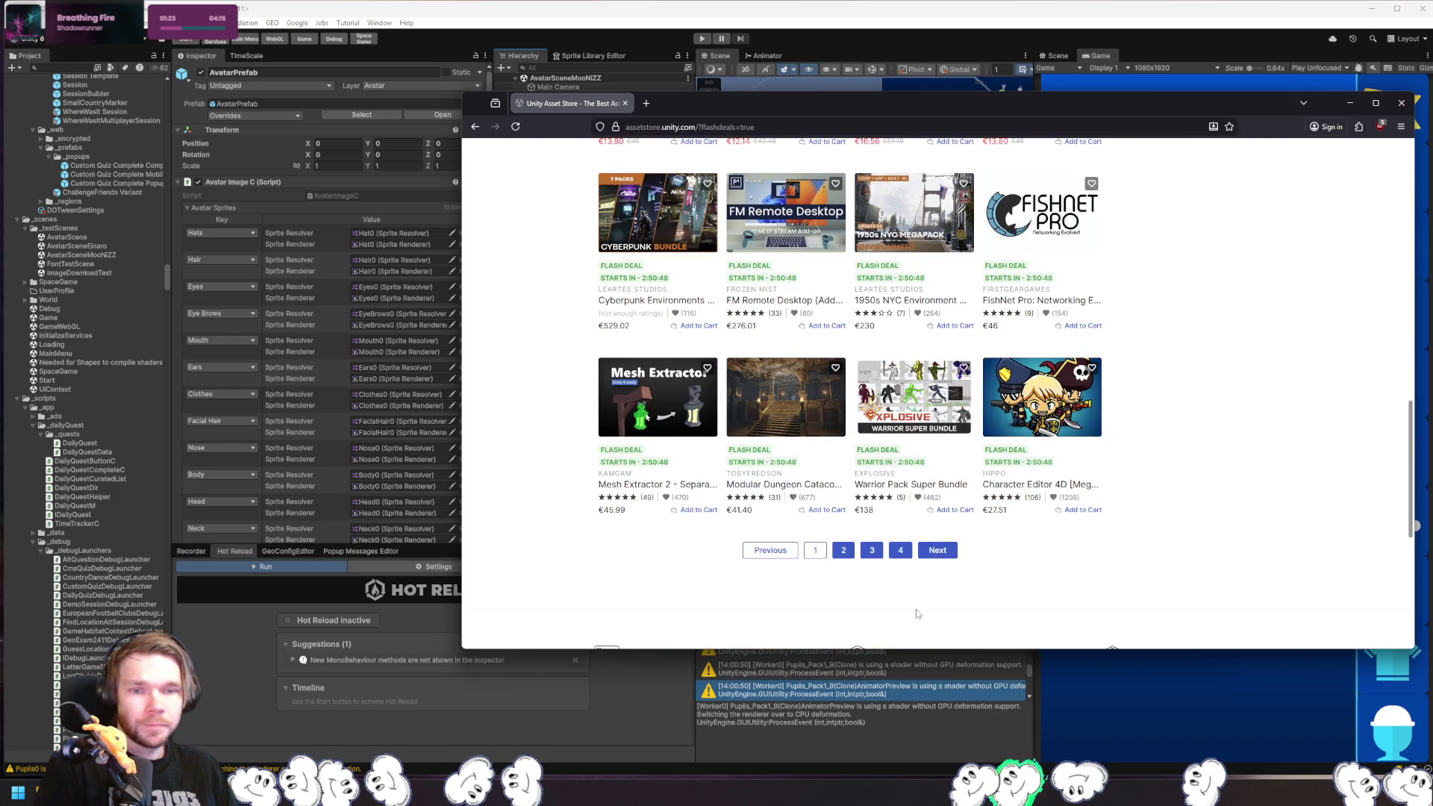
left_click(843, 550)
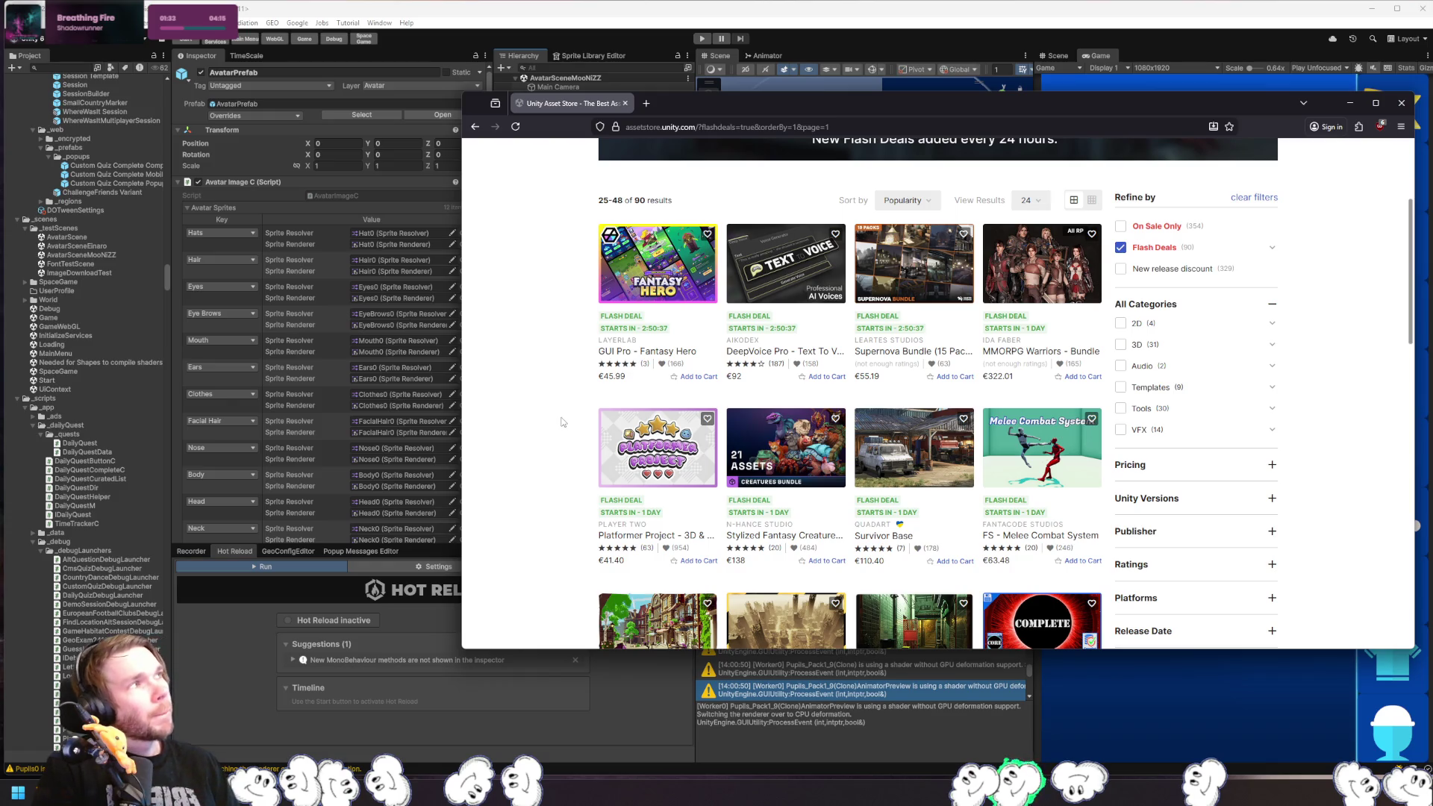
scroll(562, 421, "down", 4)
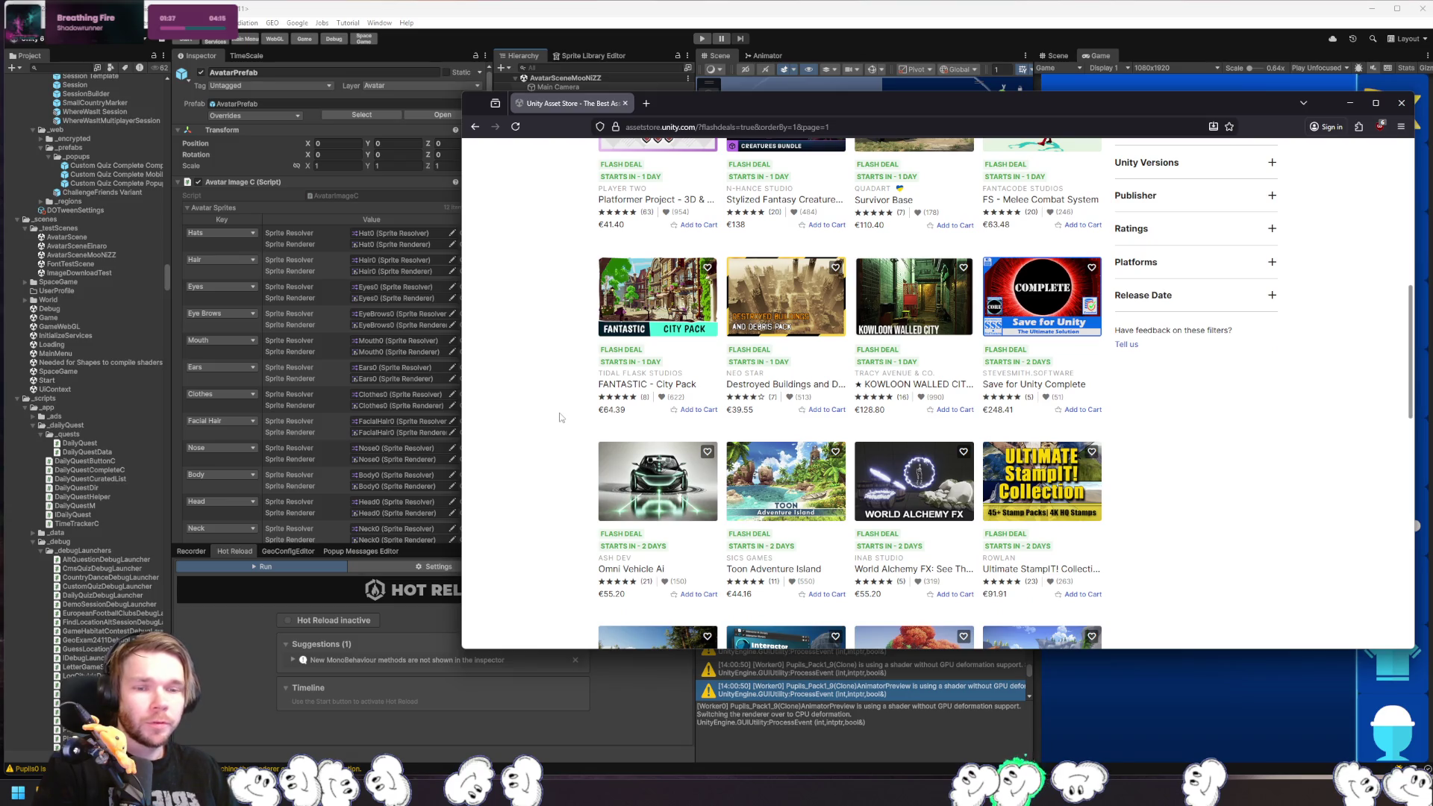
scroll(561, 418, "down", 2)
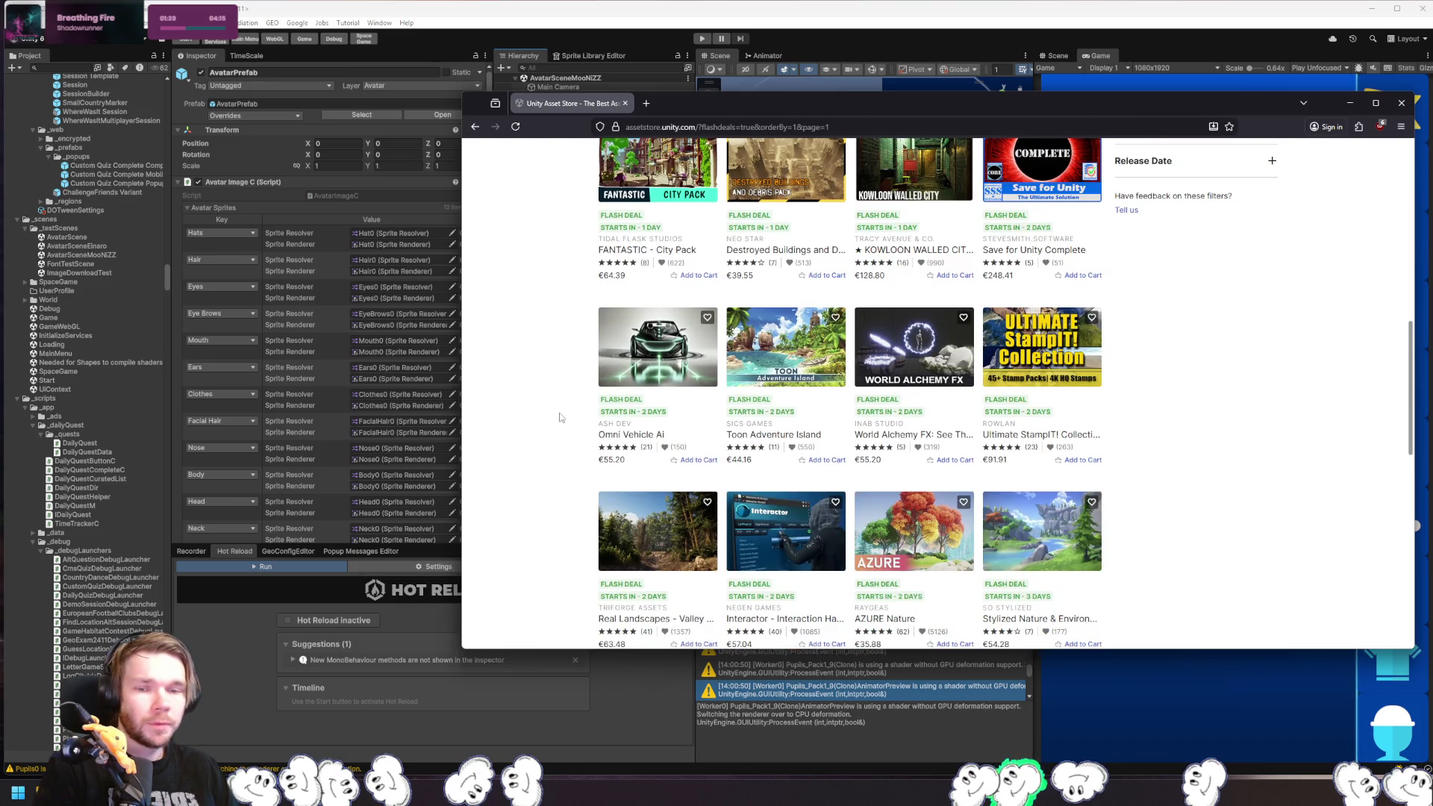
scroll(561, 418, "down", 3)
scroll(561, 418, "down", 2)
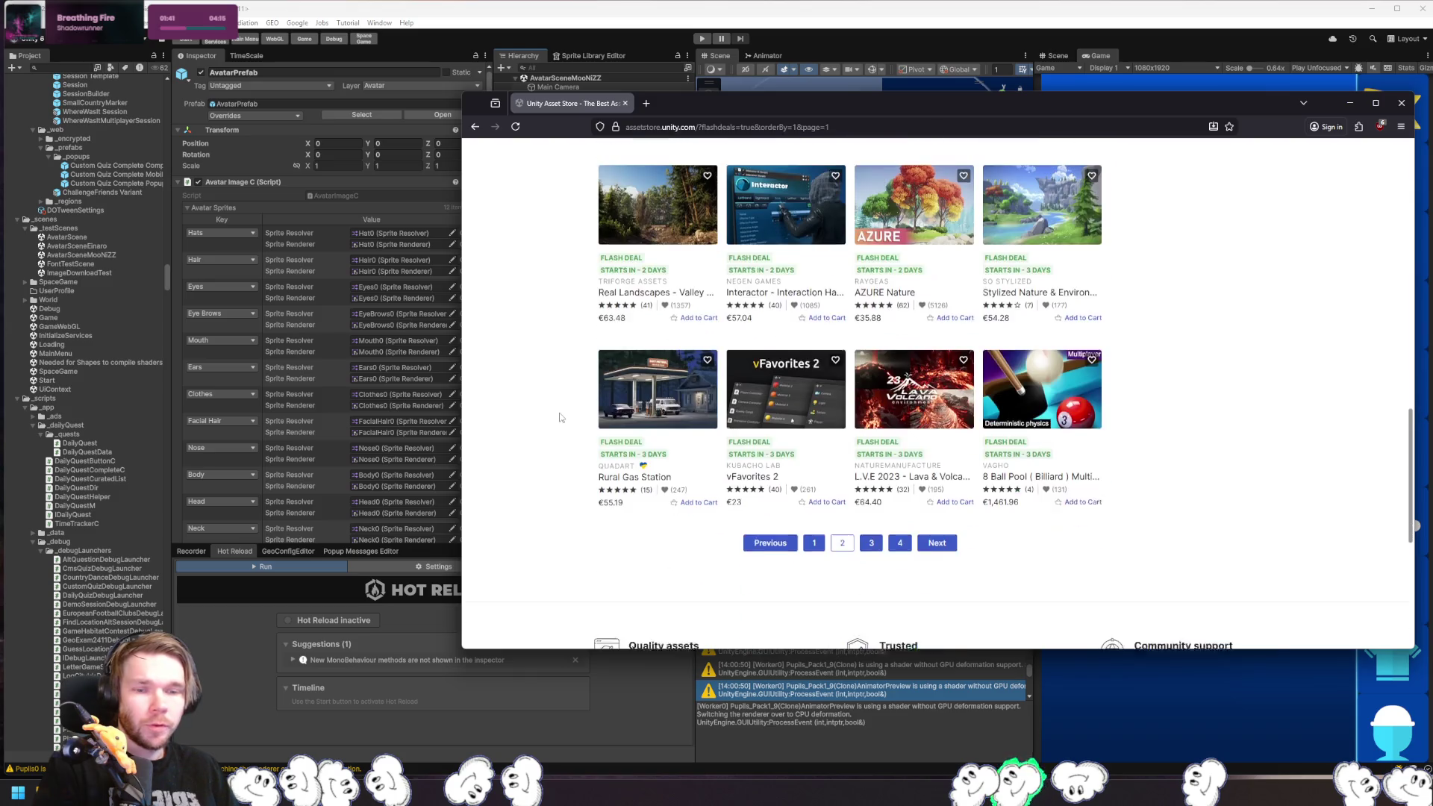
scroll(561, 418, "up", 3)
scroll(561, 418, "down", 2)
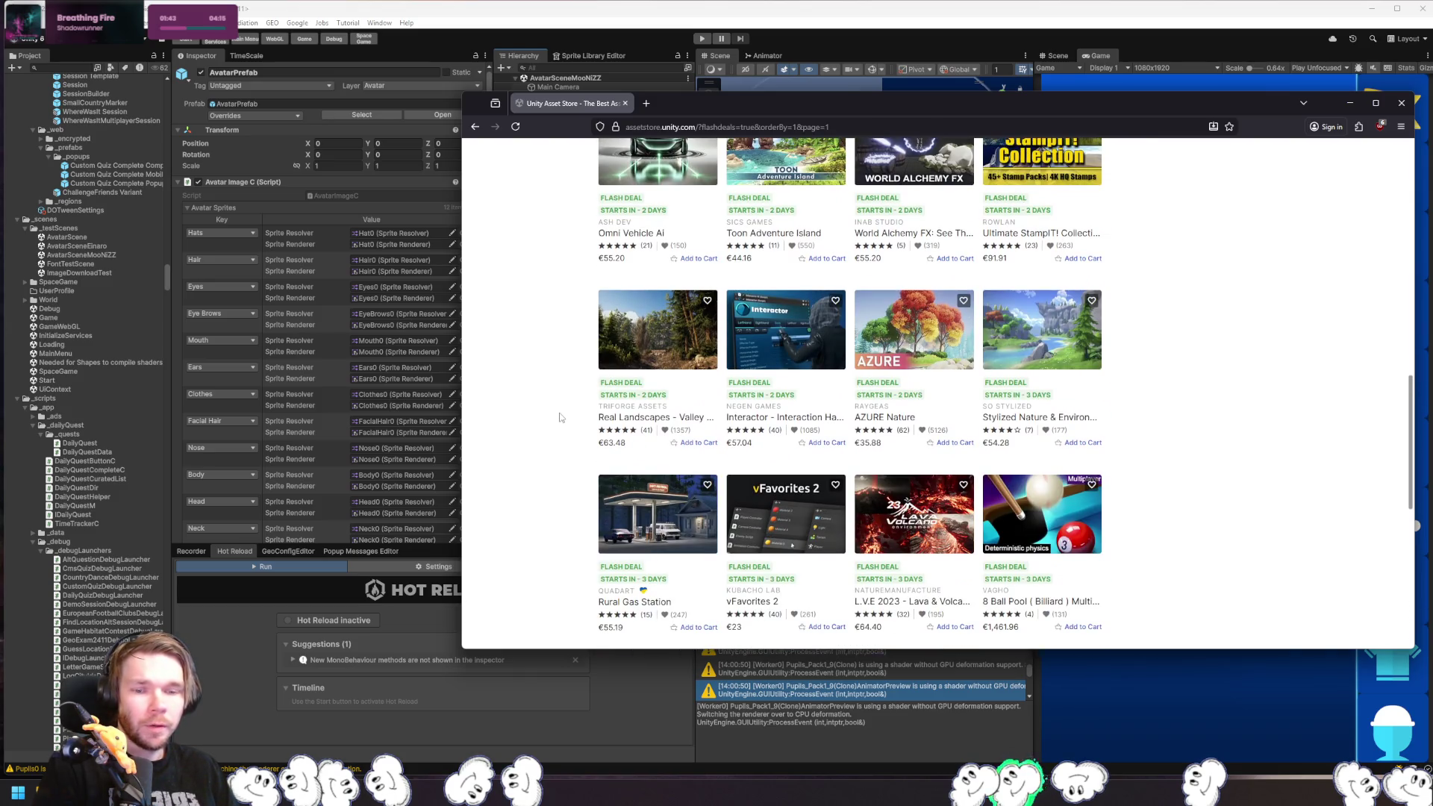
scroll(561, 417, "up", 3)
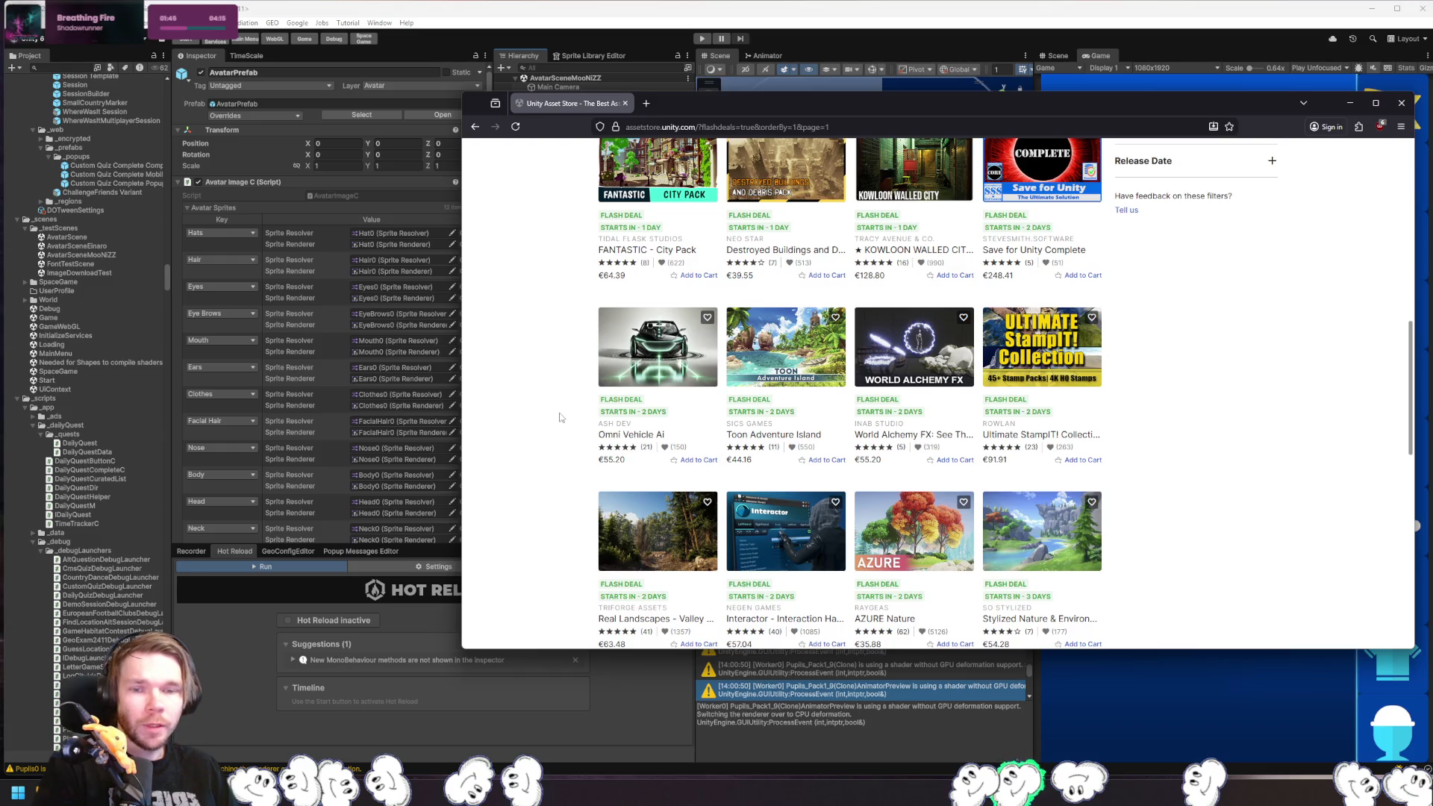
scroll(561, 418, "up", 4)
scroll(561, 418, "up", 3)
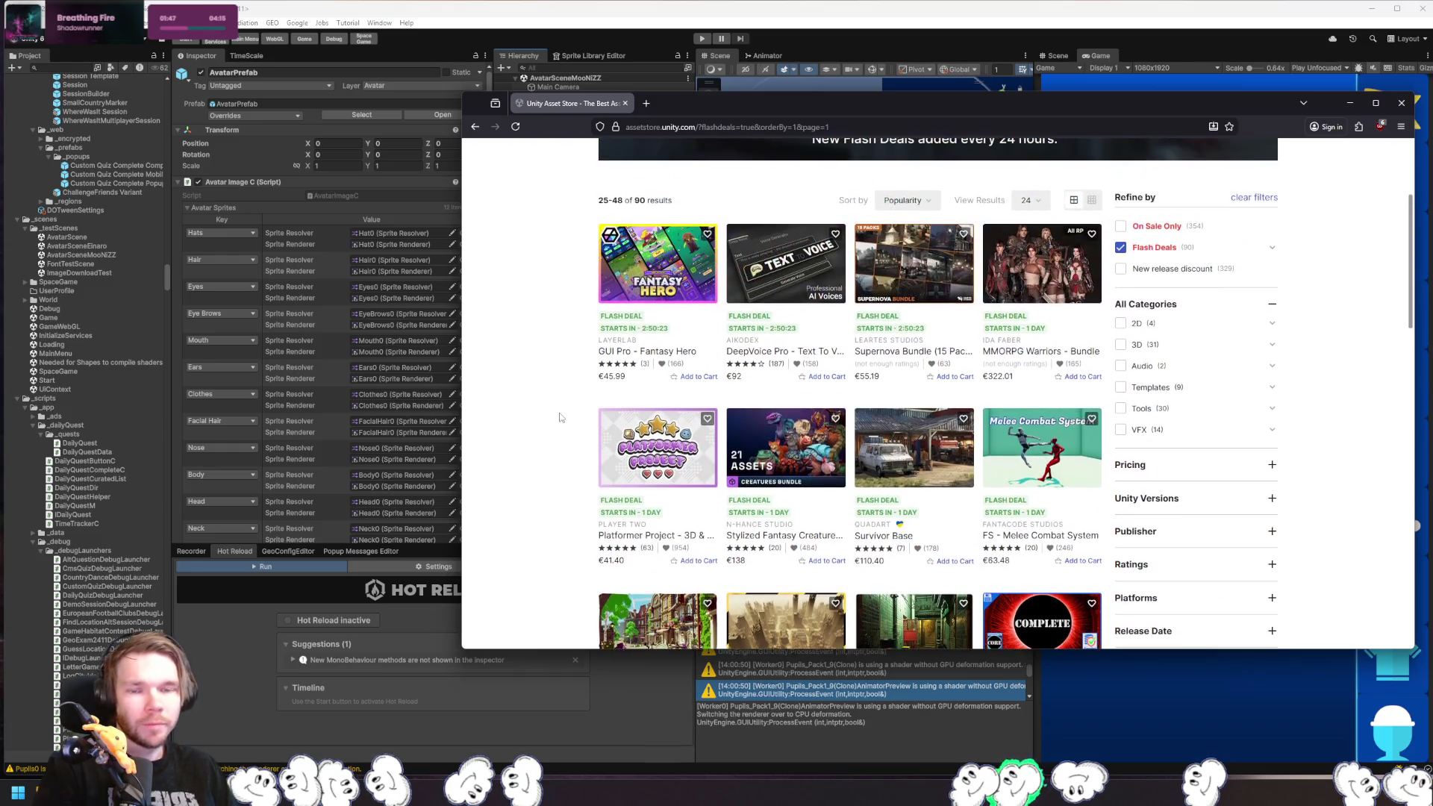
scroll(561, 418, "up", 2)
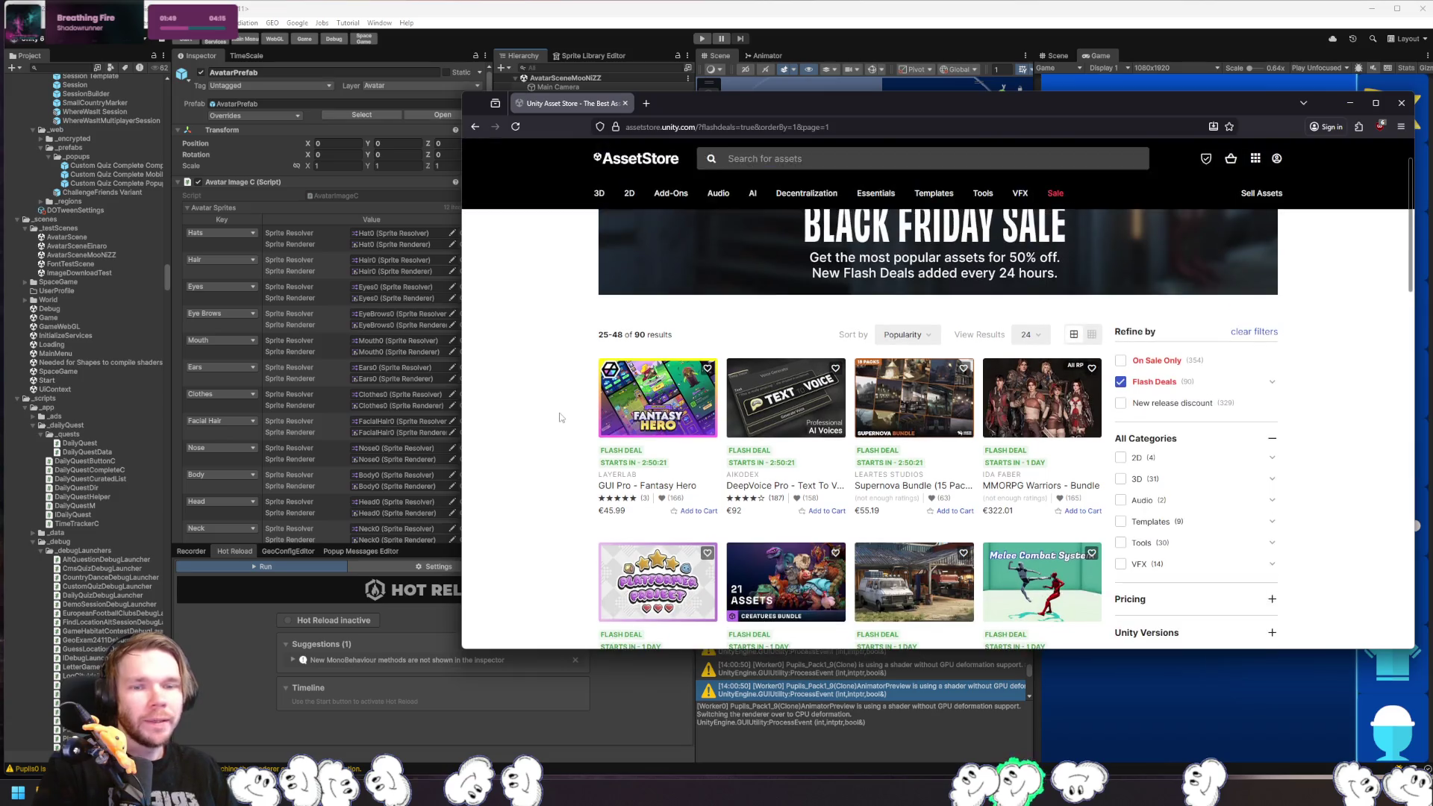
scroll(561, 418, "down", 15)
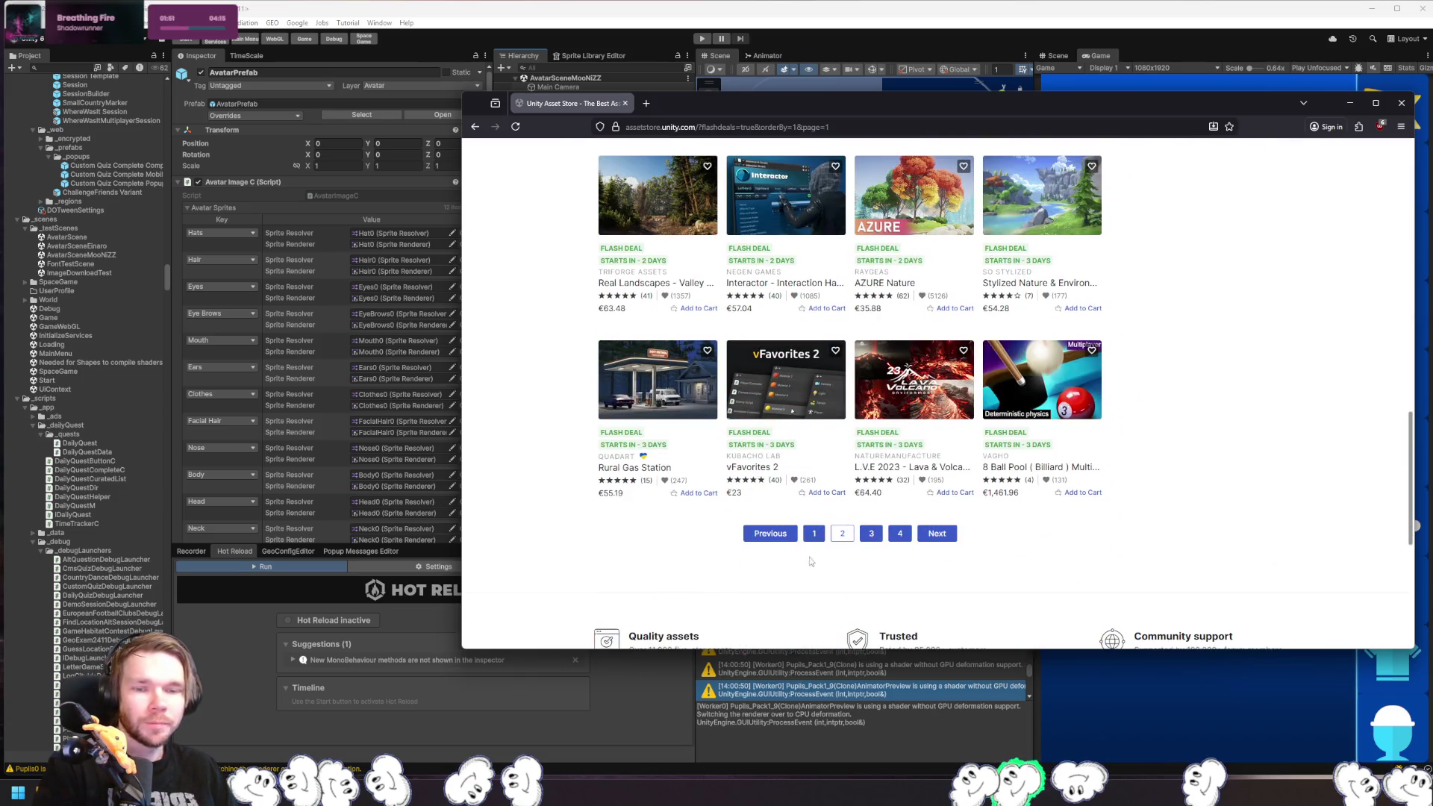
- Show deals 49–72 on page 3 and open the Character Creator Framework card in a new tab
left_click(871, 539)
scroll(557, 375, "down", 2)
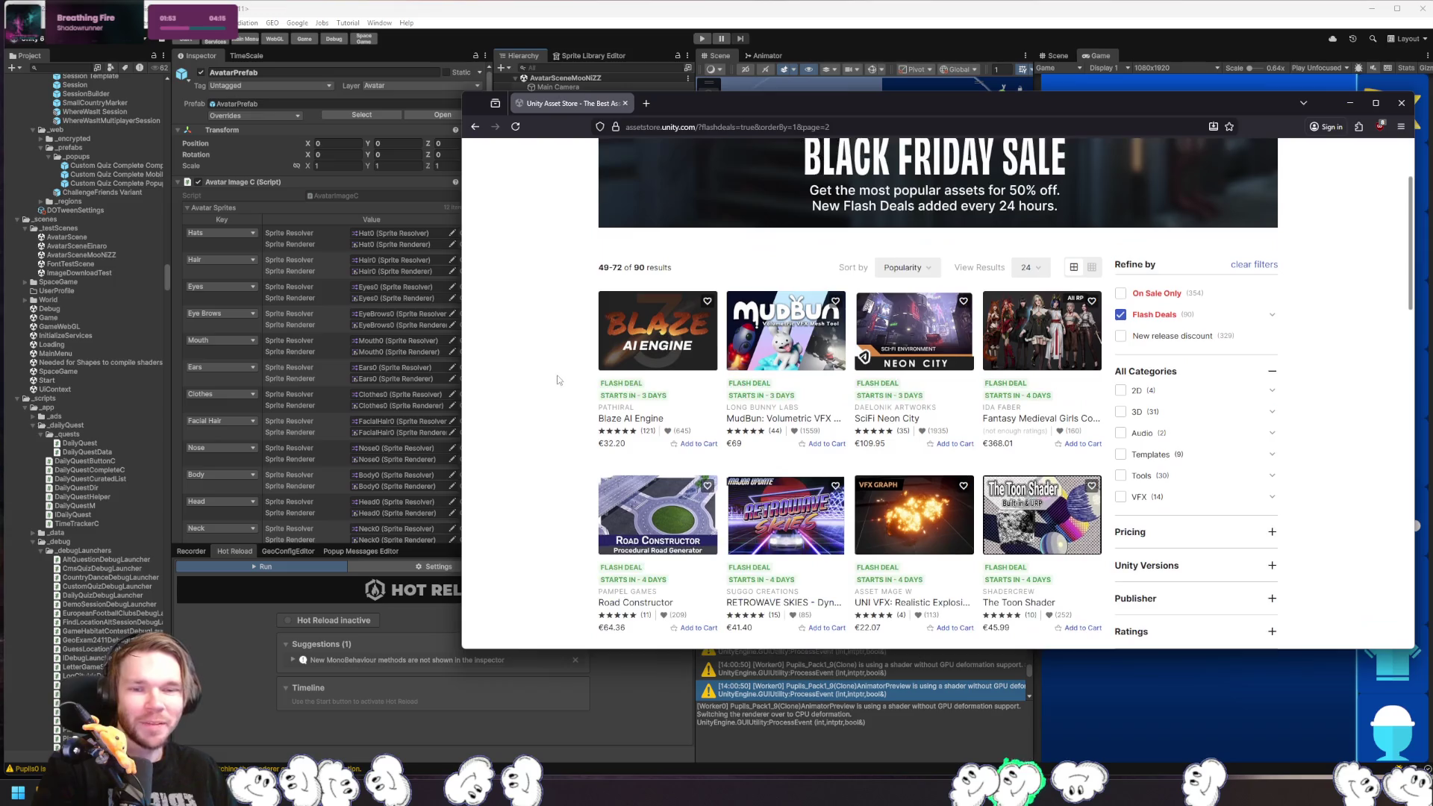
scroll(572, 382, "down", 4)
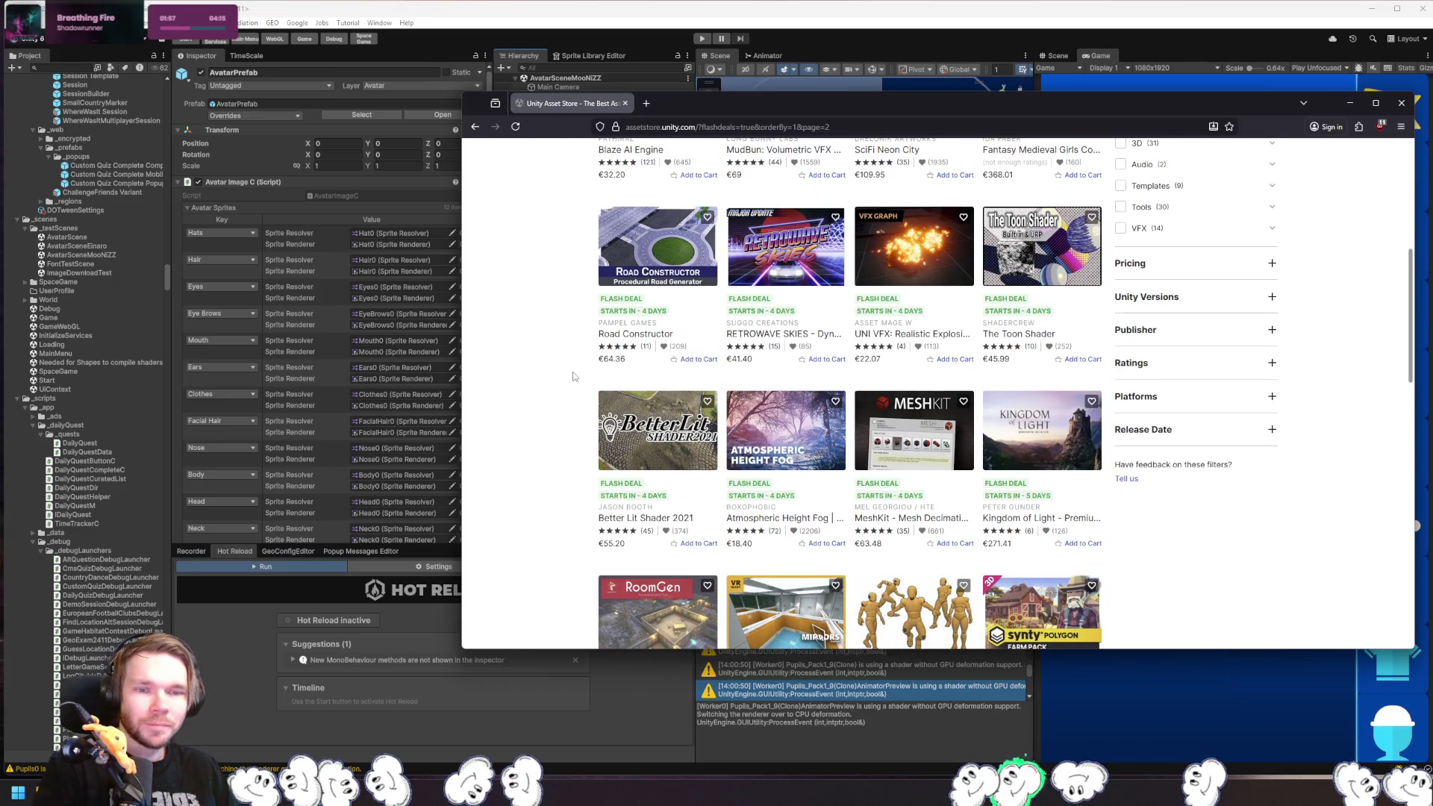
scroll(572, 374, "down", 3)
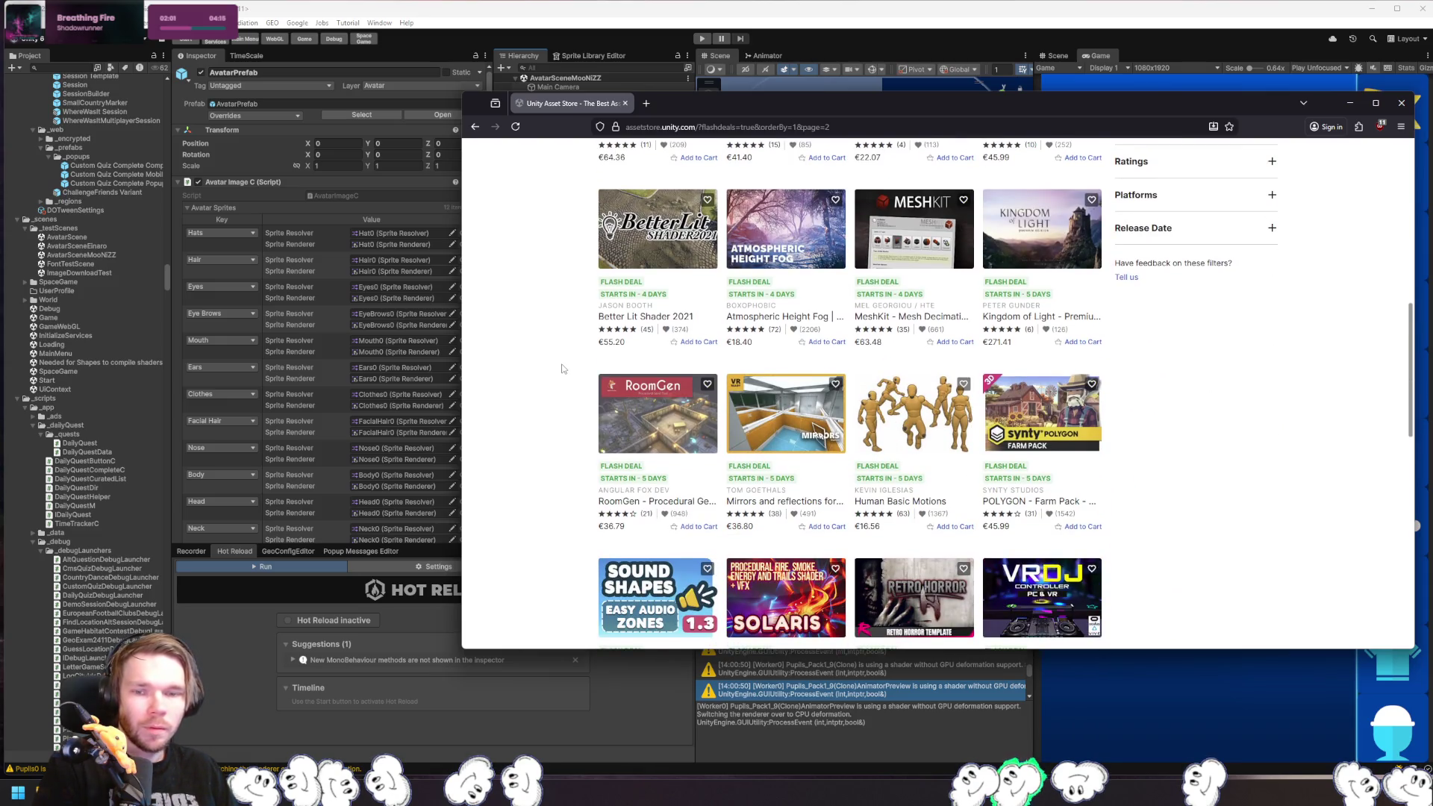
scroll(562, 369, "down", 3)
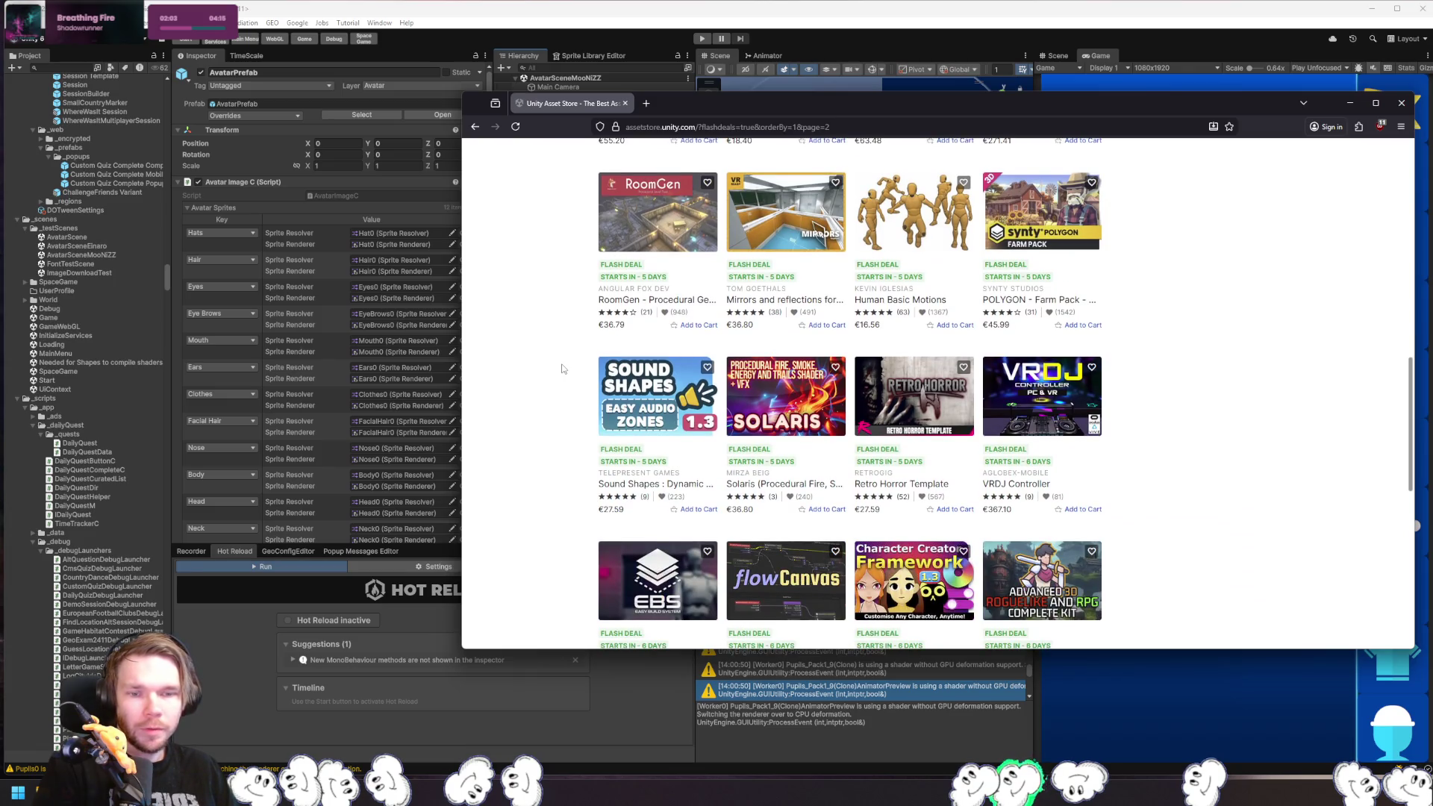
scroll(562, 369, "down", 3)
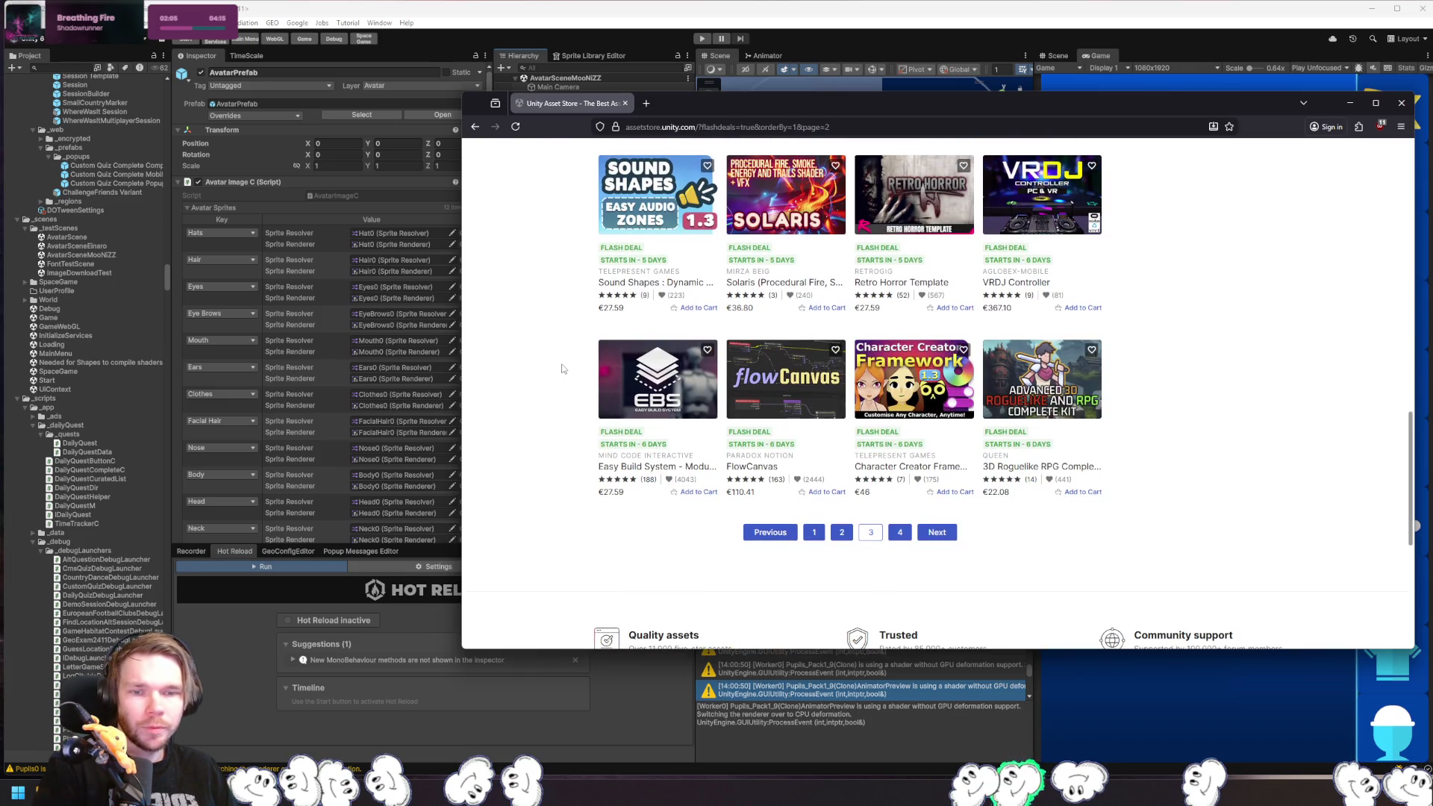
middle_click(913, 369)
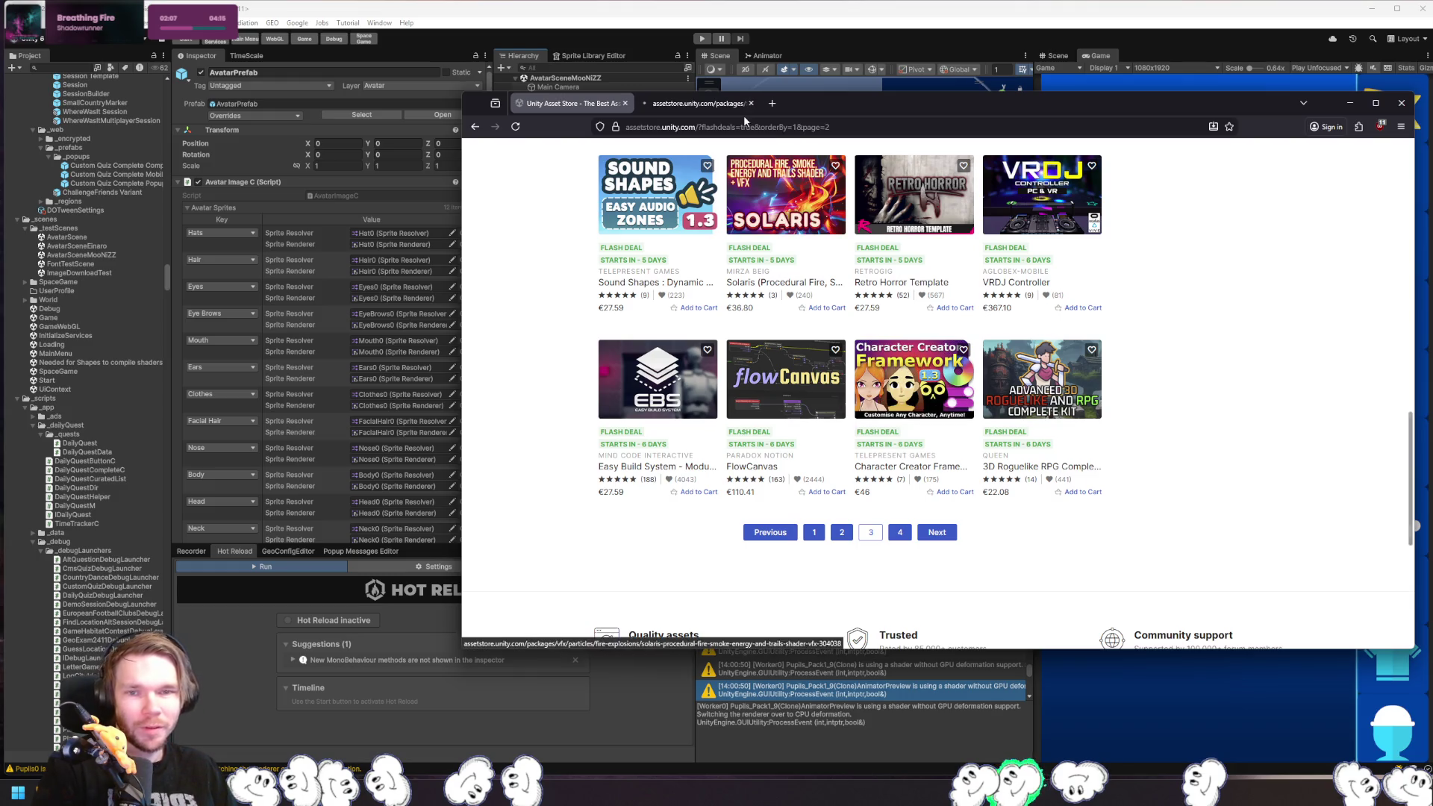
- Switch to the Character Creator Framework page and view its second through fifth gallery images
left_click(710, 108)
scroll(932, 356, "down", 2)
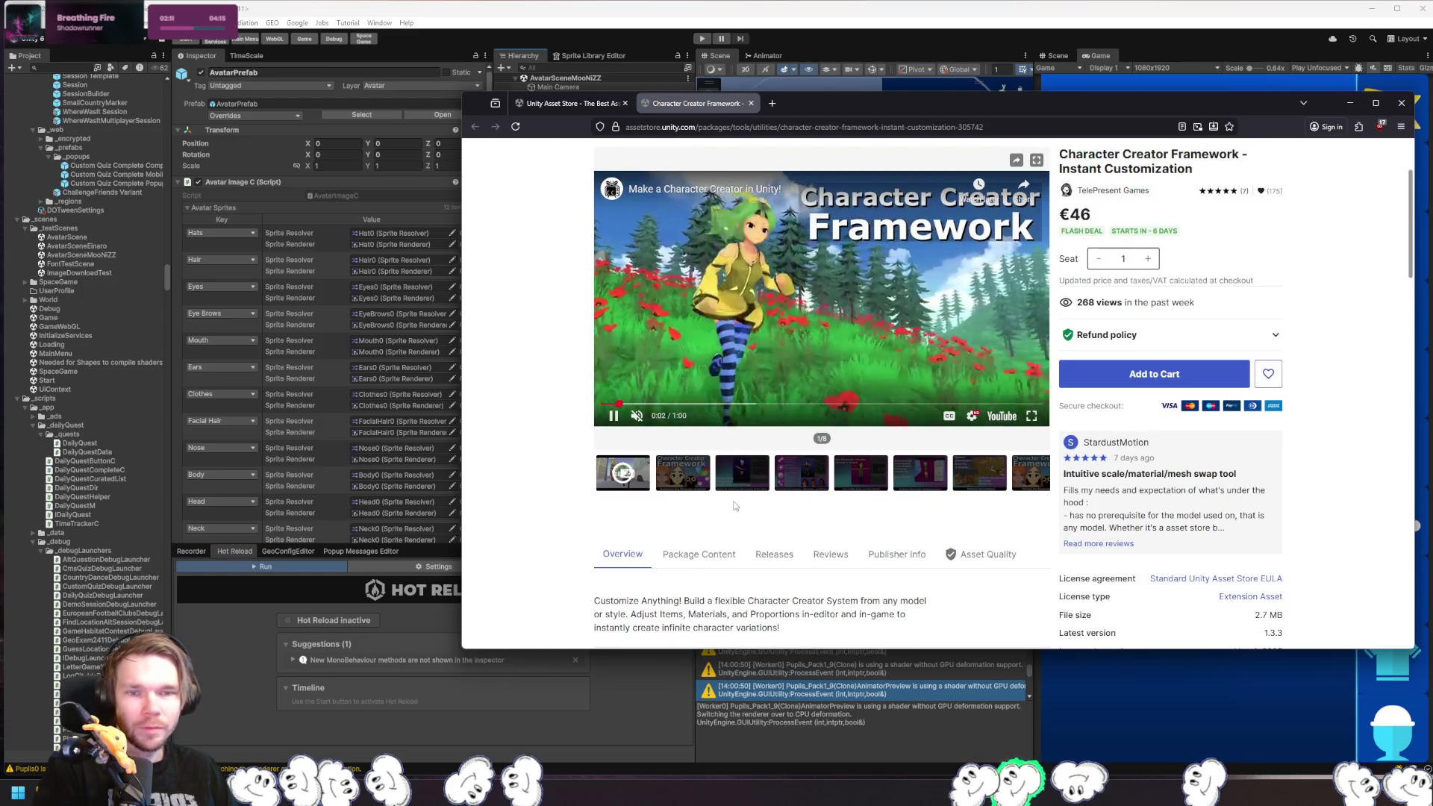
left_click(696, 481)
left_click(740, 481)
left_click(806, 483)
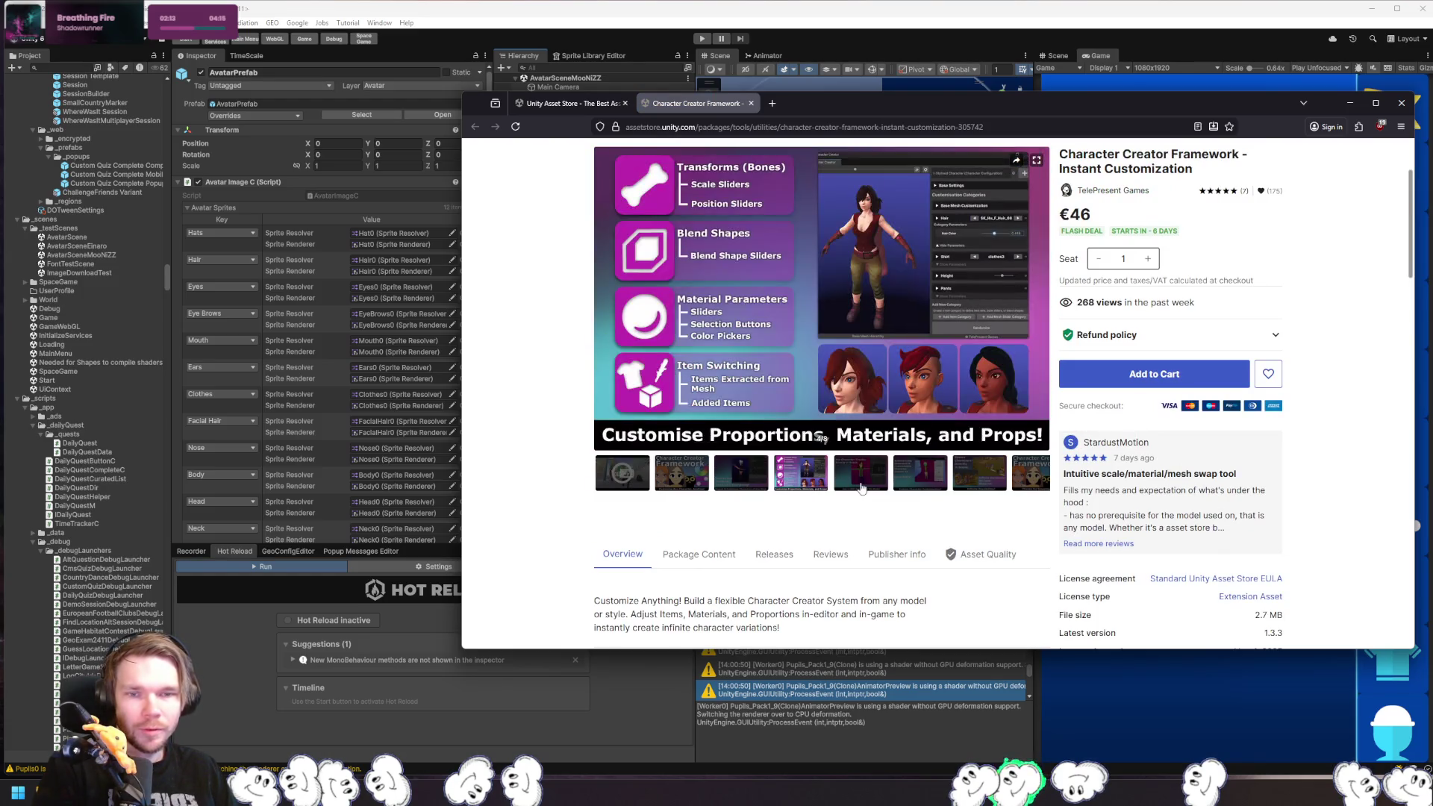
left_click(855, 483)
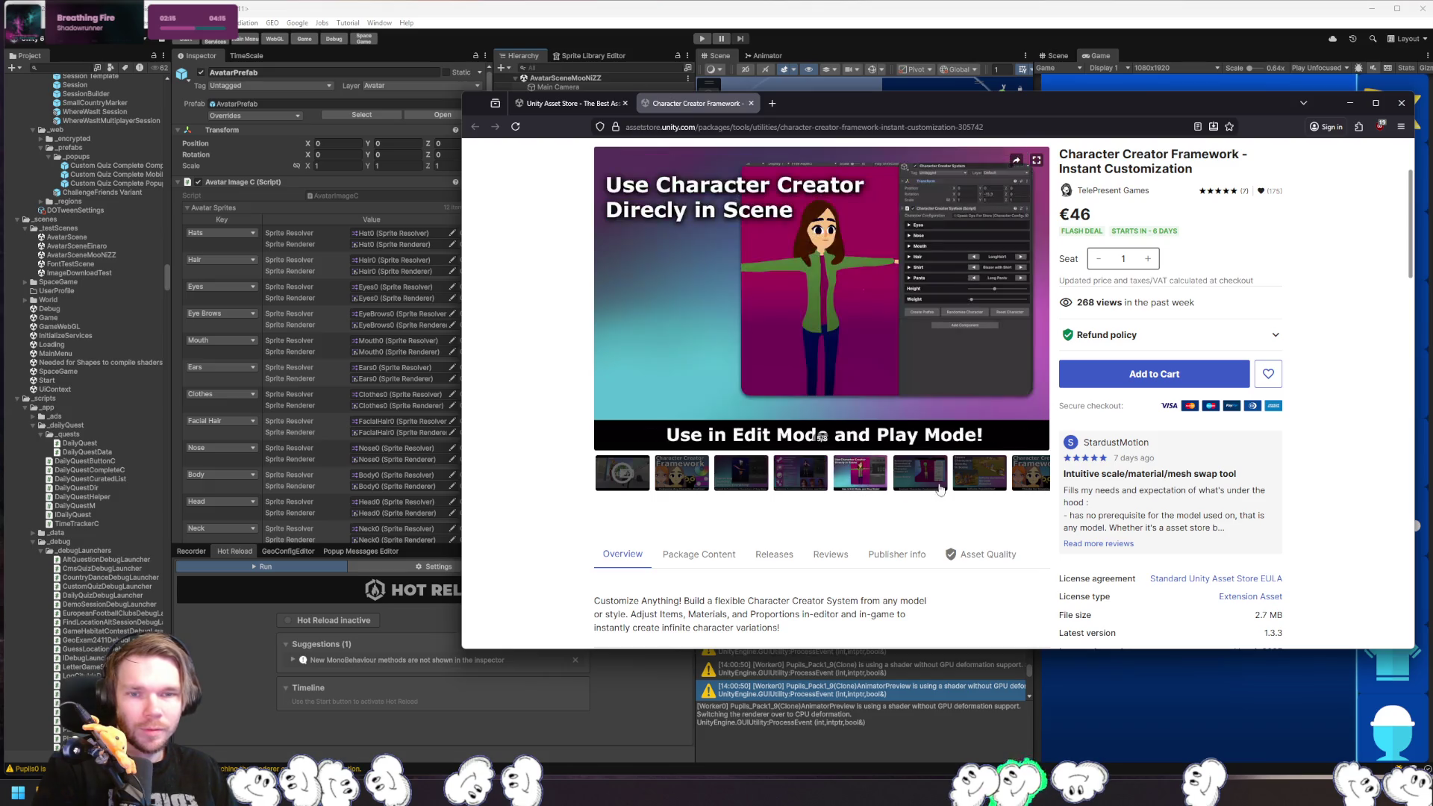
- View the remaining gallery images to 'Thanks for Stopping By', then step back to the character creator UI image
left_click(920, 484)
left_click(978, 486)
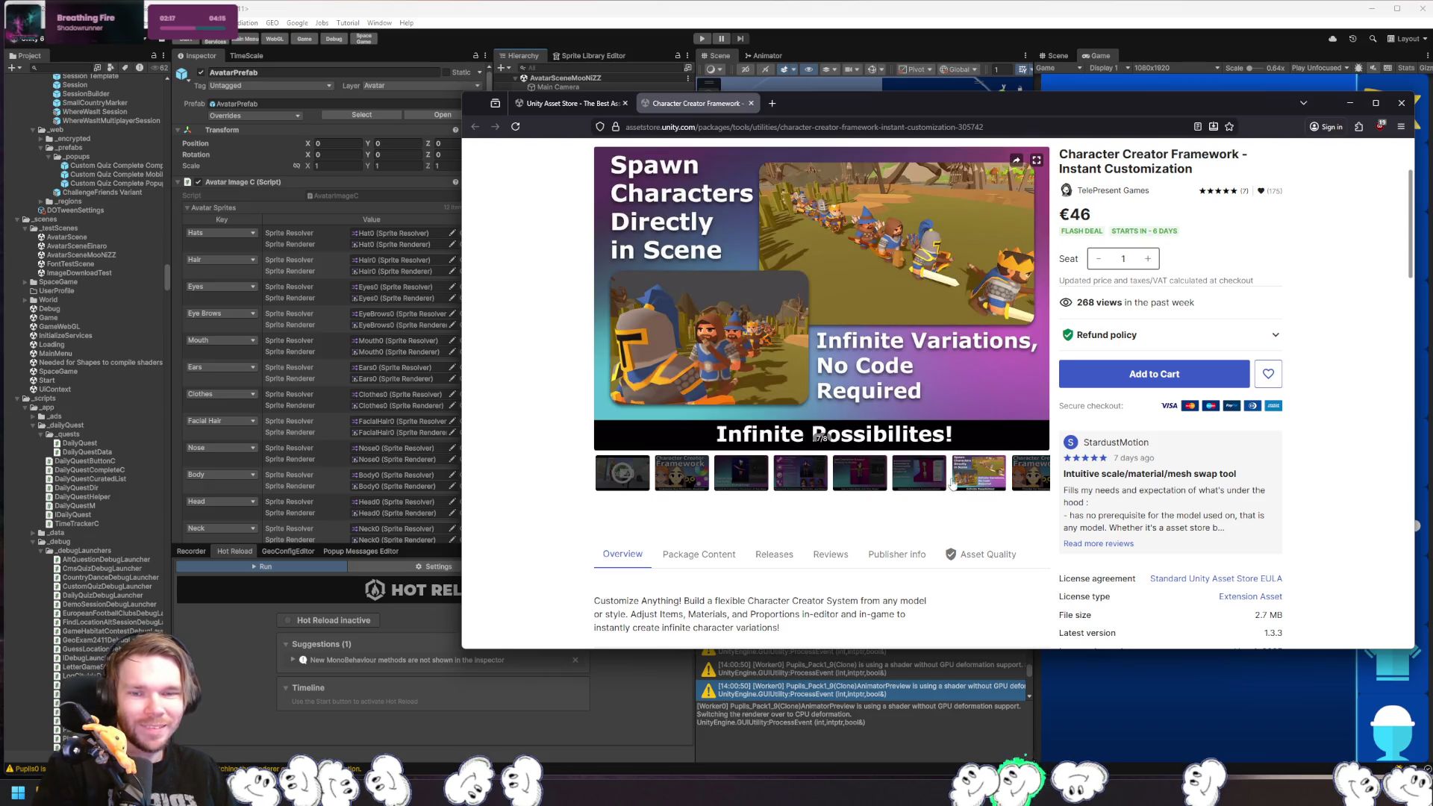
left_click(1021, 483)
left_click(1002, 487)
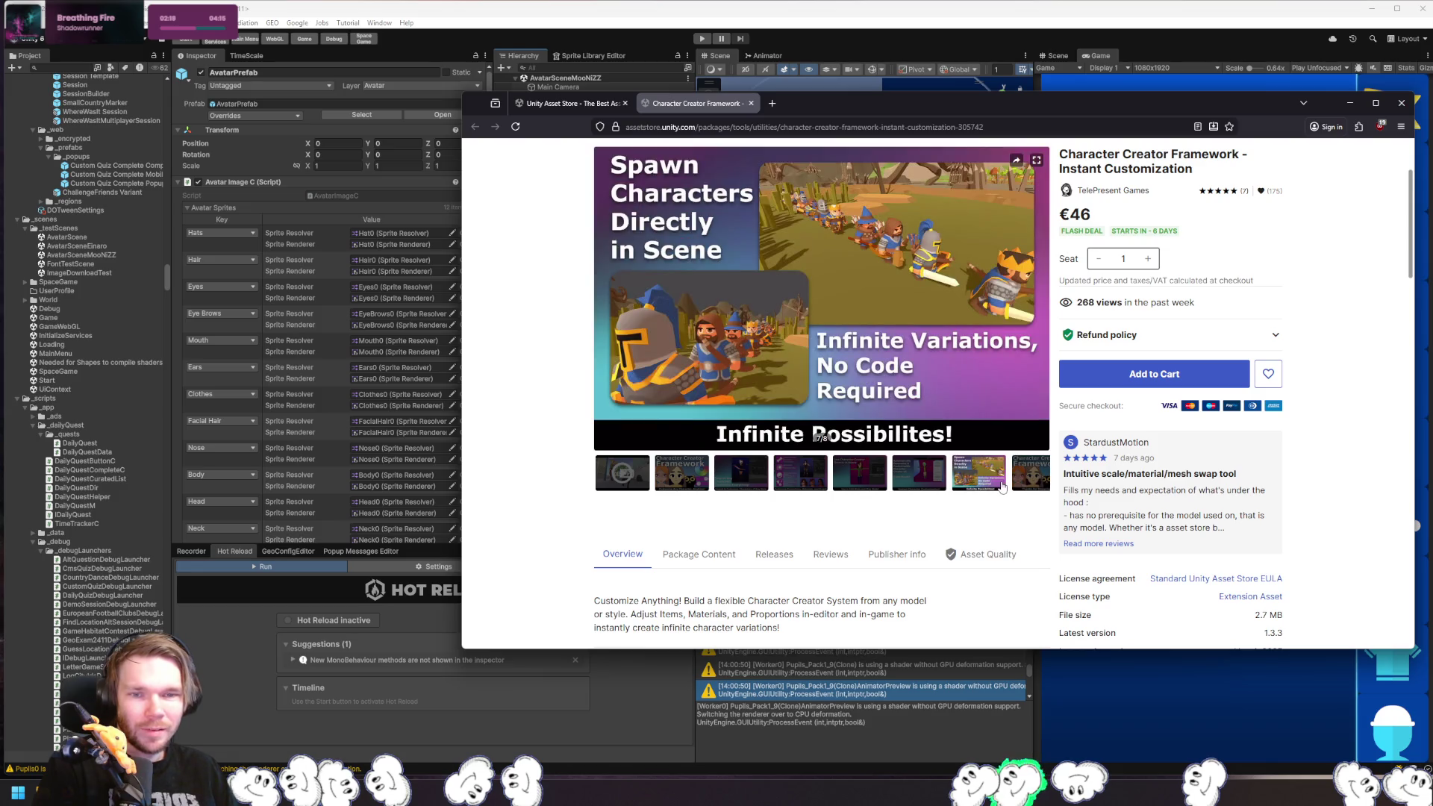
left_click(1026, 485)
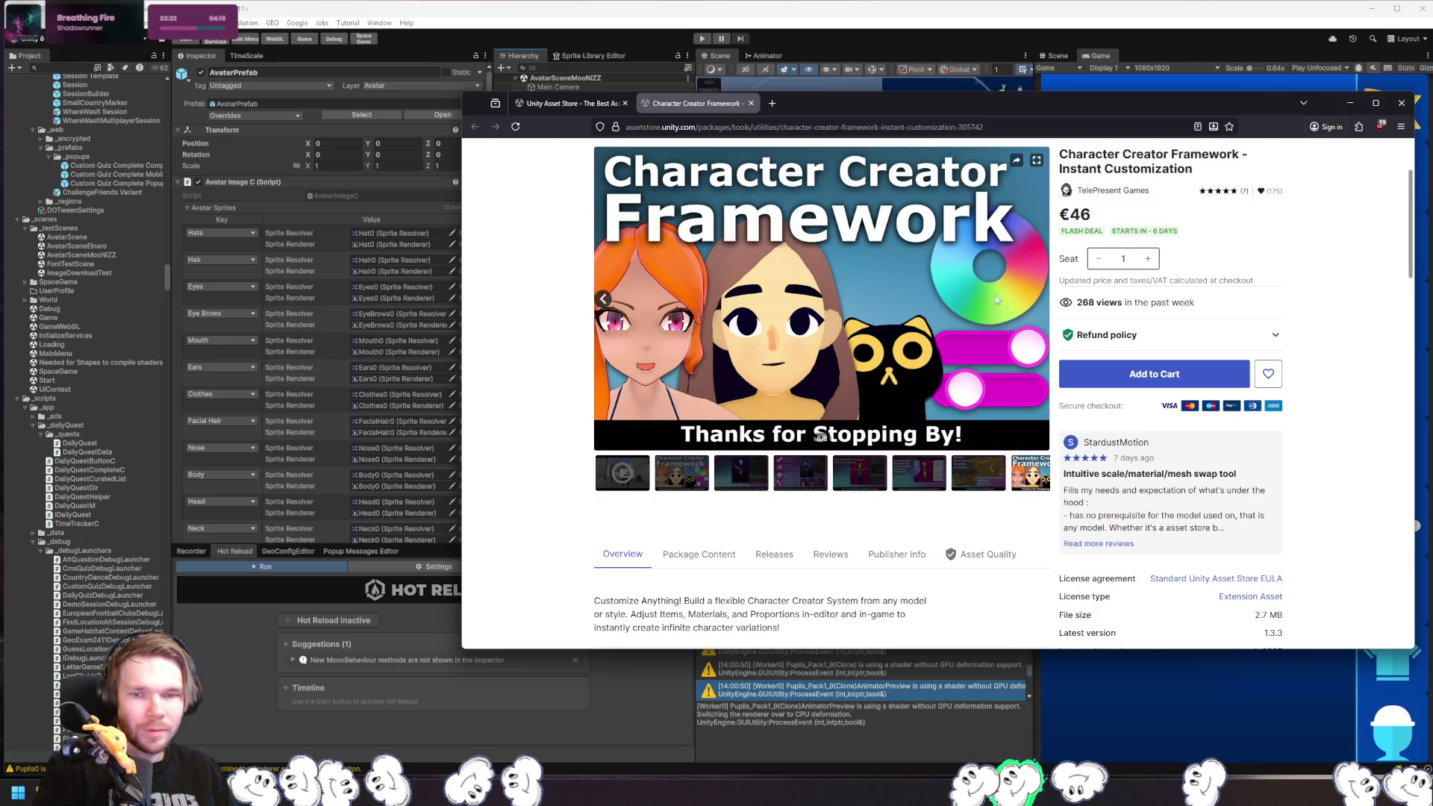
left_click(604, 299)
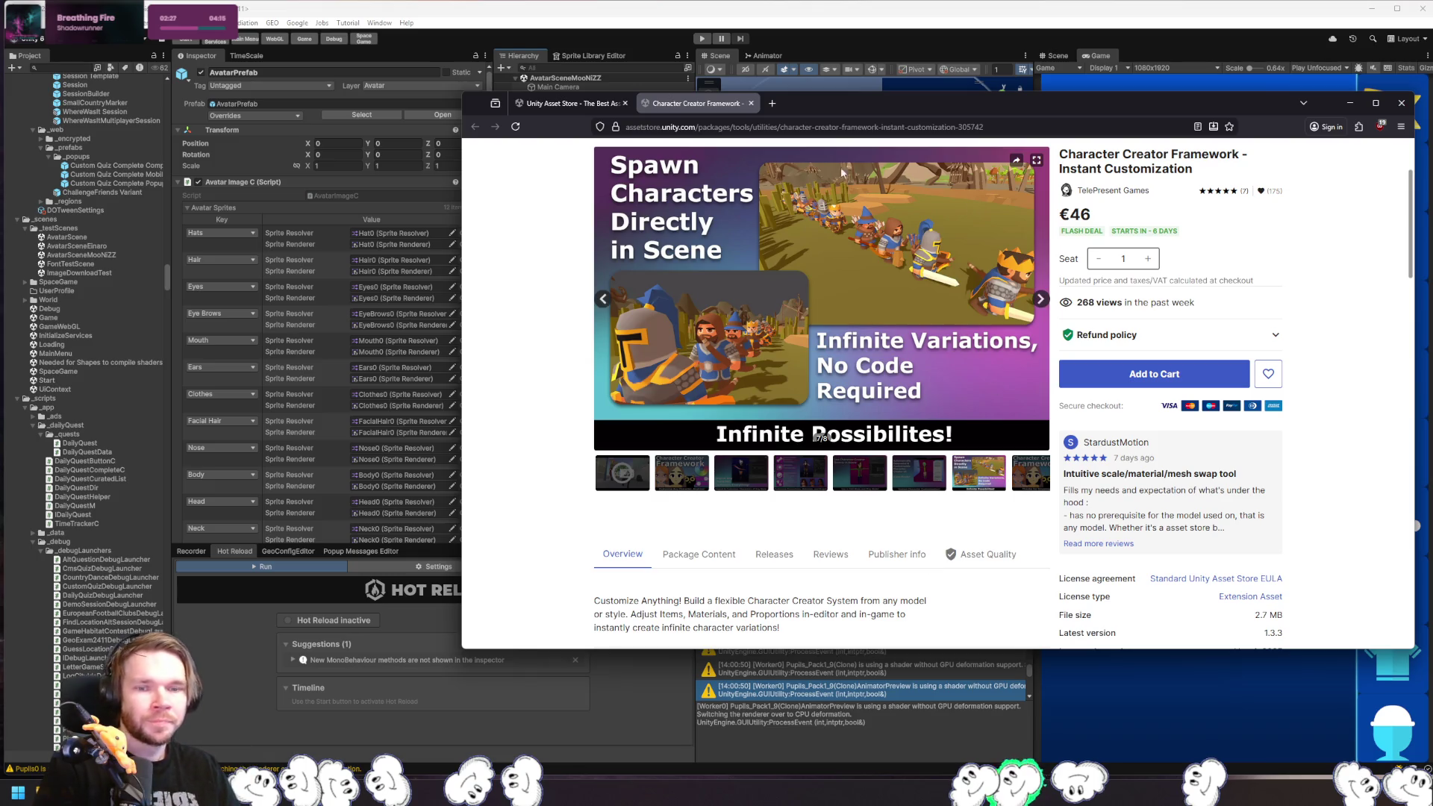
left_click(603, 300)
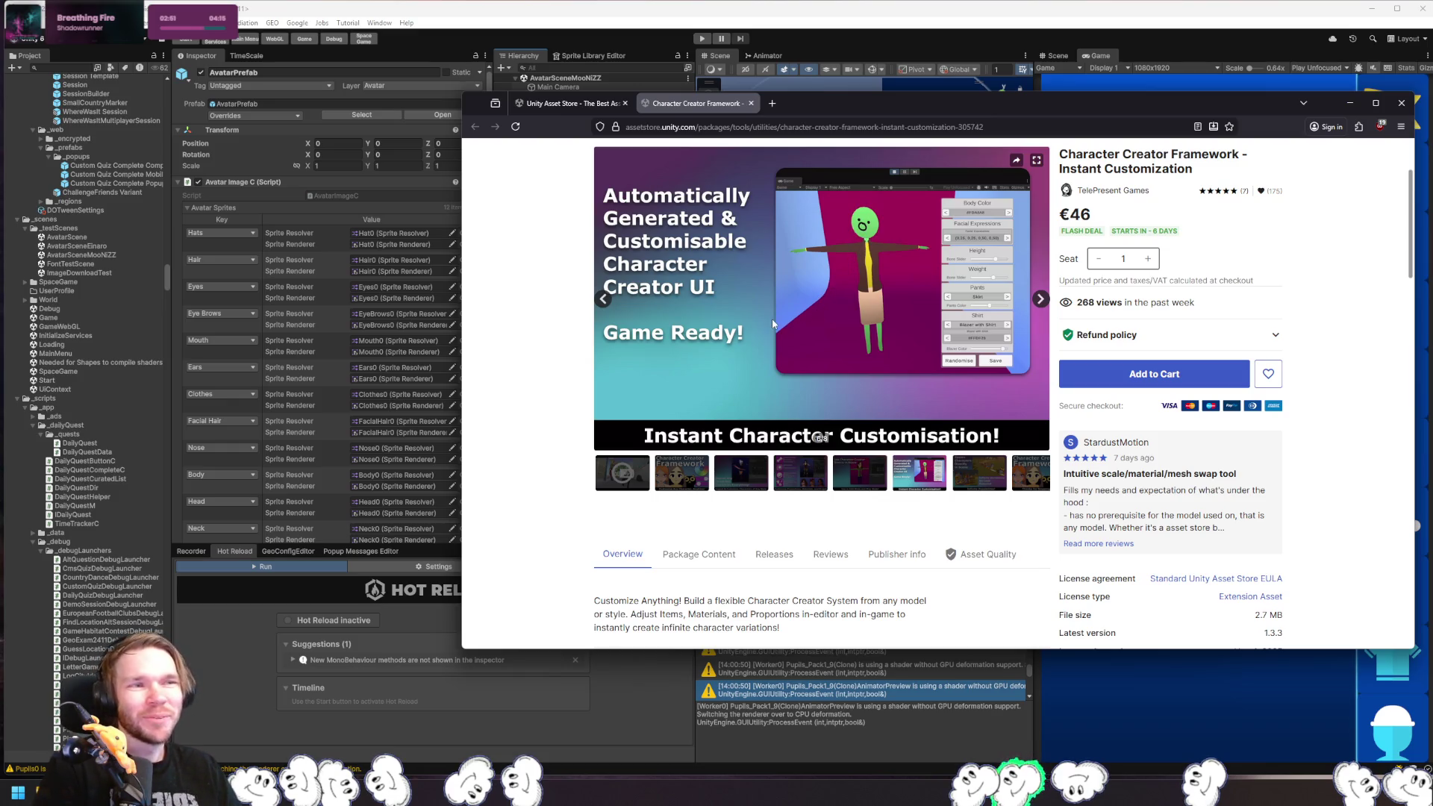
- Step back through the gallery to the Customise Proportions image, then close the browser
left_click(608, 301)
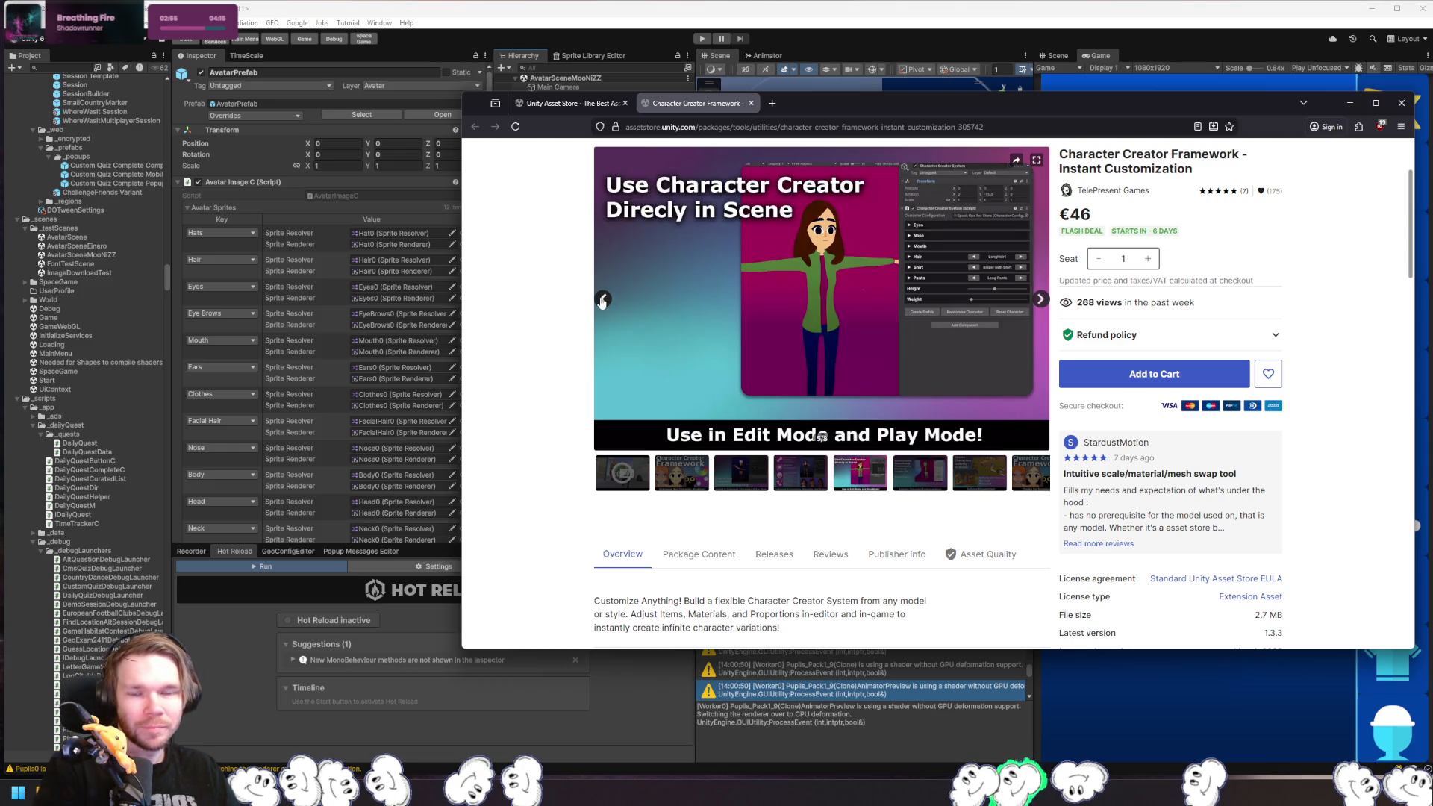
left_click(602, 299)
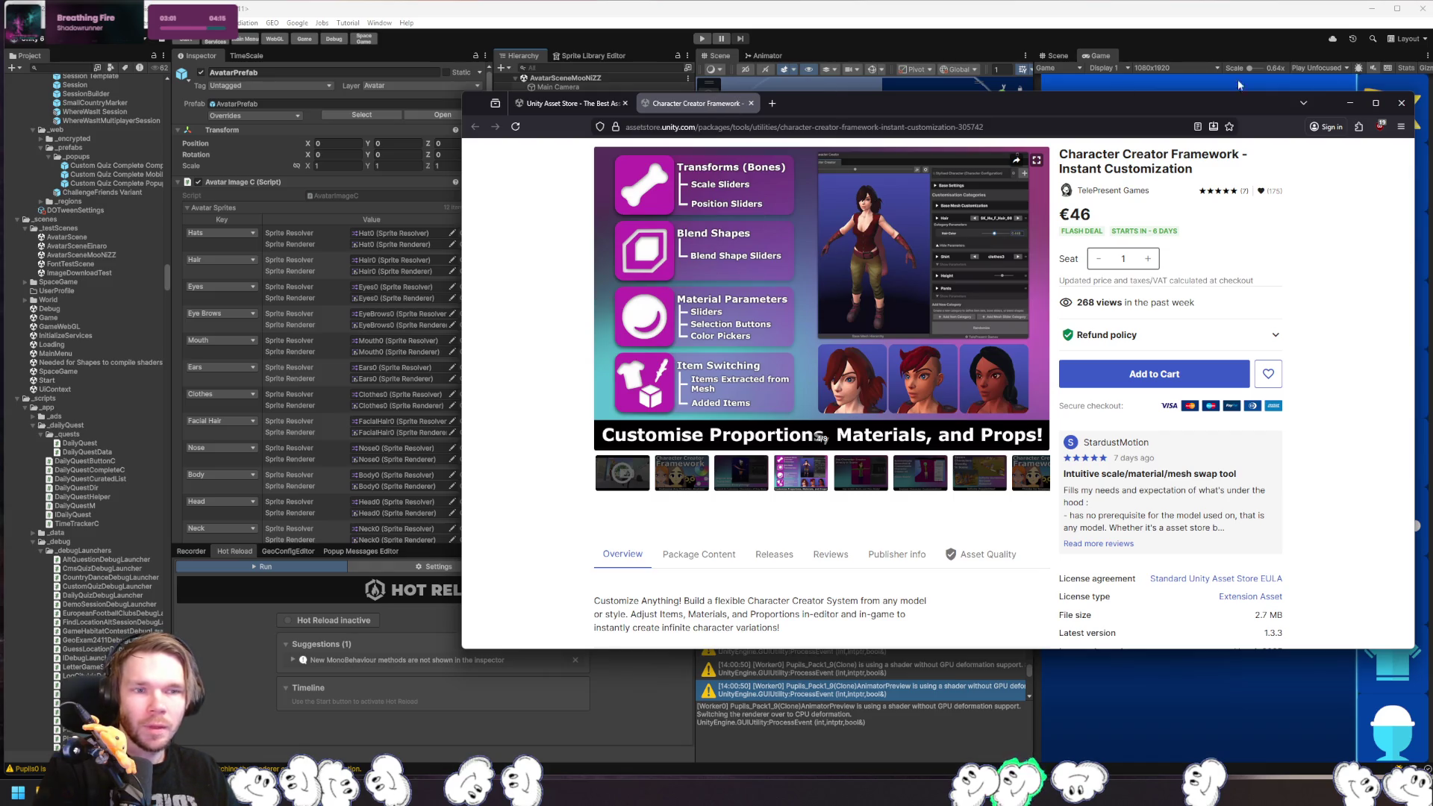
left_click(1401, 105)
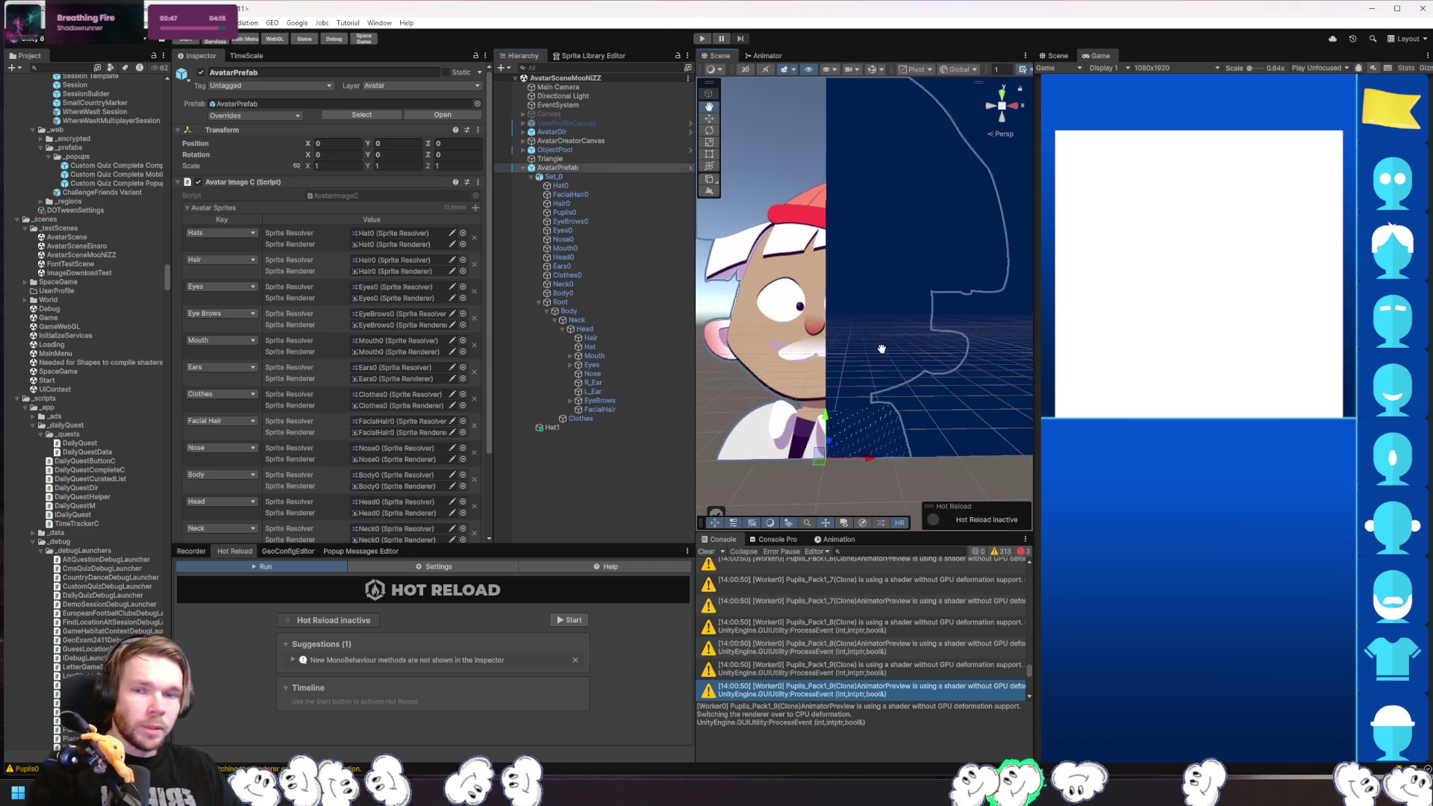
- Delete Hat1 and select AvatarPrefab to inspect its Avatar Image C components
left_click(606, 426)
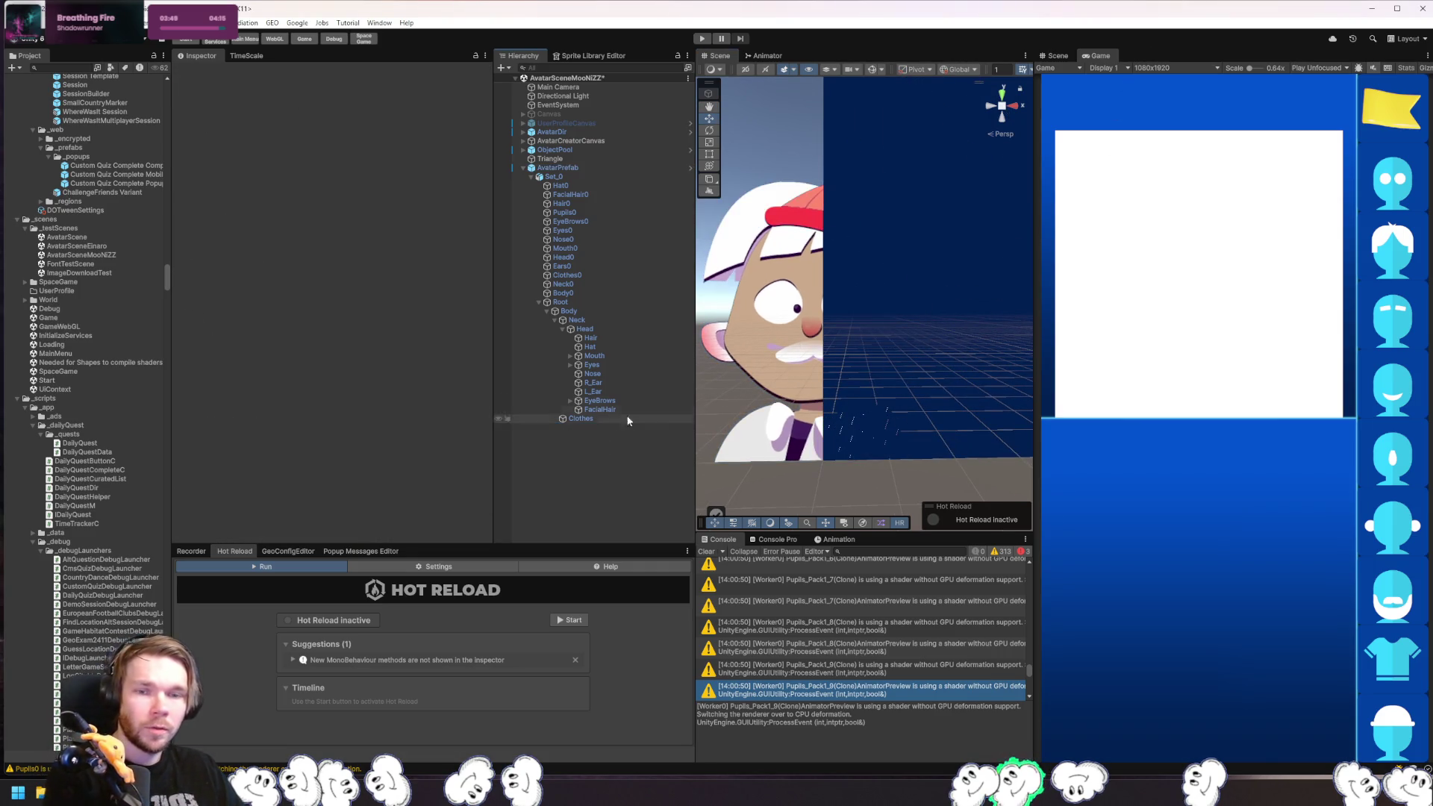
key("Delete")
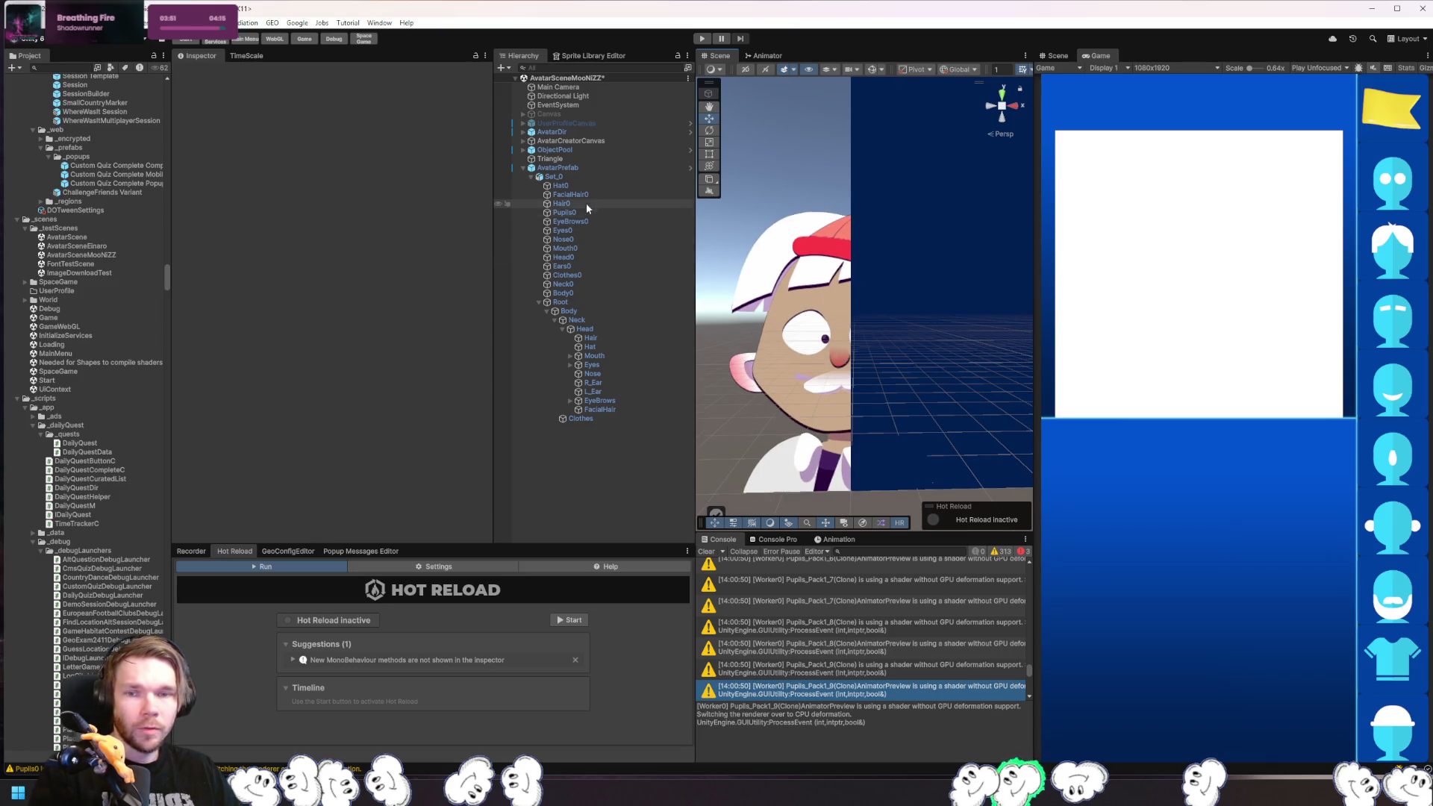
left_click(629, 167)
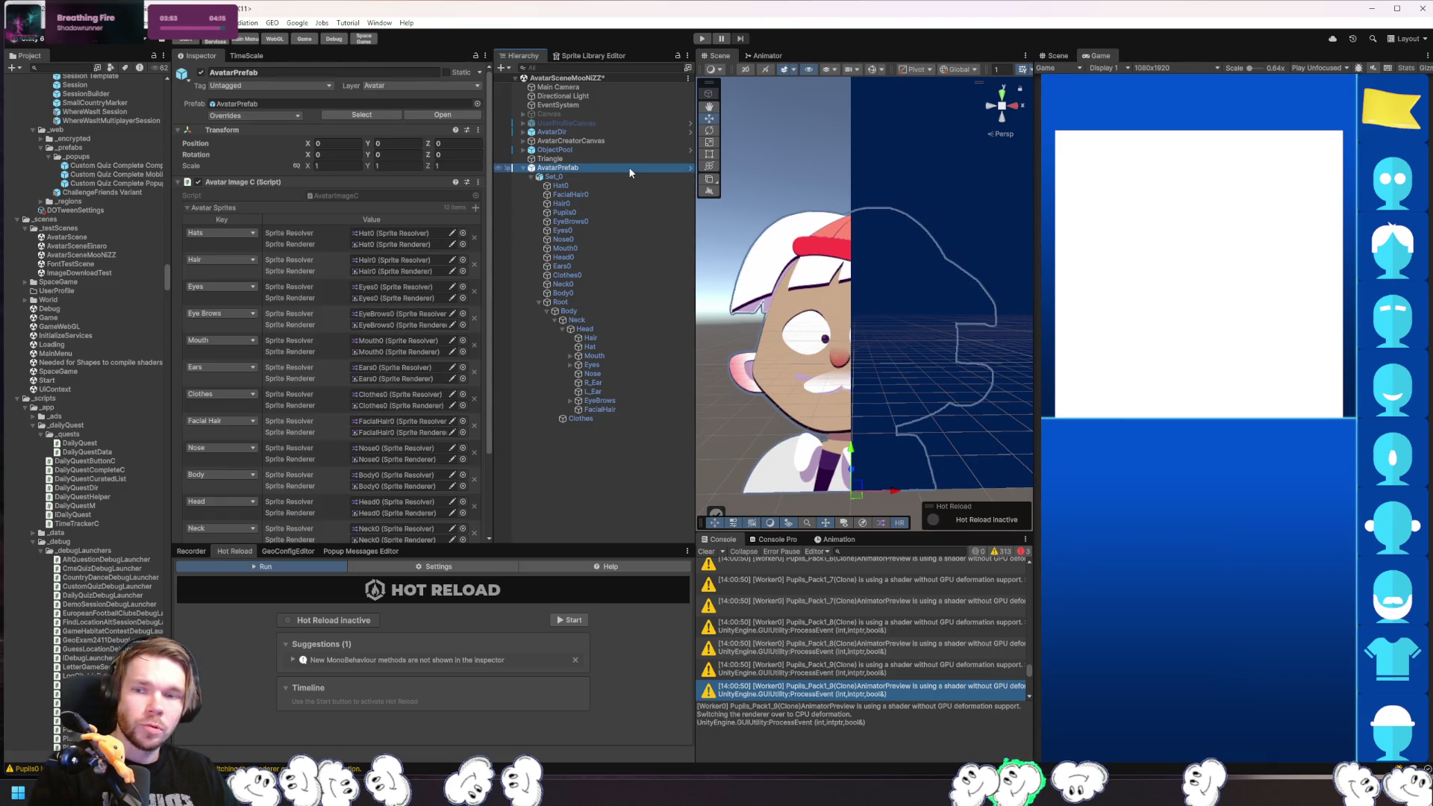